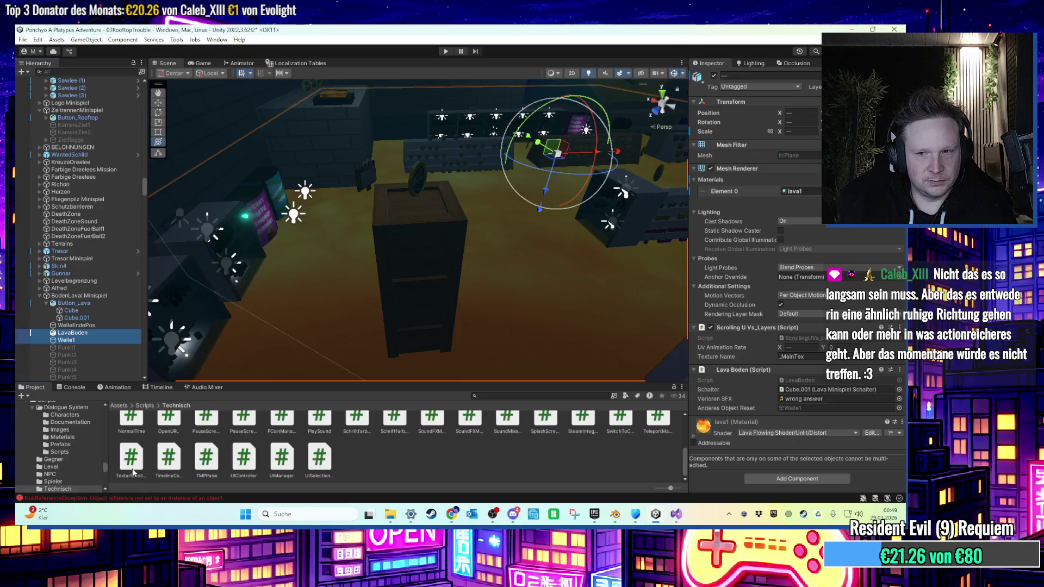
# Assign LavaBoden's and Welle1's own Mesh Renderers to their Textur Scrolling Rend fields.
pyautogui.moveTo(133, 472)
pyautogui.mouseDown()
pyautogui.moveTo(731, 424)
pyautogui.moveTo(744, 413)
pyautogui.mouseUp()
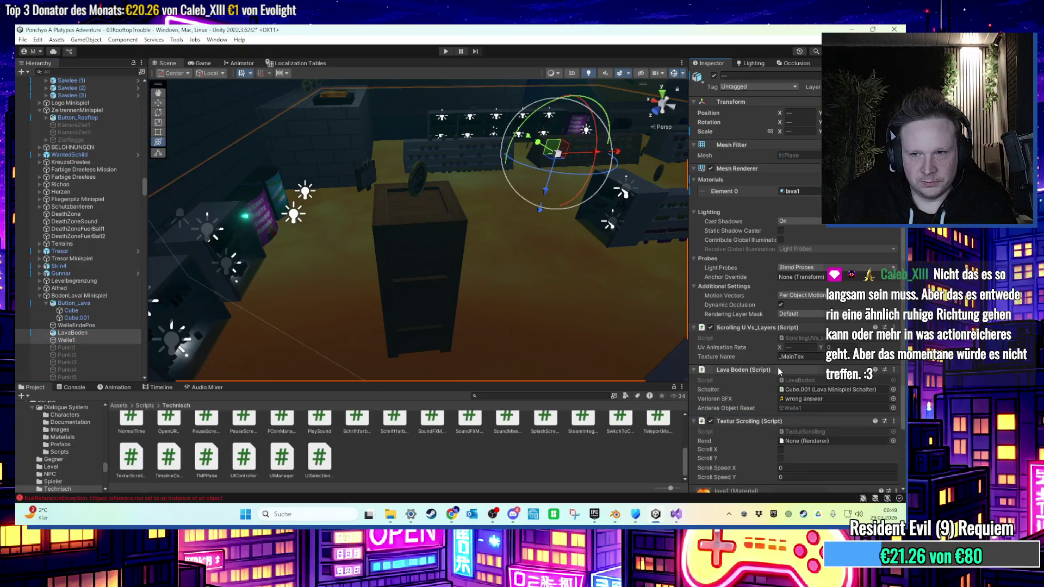
pyautogui.scroll(-3, 748, 365)
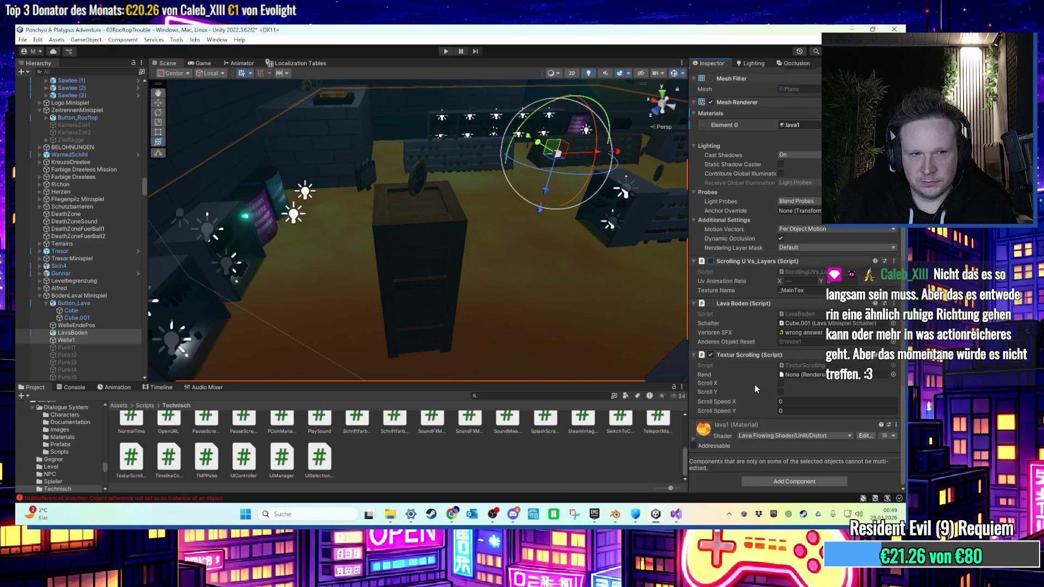
pyautogui.click(85, 333)
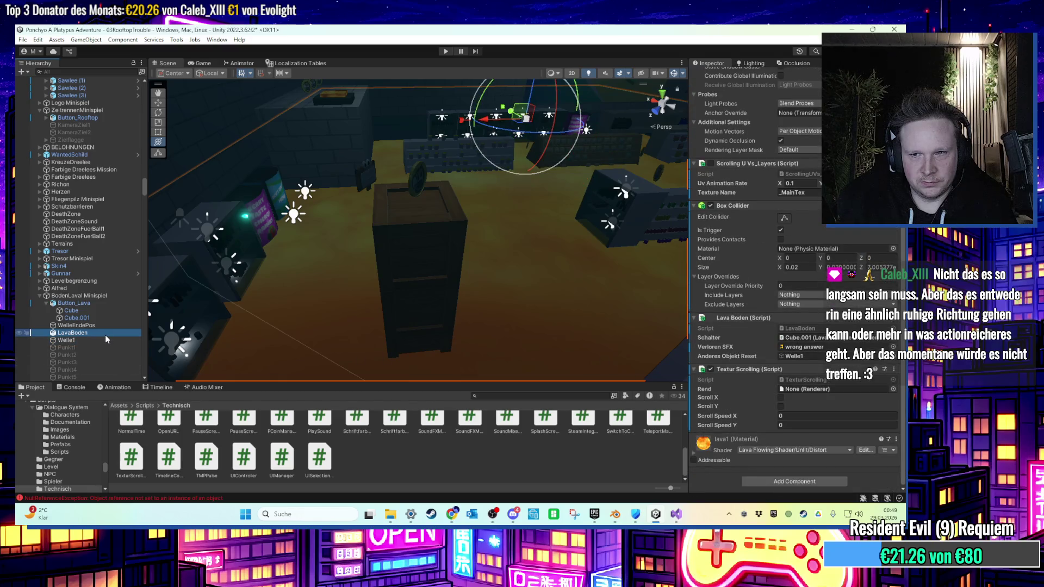
pyautogui.moveTo(106, 335)
pyautogui.mouseDown()
pyautogui.moveTo(840, 405)
pyautogui.moveTo(840, 390)
pyautogui.mouseUp()
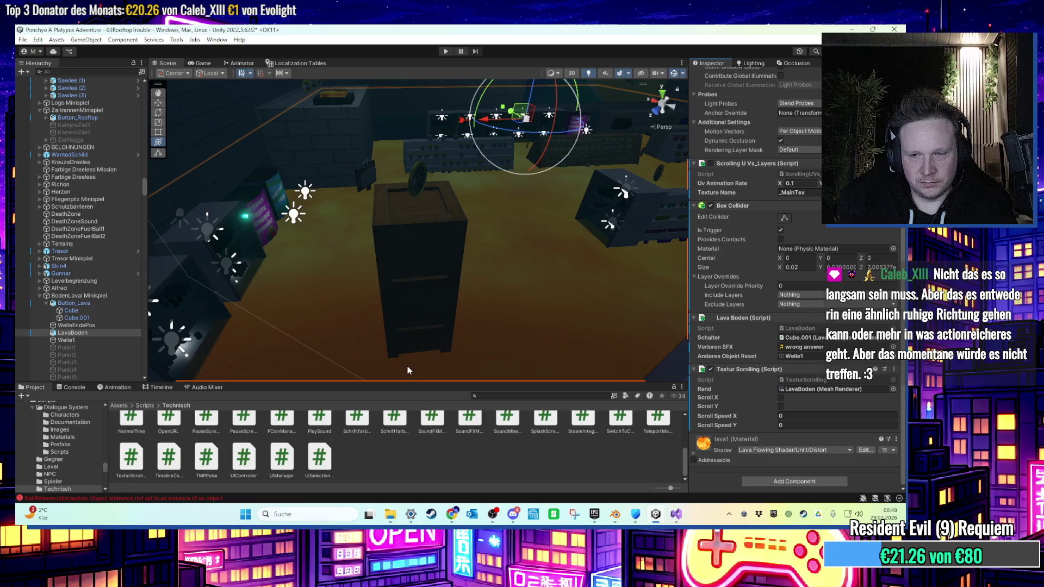
pyautogui.moveTo(119, 346); pyautogui.dragTo(753, 381)
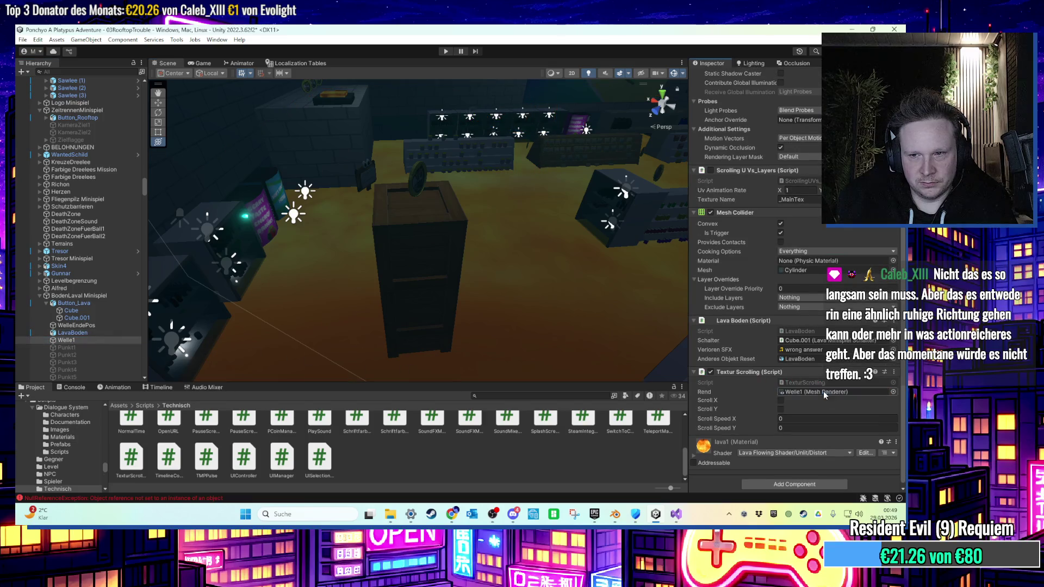
# Select LavaBoden and Welle1 together and set their Scroll Speed Y to 1.
pyautogui.click(91, 333)
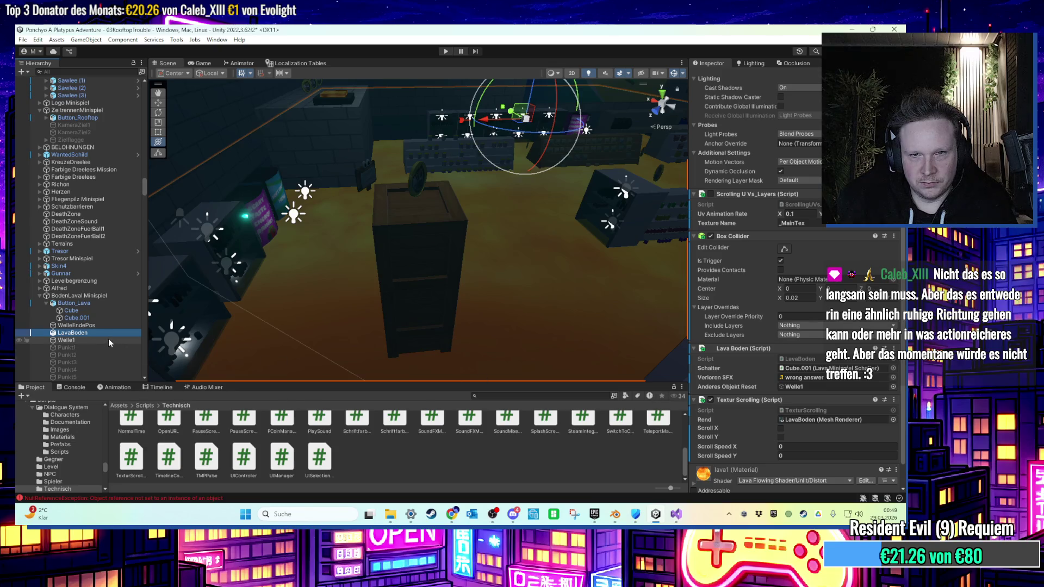
pyautogui.keyDown('ctrl'); pyautogui.click(110, 340); pyautogui.keyUp('ctrl')
pyautogui.write('1')
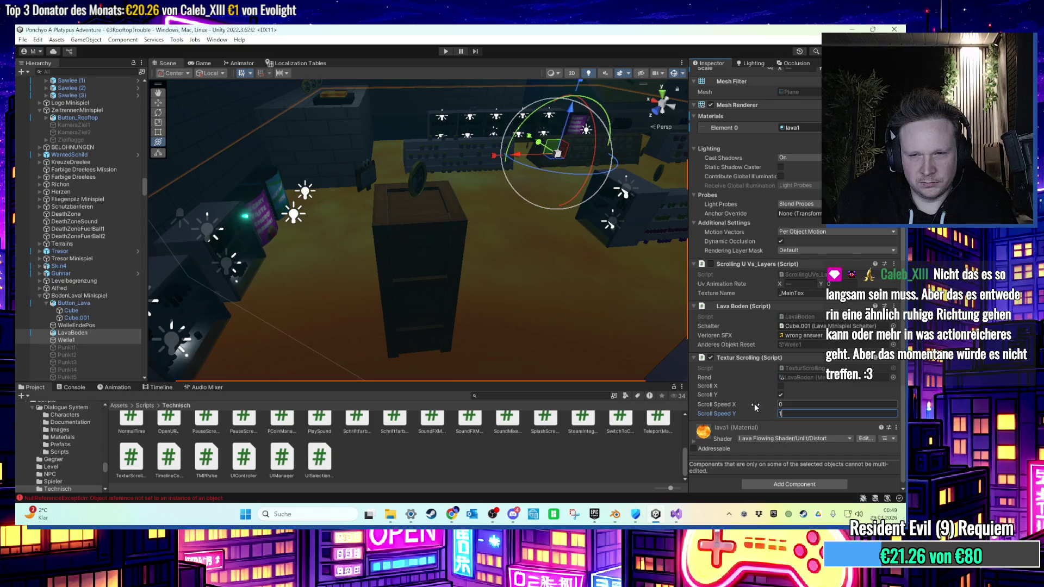
pyautogui.click(676, 515)
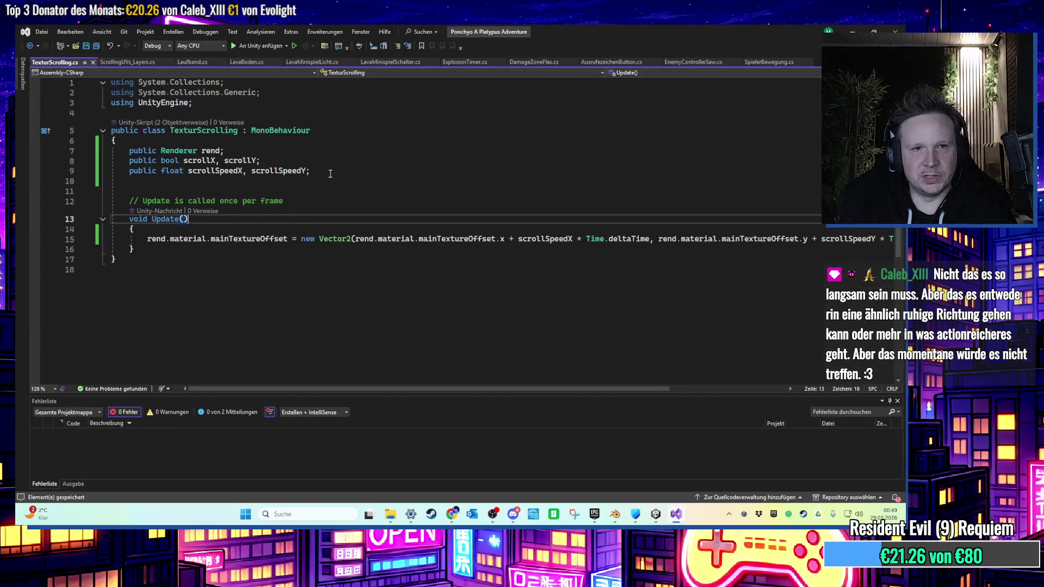
# Delete the 'public bool scrollX, scrollY;' line and its blank line, then return to Unity.
pyautogui.moveTo(261, 161); pyautogui.dragTo(111, 162)
pyautogui.press('Delete')
pyautogui.press('Delete')
pyautogui.click(388, 192)
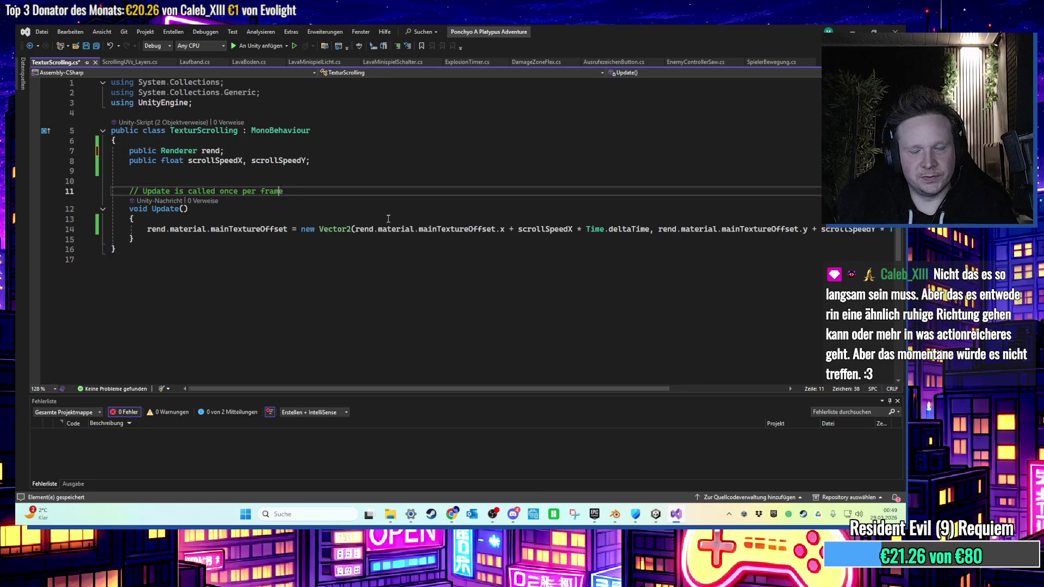
pyautogui.hotkey('alt', 'Tab')
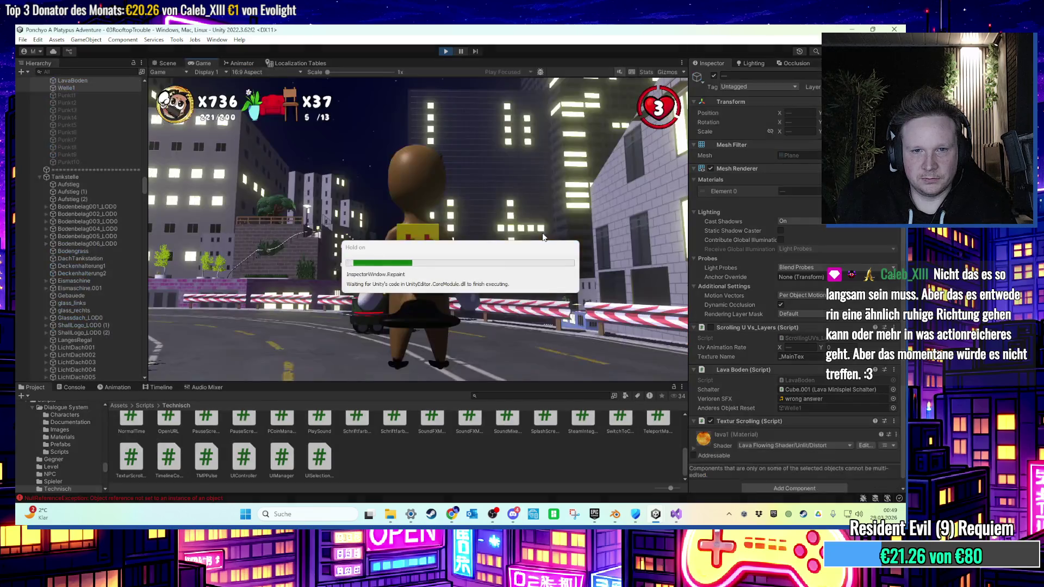
# Walk the character between the gas pumps toward the lava rooftop, then exit Play mode.
pyautogui.press('w')
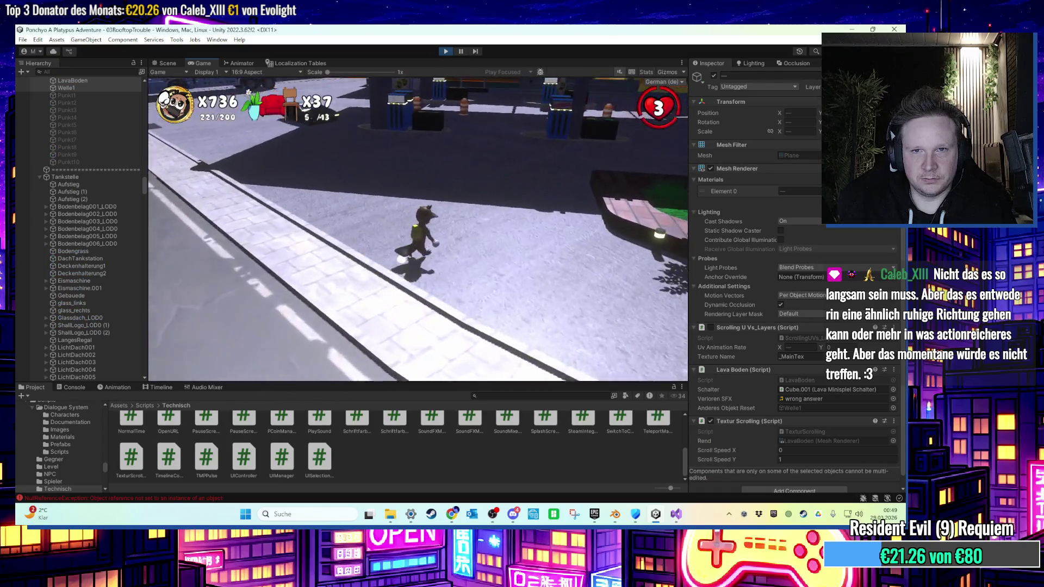
pyautogui.press('w')
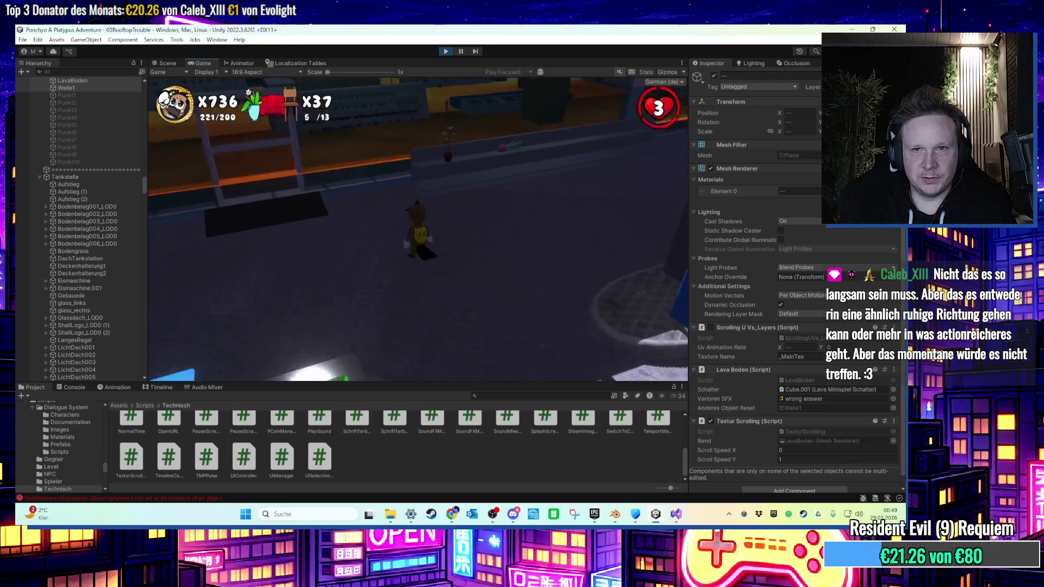
pyautogui.press('super')
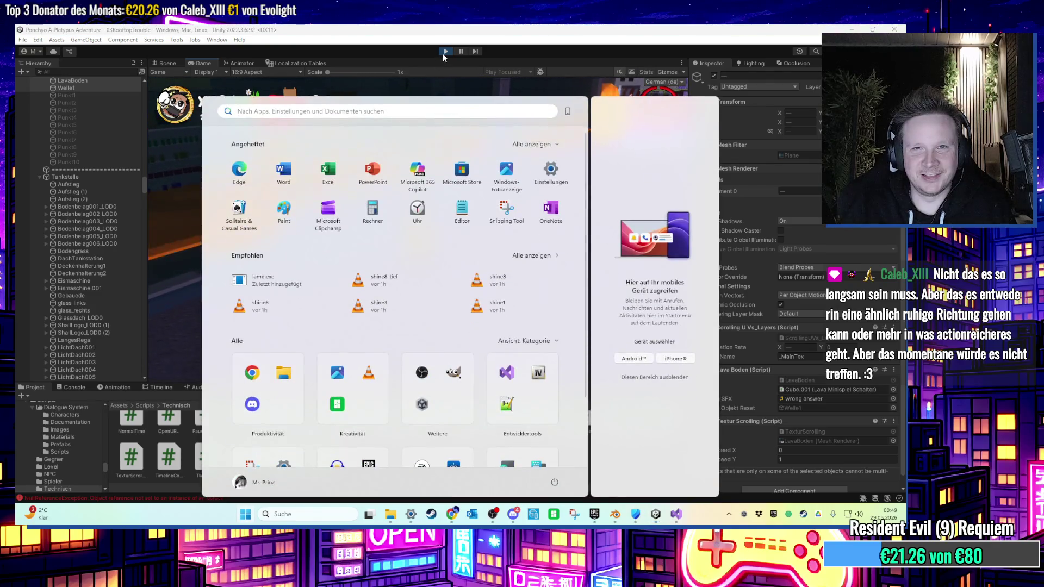
pyautogui.press('super')
pyautogui.hotkey('ctrl', 'p')
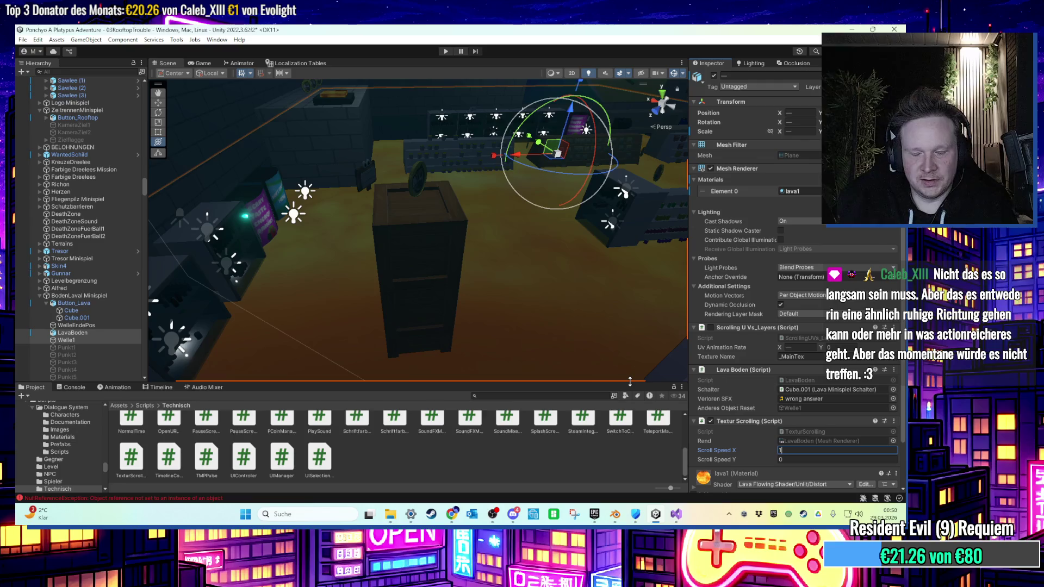
# Play the game, walk through the gas station toward the lava rooftop, then stop.
pyautogui.click(446, 51)
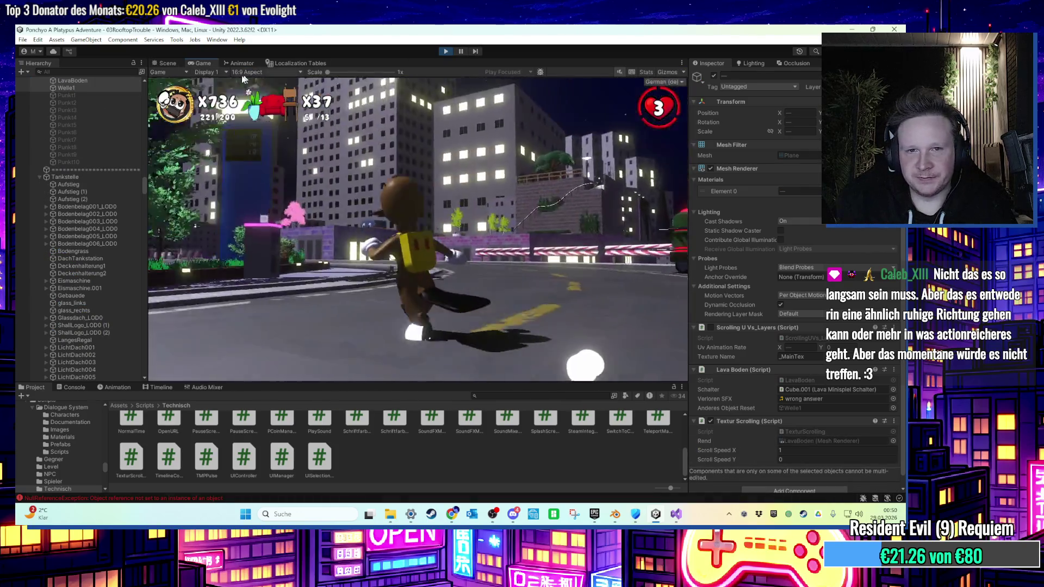
pyautogui.press('w')
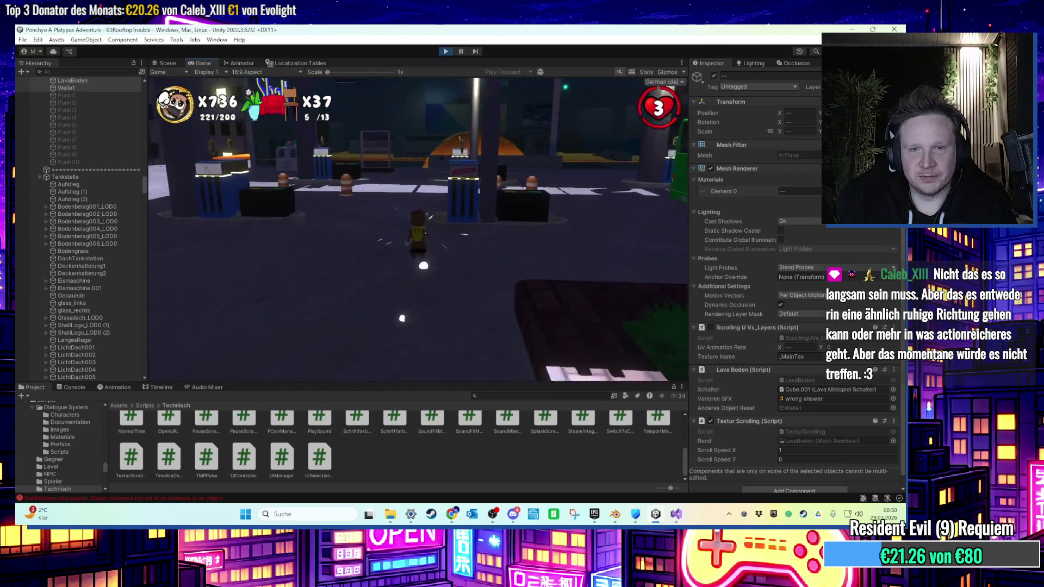
pyautogui.press('w')
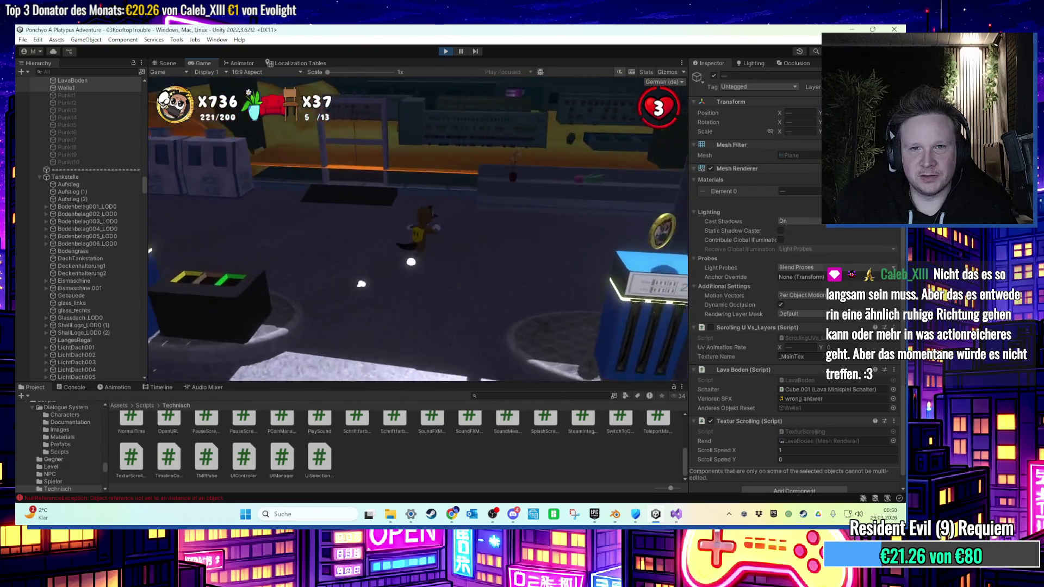
pyautogui.press('super')
pyautogui.press('Escape')
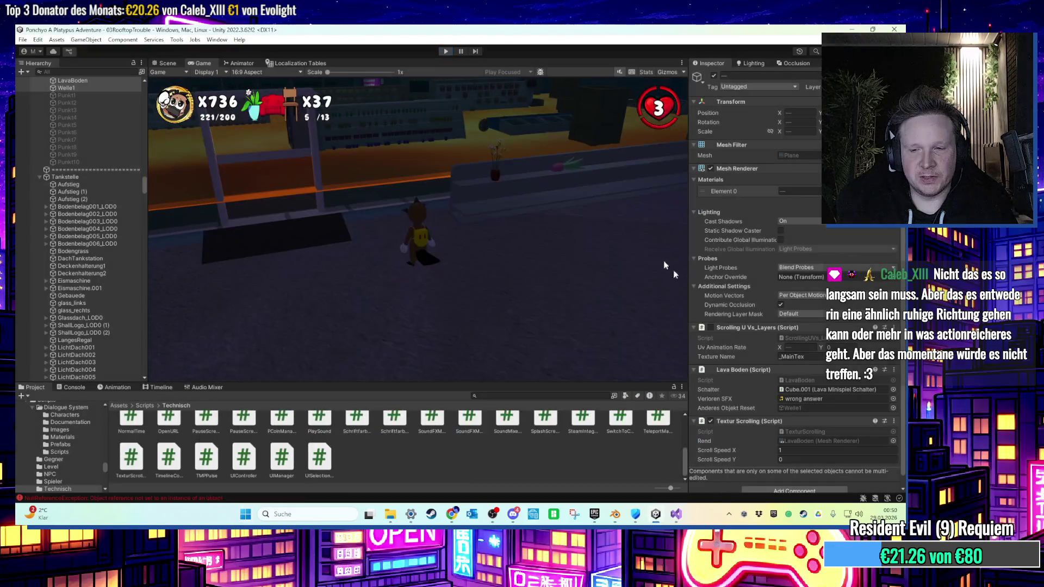
pyautogui.hotkey('ctrl', 'p')
# Set Scroll Speed X to 0.1 on LavaBoden and 0.3 on Welle1, then start Play mode.
pyautogui.click(96, 335)
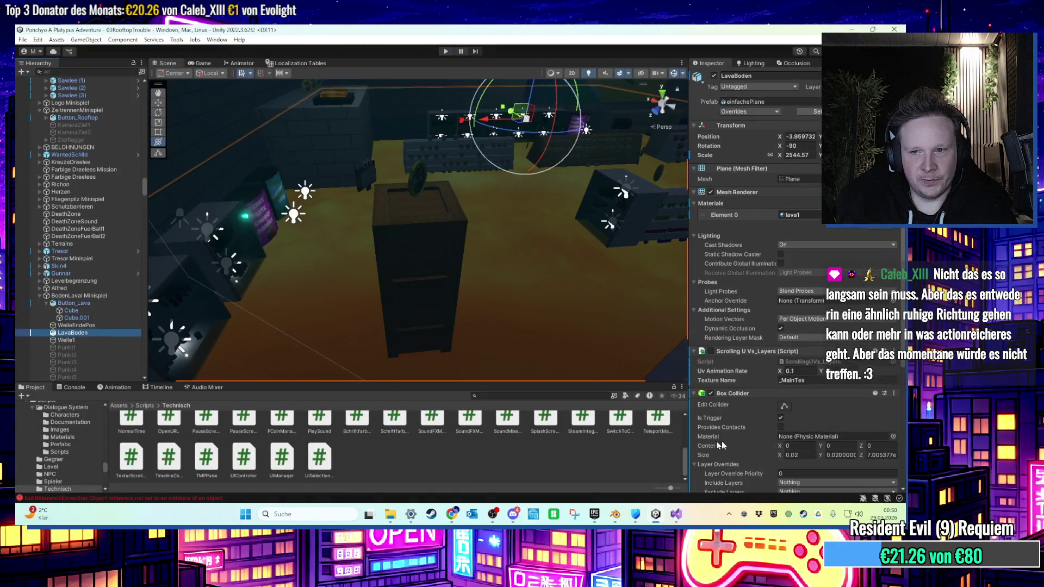
pyautogui.scroll(-3, 787, 450)
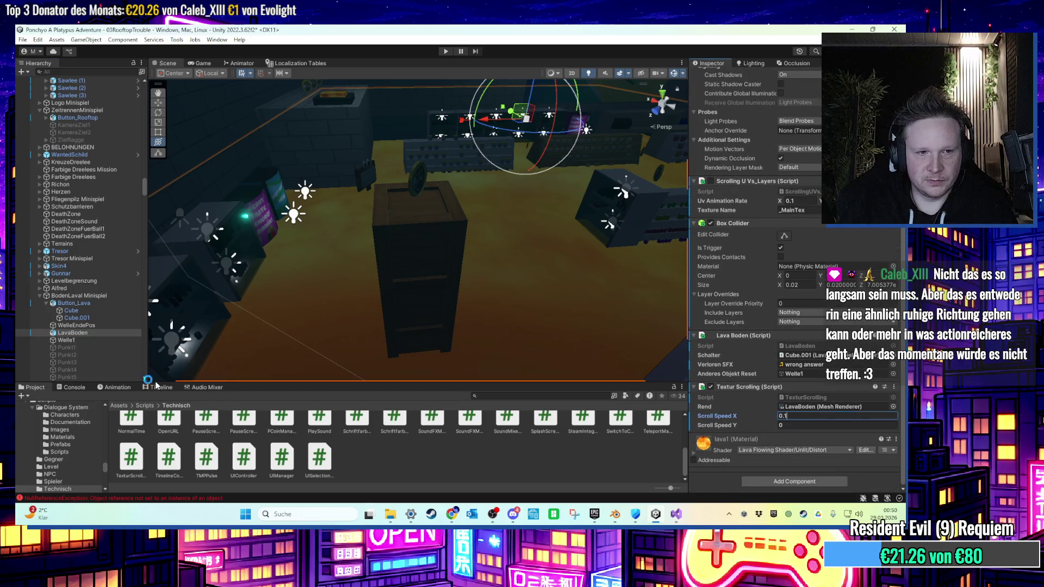
pyautogui.click(82, 341)
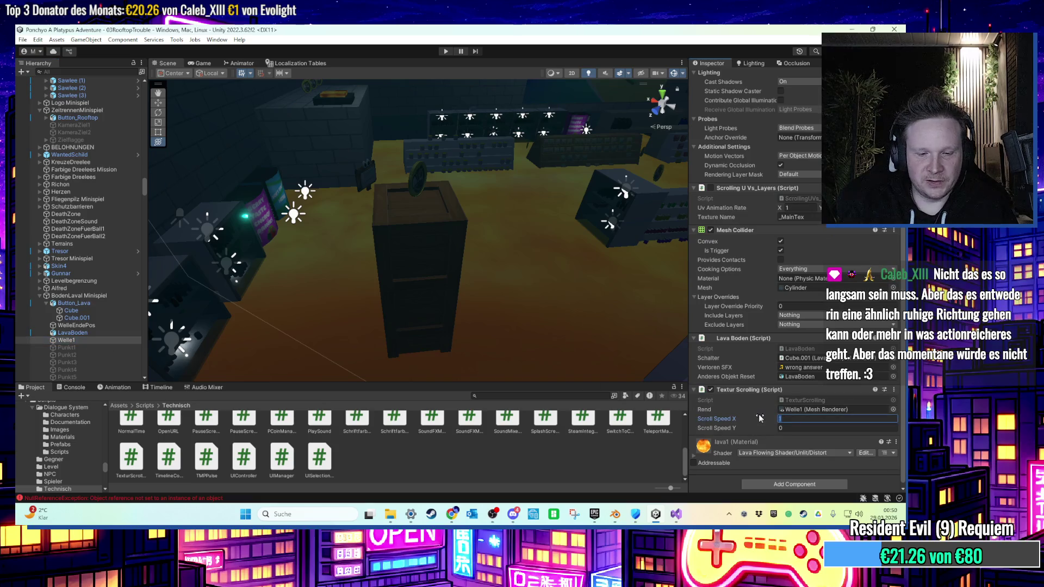
pyautogui.write('0.3')
pyautogui.click(446, 52)
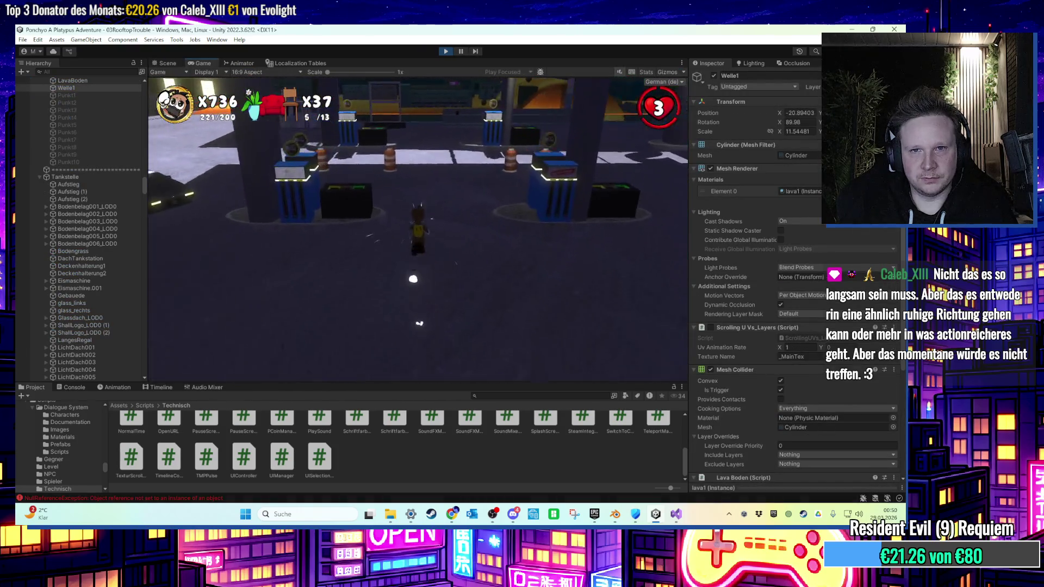
# Run the character toward the lava, then pan the Scene view over the lava area while playing.
pyautogui.press('w')
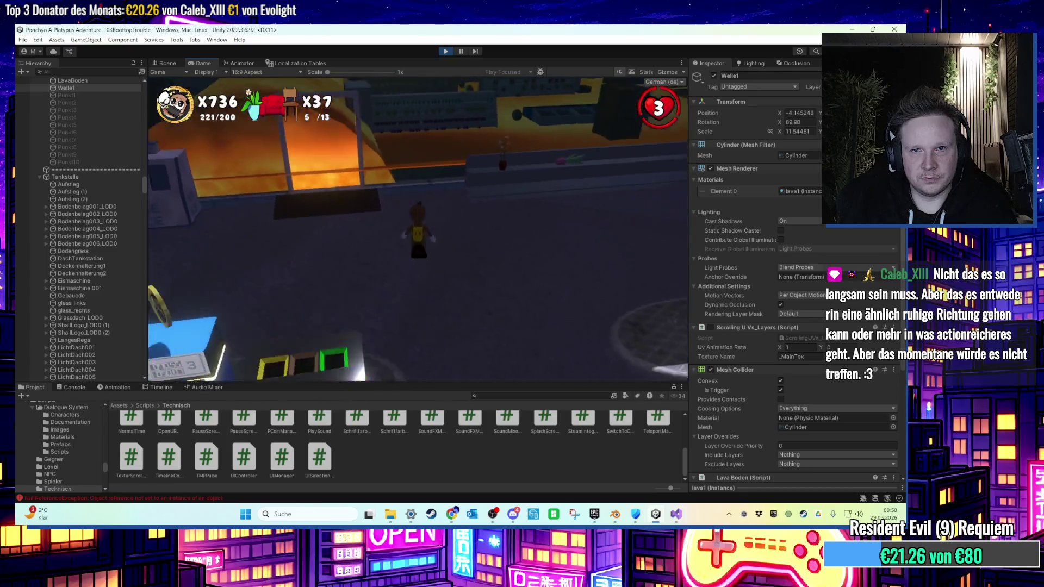
pyautogui.press('super')
pyautogui.click(174, 58)
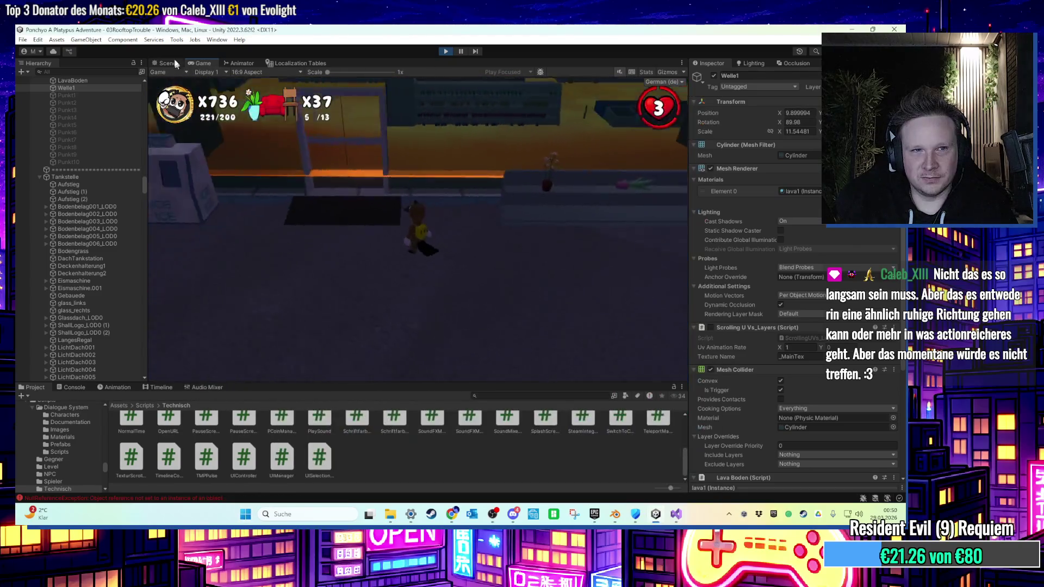
pyautogui.click(174, 59)
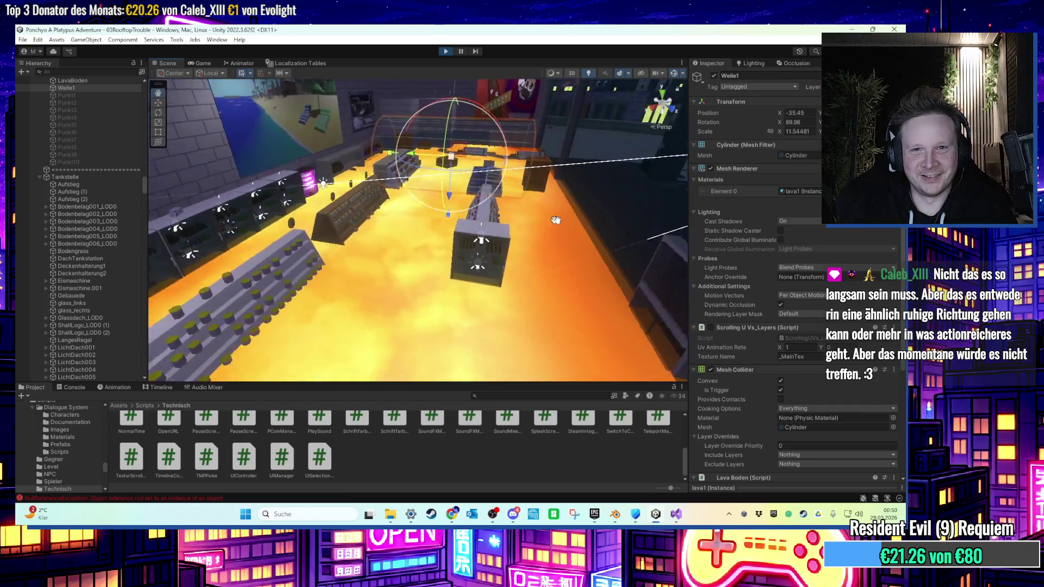
pyautogui.moveTo(555, 219); pyautogui.dragTo(470, 300)
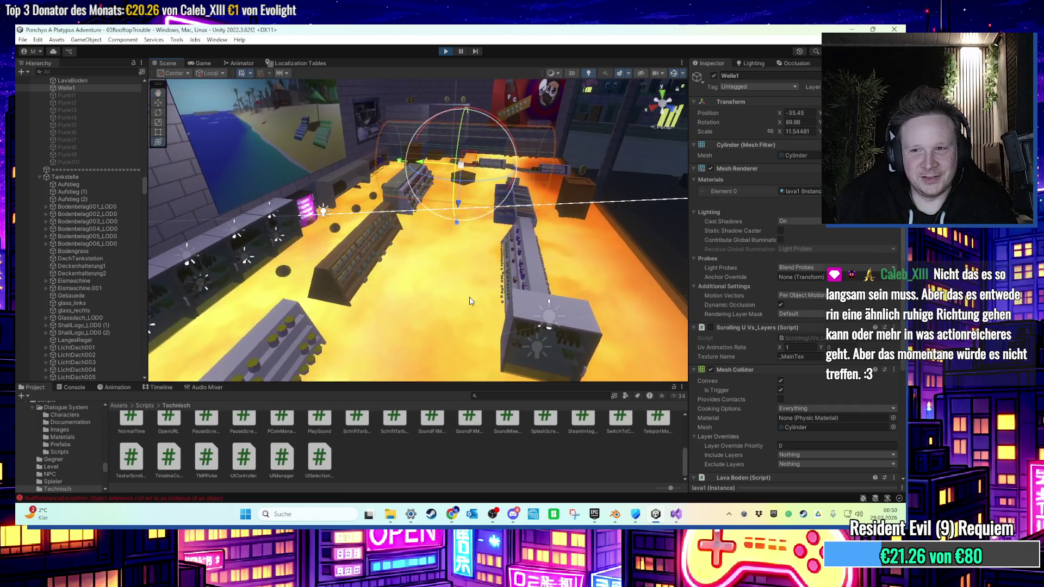
pyautogui.scroll(4, 88, 252)
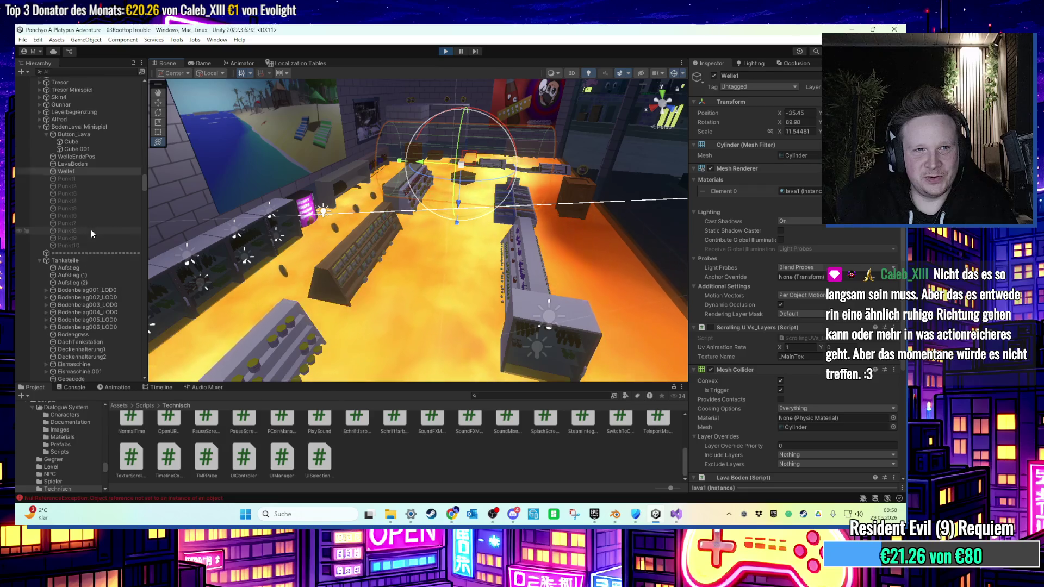
pyautogui.click(87, 163)
pyautogui.scroll(-3, 797, 418)
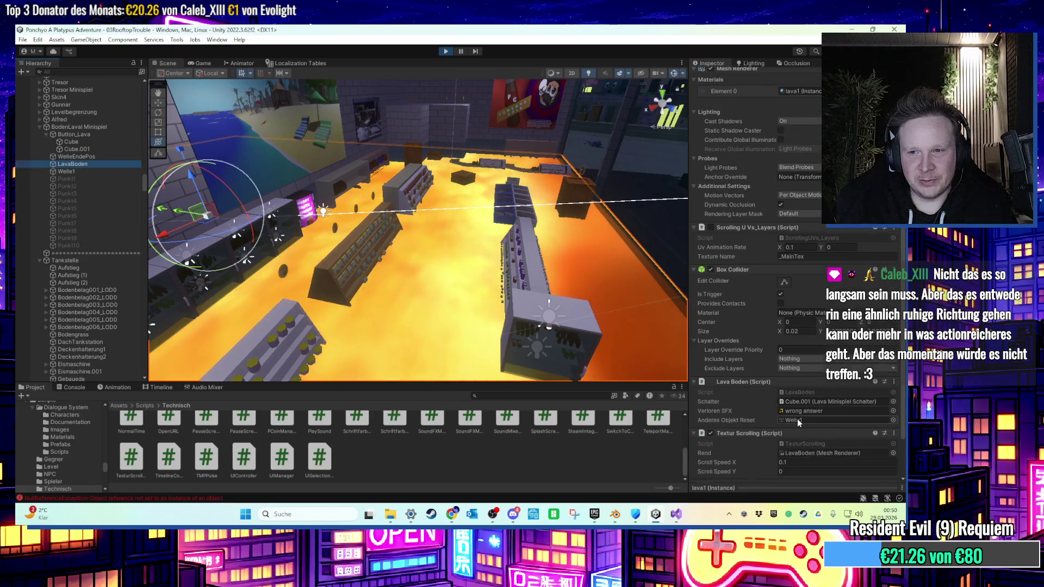
pyautogui.scroll(-1, 797, 419)
pyautogui.click(870, 438)
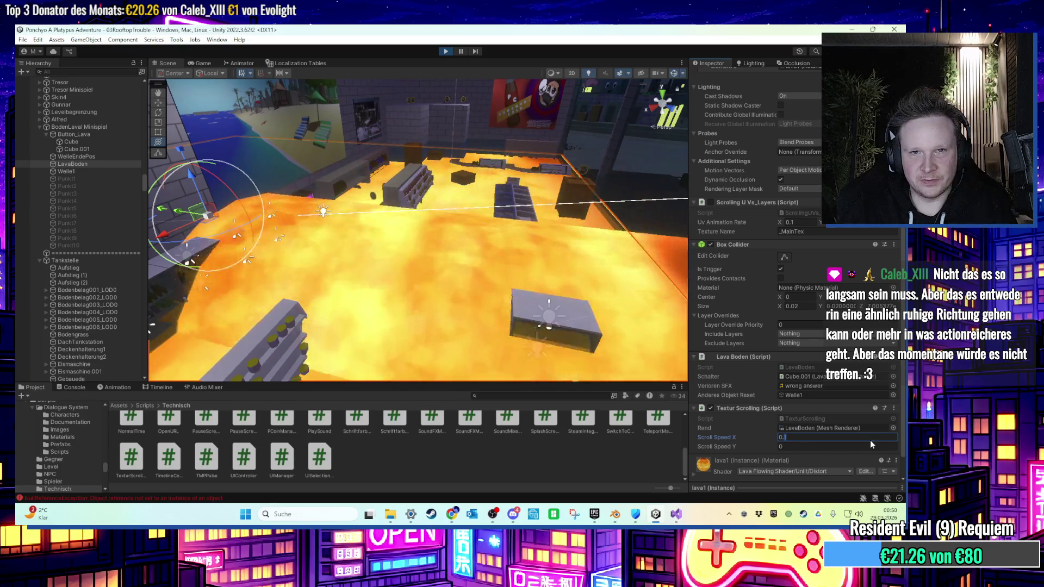
pyautogui.write('0')
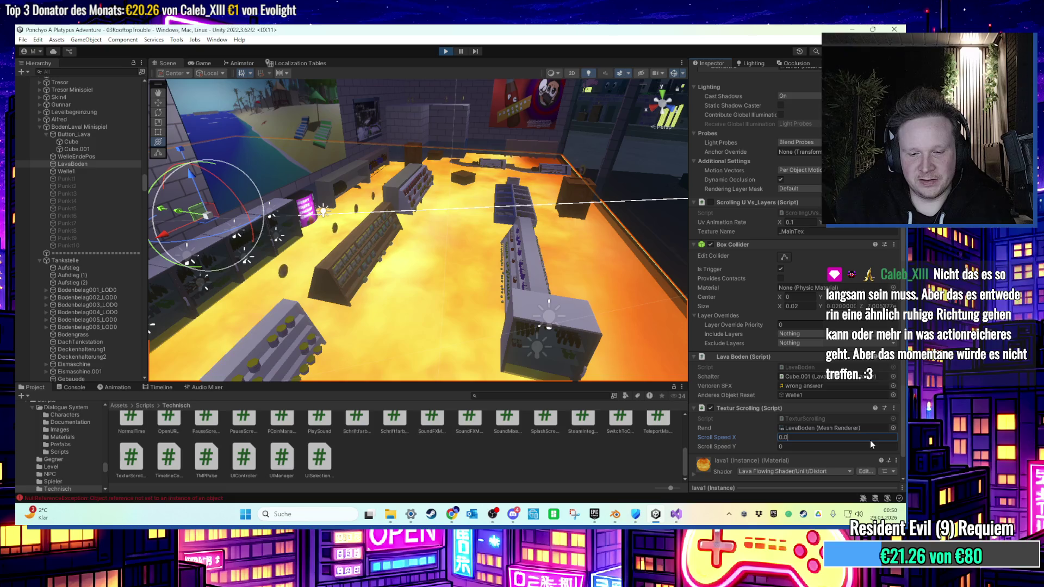
pyautogui.press('BackSpace')
pyautogui.write('1')
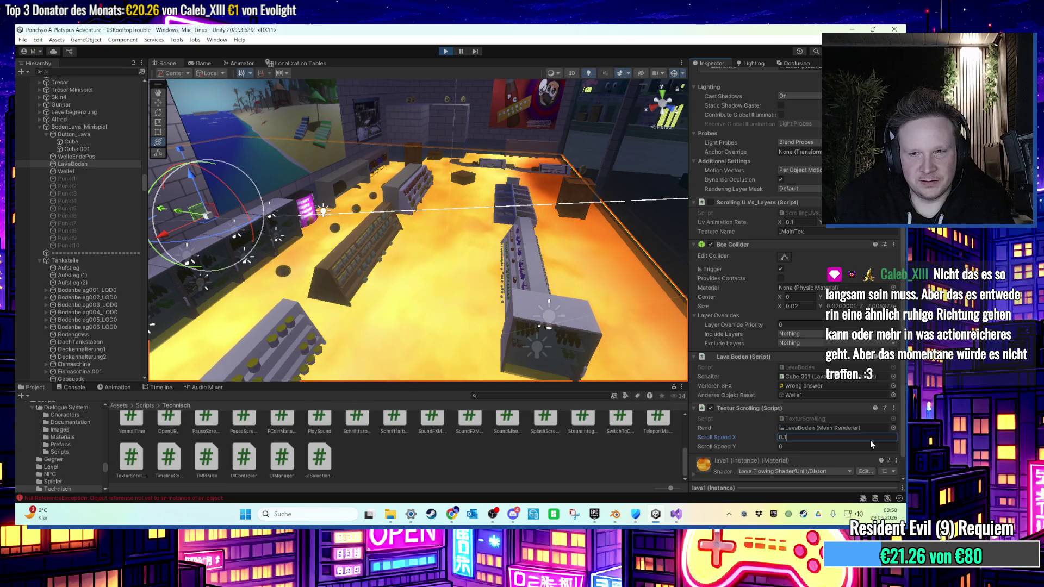
pyautogui.press('BackSpace')
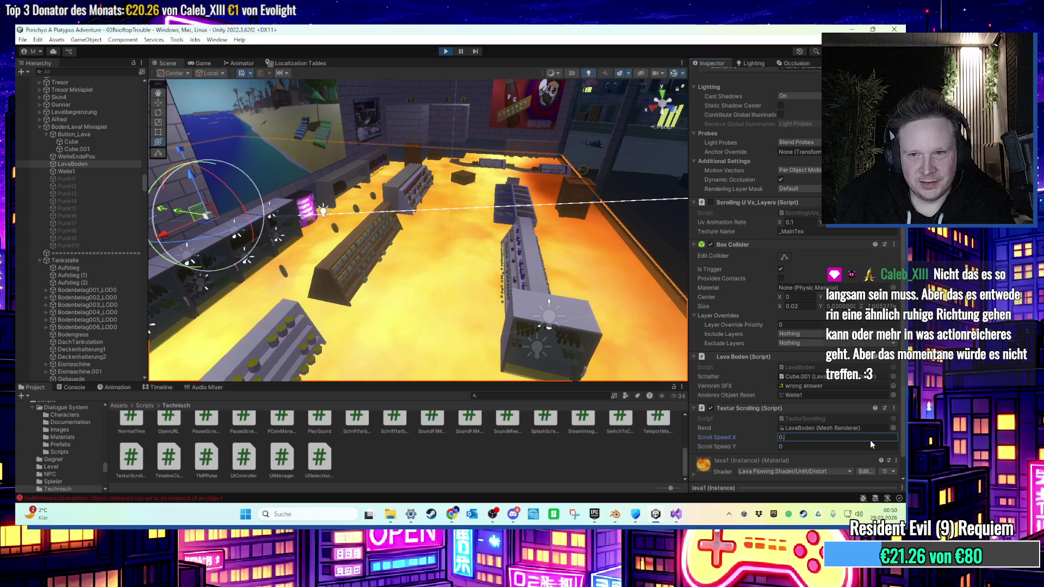
pyautogui.press('BackSpace')
pyautogui.press('BackSpace')
pyautogui.write('10000')
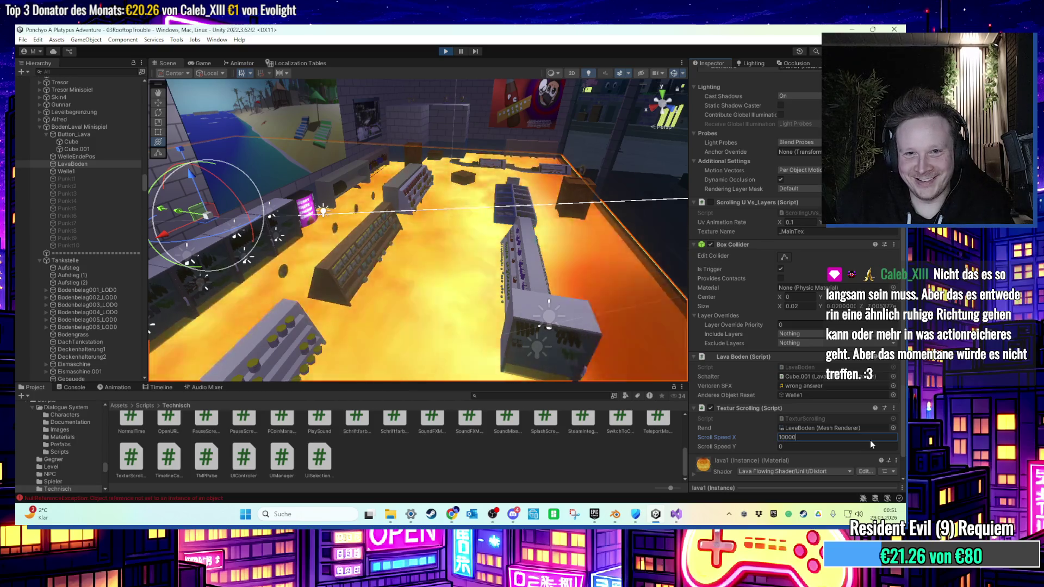
pyautogui.write('00')
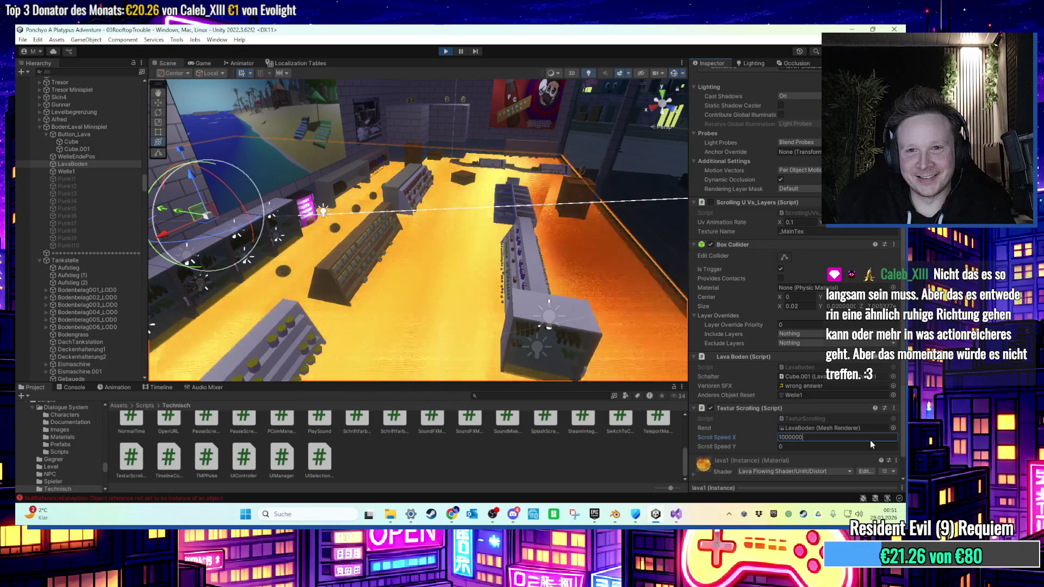
pyautogui.write('000')
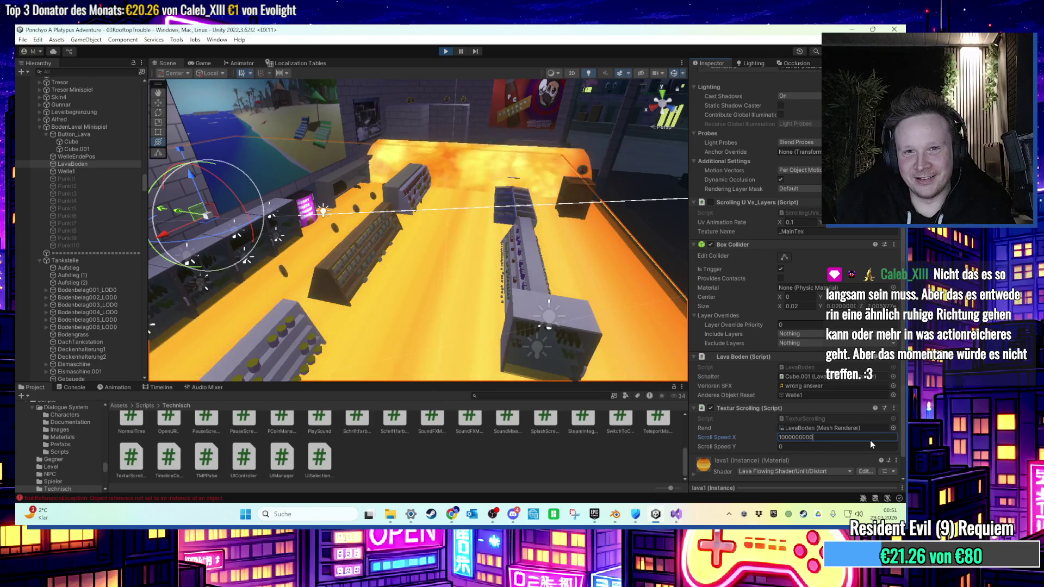
# Orbit the Scene view to watch the fast-scrolling lava, then stop Play mode.
pyautogui.moveTo(478, 271)
pyautogui.mouseDown()
pyautogui.moveTo(440, 226)
pyautogui.moveTo(469, 315)
pyautogui.moveTo(473, 304)
pyautogui.moveTo(305, 140)
pyautogui.moveTo(374, 245)
pyautogui.moveTo(395, 211)
pyautogui.moveTo(349, 123)
pyautogui.moveTo(402, 244)
pyautogui.mouseUp()
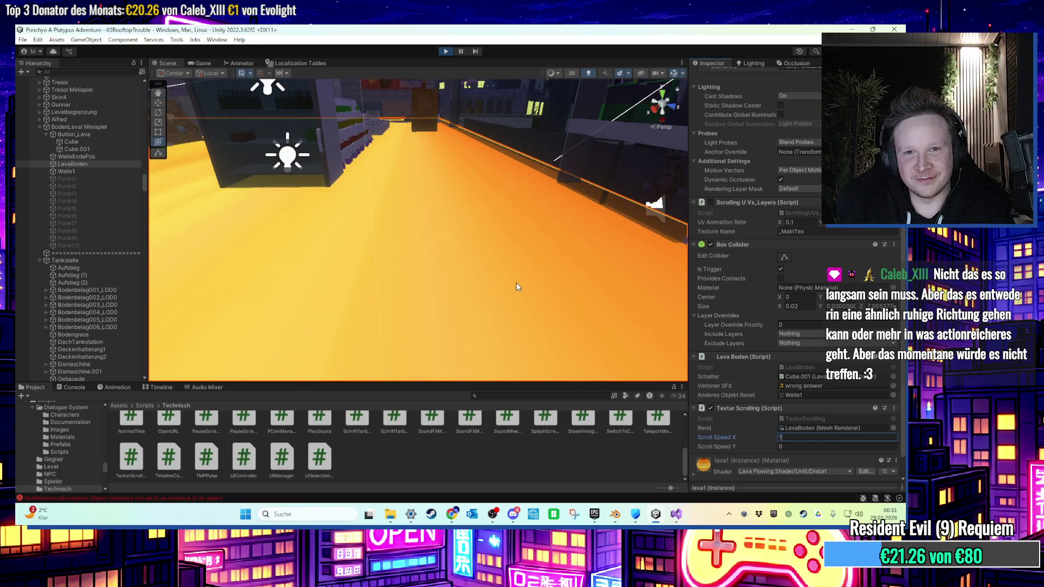
pyautogui.moveTo(377, 178)
pyautogui.mouseDown()
pyautogui.moveTo(435, 285)
pyautogui.moveTo(491, 236)
pyautogui.mouseUp()
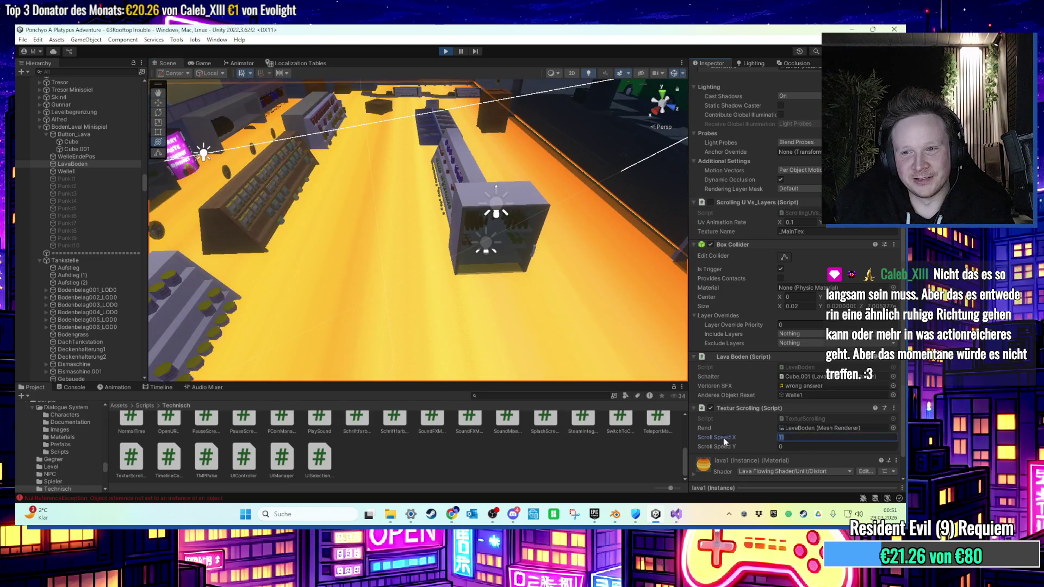
pyautogui.moveTo(592, 365); pyautogui.dragTo(473, 157)
pyautogui.click(444, 51)
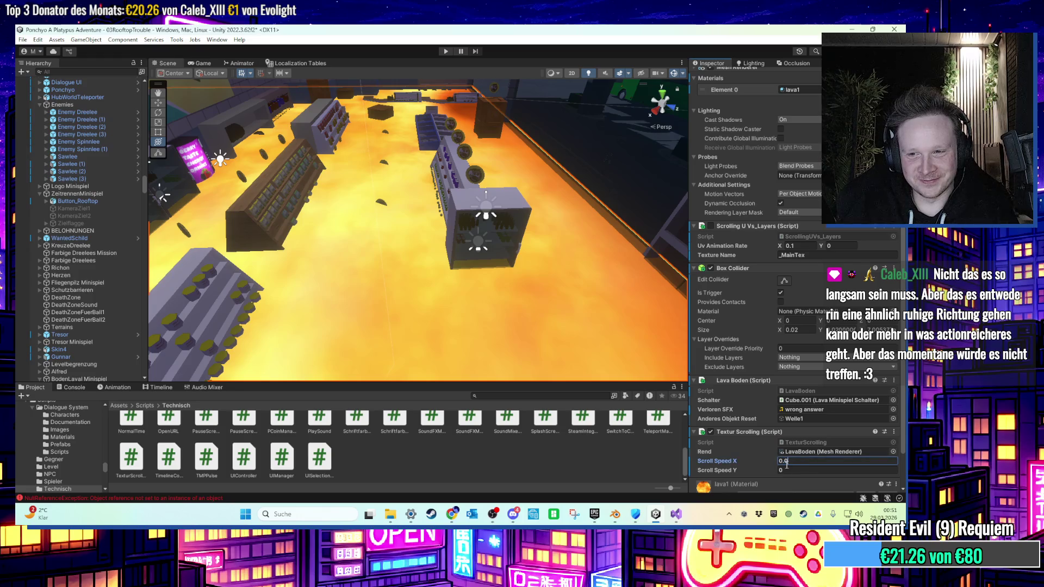
# Start Play mode to test the 0.05 lava speed and orbit the Scene view over the level.
pyautogui.moveTo(454, 246); pyautogui.dragTo(450, 102)
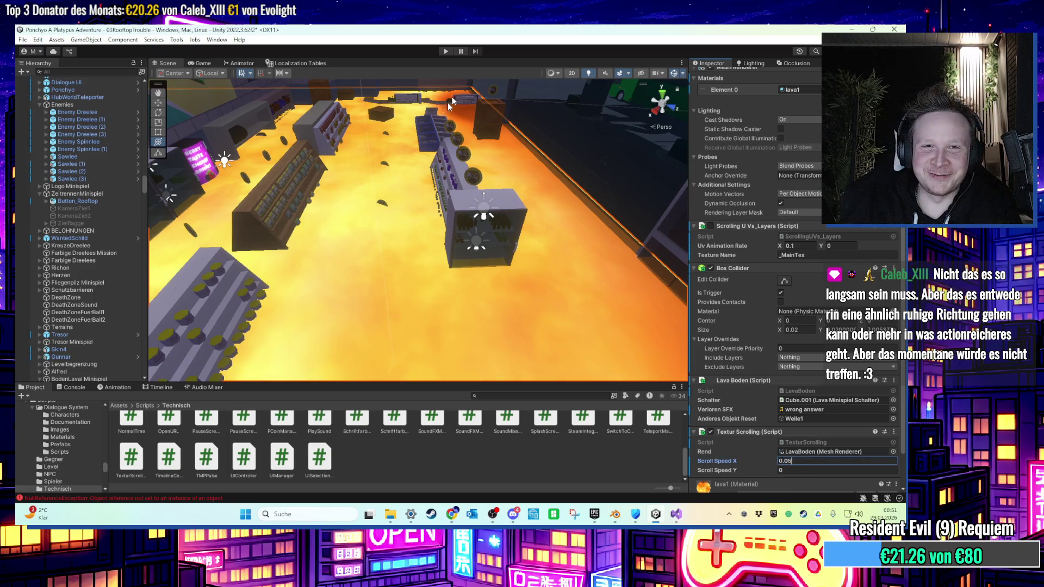
pyautogui.click(446, 51)
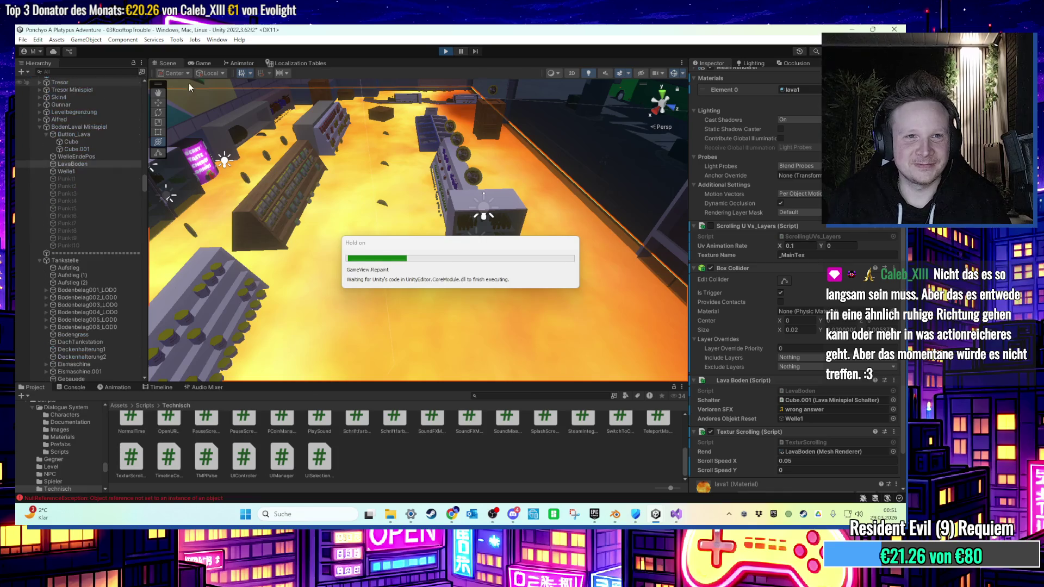
pyautogui.click(171, 64)
pyautogui.moveTo(430, 287)
pyautogui.mouseDown()
pyautogui.moveTo(441, 231)
pyautogui.moveTo(352, 241)
pyautogui.moveTo(373, 246)
pyautogui.moveTo(456, 168)
pyautogui.moveTo(347, 216)
pyautogui.moveTo(501, 203)
pyautogui.moveTo(510, 216)
pyautogui.moveTo(340, 186)
pyautogui.moveTo(442, 268)
pyautogui.moveTo(436, 294)
pyautogui.moveTo(501, 259)
pyautogui.moveTo(553, 250)
pyautogui.mouseUp()
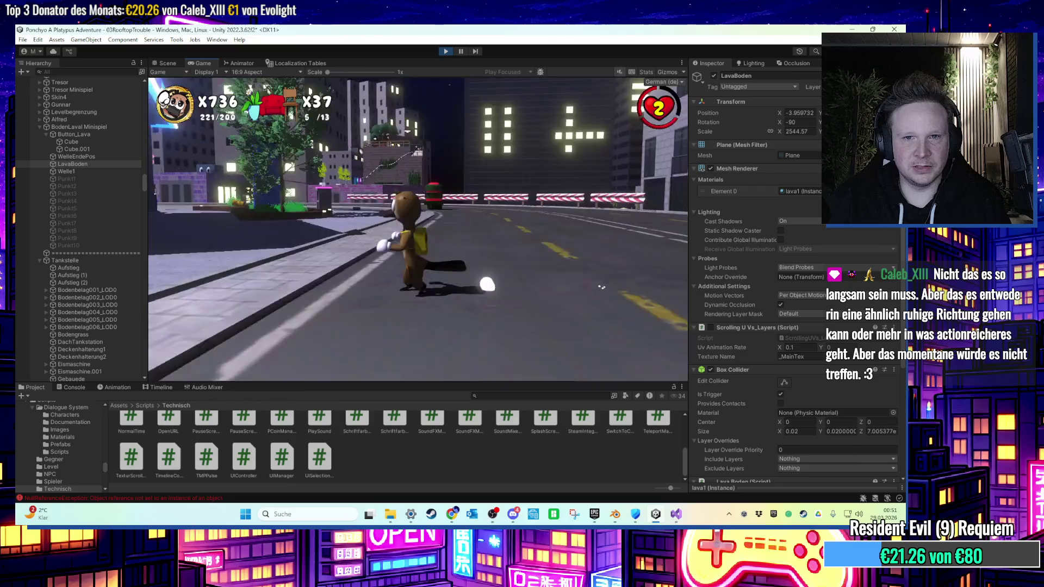
# Raise the Scene view high above the lava level and frame the selected object.
pyautogui.press('super')
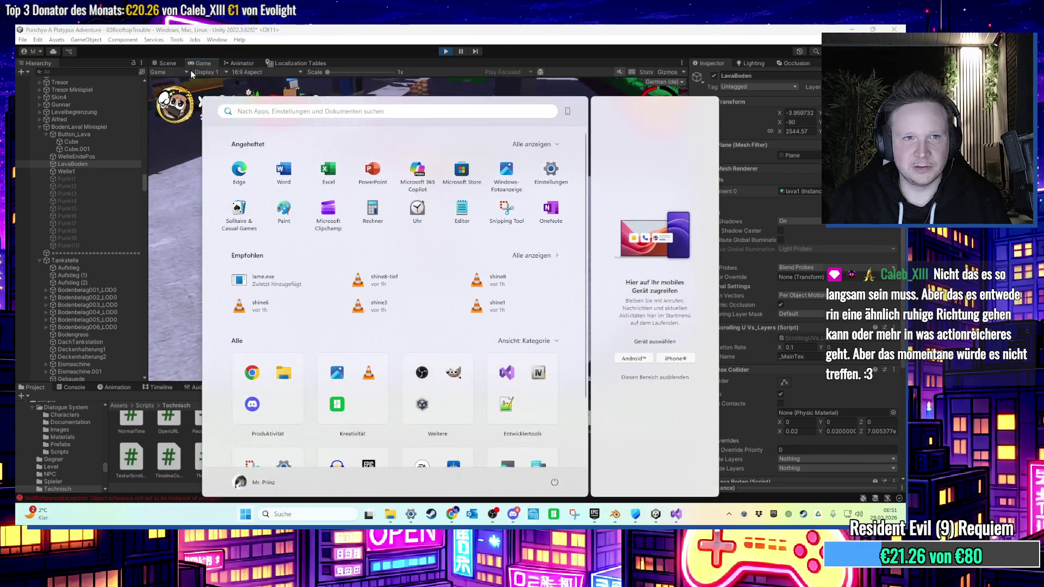
pyautogui.click(164, 63)
pyautogui.moveTo(341, 204)
pyautogui.mouseDown()
pyautogui.moveTo(362, 256)
pyautogui.moveTo(377, 248)
pyautogui.moveTo(359, 260)
pyautogui.moveTo(485, 261)
pyautogui.moveTo(565, 249)
pyautogui.moveTo(480, 258)
pyautogui.moveTo(569, 174)
pyautogui.moveTo(401, 287)
pyautogui.moveTo(367, 224)
pyautogui.moveTo(486, 184)
pyautogui.moveTo(283, 278)
pyautogui.moveTo(416, 242)
pyautogui.mouseUp()
pyautogui.press('f')
pyautogui.click(202, 63)
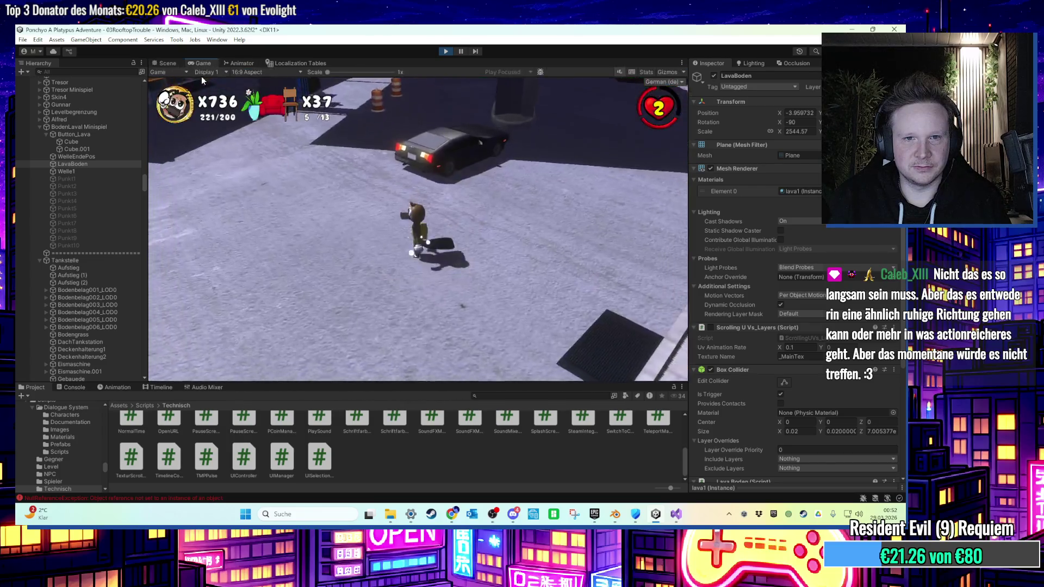
pyautogui.press('super')
pyautogui.click(446, 49)
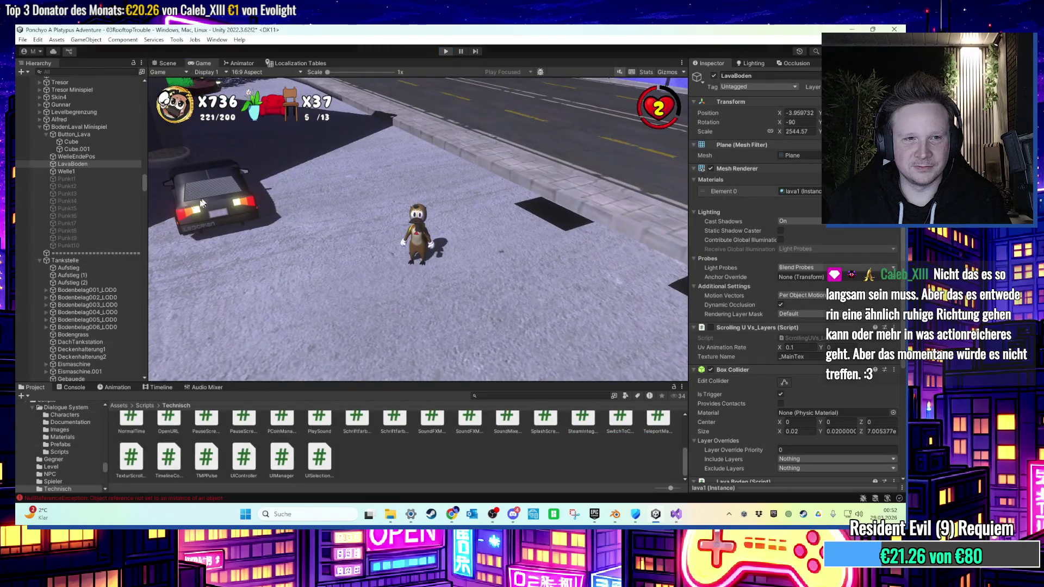
# Add Welle1 to the LavaBoden selection and deactivate both.
pyautogui.scroll(-5, 97, 260)
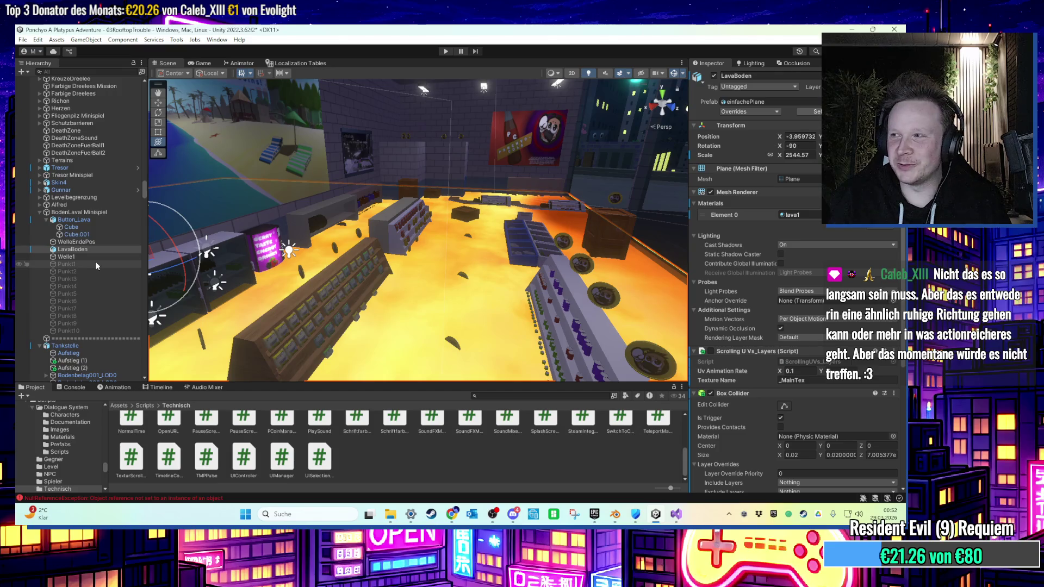
pyautogui.keyDown('ctrl'); pyautogui.click(93, 258); pyautogui.keyUp('ctrl')
pyautogui.click(714, 76)
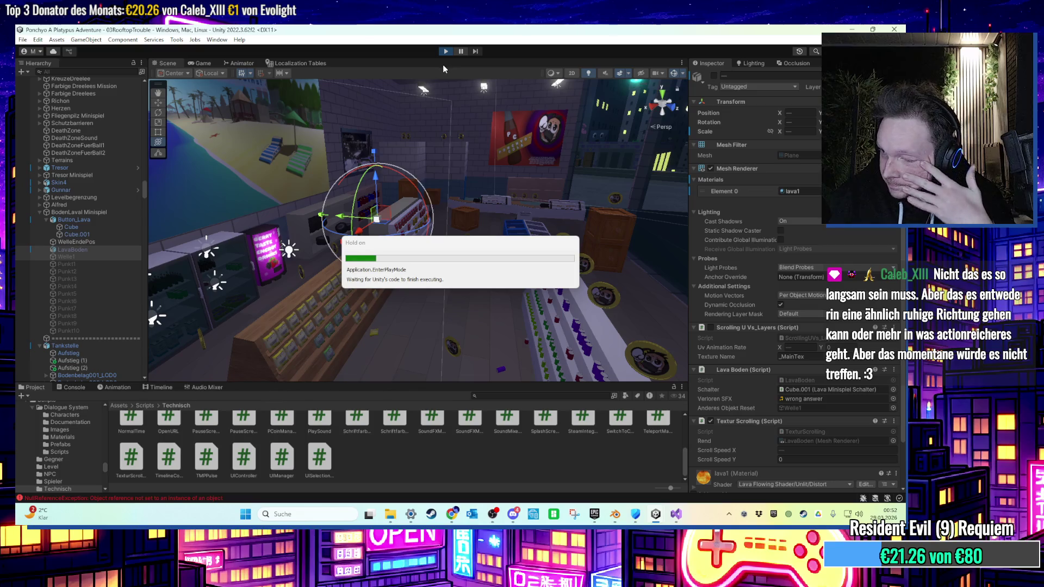
# Walk the character from the sidewalk through the gas station and shop onto the shelves over the lava.
pyautogui.press('w')
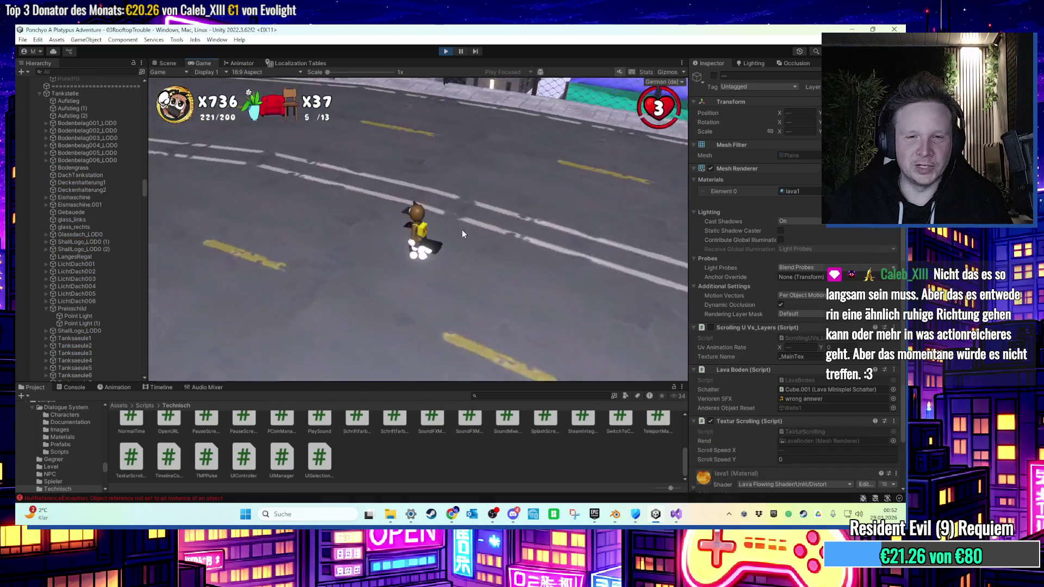
pyautogui.press('w')
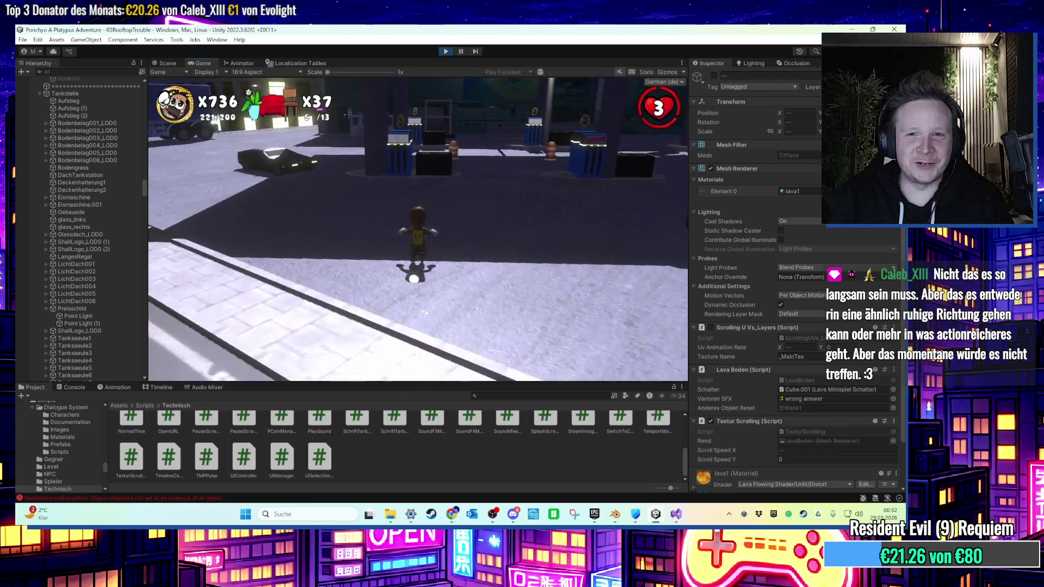
pyautogui.press('w')
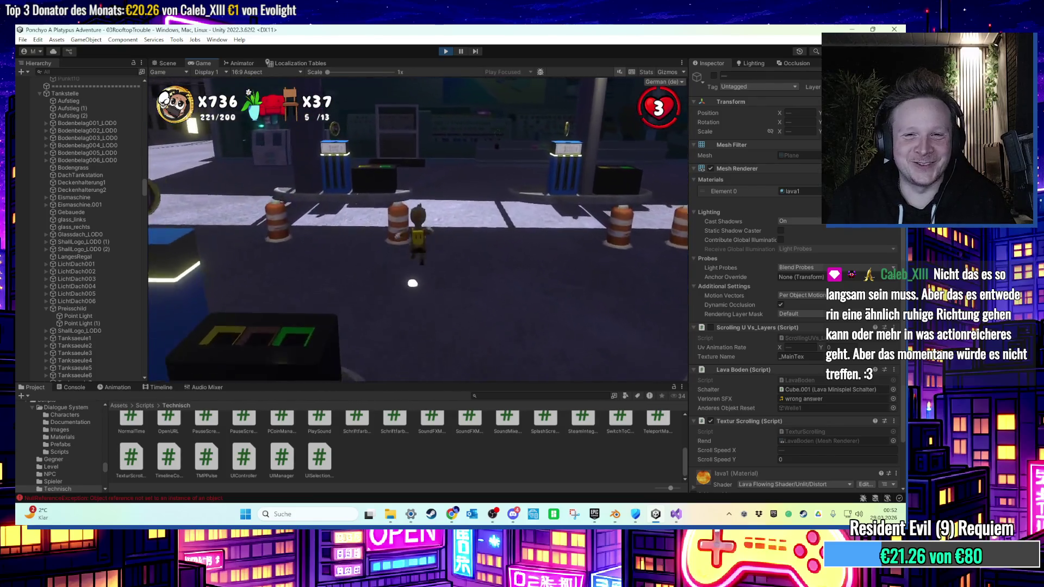
pyautogui.press('w')
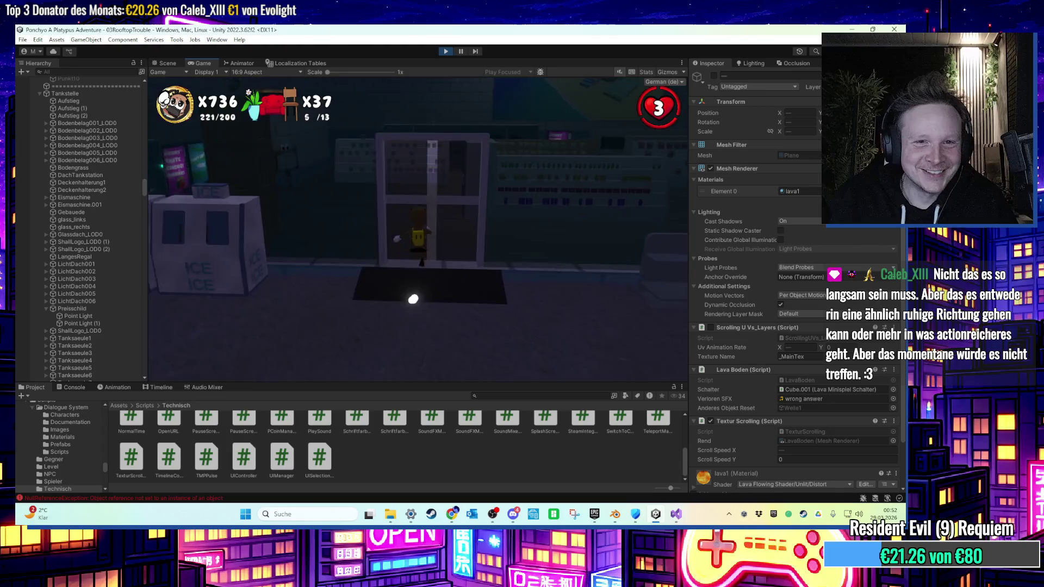
pyautogui.press('w')
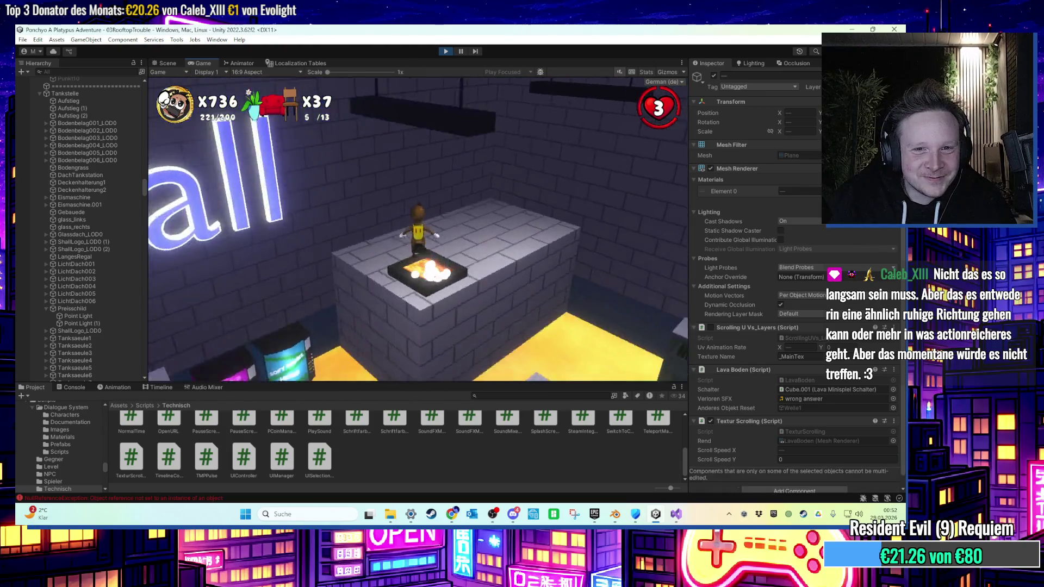
pyautogui.press('w')
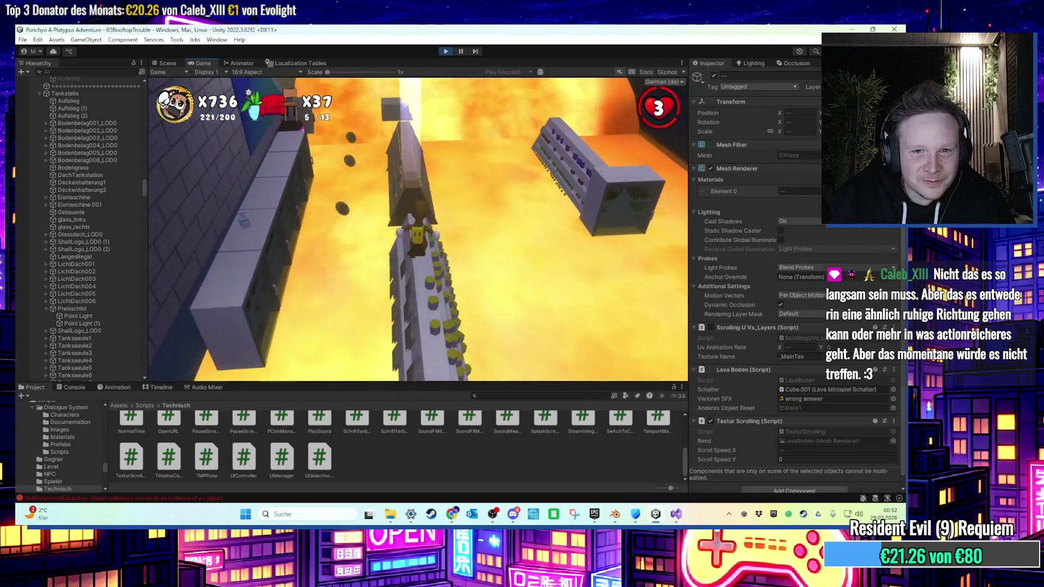
pyautogui.press('w')
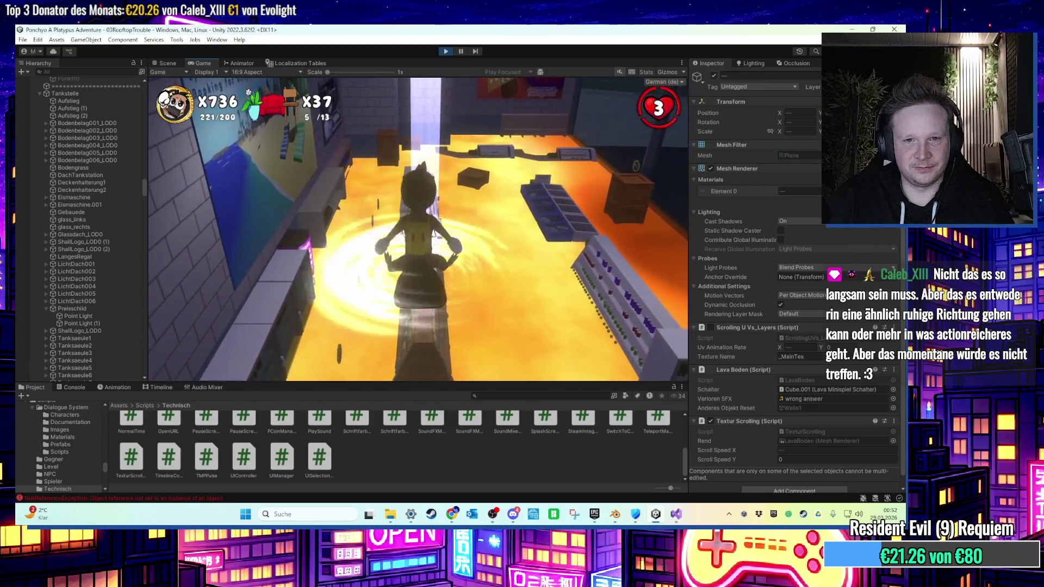
pyautogui.press('w')
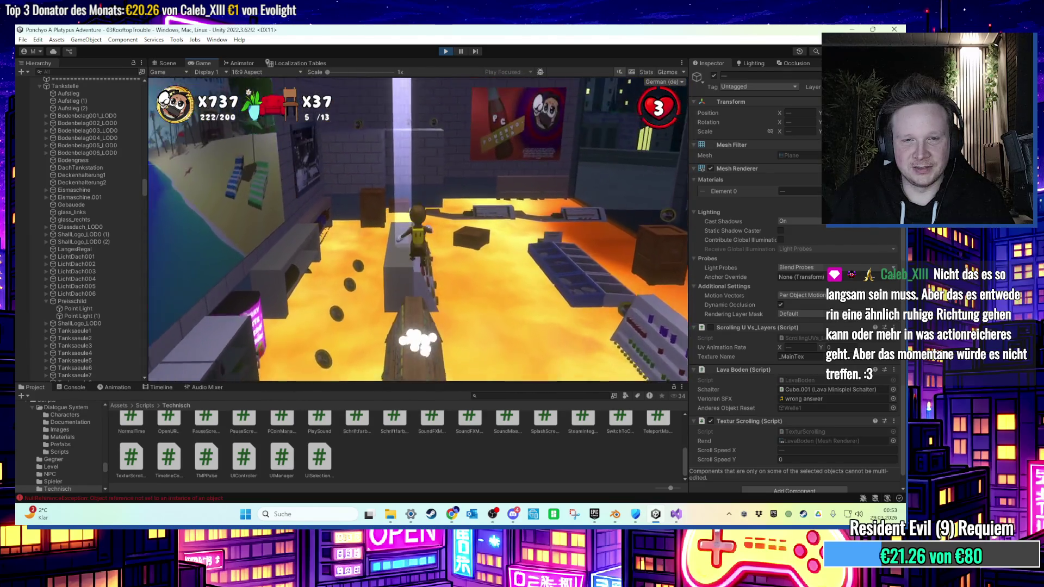
# Jump from the grey wall onto the blue shelf and crates, then walk the wall edge beside the lava.
pyautogui.press('w')
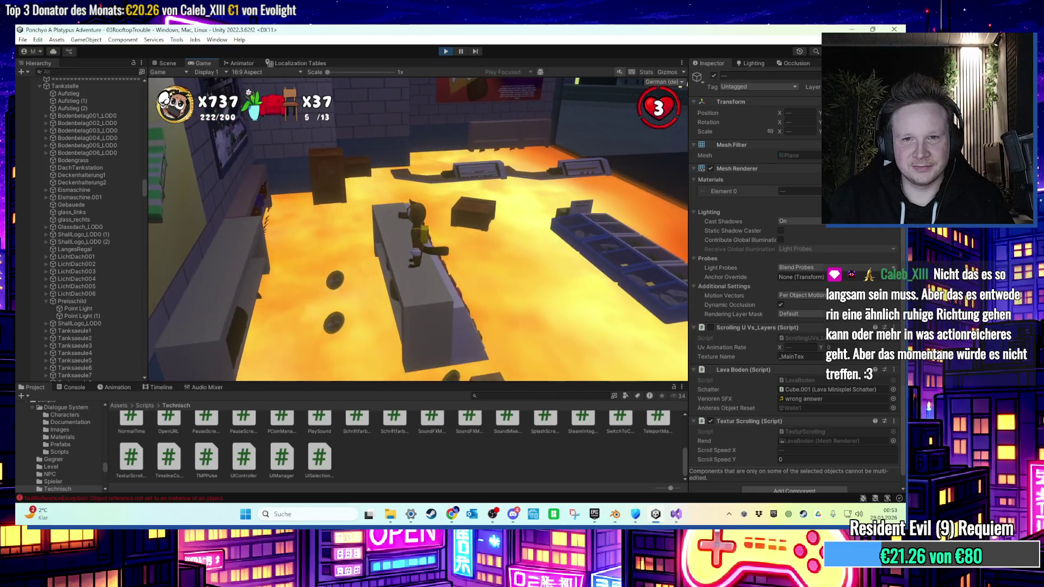
pyautogui.press('space')
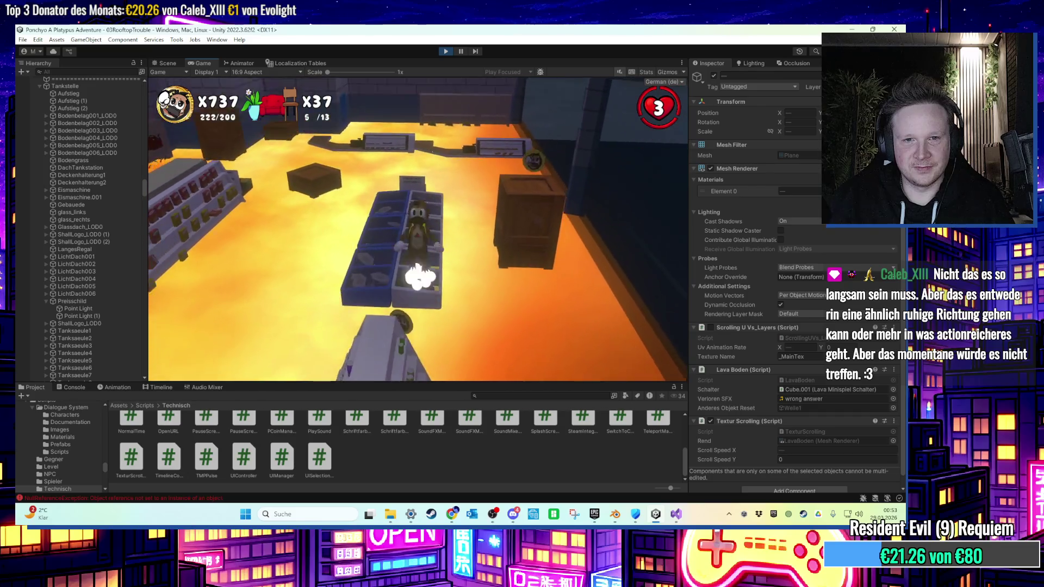
pyautogui.press('s')
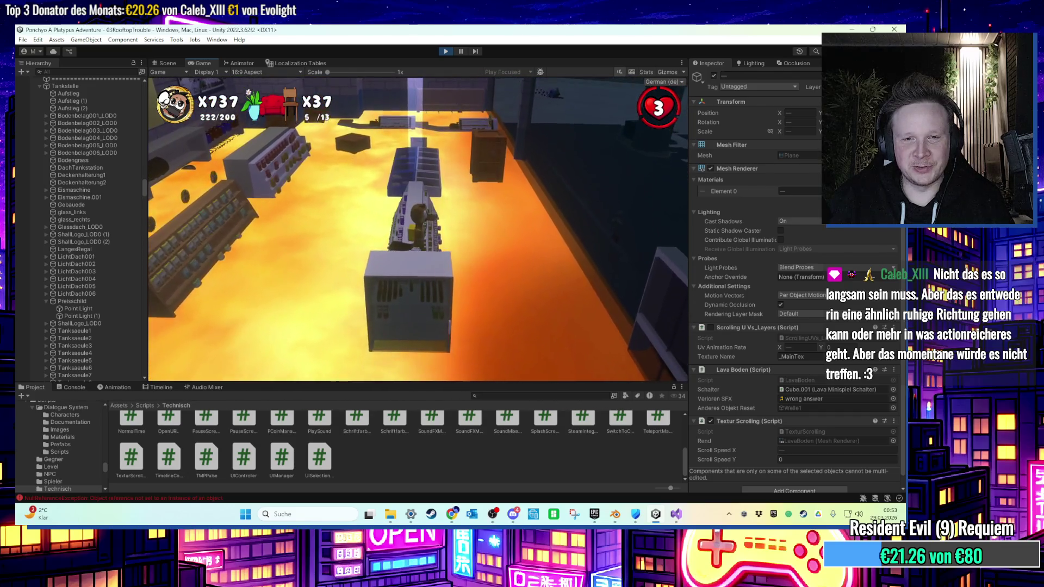
pyautogui.press('w')
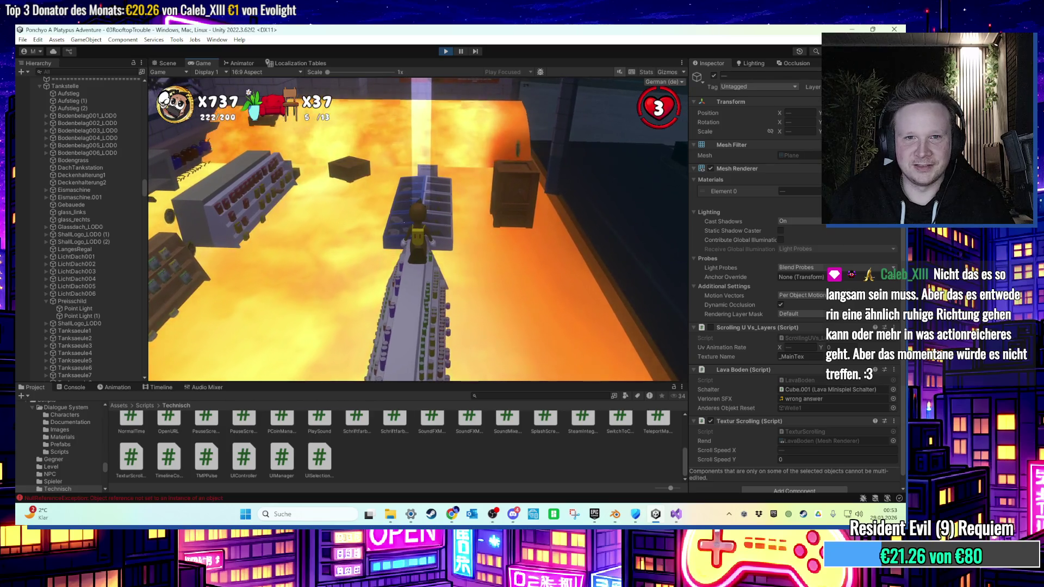
pyautogui.press('space')
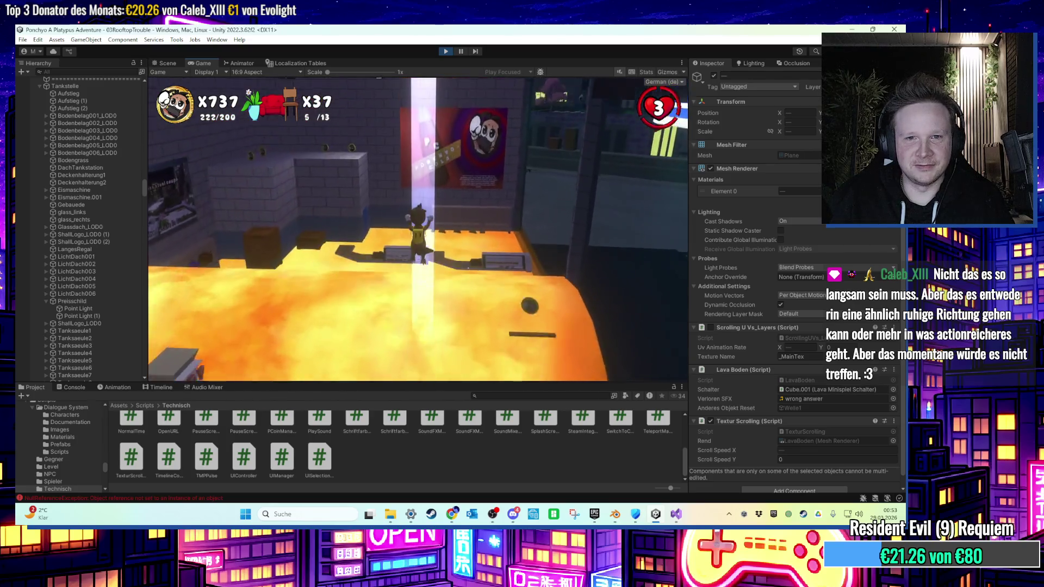
pyautogui.press('space')
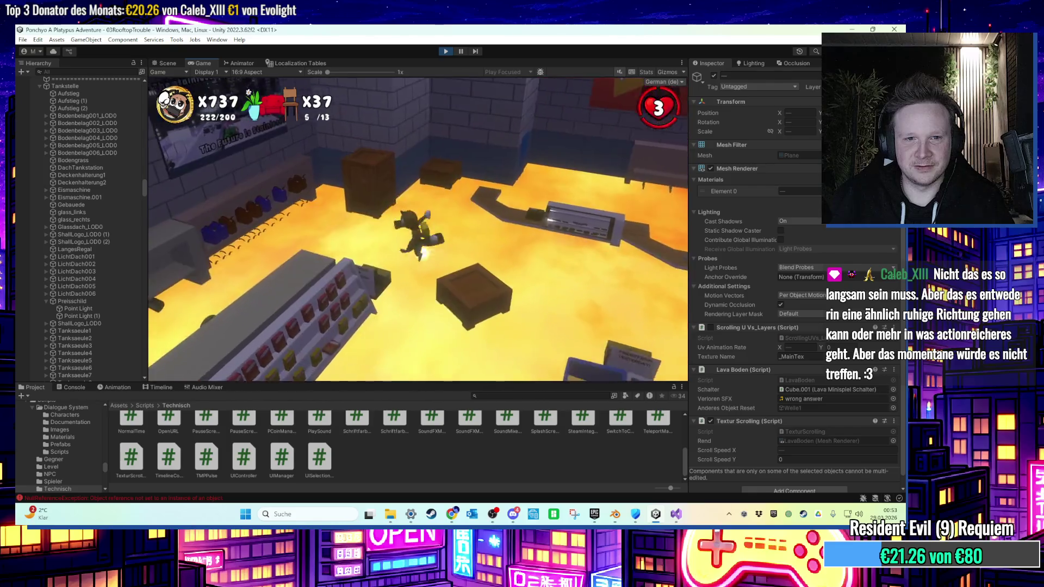
pyautogui.press('s')
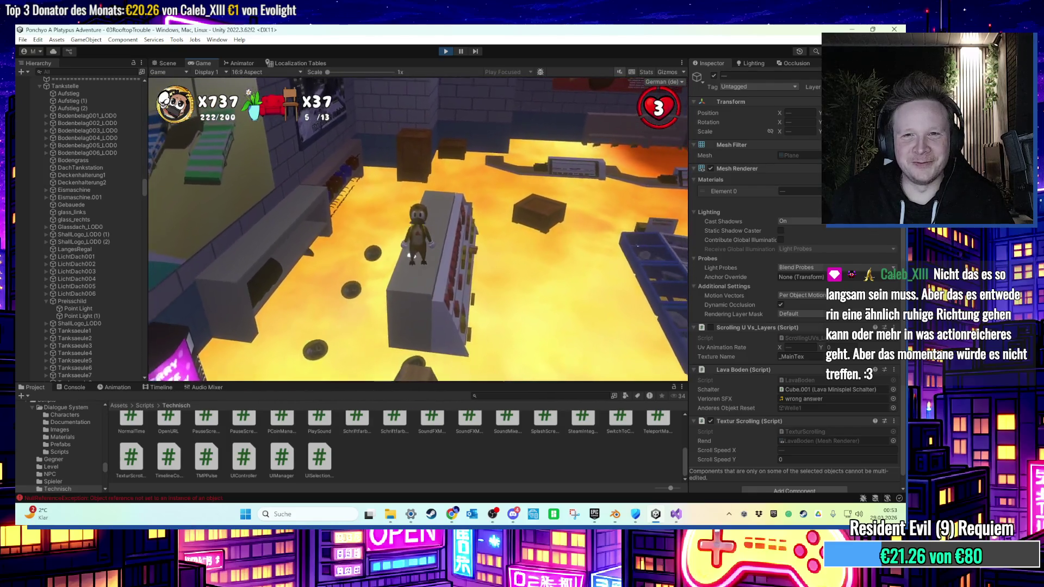
pyautogui.press('w')
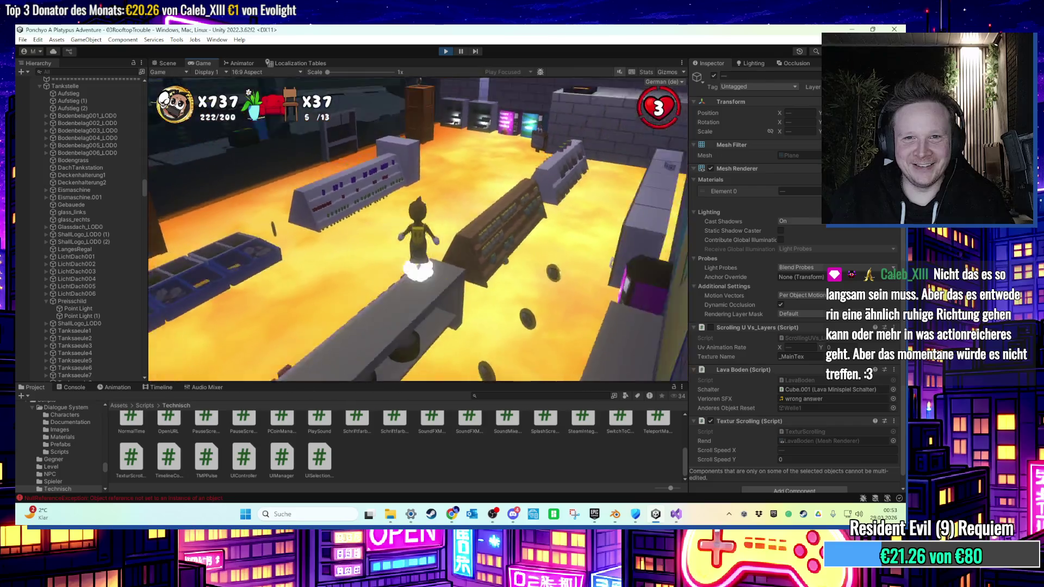
pyautogui.press('space')
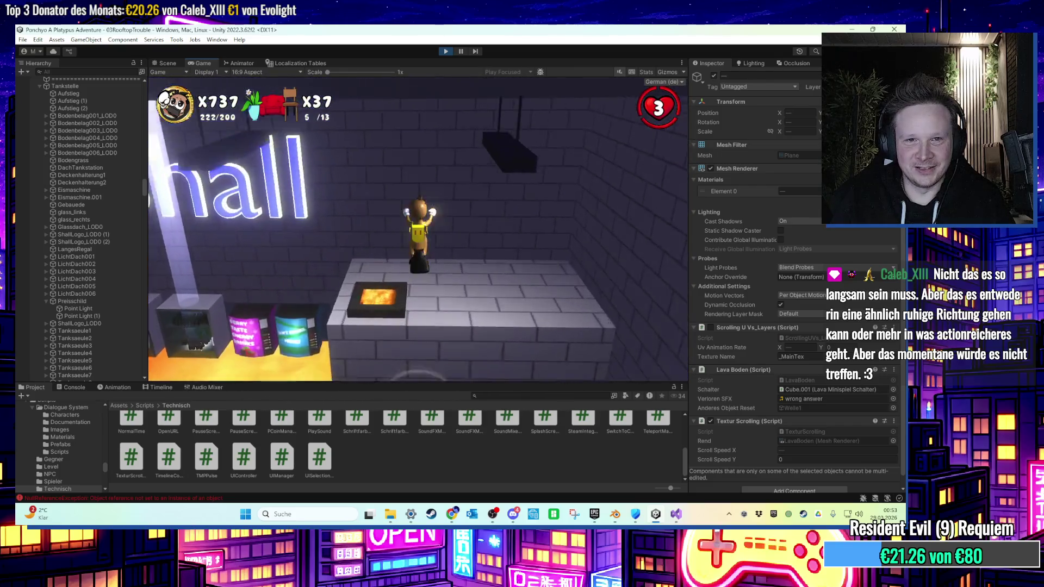
pyautogui.press('w')
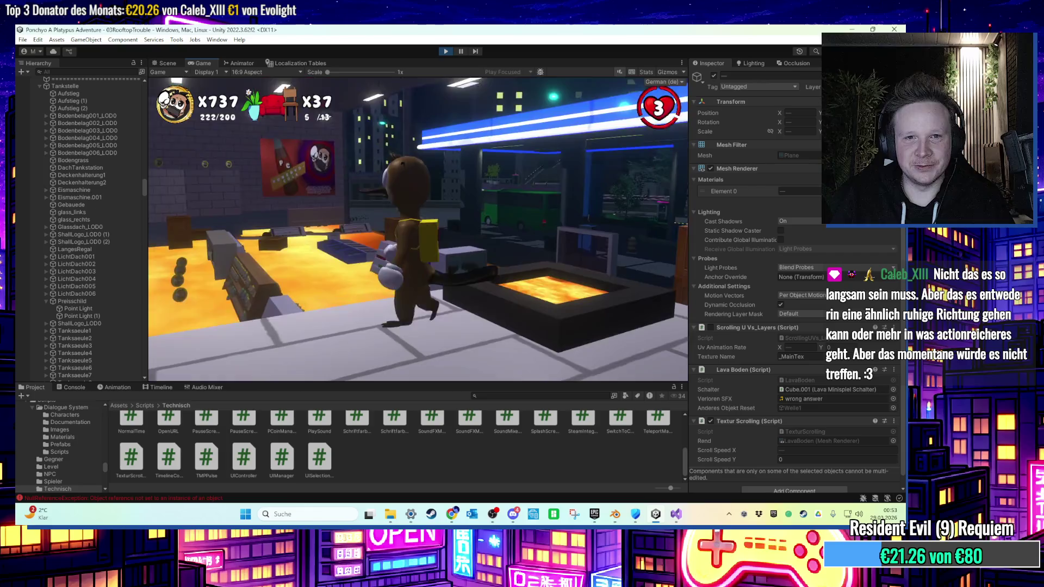
pyautogui.press('a')
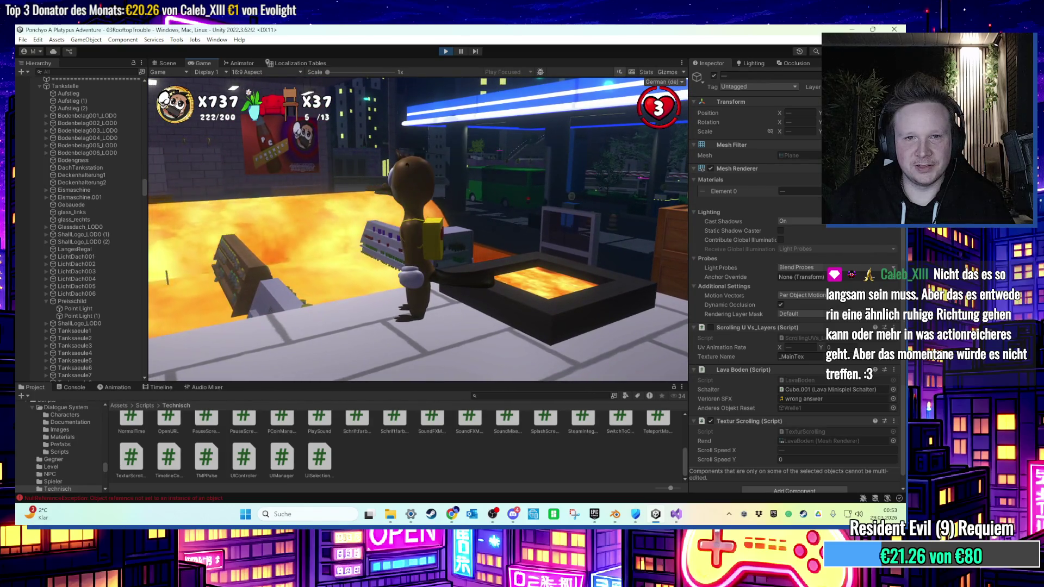
pyautogui.press('s')
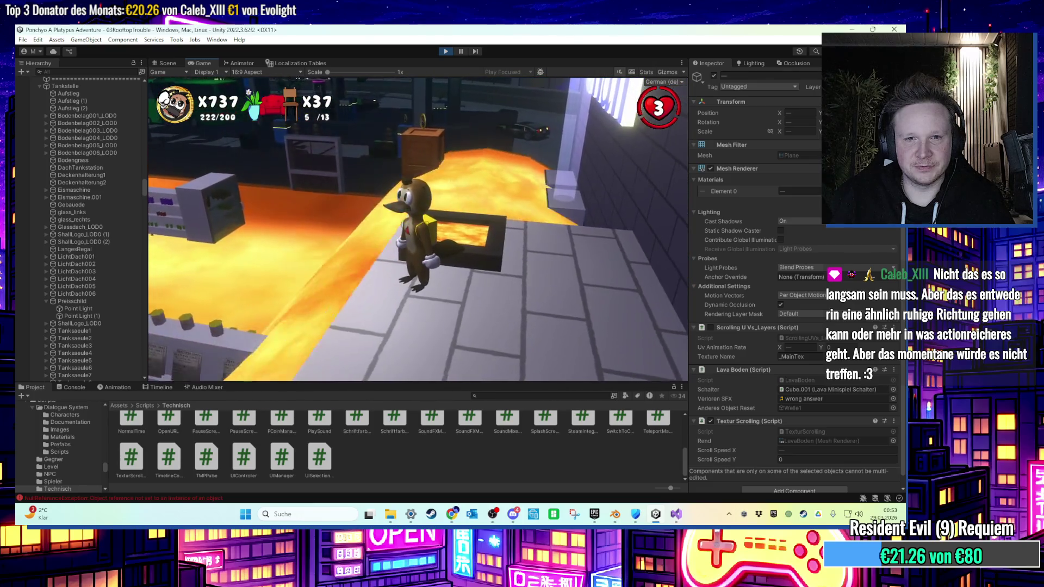
# Hop onto a box, leap across the lava to grab a collectible, and reach the keyboard-shaped platform.
pyautogui.press('w')
pyautogui.press('space')
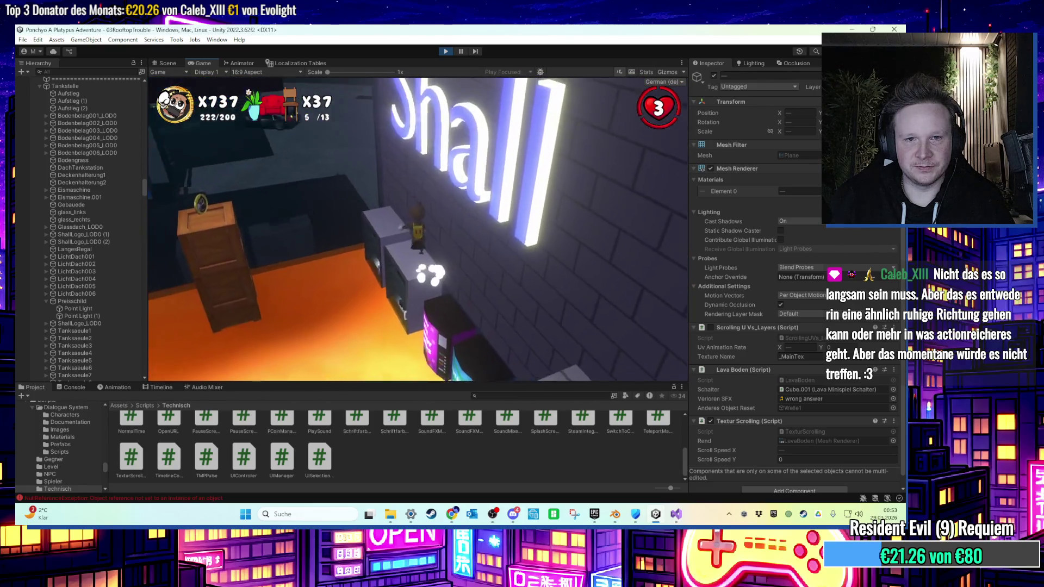
pyautogui.press('a')
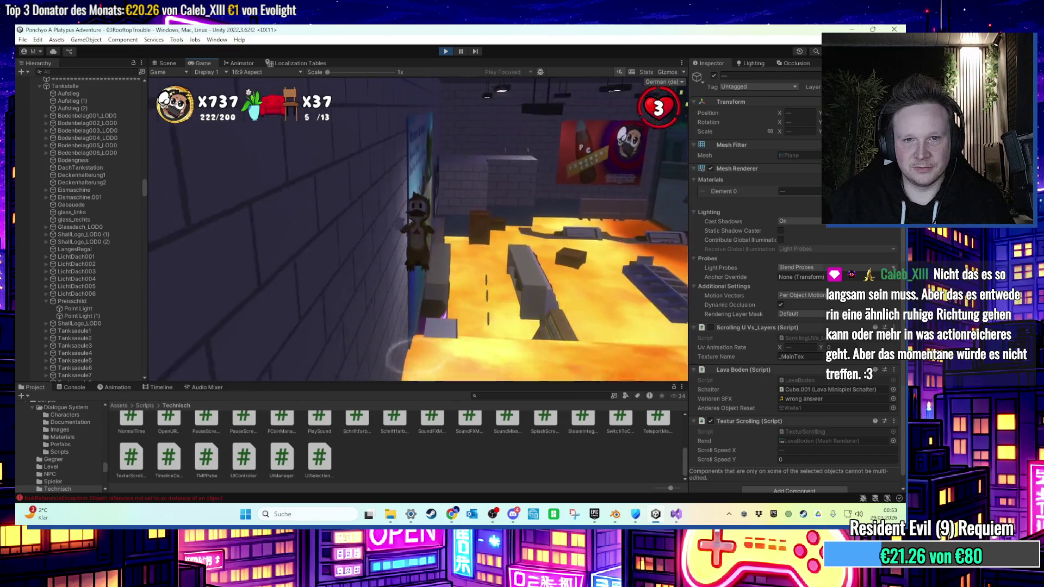
pyautogui.press('a')
pyautogui.press('w')
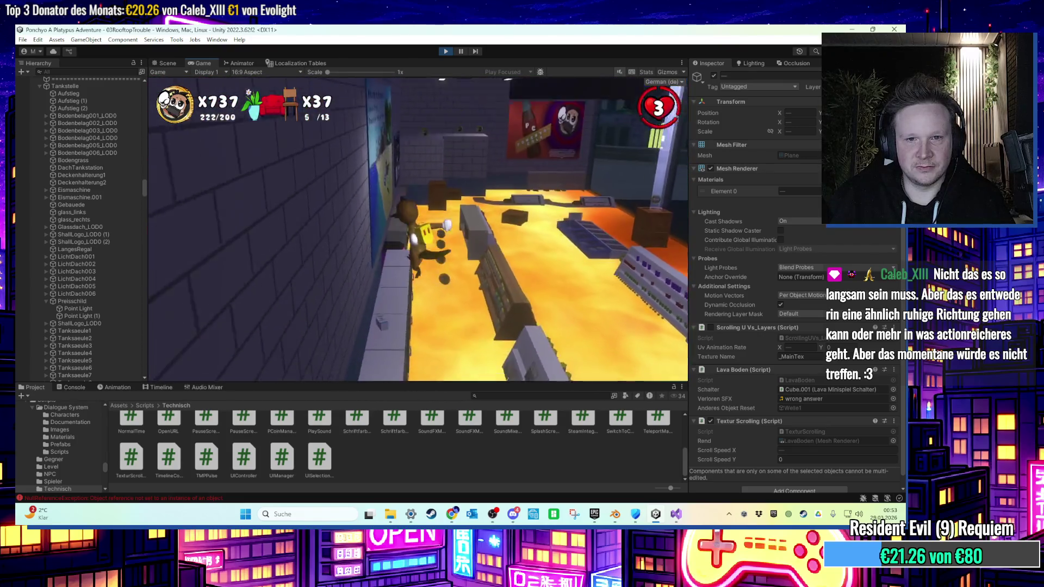
pyautogui.press('space')
pyautogui.press('w')
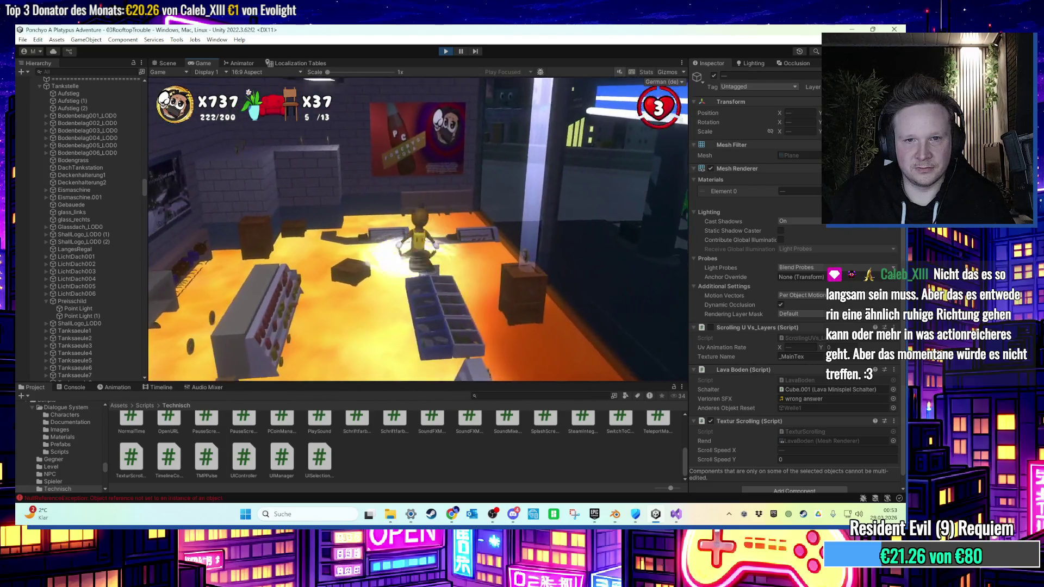
pyautogui.press('w')
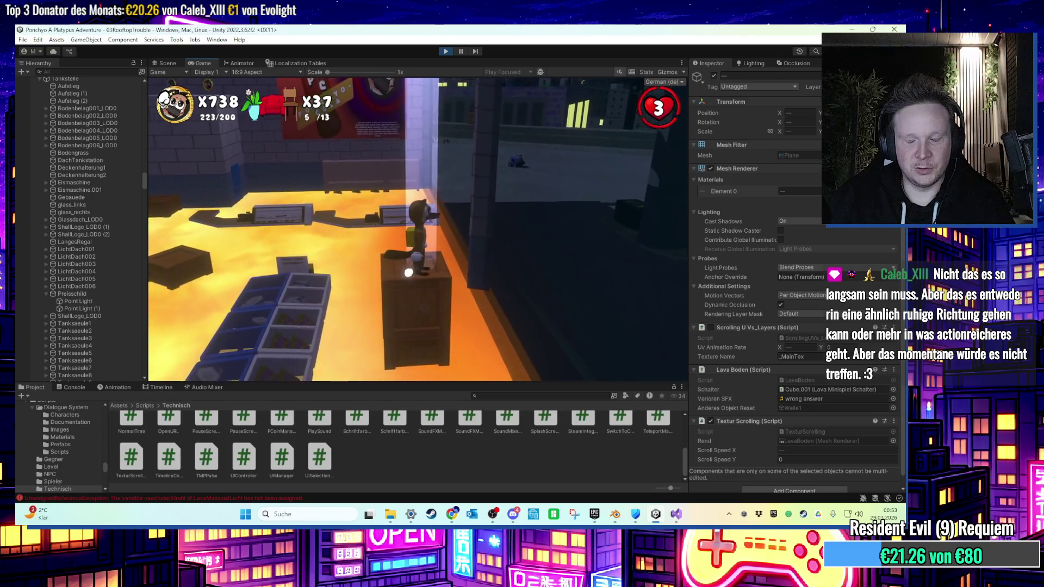
pyautogui.press('space')
pyautogui.press('w')
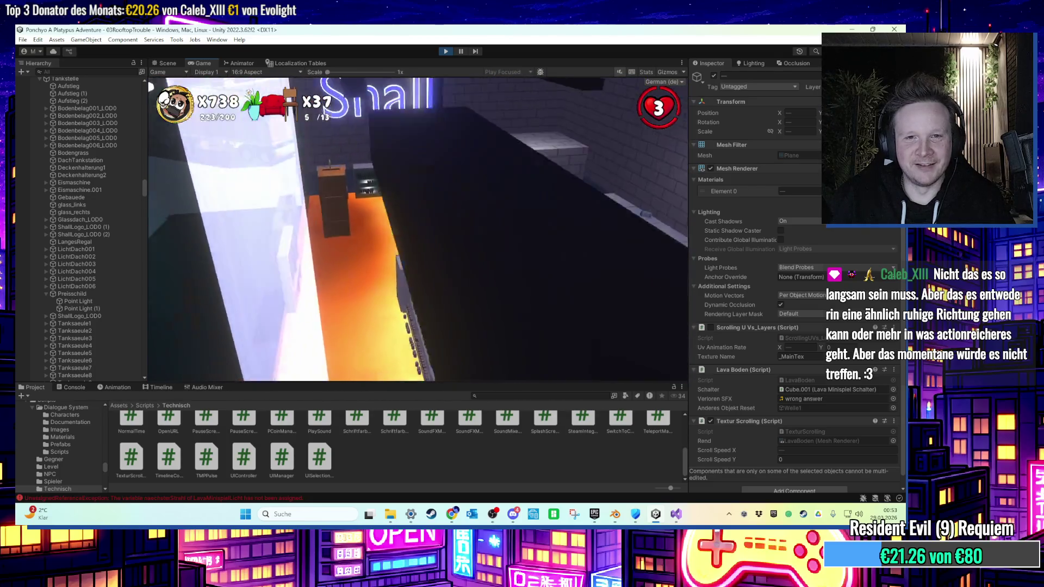
pyautogui.press('w')
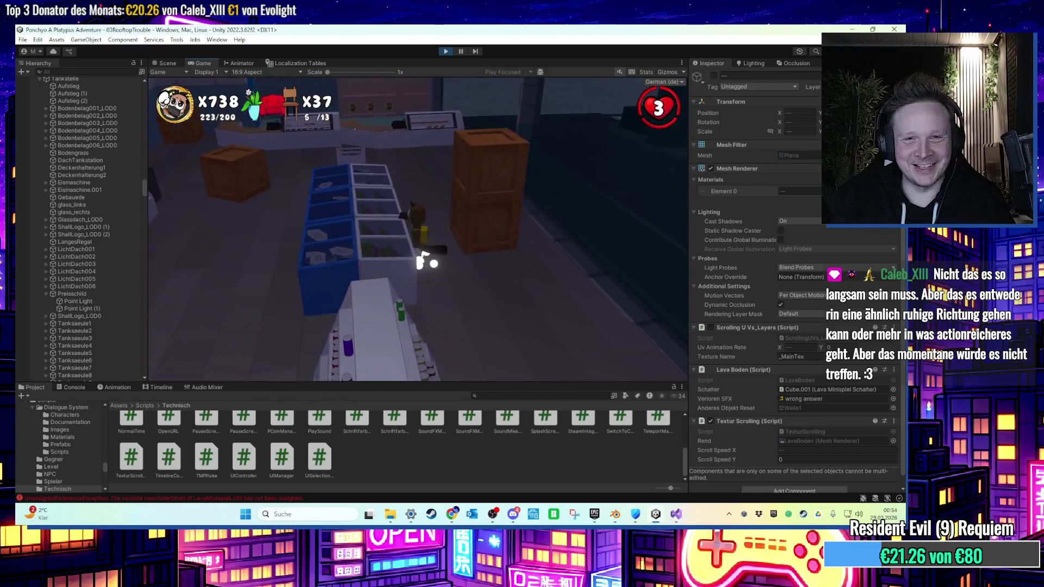
pyautogui.press('super')
# Stop the playtest and activate Punkt1 through Punkt10.
pyautogui.click(445, 51)
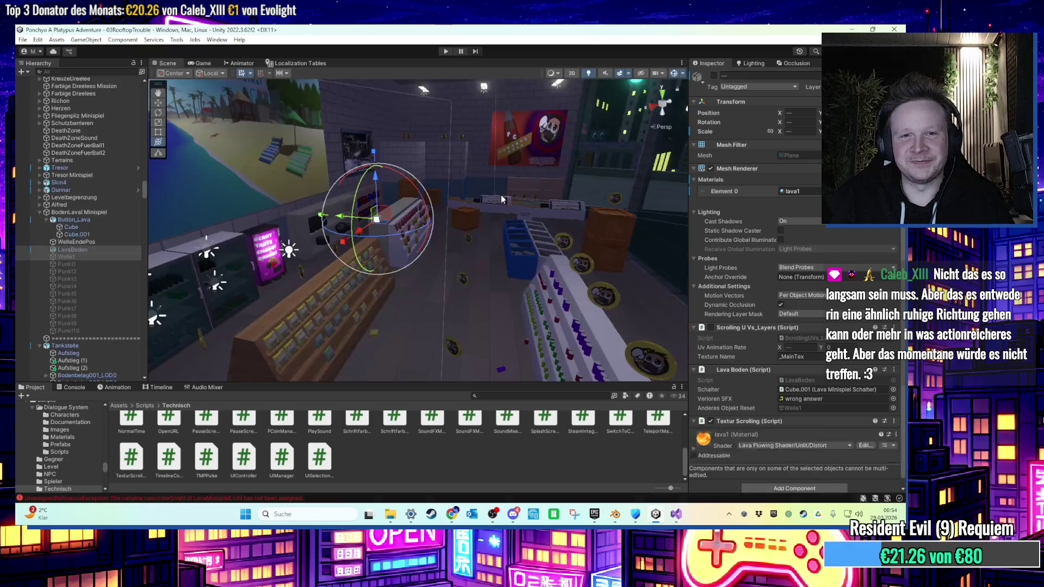
pyautogui.click(98, 264)
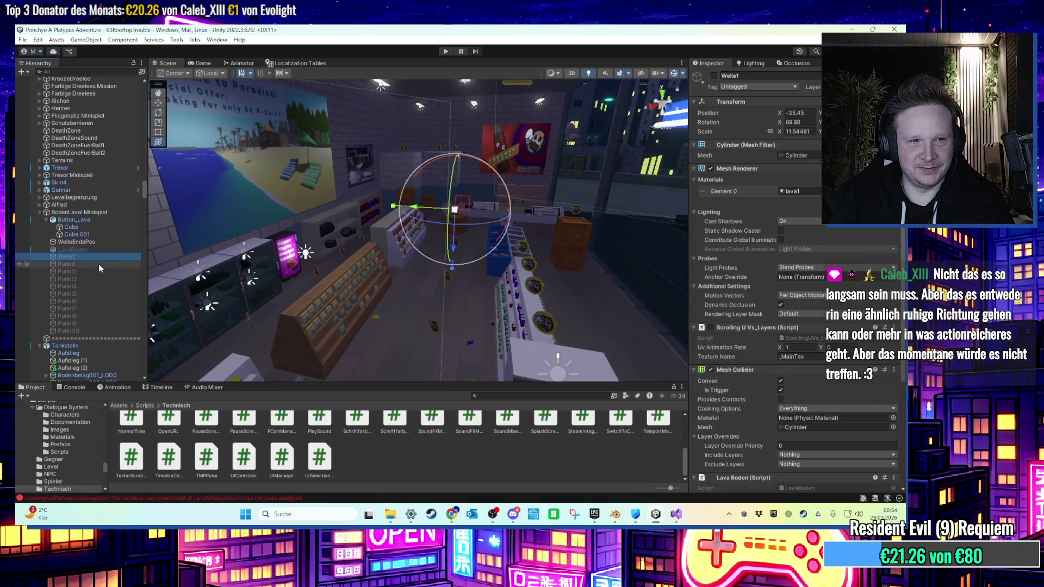
pyautogui.keyDown('shift'); pyautogui.click(93, 330); pyautogui.keyUp('shift')
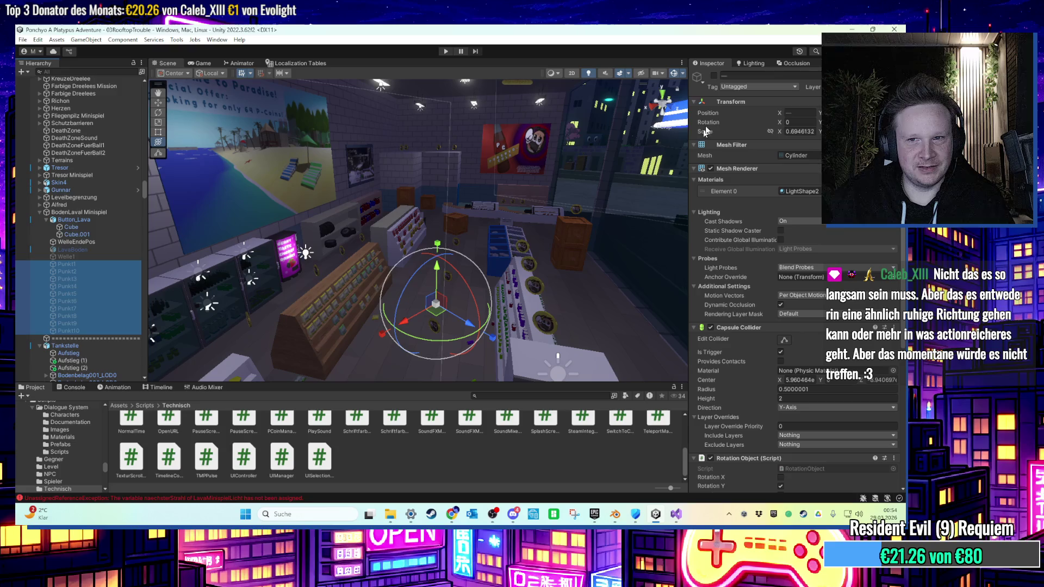
pyautogui.click(713, 75)
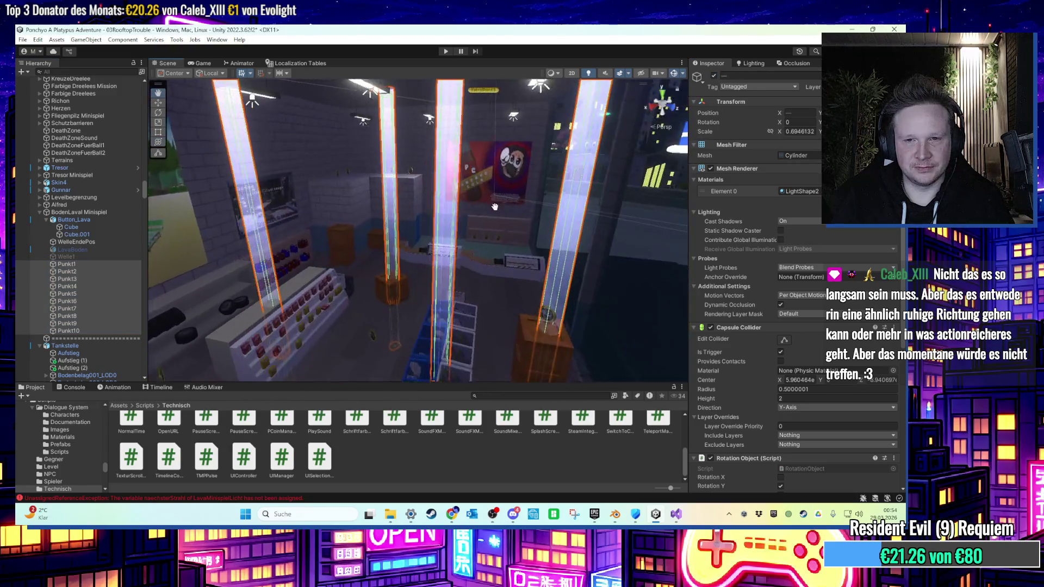
# Select the Punkt10 light beam in the Tankstelle group and frame it in the Scene view.
pyautogui.moveTo(495, 206)
pyautogui.mouseDown()
pyautogui.moveTo(550, 189)
pyautogui.moveTo(455, 183)
pyautogui.mouseUp()
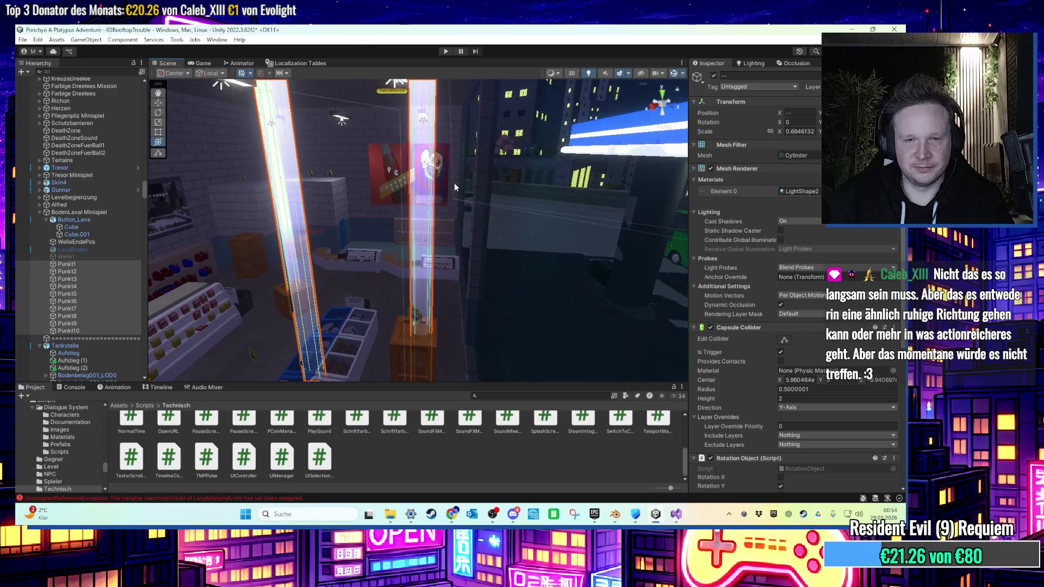
pyautogui.click(443, 204)
pyautogui.click(447, 221)
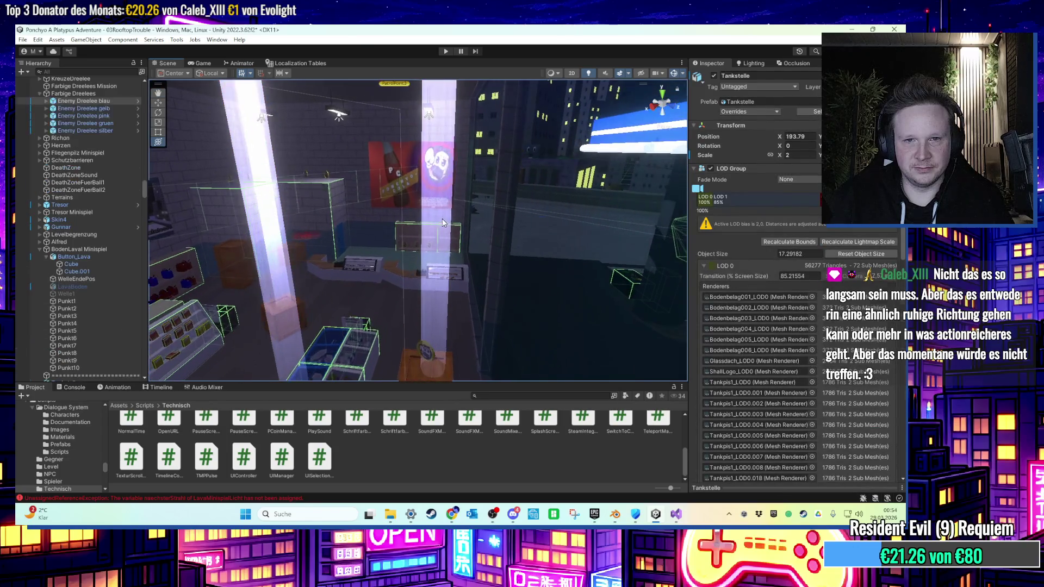
pyautogui.press('f')
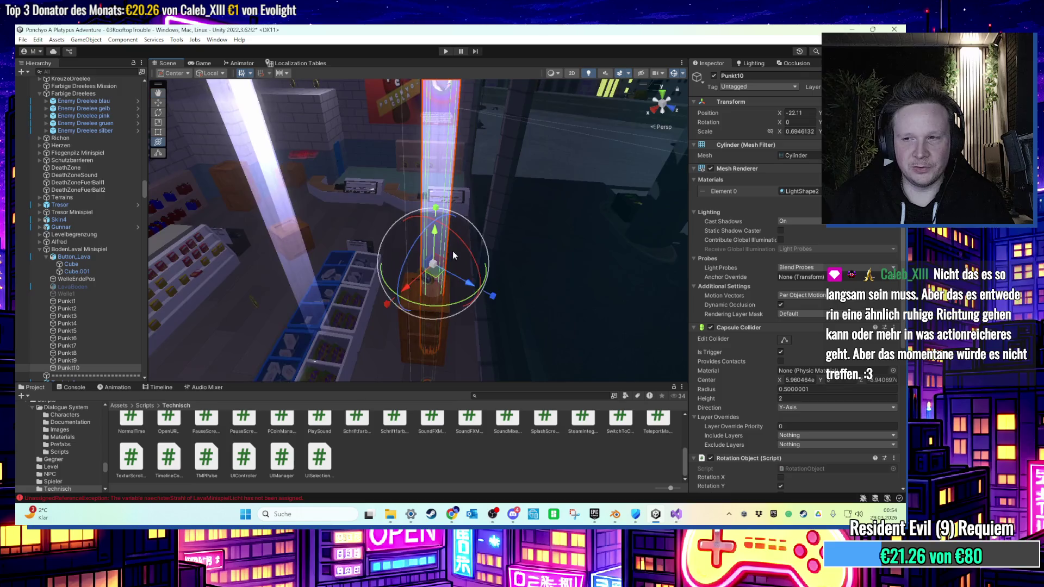
pyautogui.moveTo(453, 250)
pyautogui.mouseDown()
pyautogui.moveTo(498, 173)
pyautogui.moveTo(505, 189)
pyautogui.moveTo(490, 229)
pyautogui.moveTo(497, 217)
pyautogui.moveTo(435, 208)
pyautogui.moveTo(465, 188)
pyautogui.moveTo(422, 191)
pyautogui.moveTo(443, 208)
pyautogui.moveTo(481, 184)
pyautogui.moveTo(371, 249)
pyautogui.moveTo(357, 117)
pyautogui.moveTo(380, 122)
pyautogui.mouseUp()
# Duplicate the Punkt10 beam and place the copy on top of the crate.
pyautogui.hotkey('ctrl', 'd')
pyautogui.press('f')
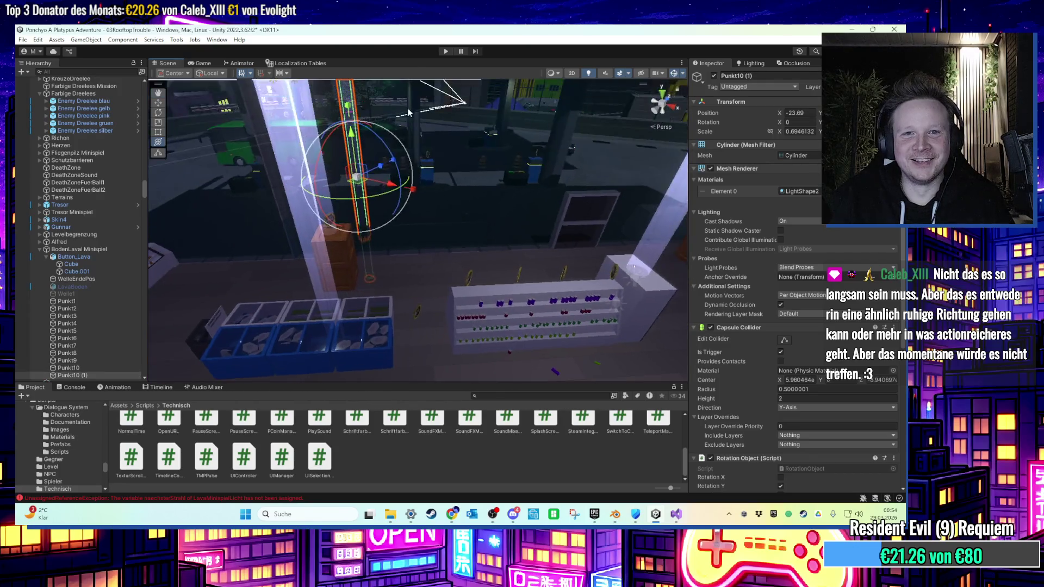
pyautogui.moveTo(375, 224); pyautogui.dragTo(526, 180)
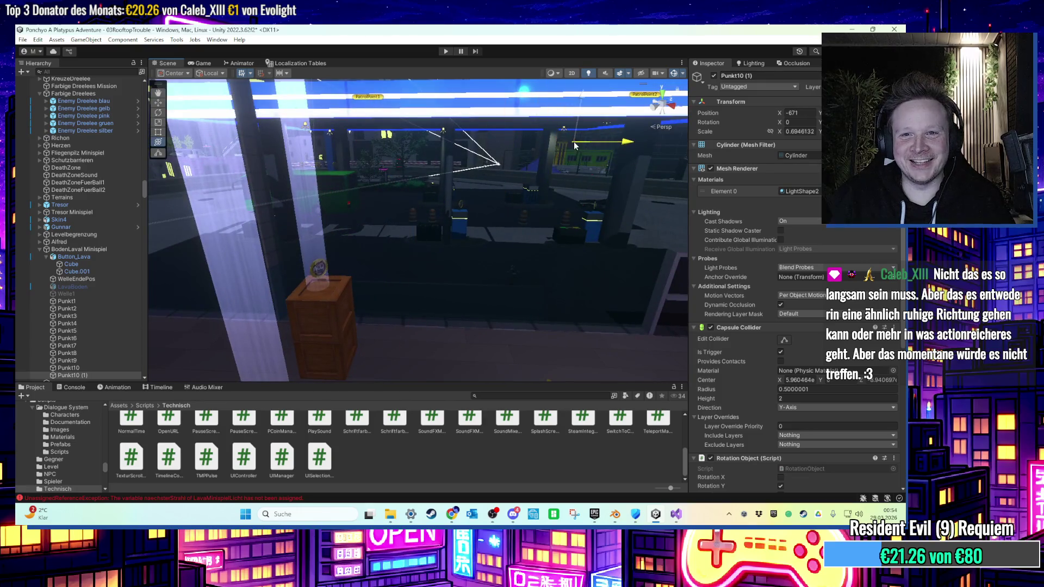
pyautogui.hotkey('ctrl', 'z')
pyautogui.moveTo(534, 309)
pyautogui.mouseDown()
pyautogui.moveTo(303, 250)
pyautogui.moveTo(633, 303)
pyautogui.mouseUp()
pyautogui.press('f')
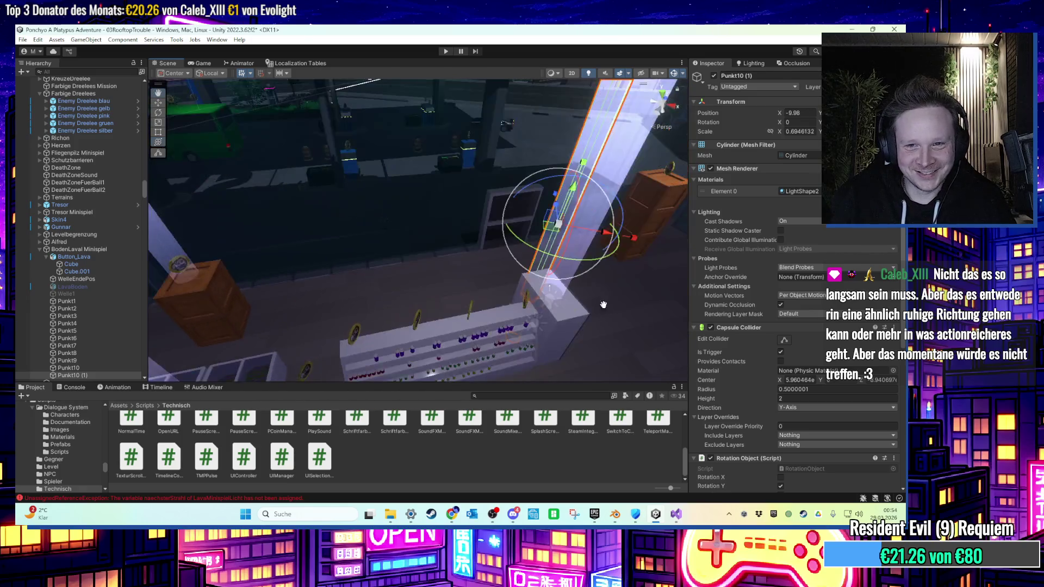
pyautogui.moveTo(343, 277)
pyautogui.mouseDown()
pyautogui.moveTo(489, 223)
pyautogui.moveTo(524, 283)
pyautogui.moveTo(501, 299)
pyautogui.moveTo(490, 292)
pyautogui.moveTo(556, 298)
pyautogui.mouseUp()
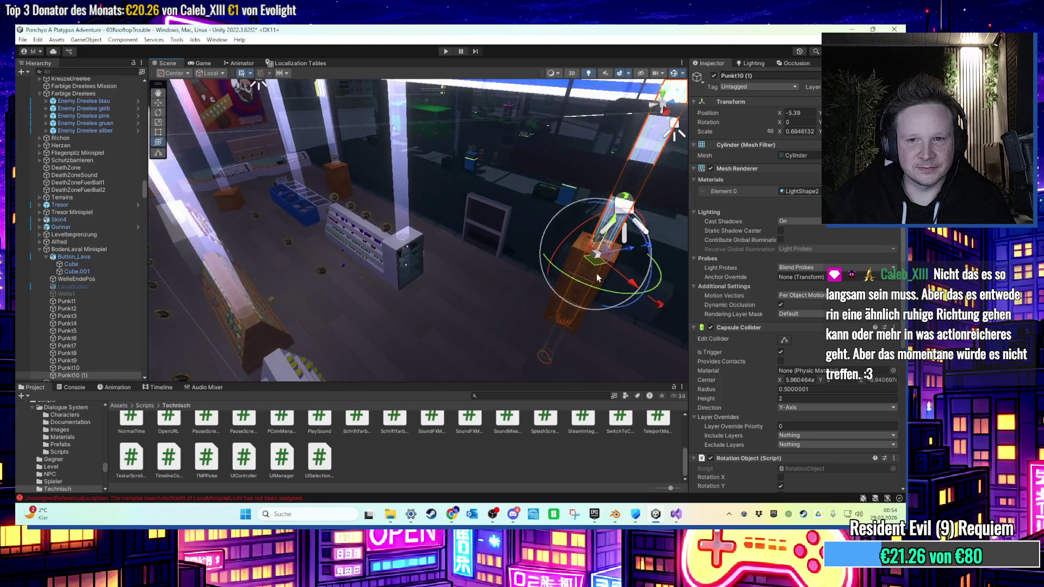
# Make three more beam copies and spread them around the room, one on the left side.
pyautogui.hotkey('ctrl', 'd')
pyautogui.moveTo(583, 262)
pyautogui.mouseDown()
pyautogui.moveTo(246, 165)
pyautogui.moveTo(239, 130)
pyautogui.mouseUp()
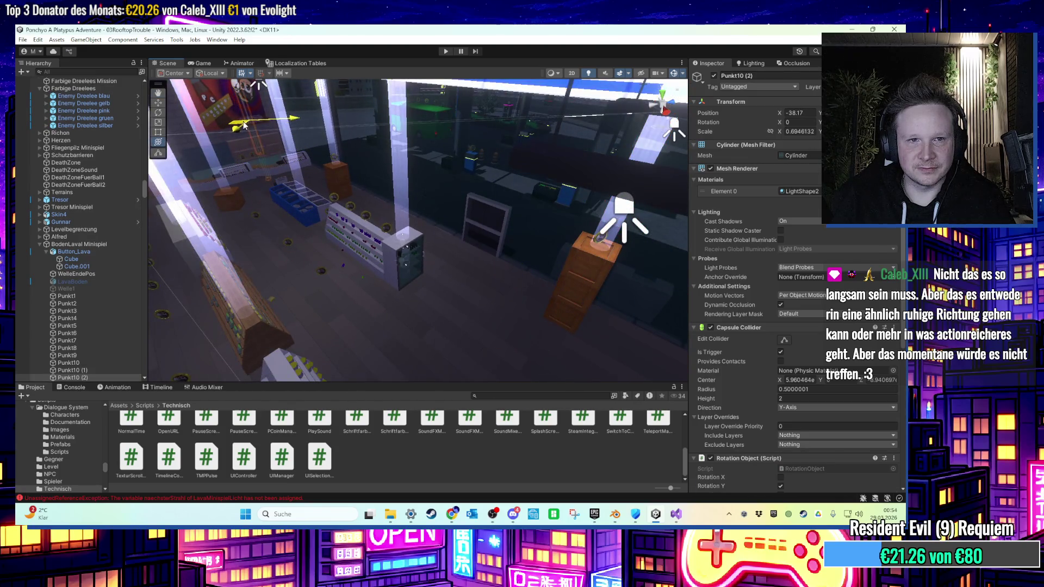
pyautogui.press('f')
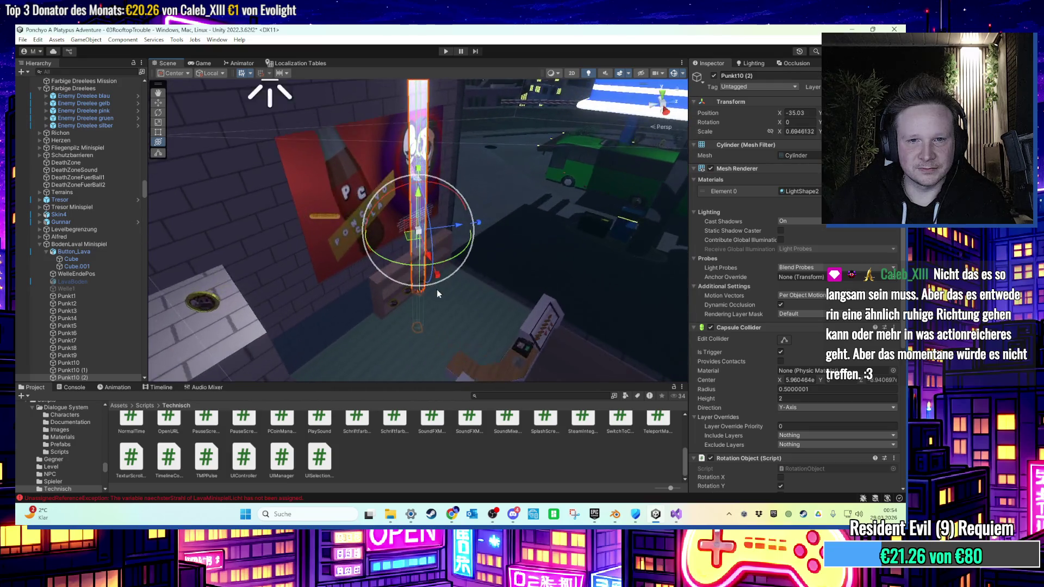
pyautogui.moveTo(478, 319)
pyautogui.mouseDown()
pyautogui.moveTo(406, 244)
pyautogui.moveTo(423, 281)
pyautogui.mouseUp()
pyautogui.moveTo(411, 149)
pyautogui.mouseDown()
pyautogui.moveTo(412, 338)
pyautogui.moveTo(322, 352)
pyautogui.moveTo(366, 318)
pyautogui.mouseUp()
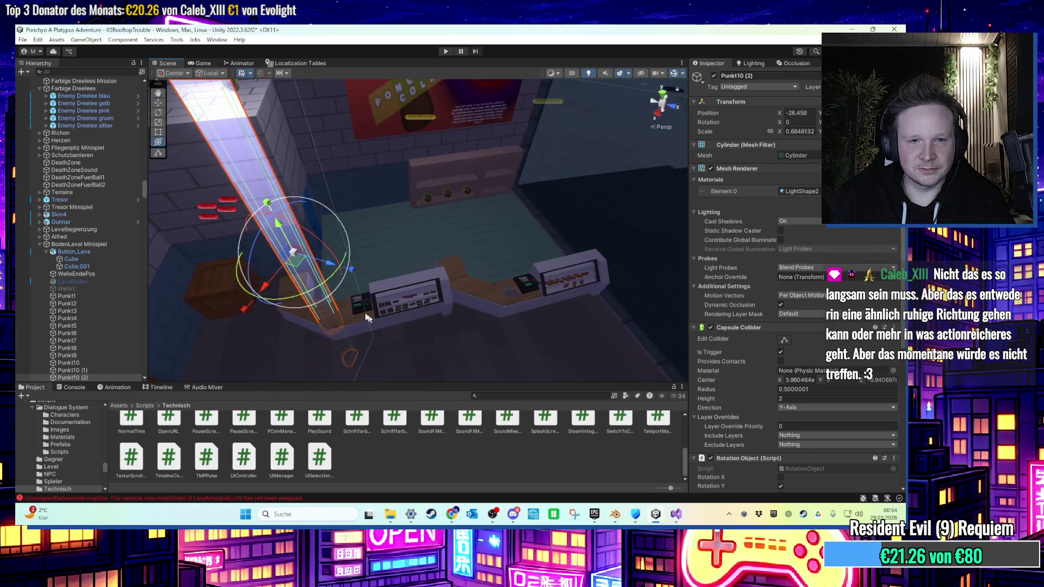
pyautogui.hotkey('ctrl', 'd')
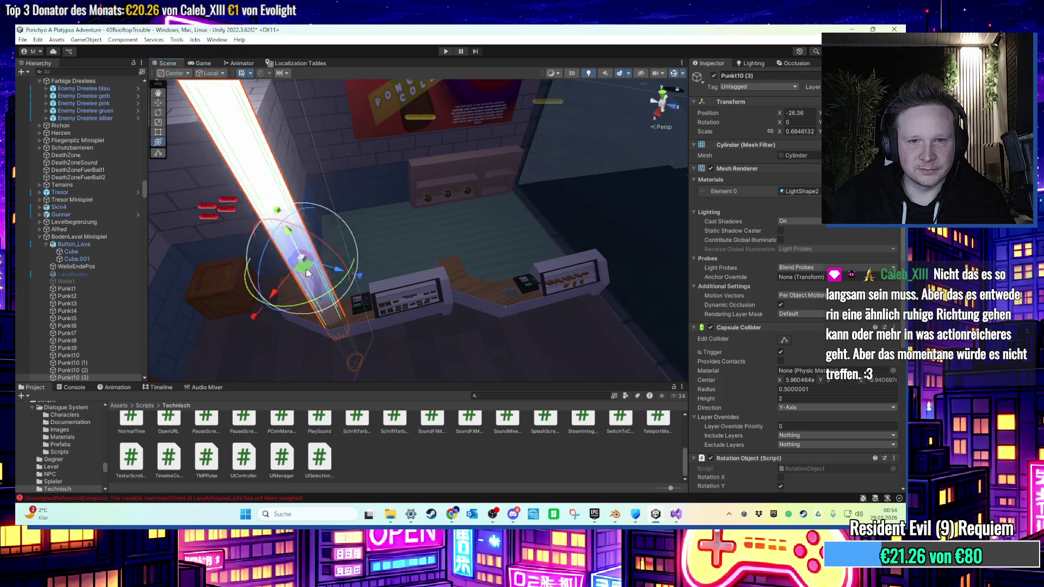
pyautogui.moveTo(305, 269)
pyautogui.mouseDown()
pyautogui.moveTo(495, 251)
pyautogui.moveTo(443, 161)
pyautogui.moveTo(463, 142)
pyautogui.moveTo(420, 179)
pyautogui.moveTo(453, 212)
pyautogui.moveTo(448, 196)
pyautogui.moveTo(487, 219)
pyautogui.mouseUp()
pyautogui.hotkey('ctrl', 'd')
pyautogui.hotkey('ctrl', 'd')
pyautogui.moveTo(621, 218)
pyautogui.mouseDown()
pyautogui.moveTo(540, 235)
pyautogui.moveTo(278, 233)
pyautogui.mouseUp()
# Rename the five Punkt10 copies to Punkt11 through Punkt15.
pyautogui.scroll(-3, 100, 324)
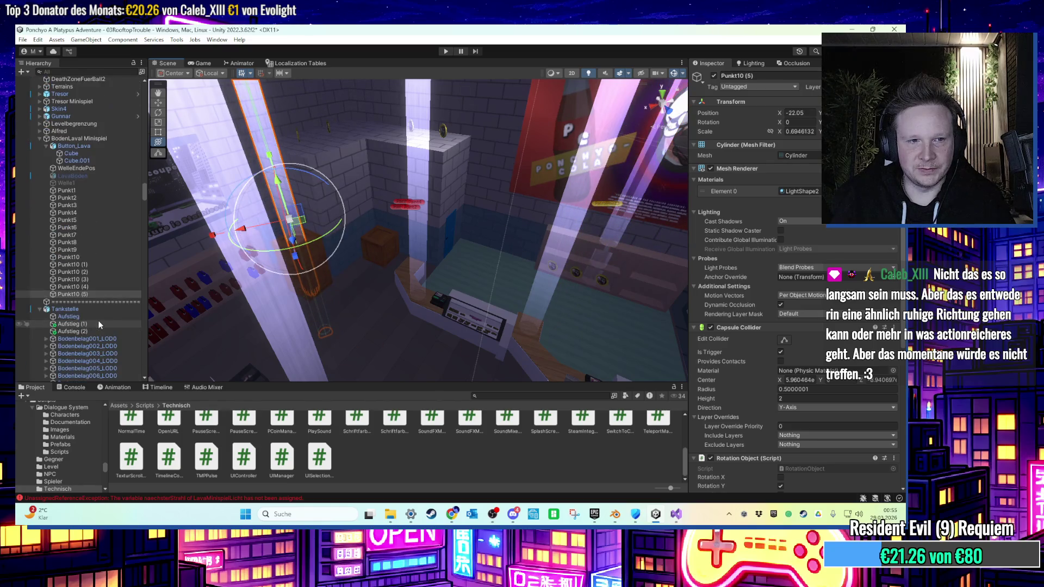
pyautogui.rightClick(84, 264)
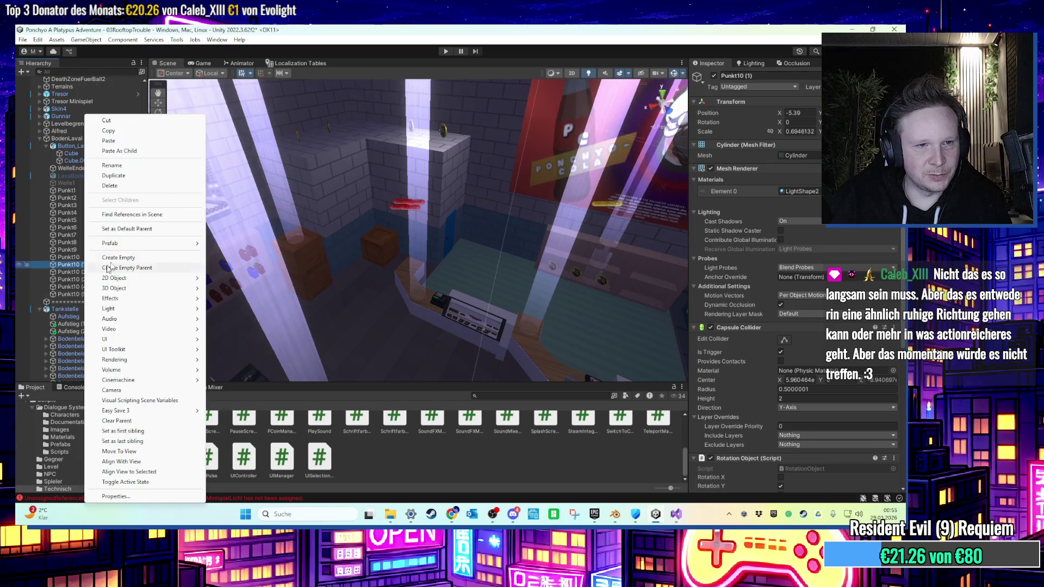
pyautogui.click(112, 166)
pyautogui.rightClick(100, 273)
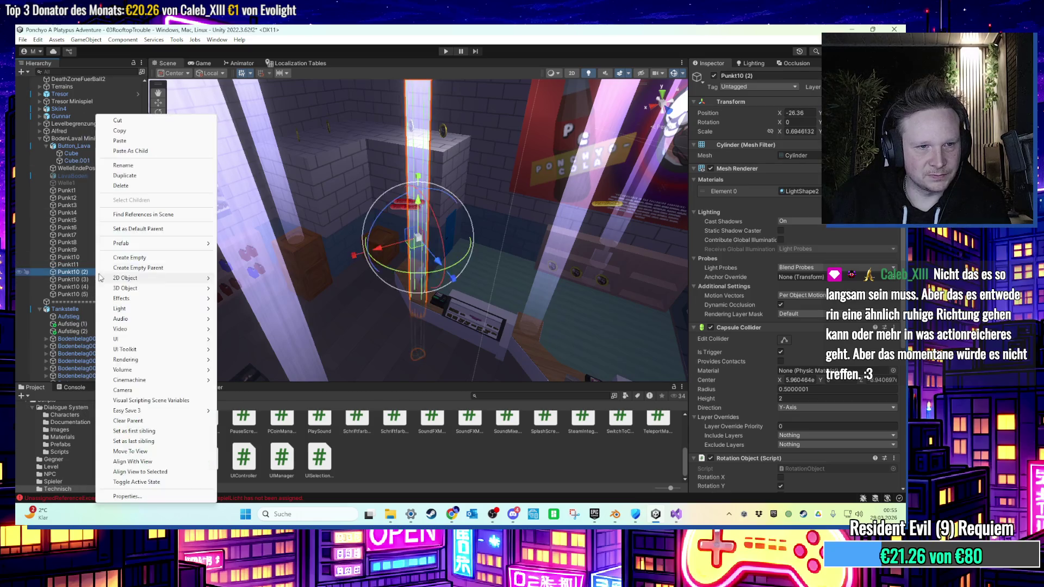
pyautogui.click(131, 165)
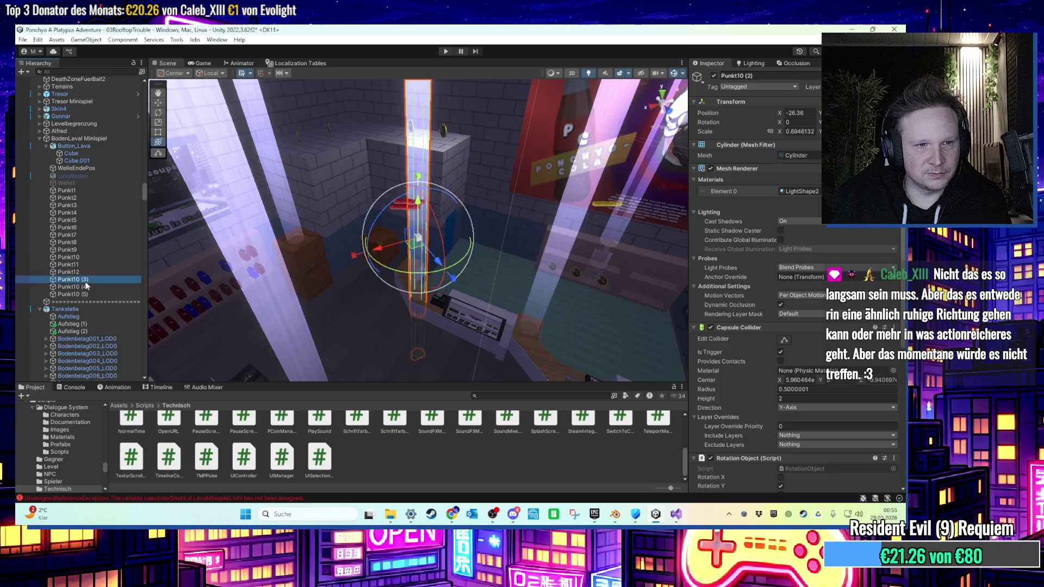
pyautogui.rightClick(85, 279)
pyautogui.click(114, 165)
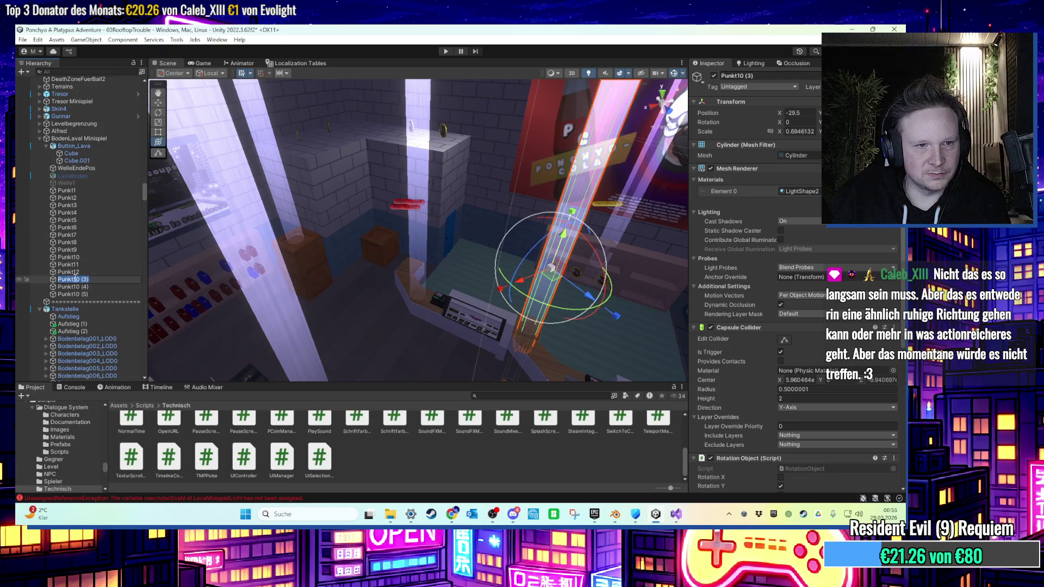
pyautogui.rightClick(90, 288)
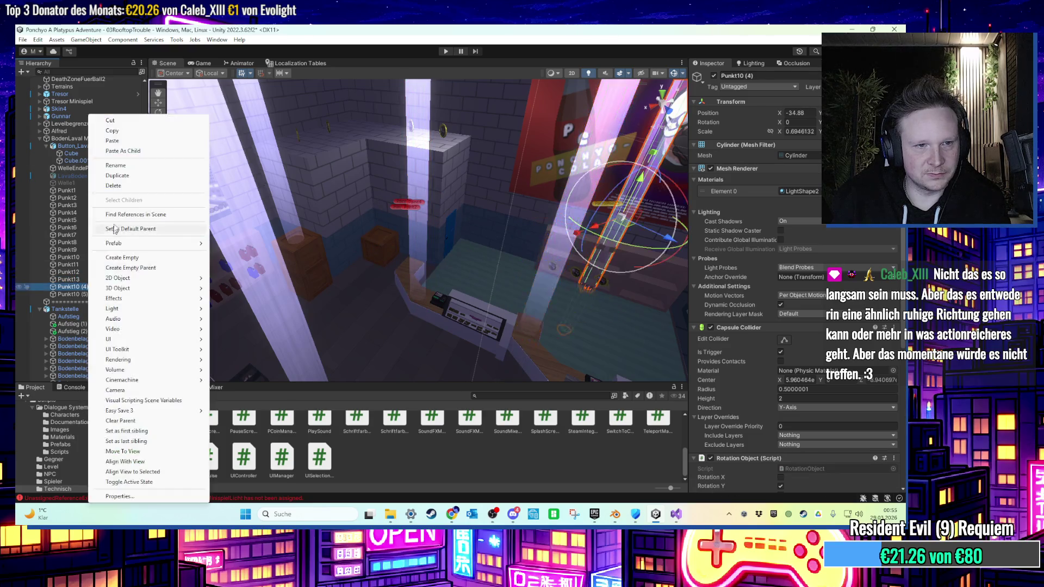
pyautogui.click(132, 166)
pyautogui.write('4')
pyautogui.rightClick(97, 294)
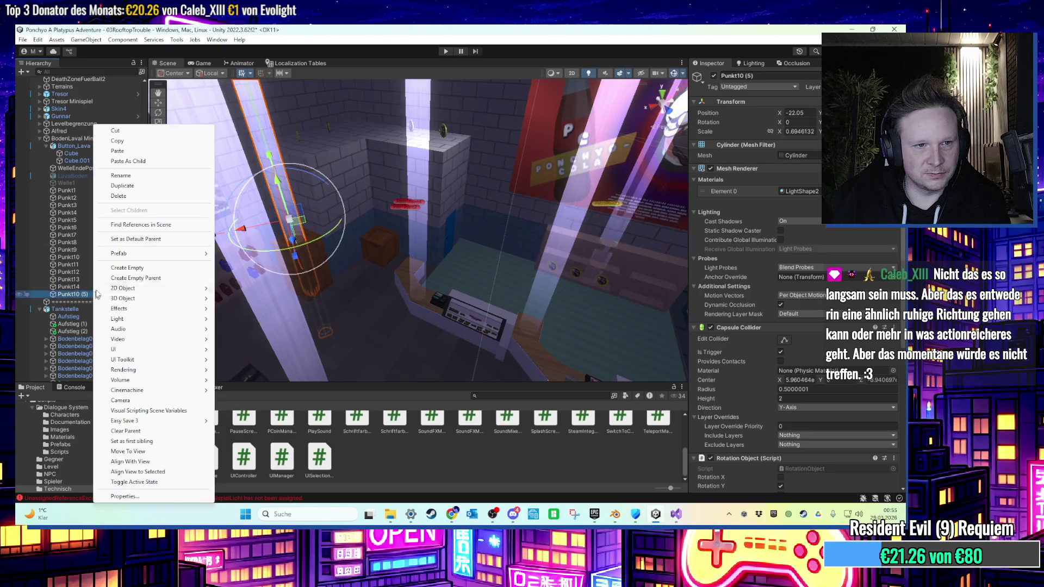
pyautogui.click(131, 176)
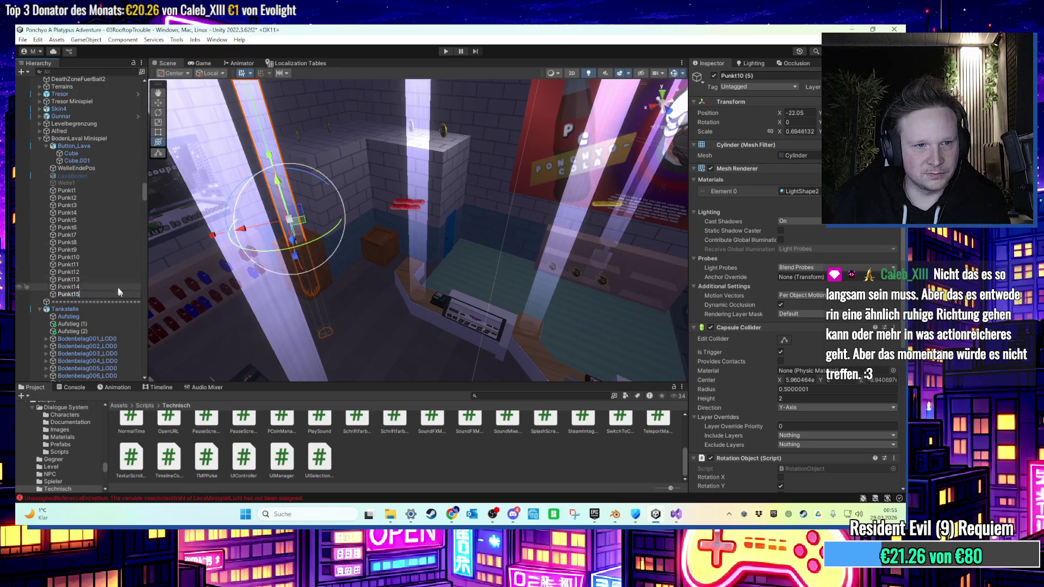
pyautogui.click(97, 256)
pyautogui.click(93, 250)
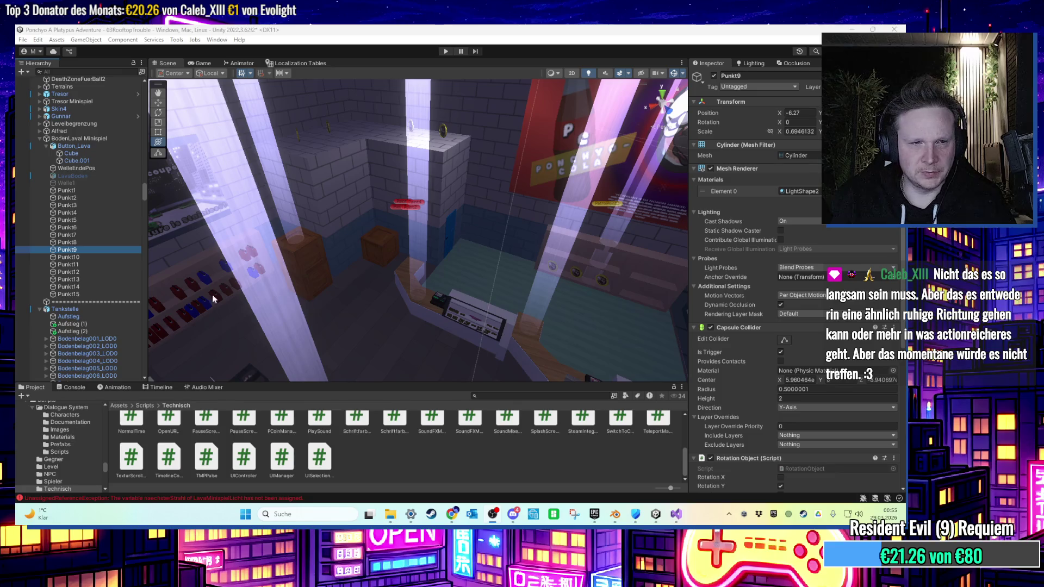
# Set Naechster Strahl so Punkt10 links to Punkt11, 11 to 12, 12 to 13, and 13 to 14.
pyautogui.scroll(-5, 814, 343)
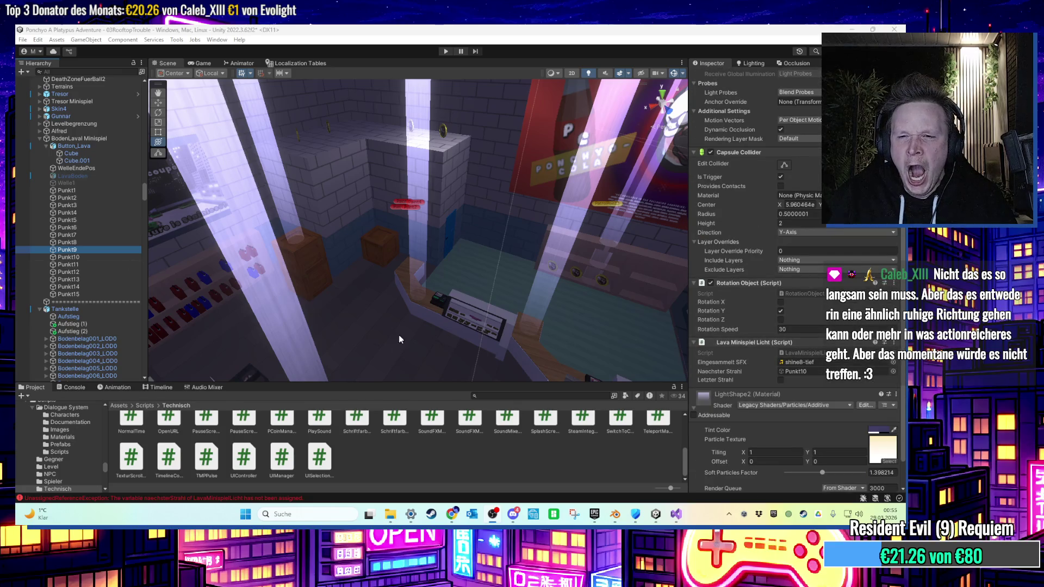
pyautogui.click(69, 257)
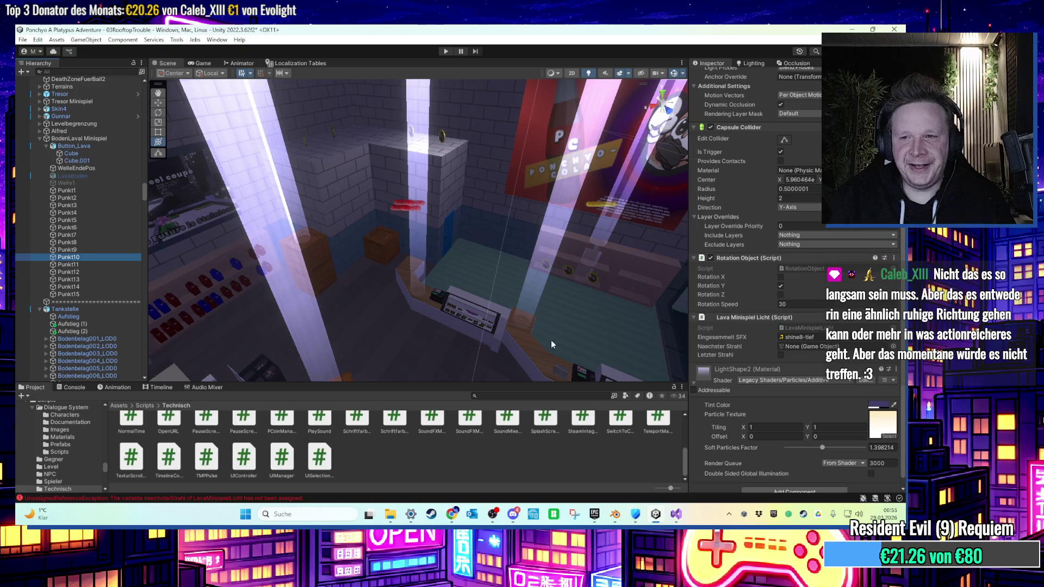
pyautogui.moveTo(92, 265); pyautogui.dragTo(810, 346)
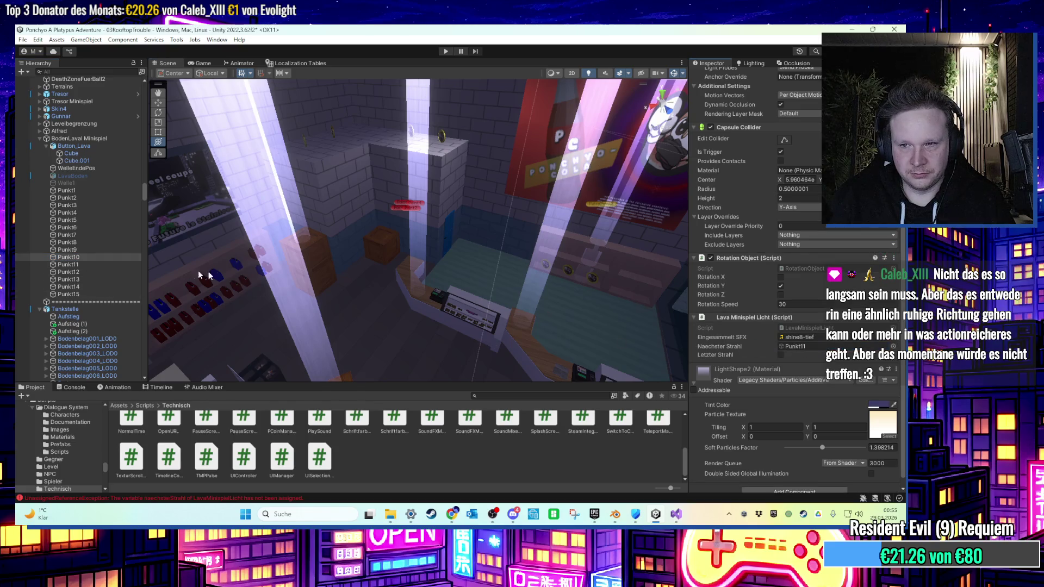
pyautogui.click(90, 264)
pyautogui.moveTo(89, 272); pyautogui.dragTo(810, 346)
pyautogui.click(68, 272)
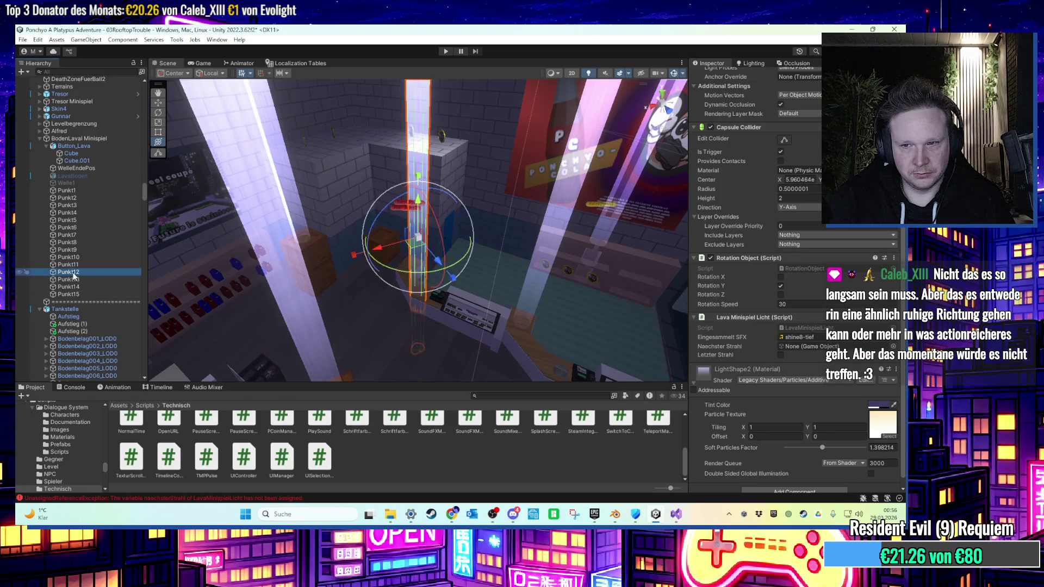
pyautogui.moveTo(68, 272)
pyautogui.mouseDown()
pyautogui.moveTo(788, 335)
pyautogui.moveTo(807, 347)
pyautogui.mouseUp()
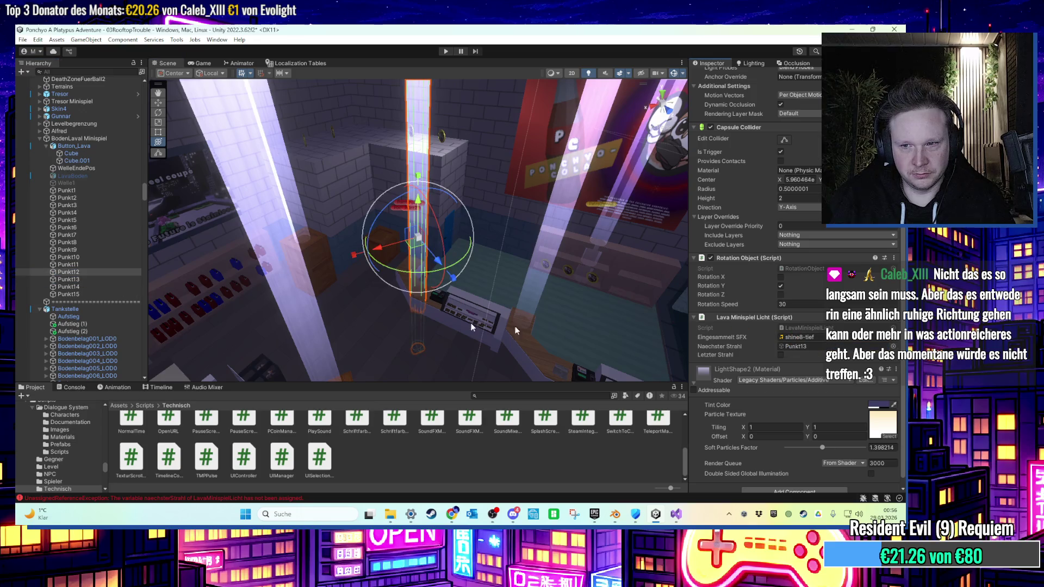
pyautogui.click(84, 279)
pyautogui.moveTo(83, 282); pyautogui.dragTo(821, 348)
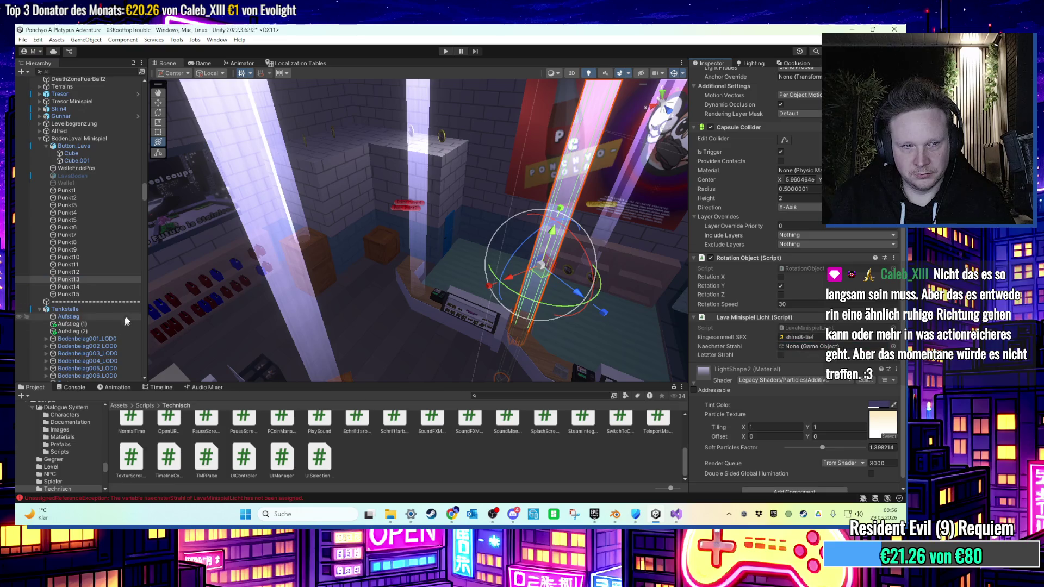
# Review the links, connect Punkt14 to Punkt15, and mark Punkt15 as Letzter Strahl.
pyautogui.click(81, 286)
pyautogui.click(84, 279)
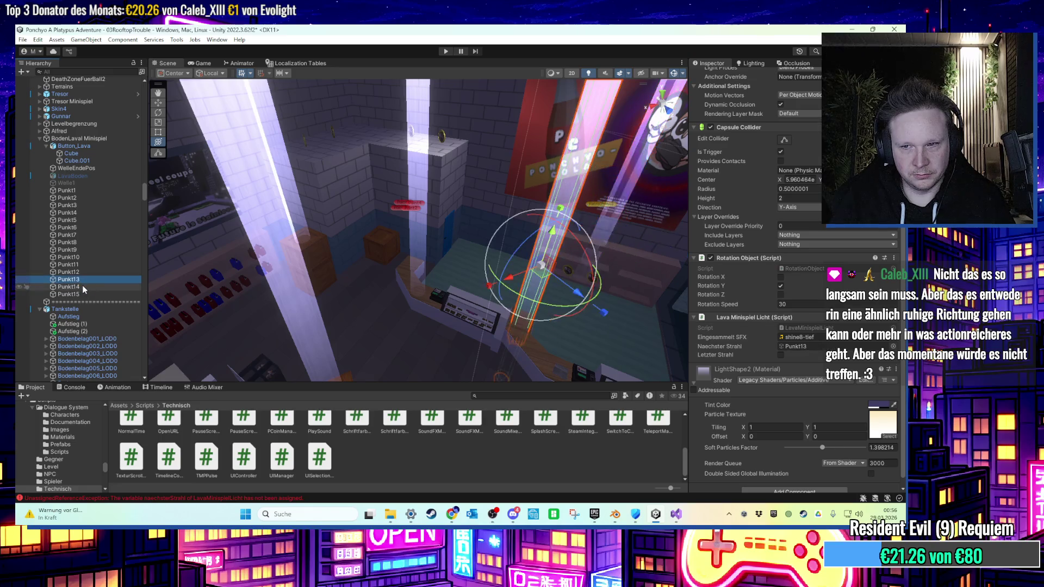
pyautogui.click(82, 265)
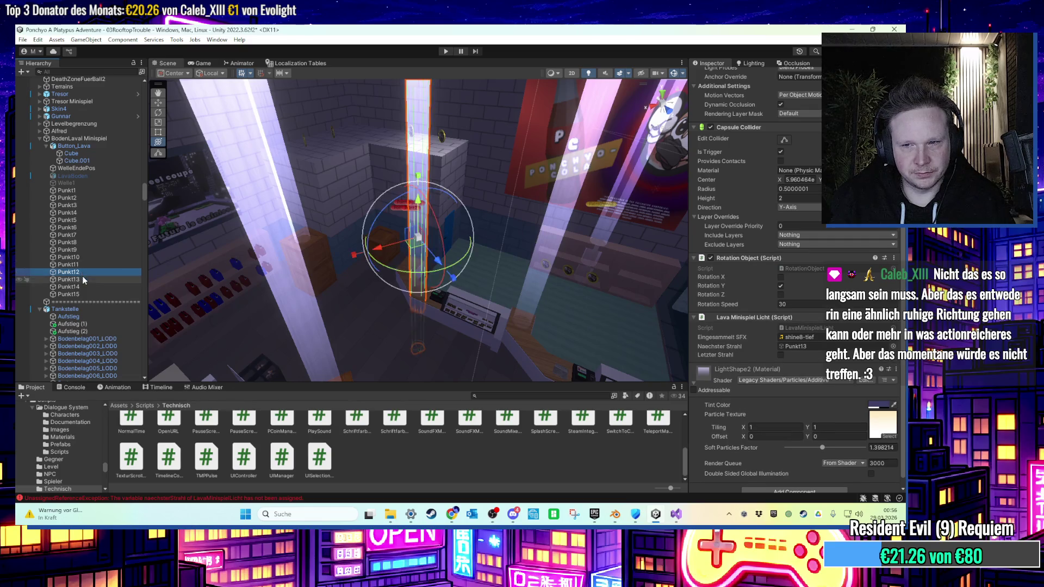
pyautogui.click(84, 279)
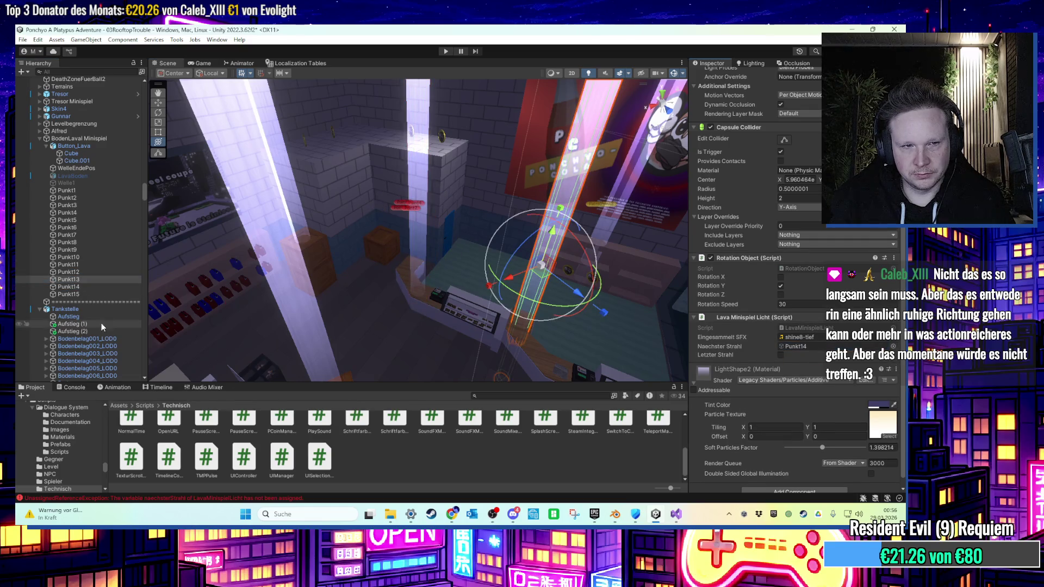
pyautogui.moveTo(84, 287); pyautogui.dragTo(820, 351)
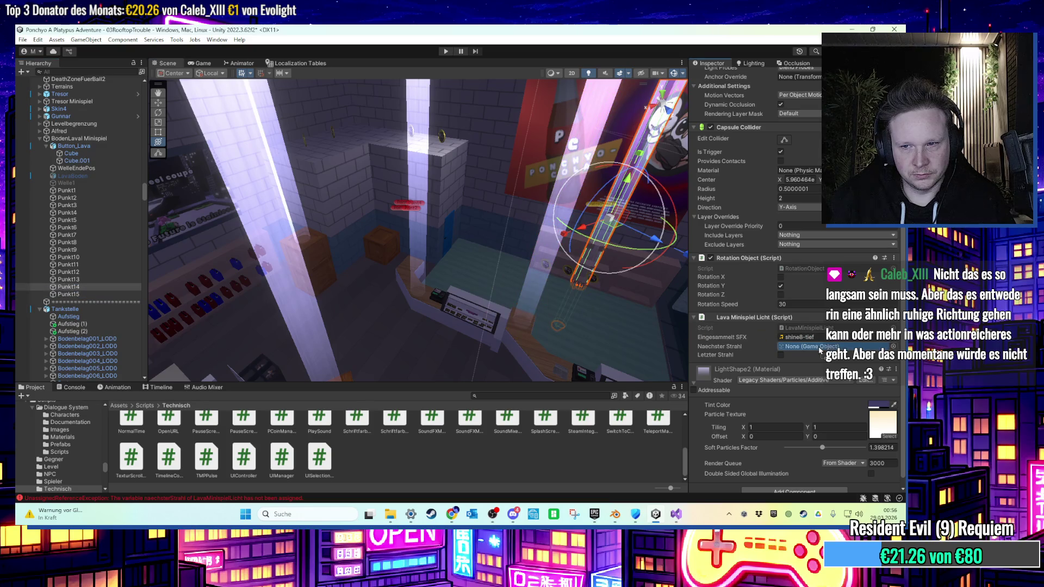
pyautogui.click(69, 294)
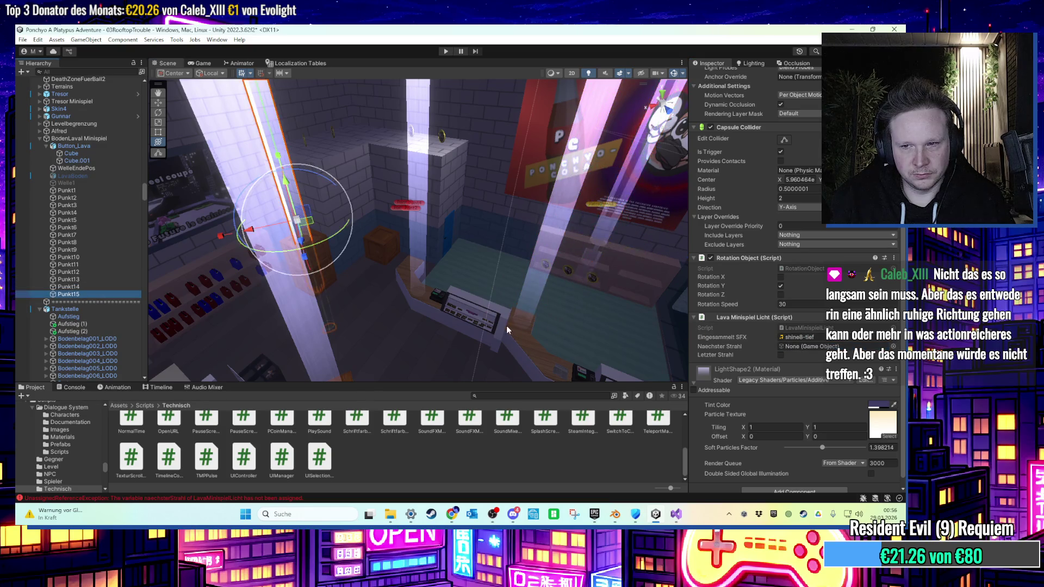
pyautogui.scroll(1, 465, 289)
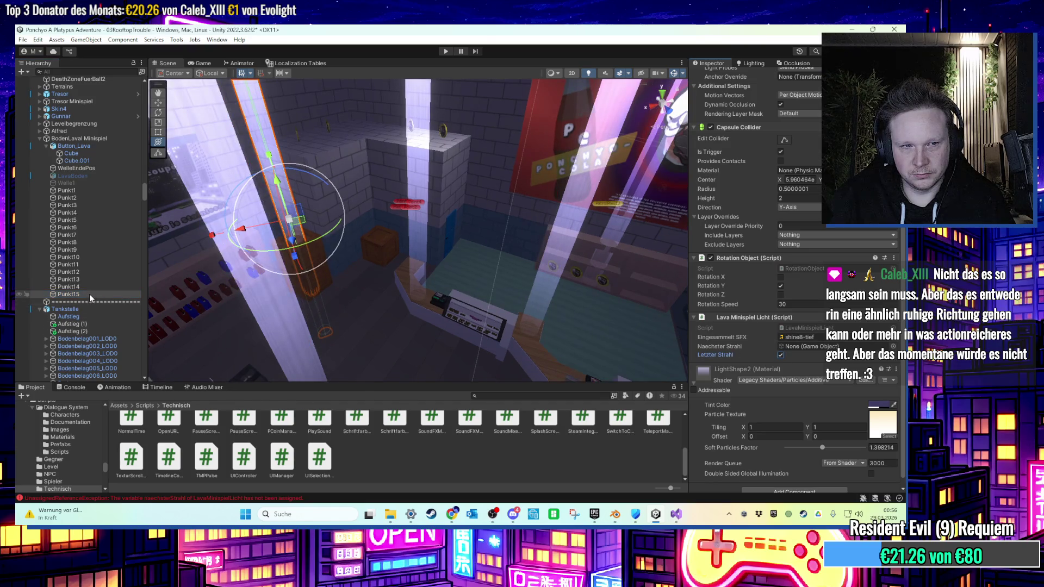
pyautogui.moveTo(509, 256); pyautogui.dragTo(415, 254)
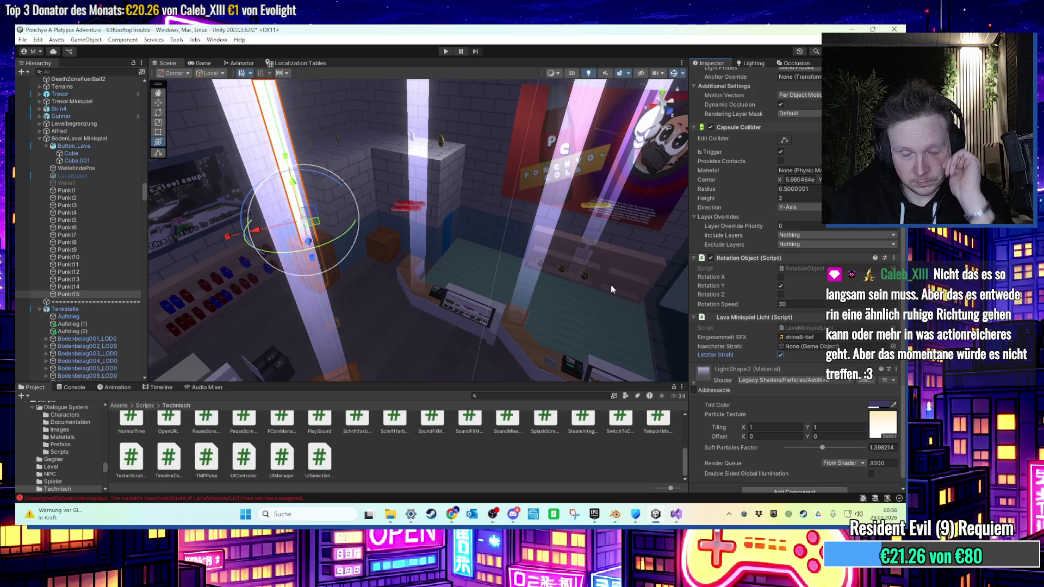
pyautogui.moveTo(389, 266); pyautogui.dragTo(419, 250)
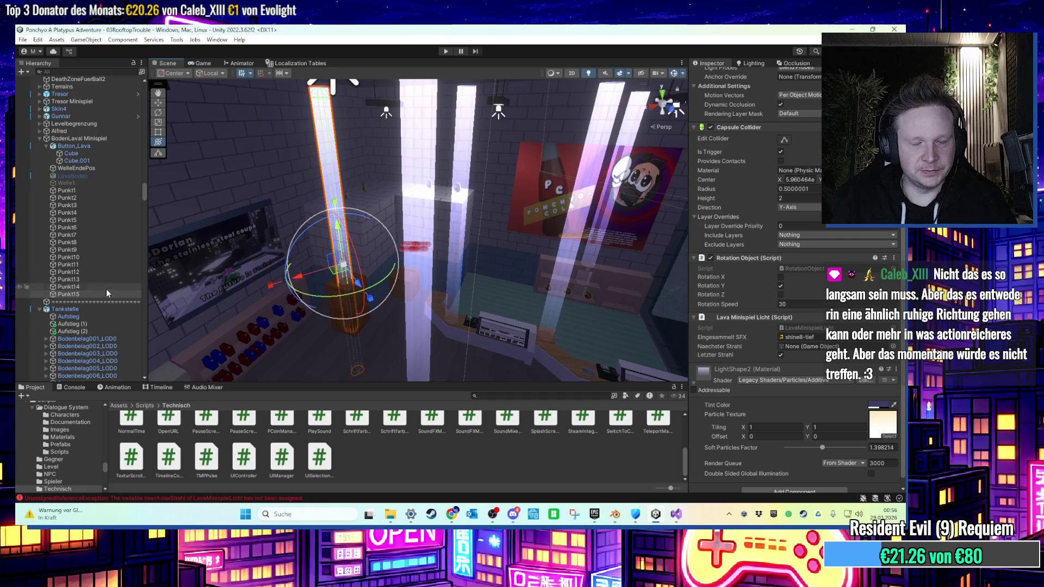
# Select Punkt1 through Punkt15 and deactivate them all in the Inspector.
pyautogui.keyDown('shift'); pyautogui.click(104, 194); pyautogui.keyUp('shift')
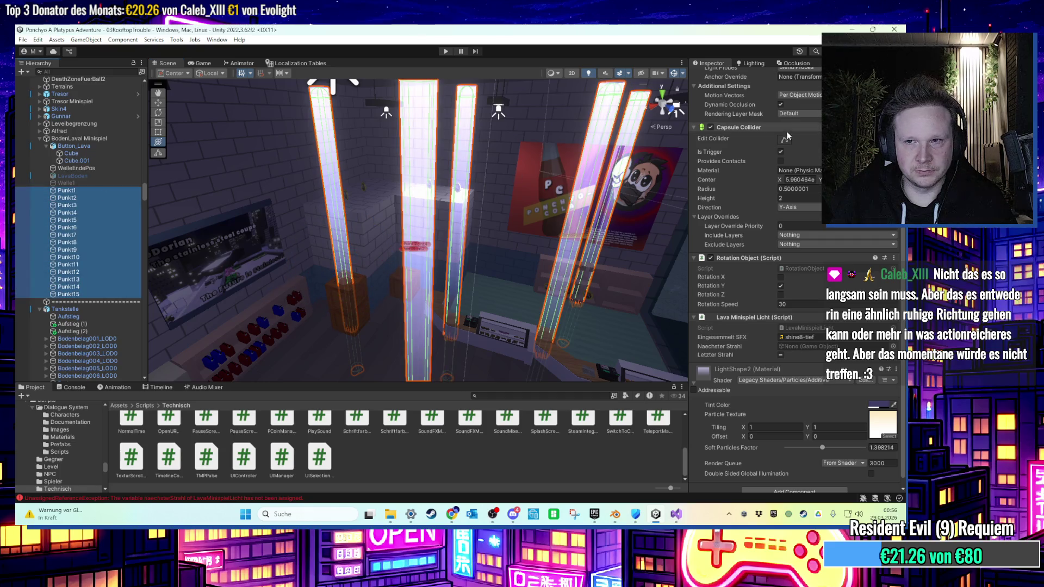
pyautogui.scroll(5, 786, 136)
pyautogui.click(714, 75)
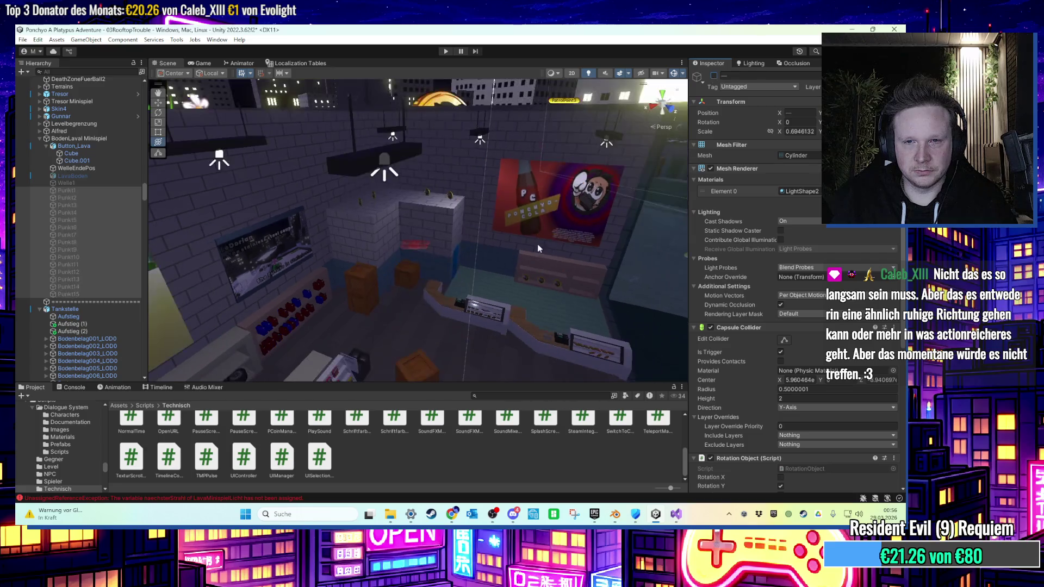
pyautogui.moveTo(541, 283)
pyautogui.mouseDown()
pyautogui.moveTo(524, 288)
pyautogui.moveTo(436, 226)
pyautogui.moveTo(510, 233)
pyautogui.moveTo(498, 256)
pyautogui.moveTo(599, 260)
pyautogui.moveTo(445, 260)
pyautogui.moveTo(282, 342)
pyautogui.mouseUp()
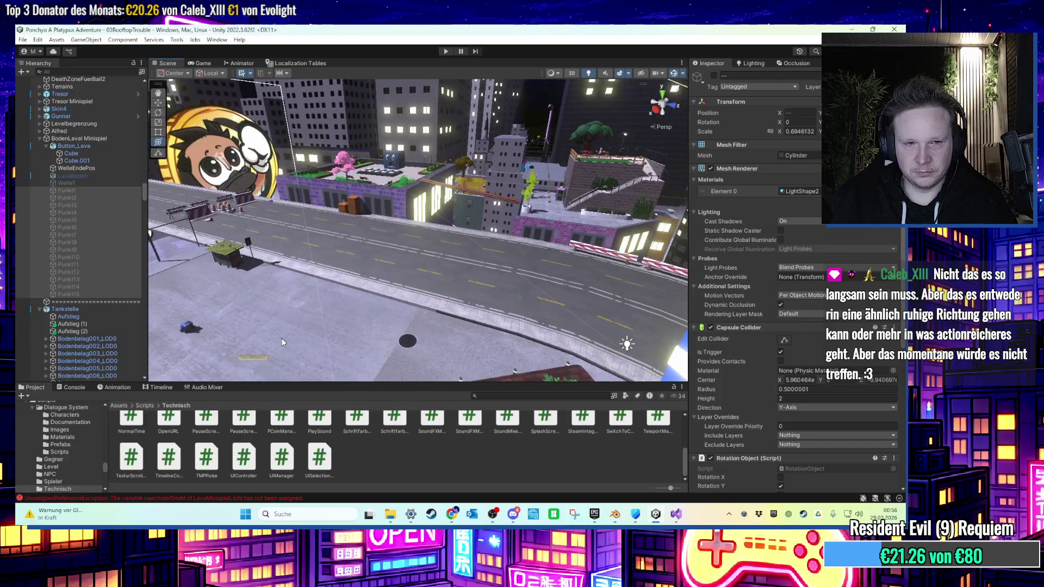
# Show the Assets > Scenes folder in the Project window.
pyautogui.scroll(10, 50, 408)
pyautogui.click(48, 420)
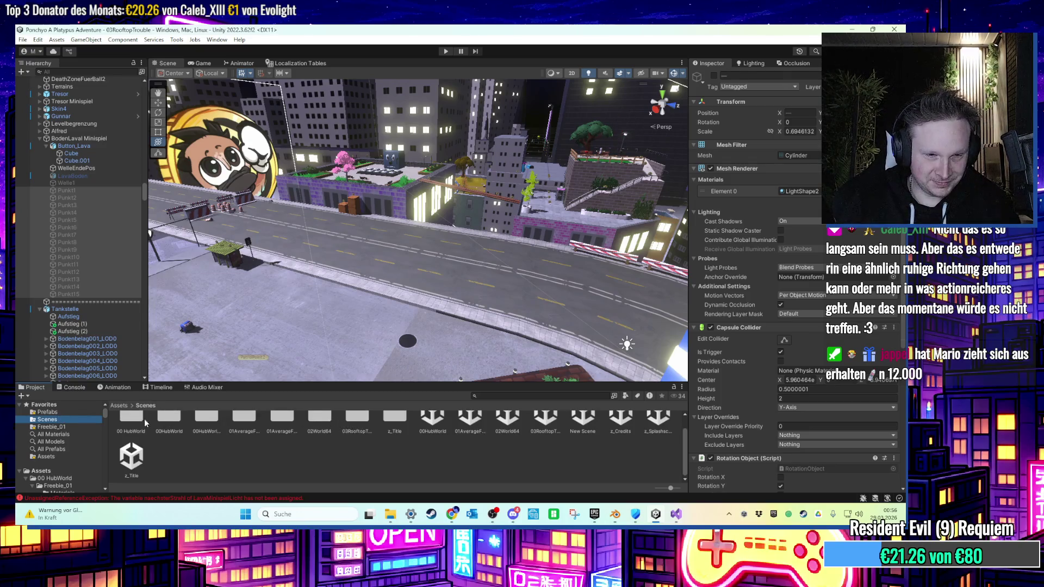
pyautogui.scroll(1, 129, 427)
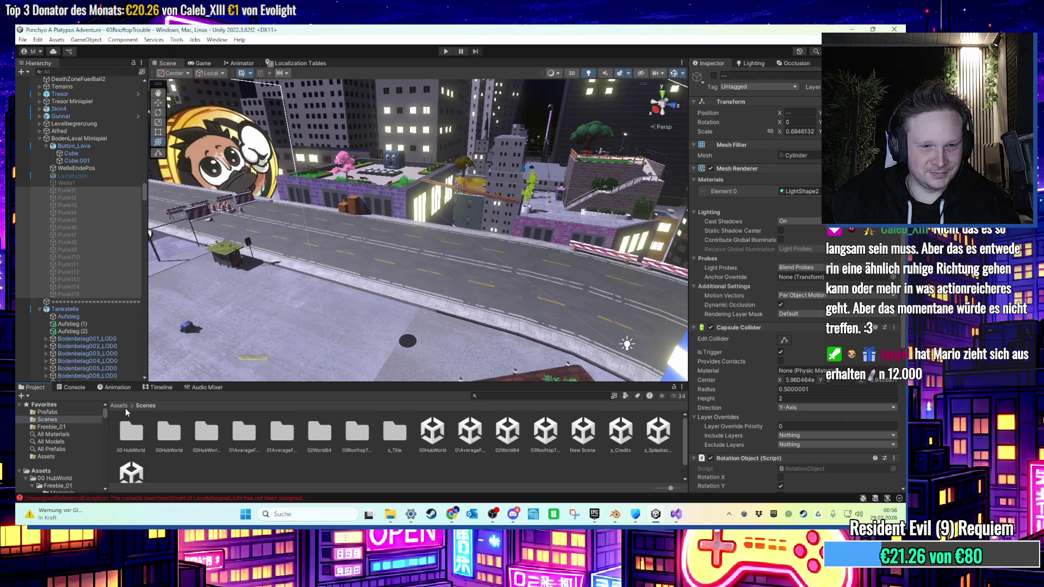
# Drag VegetationDeko from Assets > Items > Prefabs onto the rooftop near the Shall sign.
pyautogui.click(124, 407)
pyautogui.doubleClick(667, 449)
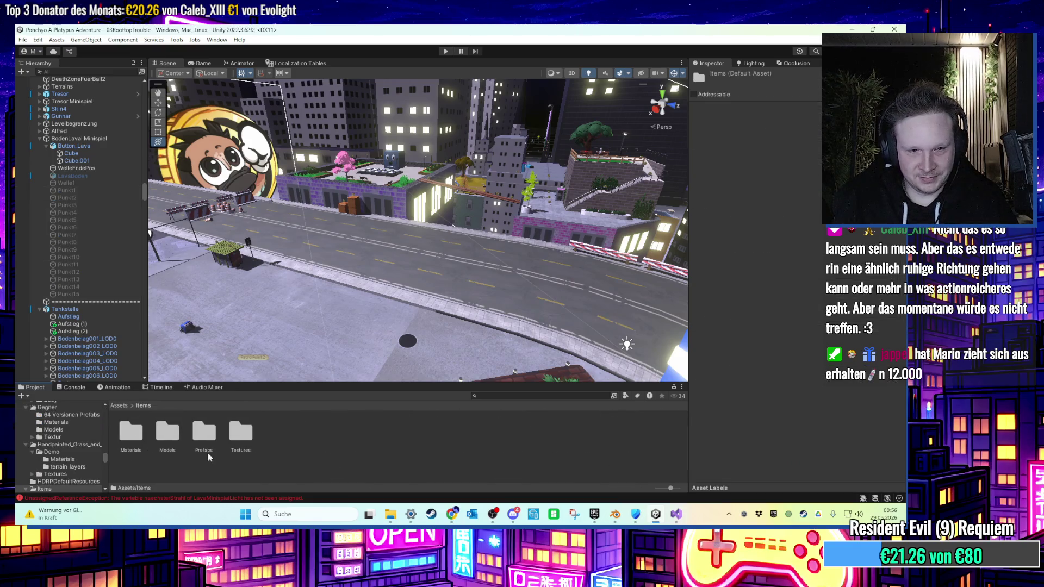
pyautogui.doubleClick(203, 435)
pyautogui.scroll(-1, 438, 449)
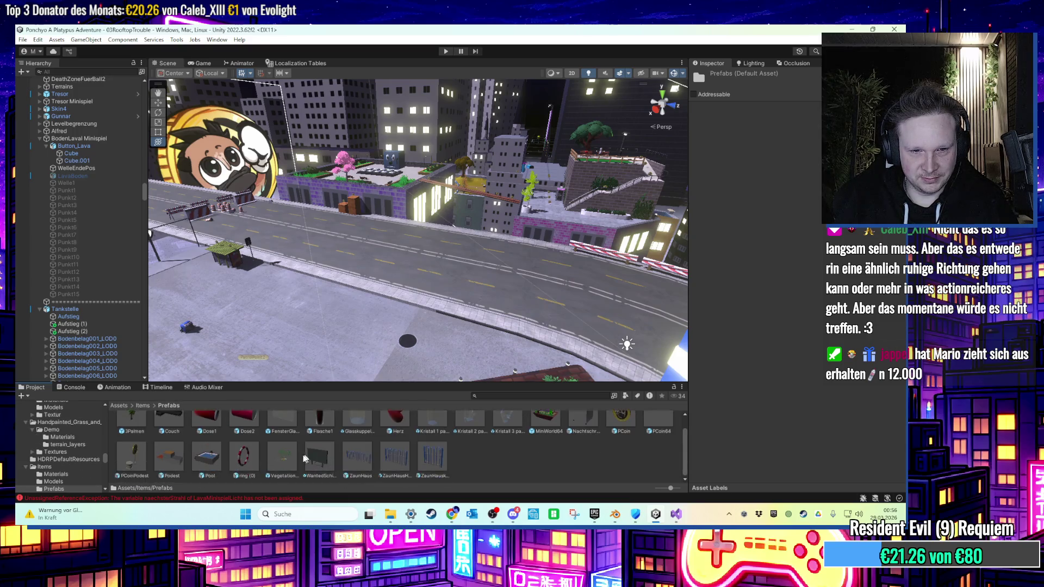
pyautogui.moveTo(282, 463)
pyautogui.mouseDown()
pyautogui.moveTo(234, 434)
pyautogui.moveTo(399, 313)
pyautogui.mouseUp()
pyautogui.press('f')
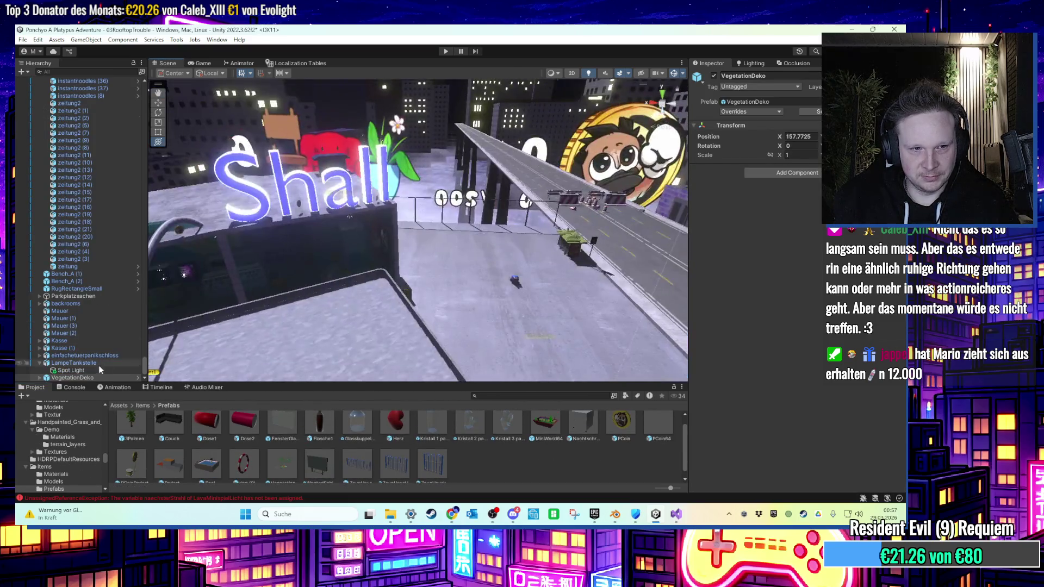
pyautogui.moveTo(214, 354)
pyautogui.mouseDown()
pyautogui.moveTo(555, 240)
pyautogui.moveTo(489, 244)
pyautogui.mouseUp()
pyautogui.scroll(-5, 489, 244)
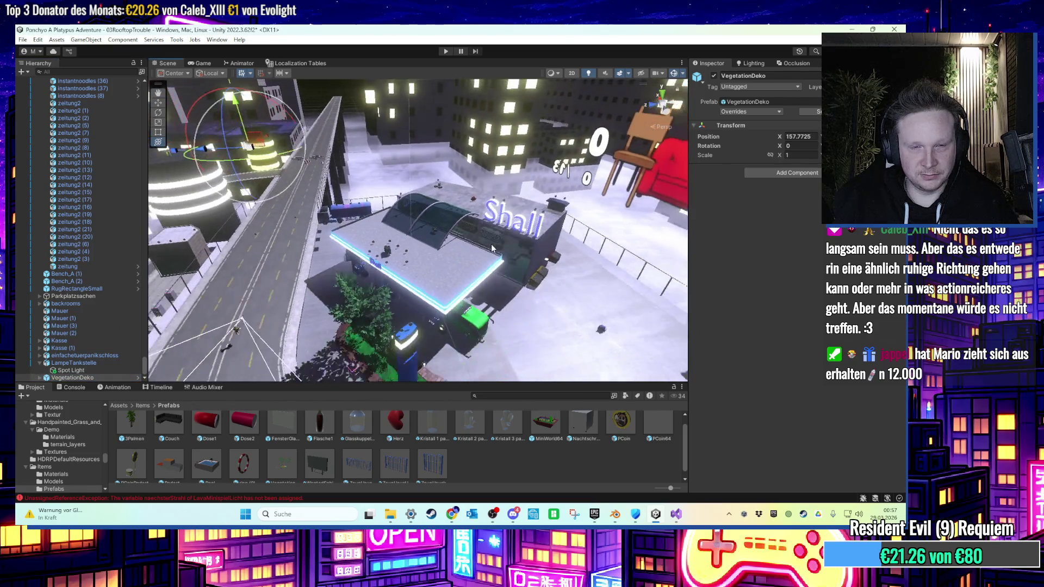
pyautogui.moveTo(337, 163)
pyautogui.mouseDown()
pyautogui.moveTo(329, 249)
pyautogui.moveTo(455, 273)
pyautogui.moveTo(541, 254)
pyautogui.moveTo(470, 282)
pyautogui.moveTo(526, 295)
pyautogui.moveTo(490, 305)
pyautogui.mouseUp()
pyautogui.hotkey('ctrl', 'z')
pyautogui.scroll(5, 490, 305)
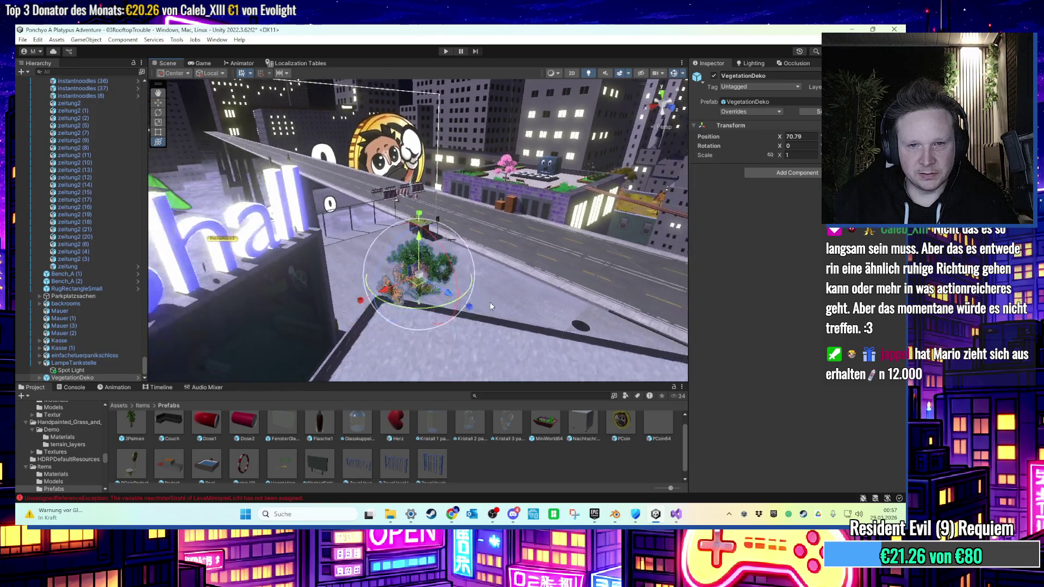
# Assign the Tree_1 1 leaf material to the red tree's LOD1 and LOD2 meshes.
pyautogui.click(491, 321)
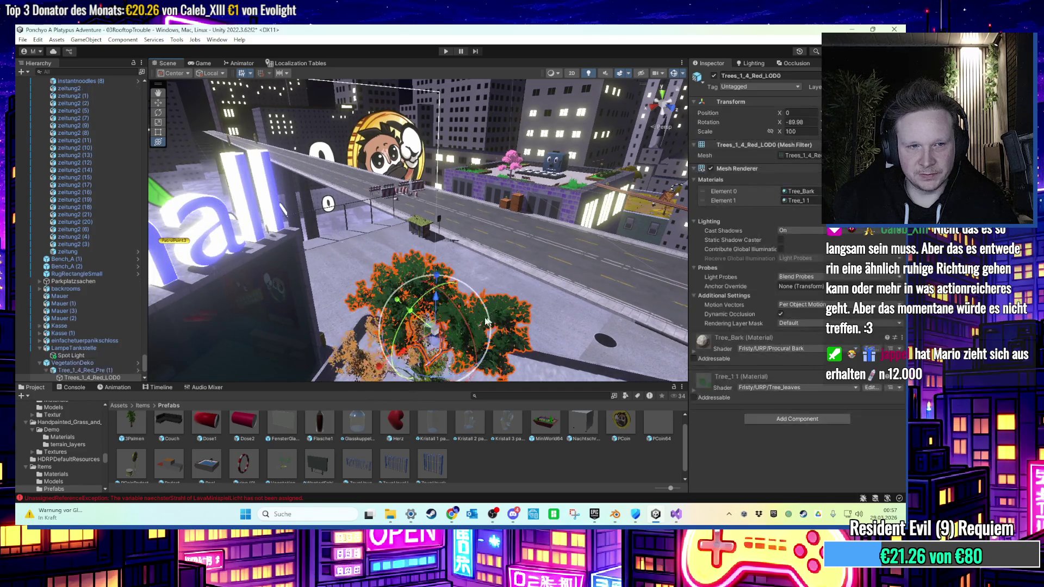
pyautogui.press('f')
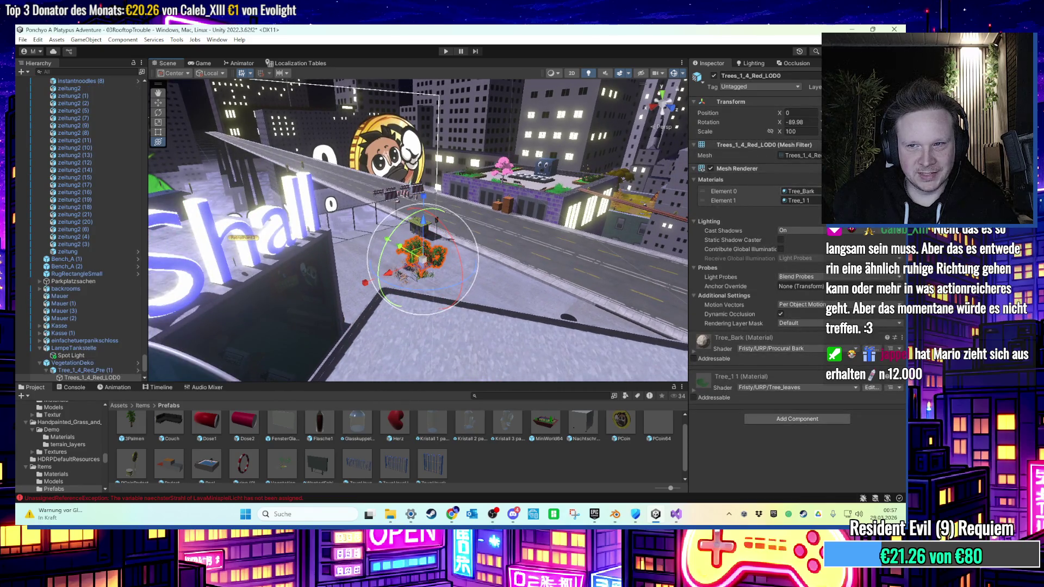
pyautogui.click(798, 201)
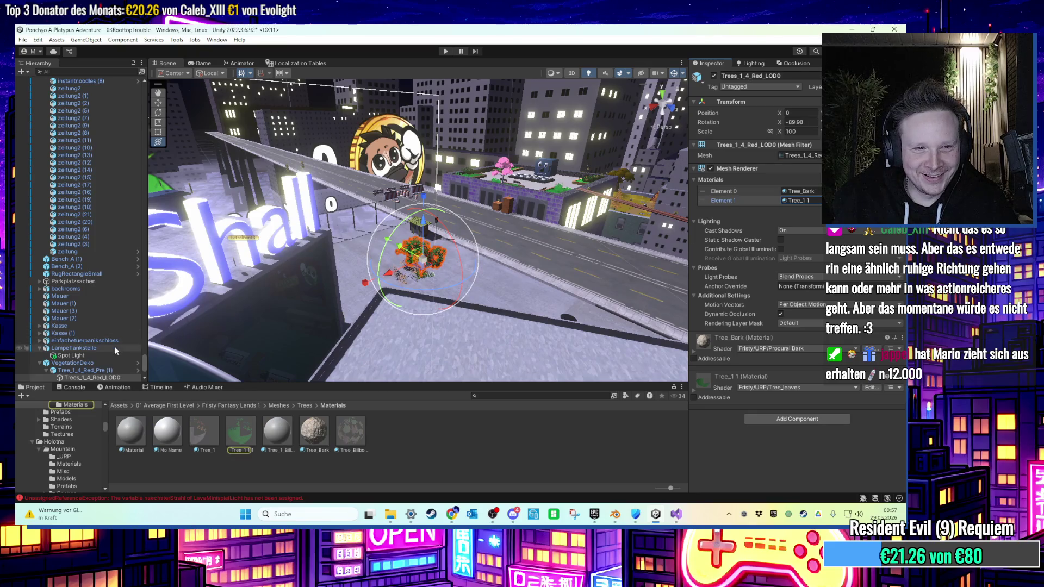
pyautogui.scroll(-3, 112, 347)
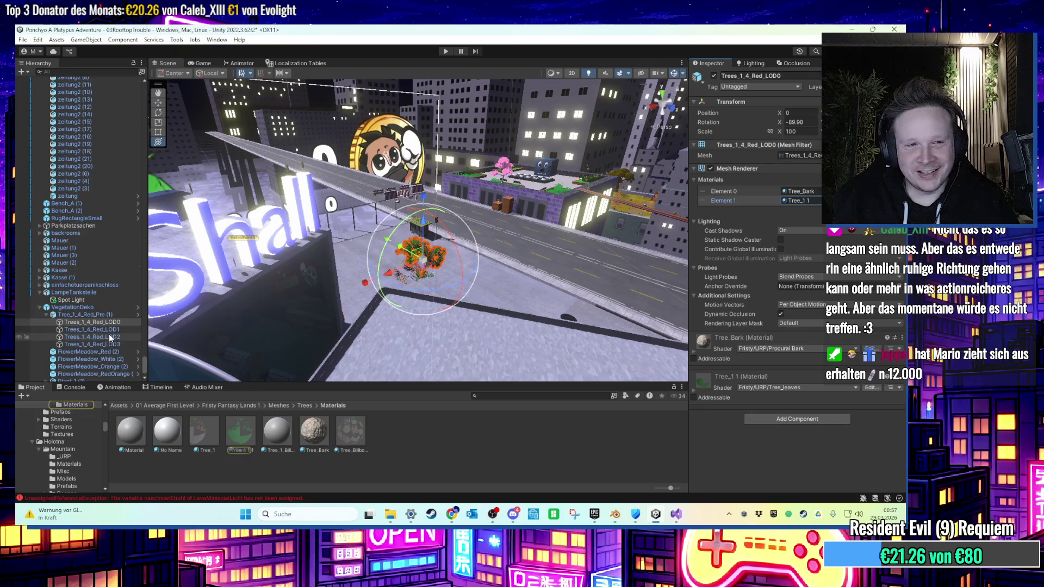
pyautogui.click(109, 331)
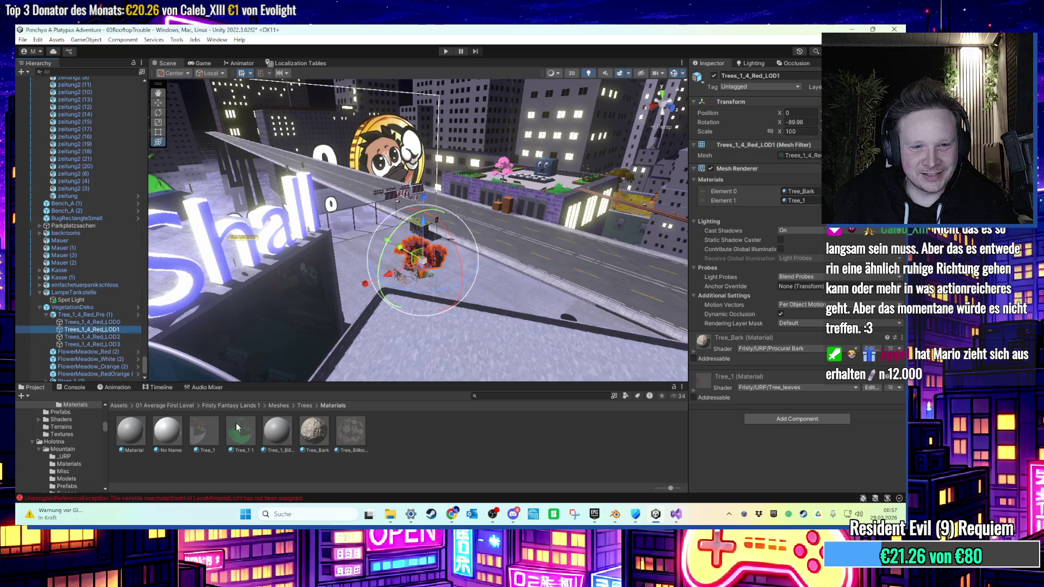
pyautogui.moveTo(241, 435)
pyautogui.mouseDown()
pyautogui.moveTo(489, 353)
pyautogui.moveTo(419, 255)
pyautogui.mouseUp()
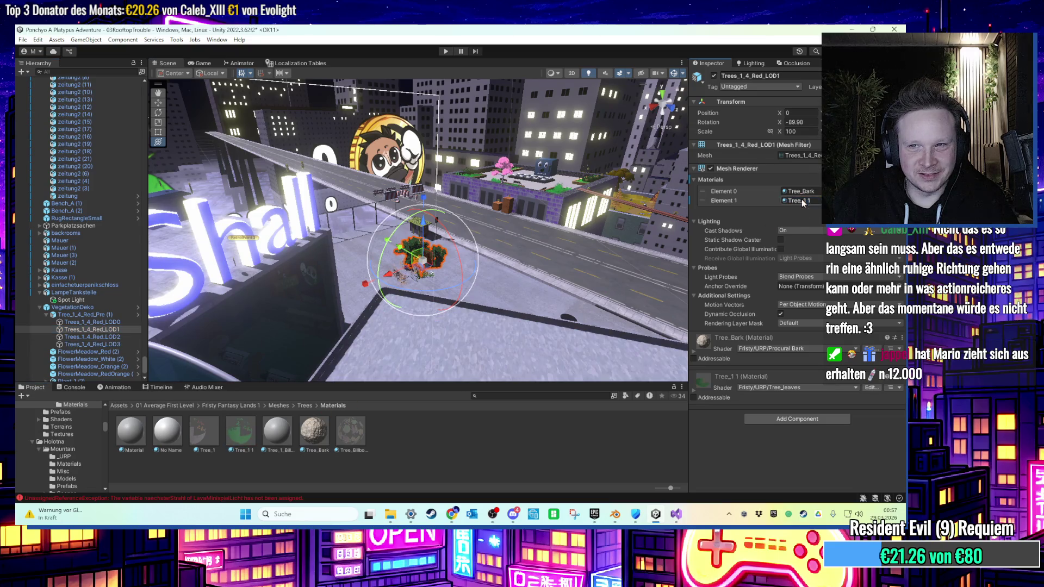
pyautogui.click(69, 337)
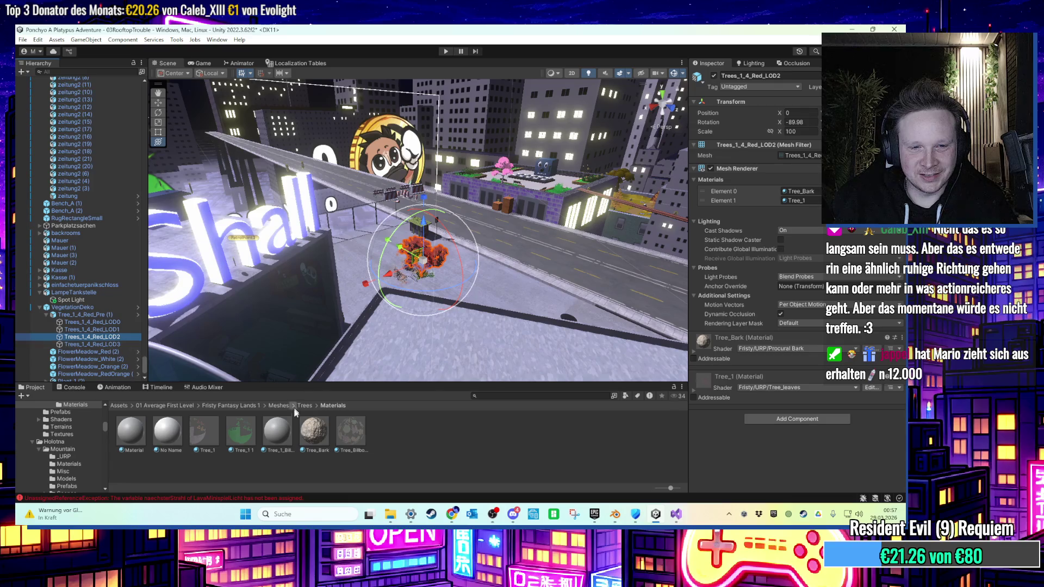
pyautogui.moveTo(244, 436)
pyautogui.mouseDown()
pyautogui.moveTo(761, 180)
pyautogui.moveTo(800, 201)
pyautogui.mouseUp()
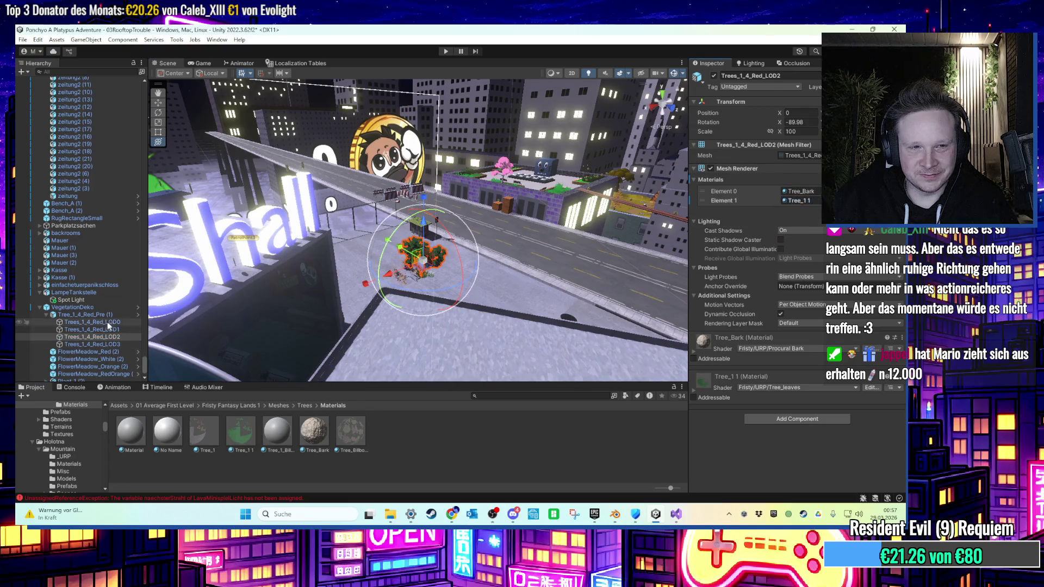
# Select the red tree's LOD3 billboard mesh and frame the tree in view.
pyautogui.click(93, 344)
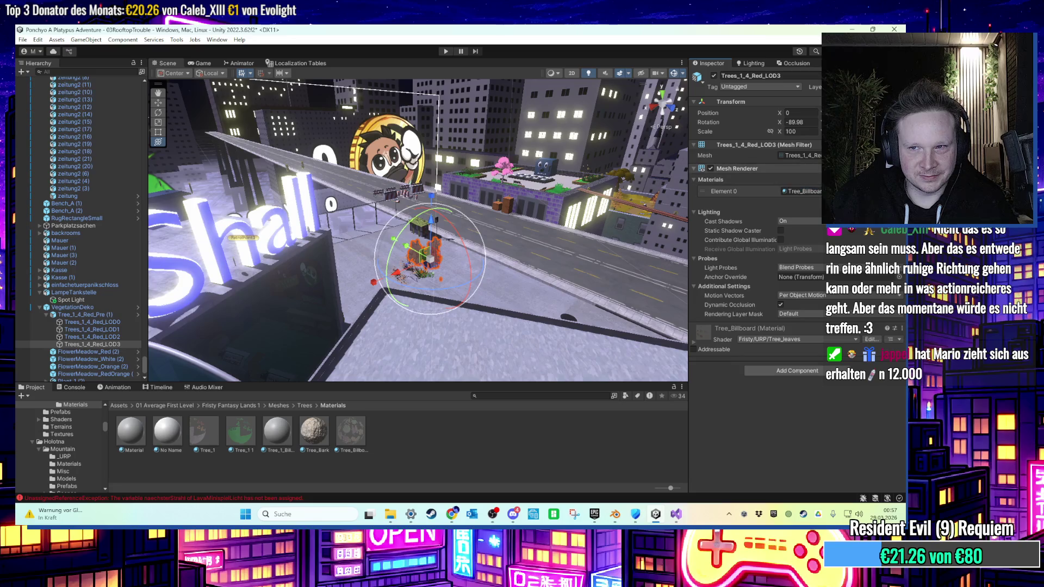
pyautogui.moveTo(814, 168); pyautogui.dragTo(812, 156)
pyautogui.press('f')
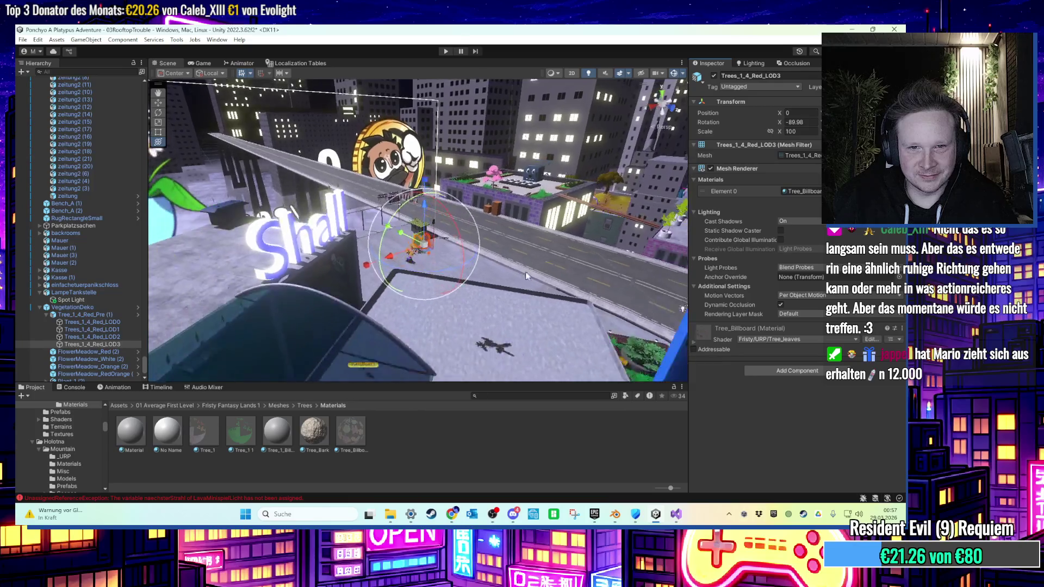
pyautogui.moveTo(185, 340); pyautogui.dragTo(473, 291)
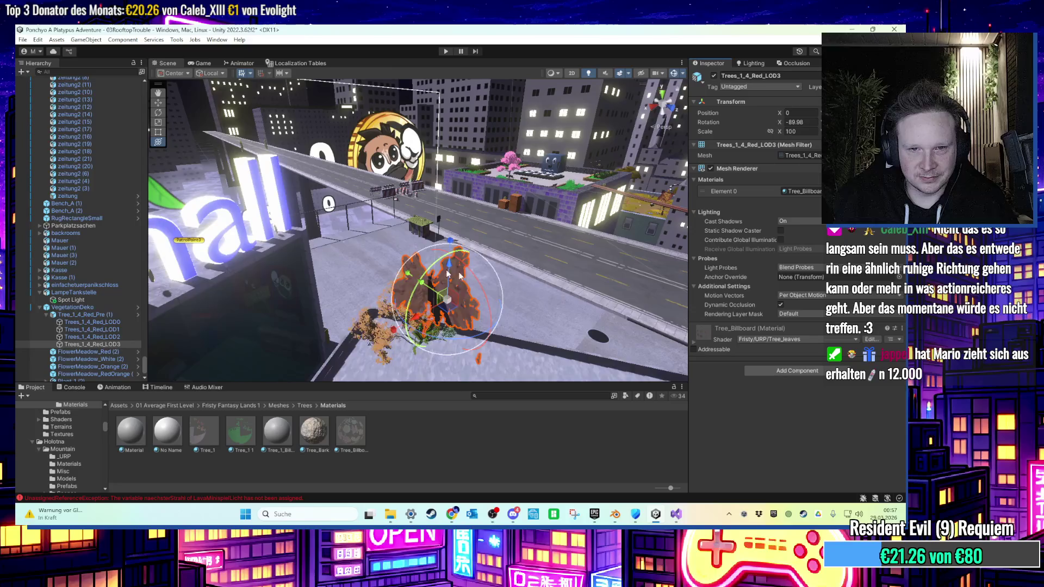
pyautogui.scroll(3, 484, 280)
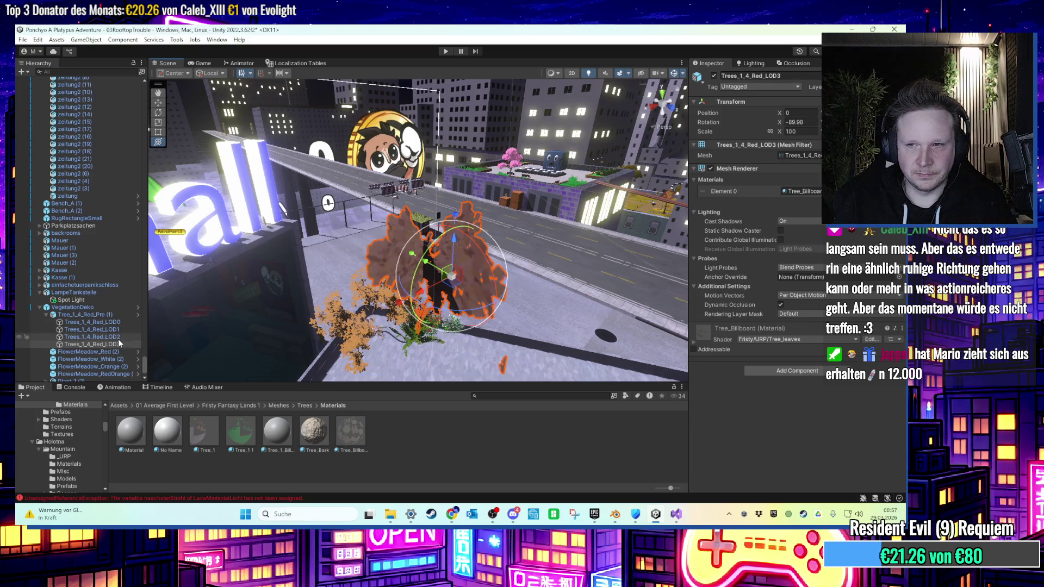
# Remove LOD 3 from Tree_1_4_Red_Pre (1) and delete its Trees_1_4_Red_LOD3 object.
pyautogui.click(113, 315)
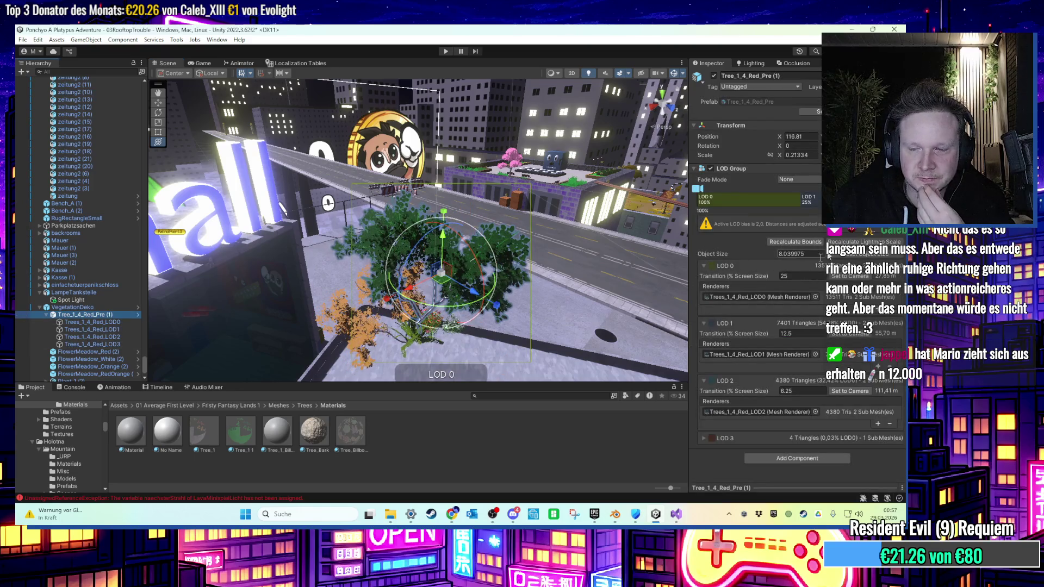
pyautogui.click(725, 438)
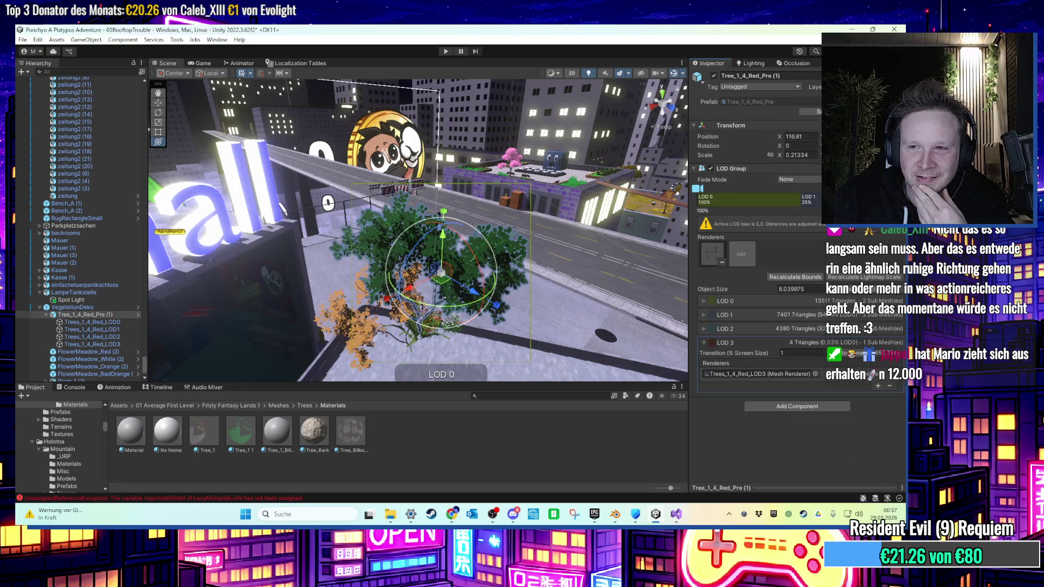
pyautogui.press('Delete')
pyautogui.click(474, 286)
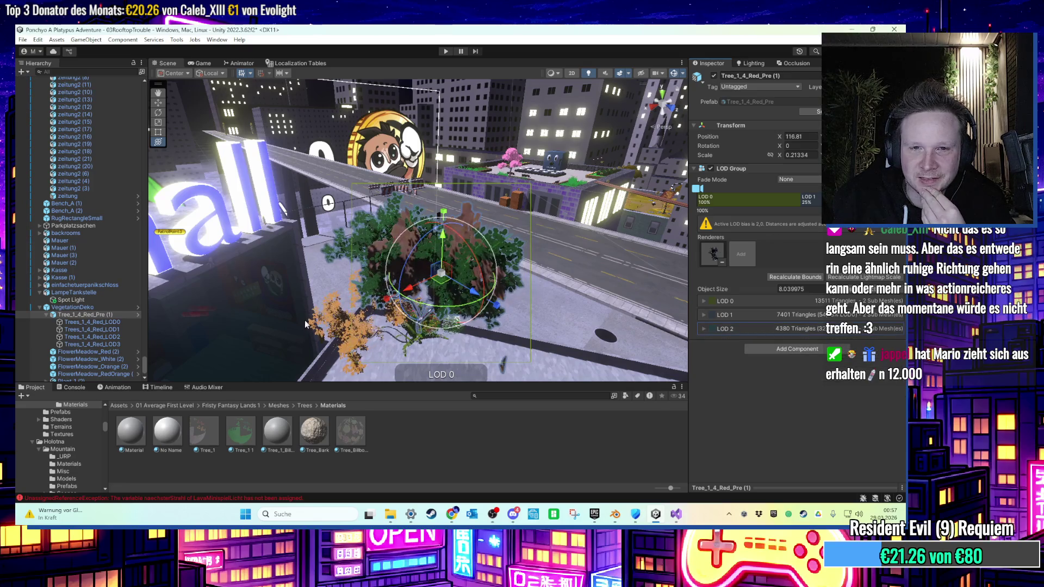
pyautogui.scroll(5, 383, 277)
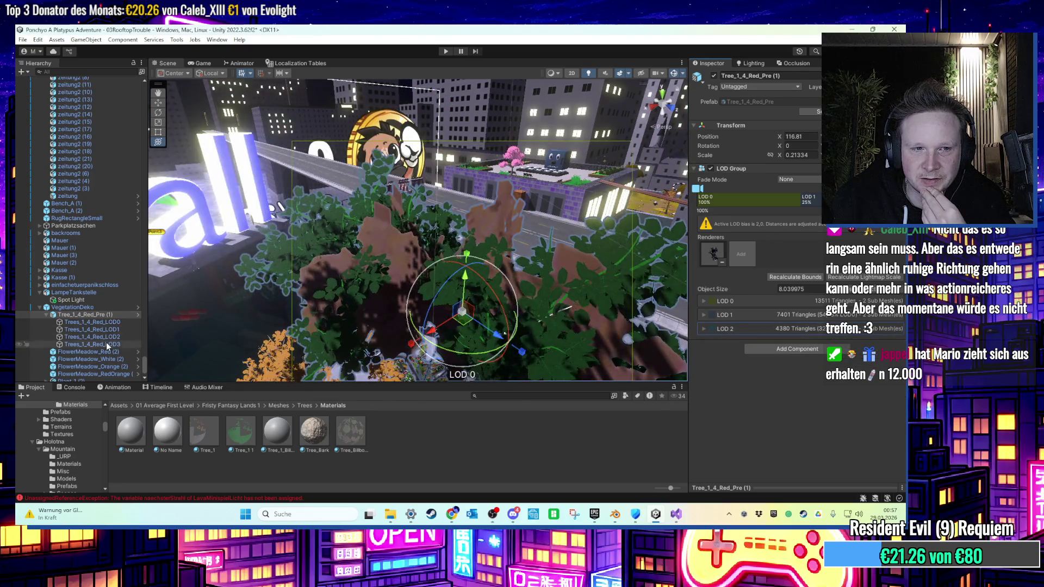
pyautogui.click(107, 344)
pyautogui.press('Delete')
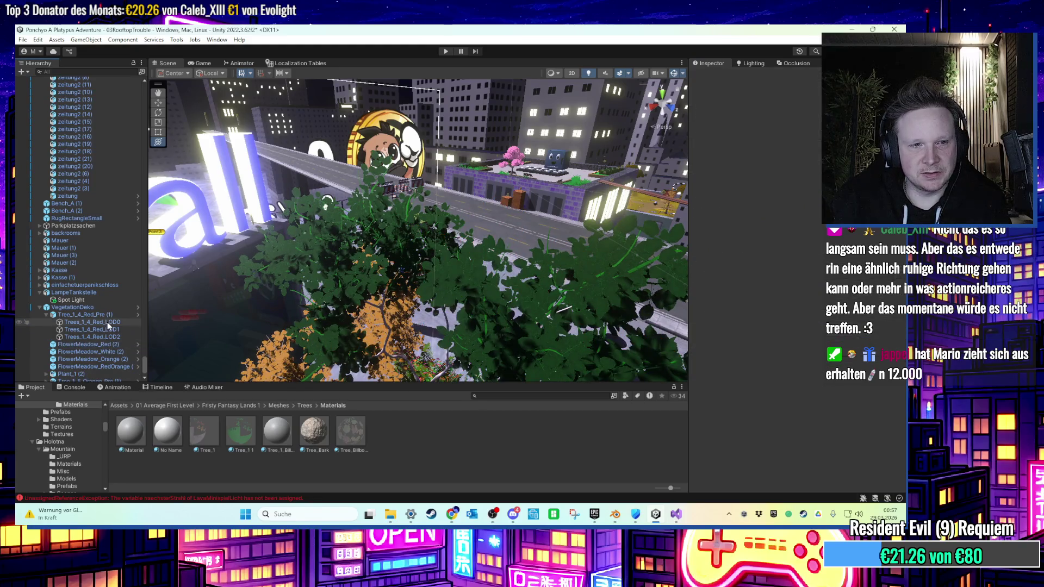
pyautogui.scroll(-5, 354, 279)
# Frame Tree_1_5_Orange_Pre (1) and check its Tree_1_5_Orange_LOD0 child.
pyautogui.click(433, 267)
pyautogui.click(103, 314)
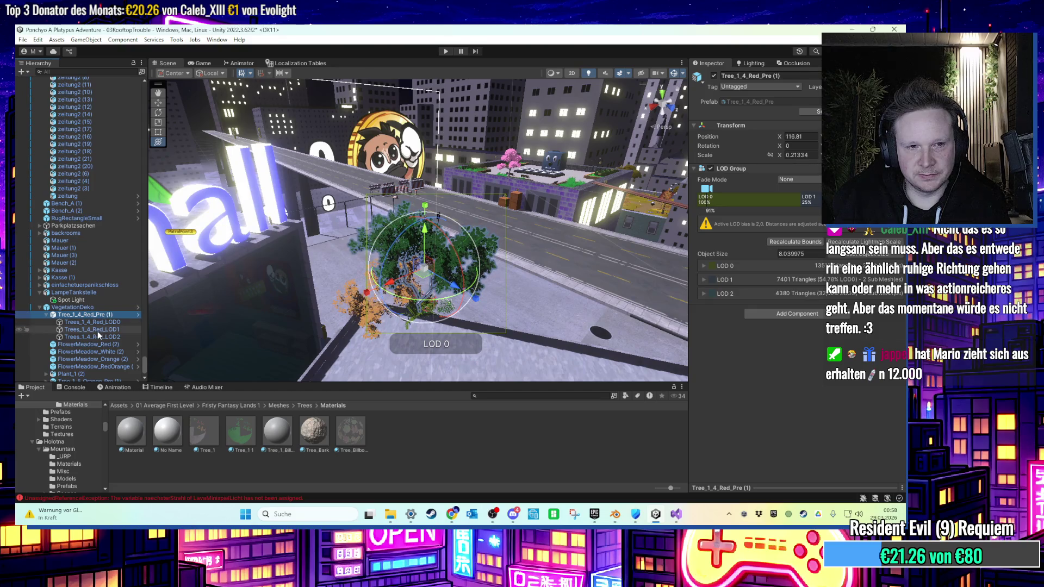
pyautogui.click(114, 308)
pyautogui.scroll(3, 112, 311)
pyautogui.hotkey('ctrl', 'z')
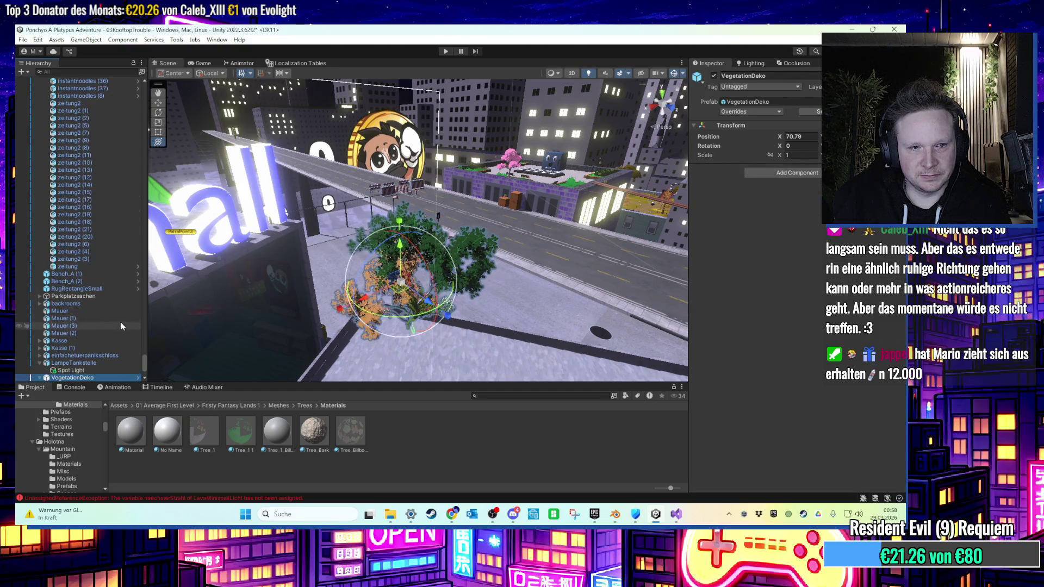
pyautogui.press('Left')
pyautogui.press('Down')
pyautogui.press('Down')
pyautogui.press('Down')
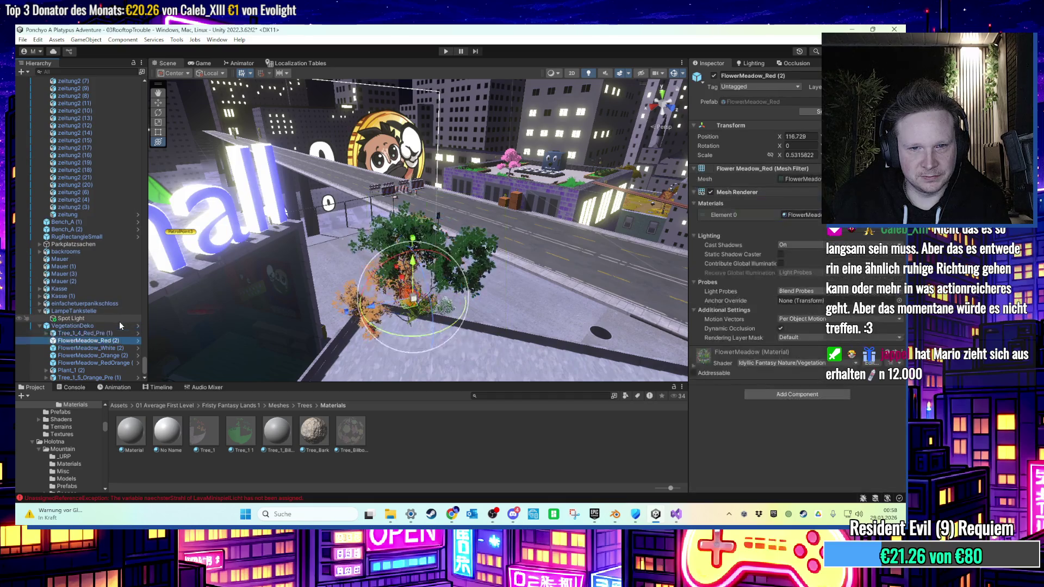
pyautogui.press('Down')
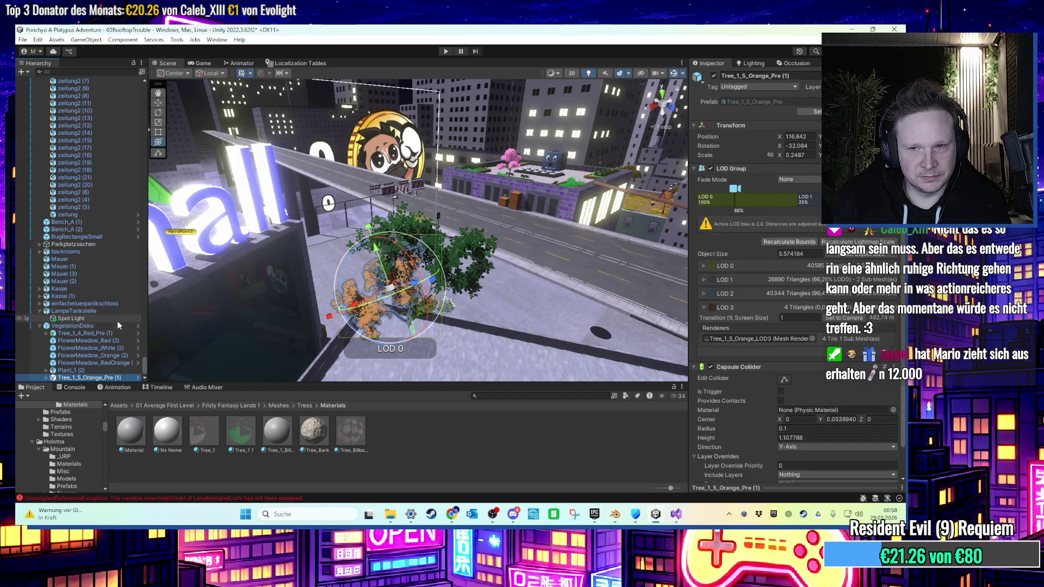
pyautogui.press('f')
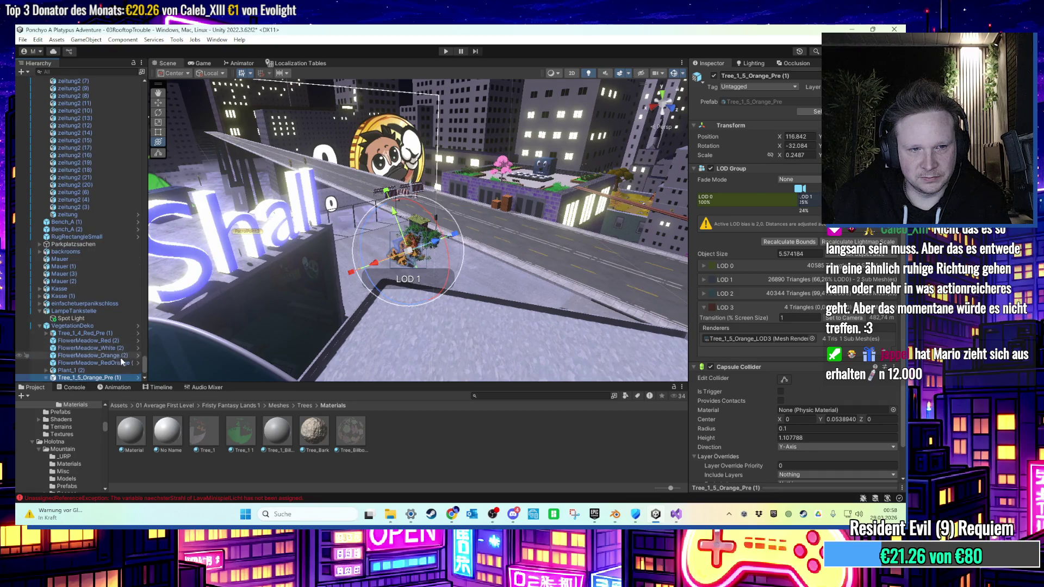
pyautogui.press('Right')
pyautogui.press('Down')
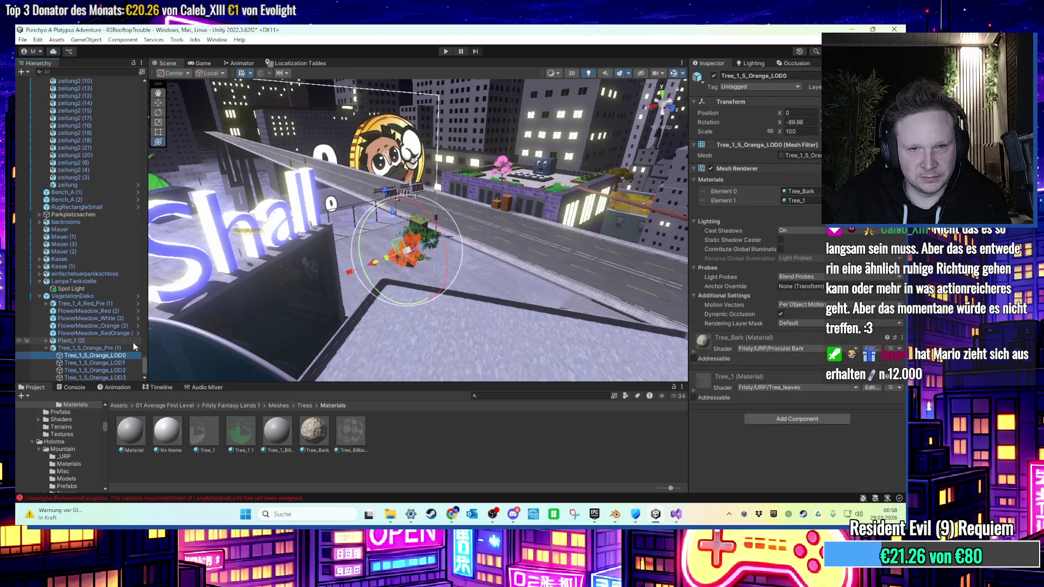
pyautogui.press('Left')
pyautogui.press('Left')
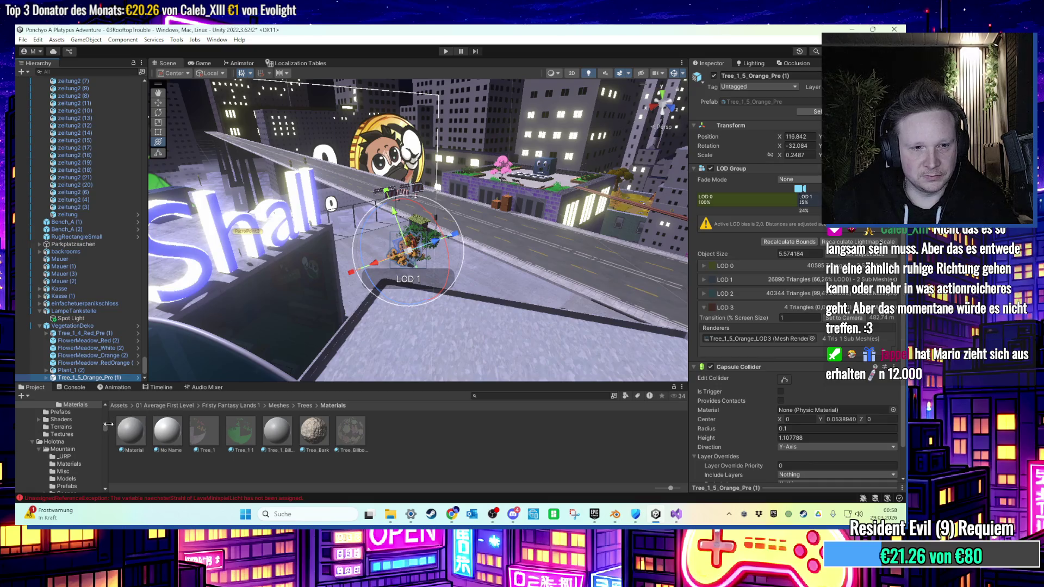
# Open the Scenes folder in the Project window and select the VegetationDeko group.
pyautogui.moveTo(104, 419); pyautogui.dragTo(93, 415)
pyautogui.scroll(2, 327, 312)
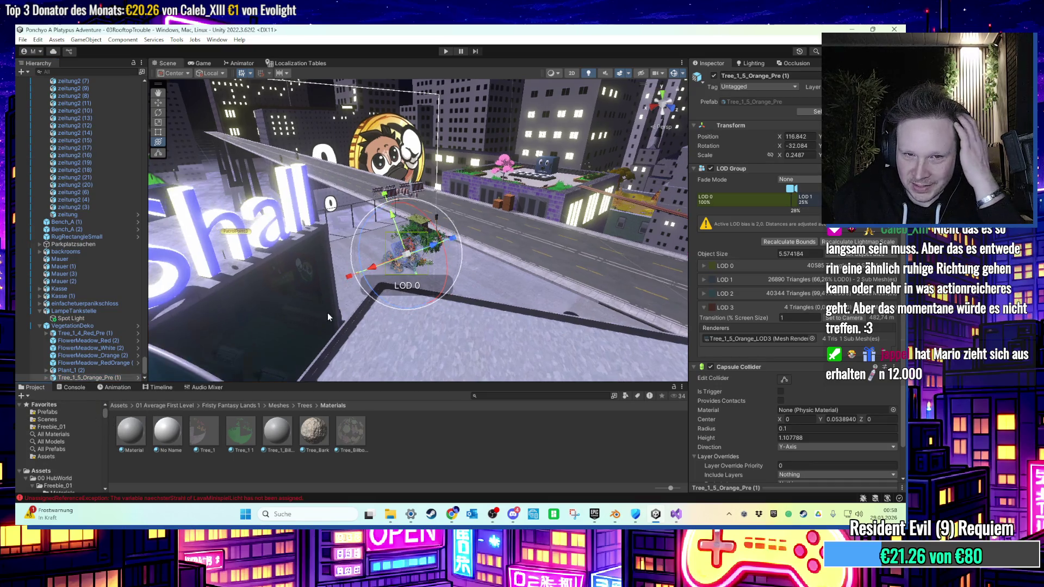
pyautogui.click(68, 420)
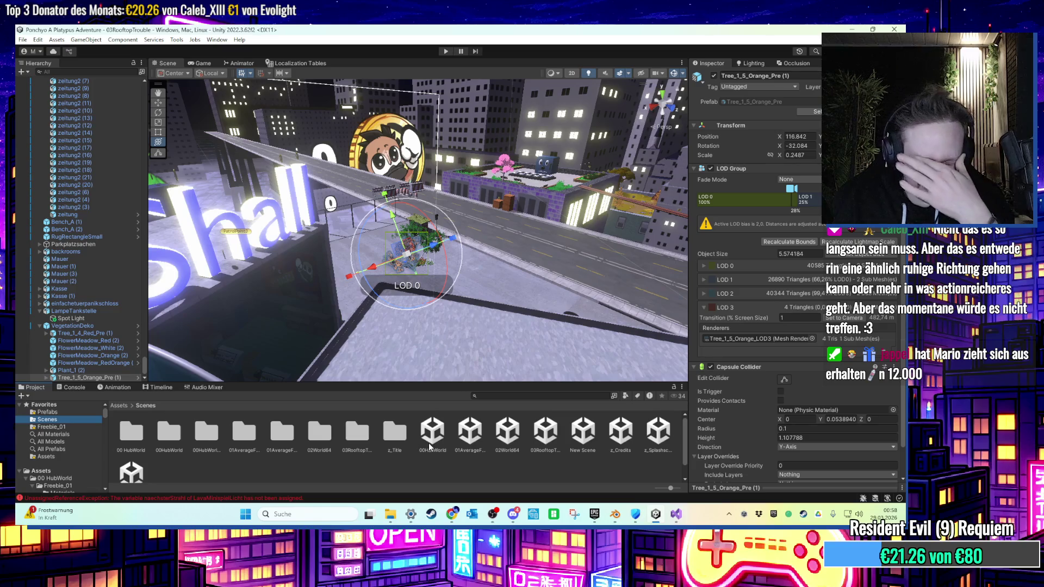
pyautogui.scroll(2, 439, 335)
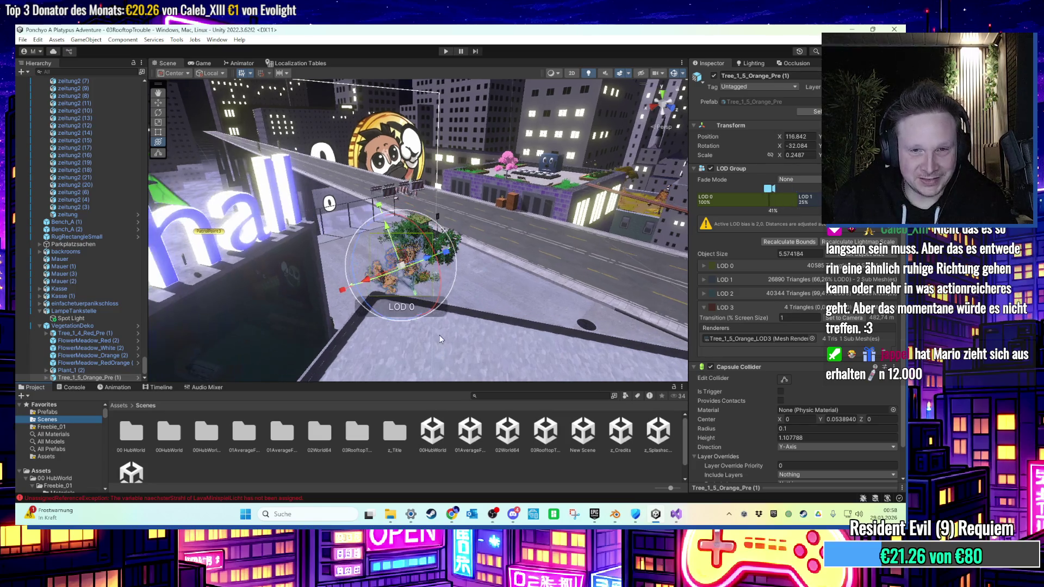
pyautogui.click(97, 327)
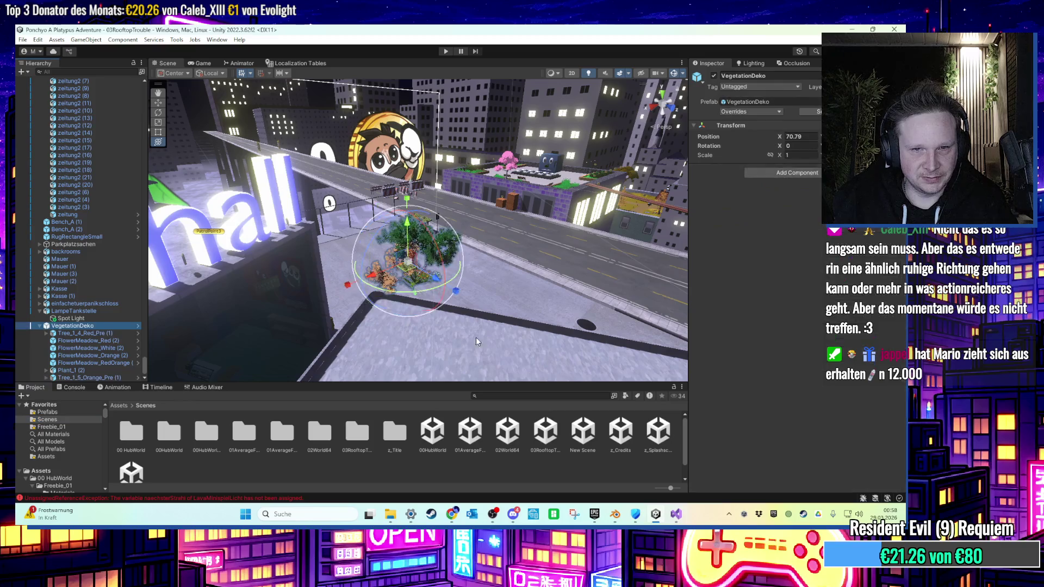
pyautogui.scroll(4, 432, 321)
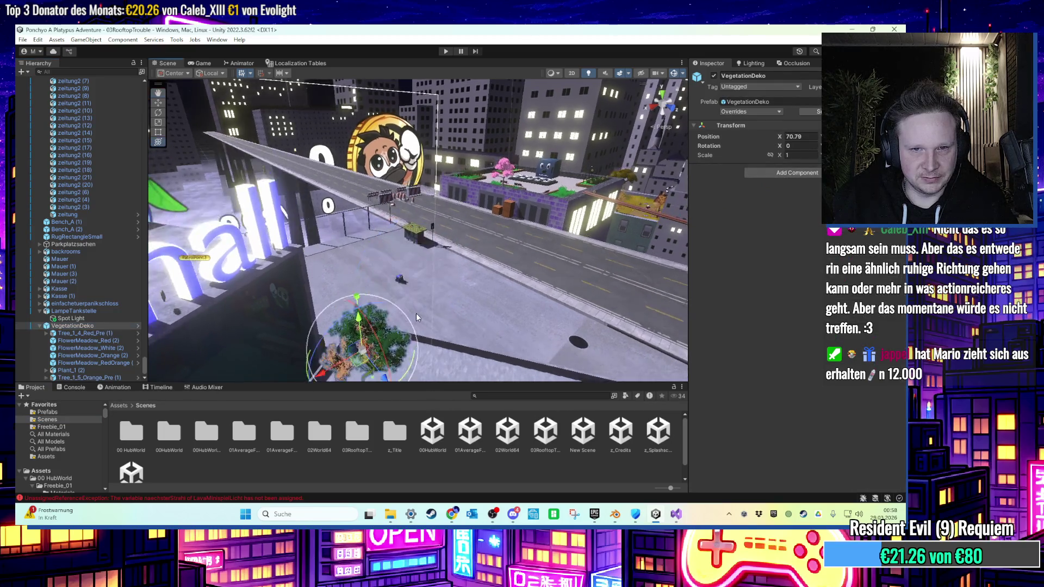
# Frame VegetationDeko and drag it along X onto the rooftop.
pyautogui.moveTo(425, 296)
pyautogui.mouseDown()
pyautogui.moveTo(474, 292)
pyautogui.moveTo(410, 258)
pyautogui.moveTo(494, 277)
pyautogui.moveTo(486, 295)
pyautogui.moveTo(445, 282)
pyautogui.moveTo(450, 269)
pyautogui.moveTo(476, 302)
pyautogui.moveTo(548, 348)
pyautogui.moveTo(430, 228)
pyautogui.moveTo(403, 226)
pyautogui.mouseUp()
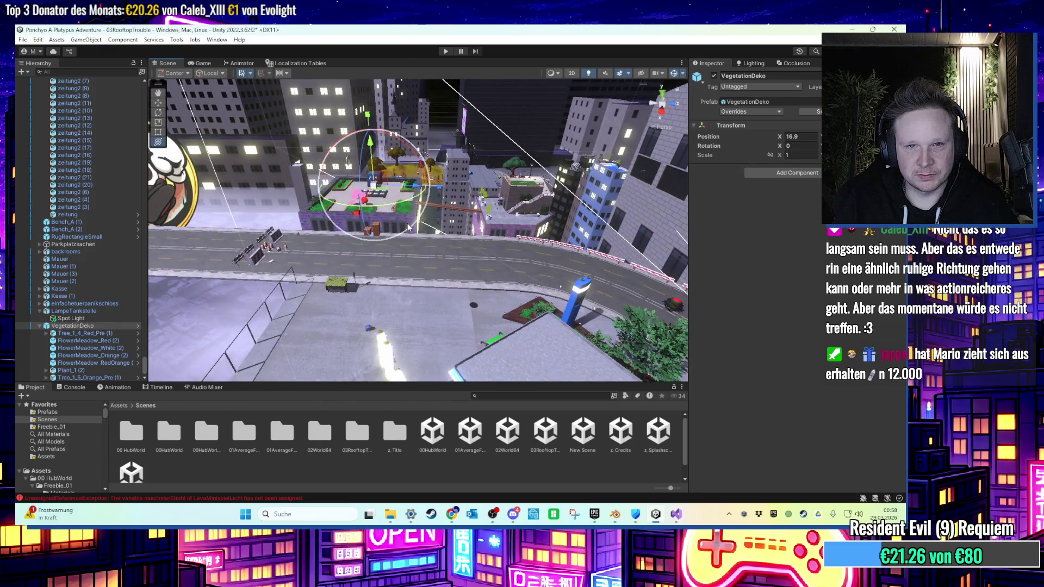
pyautogui.press('f')
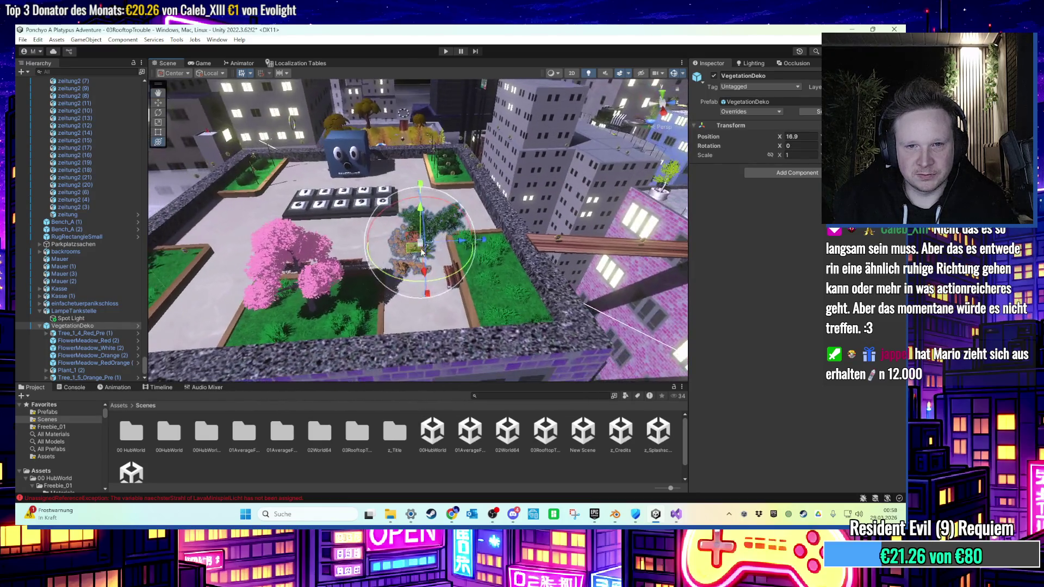
pyautogui.moveTo(335, 126)
pyautogui.mouseDown()
pyautogui.moveTo(321, 198)
pyautogui.moveTo(296, 159)
pyautogui.moveTo(403, 196)
pyautogui.moveTo(429, 276)
pyautogui.moveTo(388, 293)
pyautogui.moveTo(443, 305)
pyautogui.mouseUp()
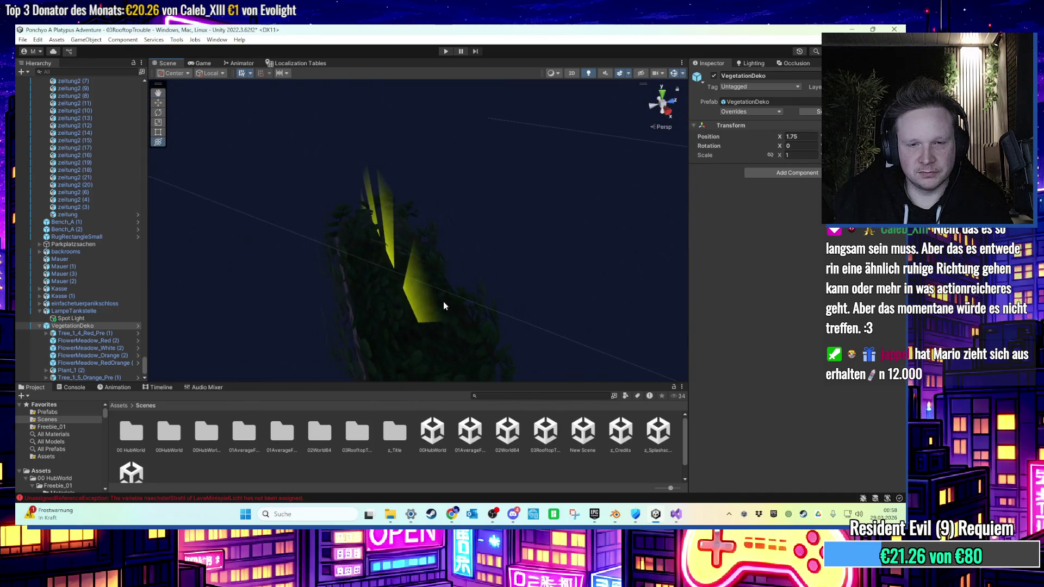
# Shift the Bush away from the blue cube, then bring the tree group forward.
pyautogui.click(405, 288)
pyautogui.press('f')
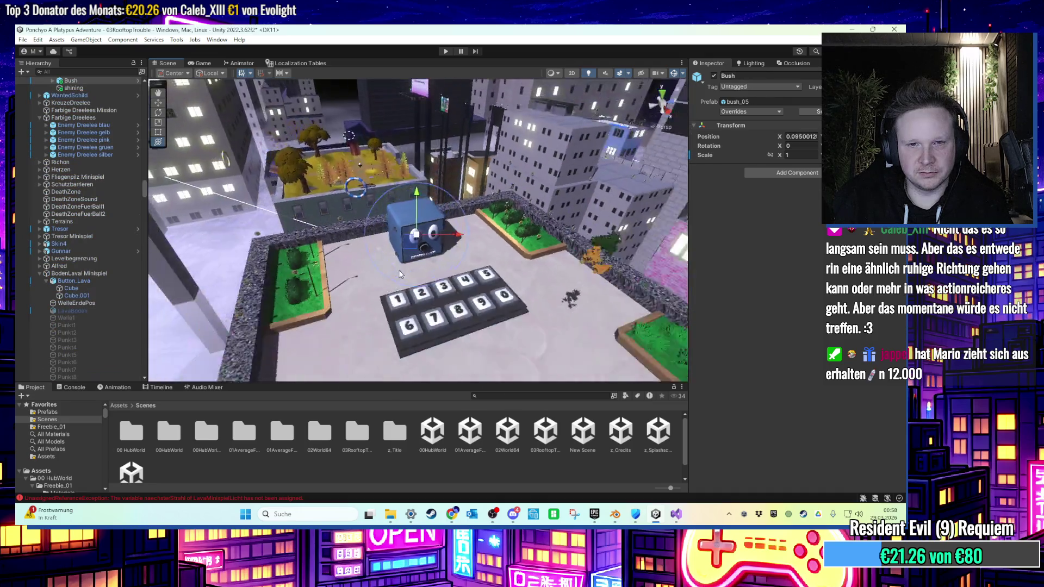
pyautogui.moveTo(416, 246)
pyautogui.mouseDown()
pyautogui.moveTo(476, 284)
pyautogui.moveTo(438, 257)
pyautogui.mouseUp()
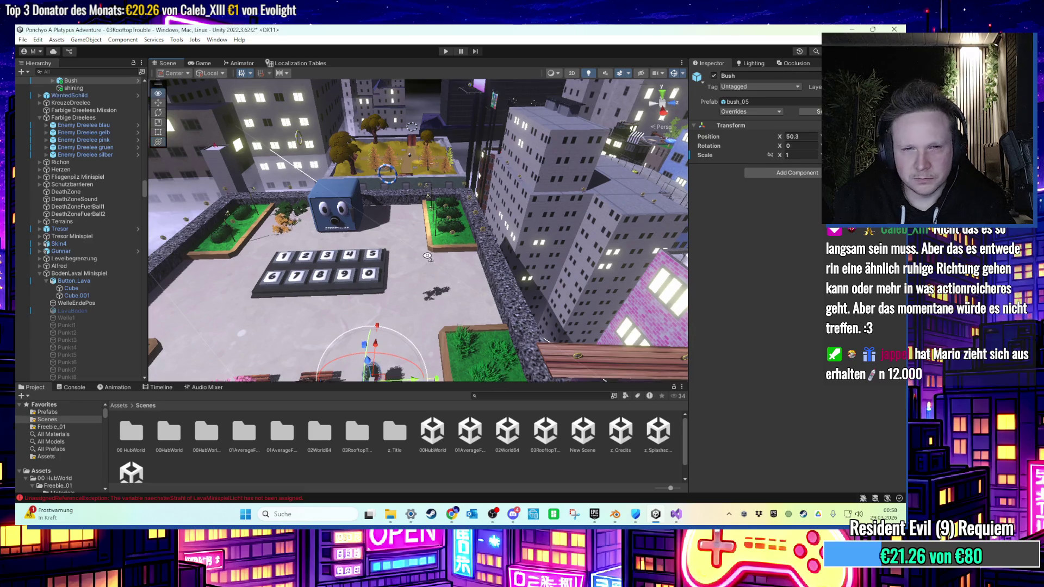
pyautogui.moveTo(428, 263)
pyautogui.mouseDown()
pyautogui.moveTo(442, 256)
pyautogui.moveTo(420, 181)
pyautogui.moveTo(381, 146)
pyautogui.mouseUp()
pyautogui.click(380, 147)
pyautogui.click(369, 125)
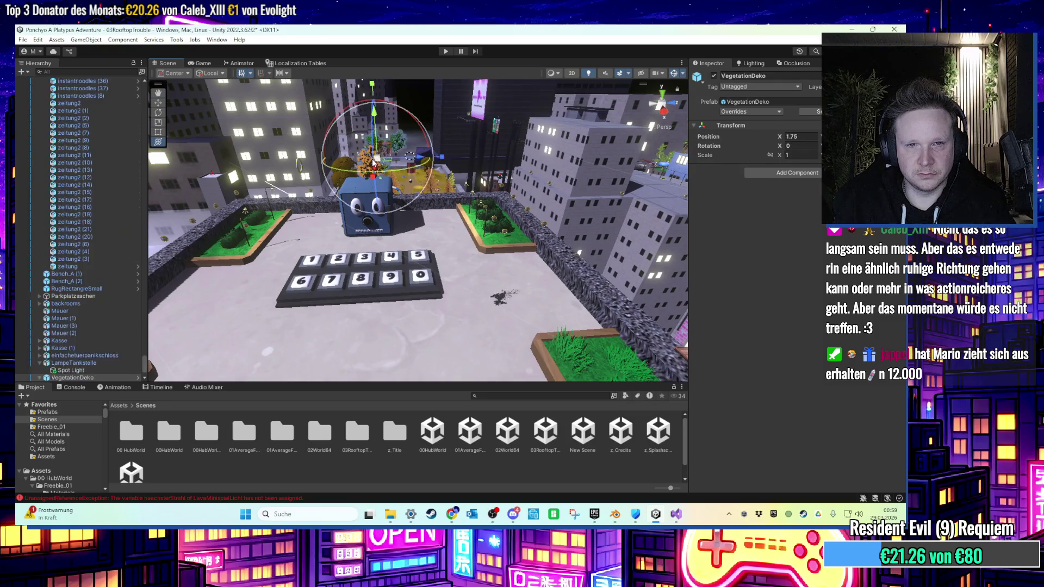
pyautogui.moveTo(369, 109)
pyautogui.mouseDown()
pyautogui.moveTo(391, 307)
pyautogui.moveTo(432, 361)
pyautogui.mouseUp()
# Check the Bush and its shining sprite, then set the Bush's X position to 0.
pyautogui.scroll(5, 431, 322)
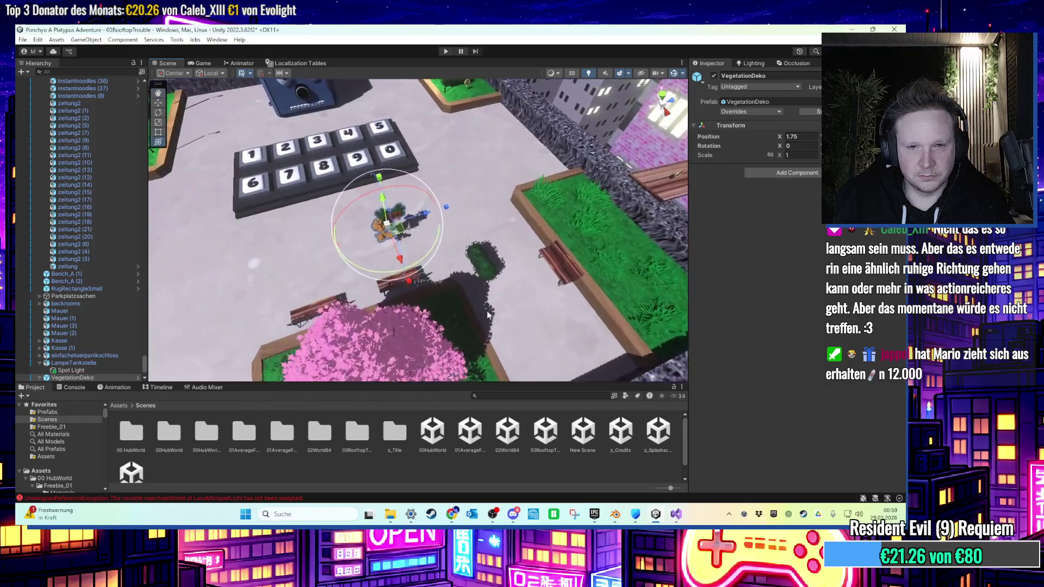
pyautogui.click(579, 283)
pyautogui.moveTo(580, 283); pyautogui.dragTo(454, 211)
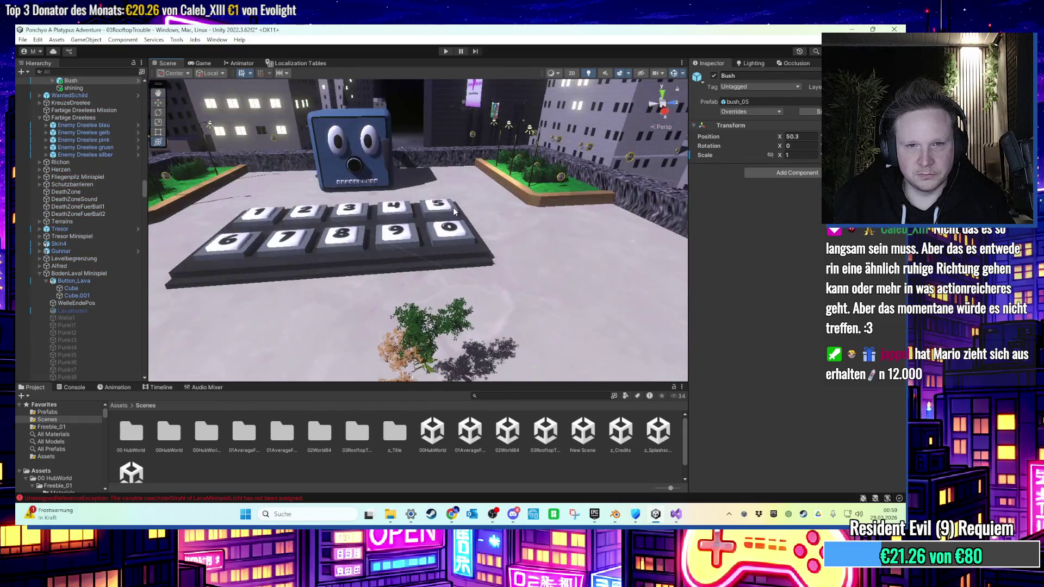
pyautogui.press('f')
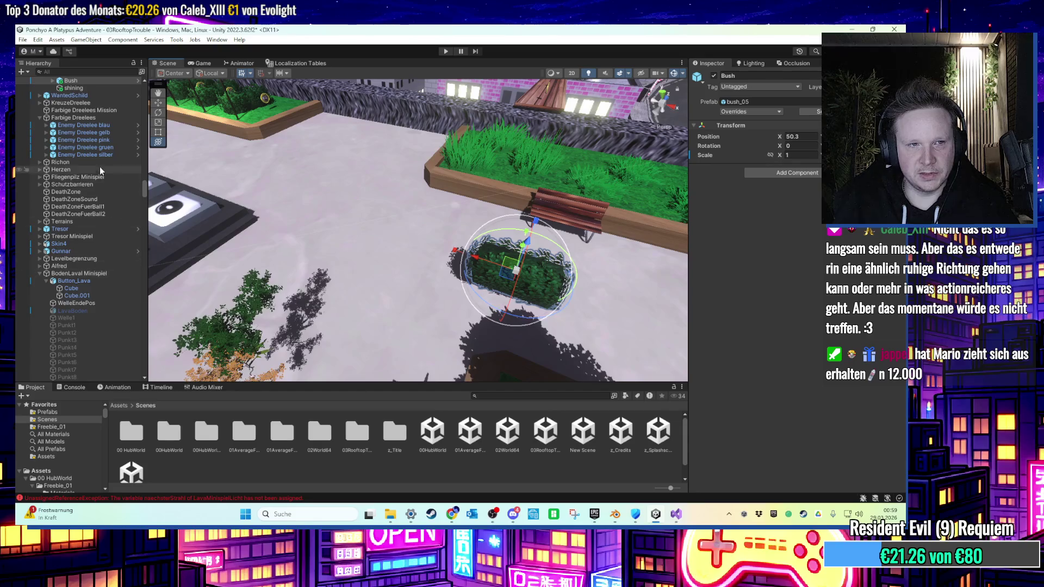
pyautogui.scroll(2, 100, 170)
pyautogui.click(74, 116)
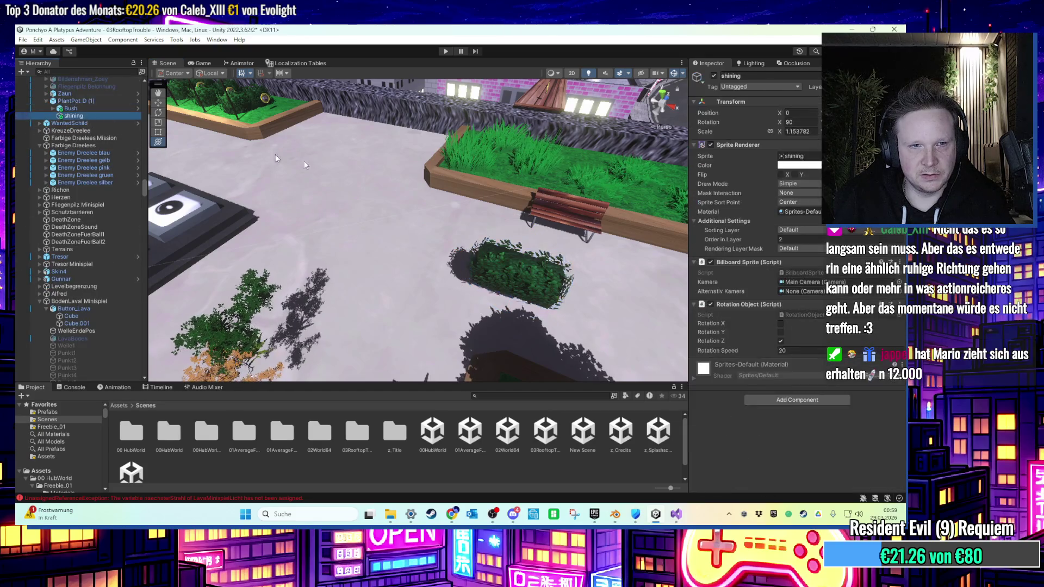
pyautogui.press('f')
pyautogui.scroll(-5, 440, 235)
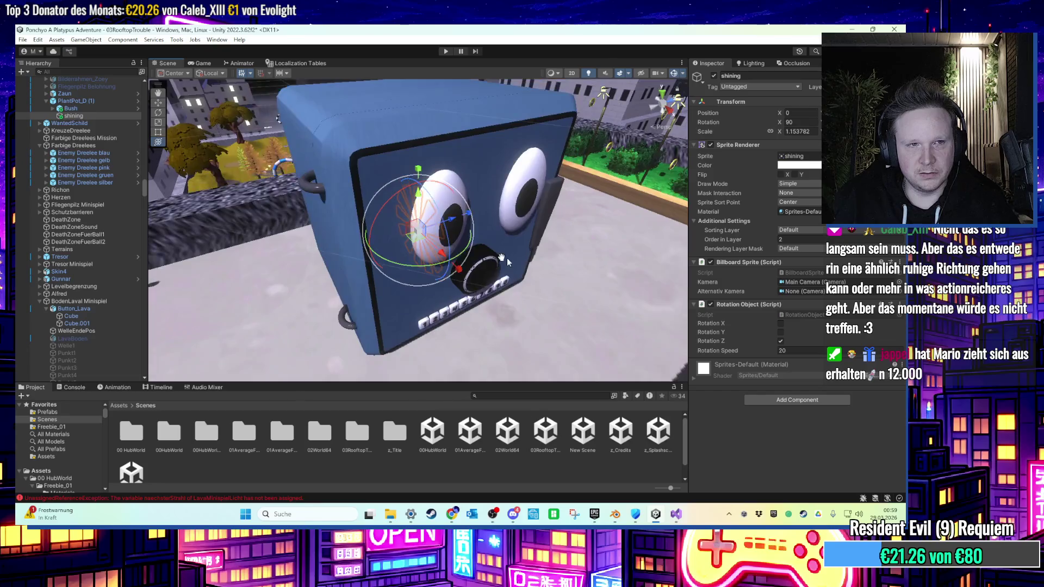
pyautogui.moveTo(507, 258); pyautogui.dragTo(168, 156)
pyautogui.click(105, 111)
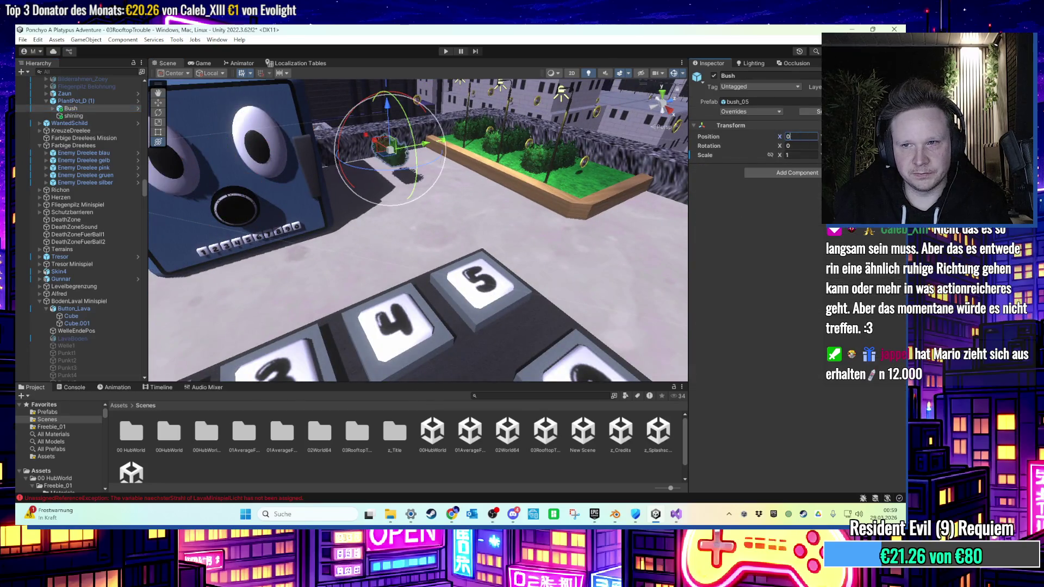
pyautogui.press('Return')
# Frame PlantPot_D (1) and inspect its shining sprite, then select VegetationDeko.
pyautogui.doubleClick(76, 101)
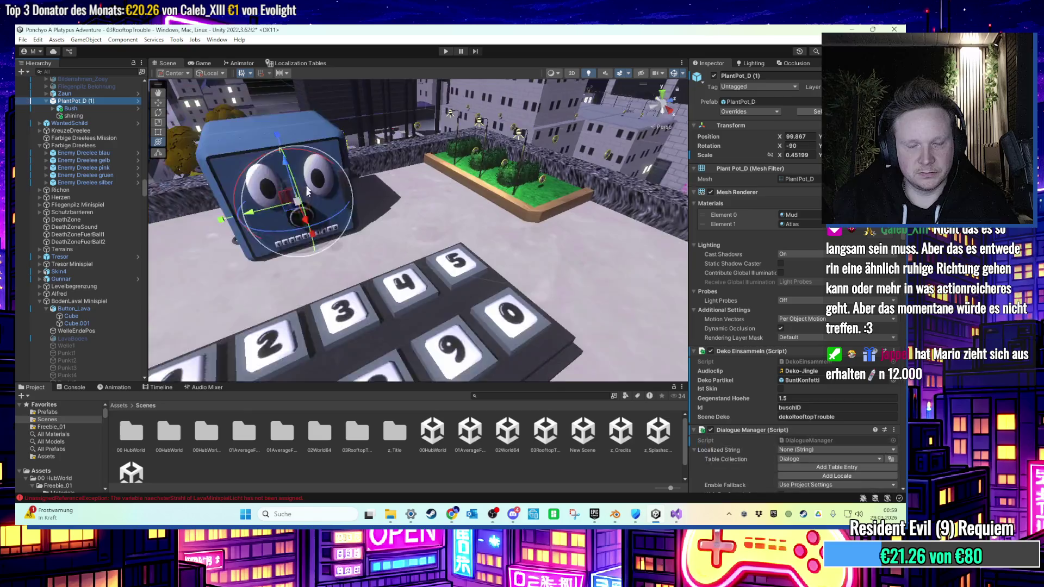
pyautogui.moveTo(656, 357)
pyautogui.mouseDown()
pyautogui.moveTo(422, 231)
pyautogui.moveTo(547, 240)
pyautogui.mouseUp()
pyautogui.click(87, 114)
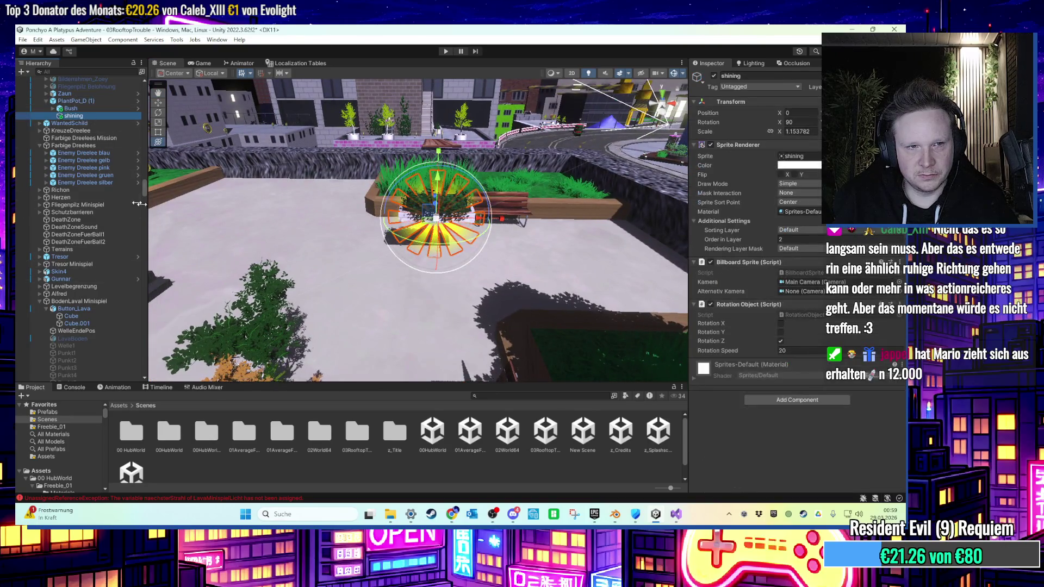
pyautogui.click(266, 315)
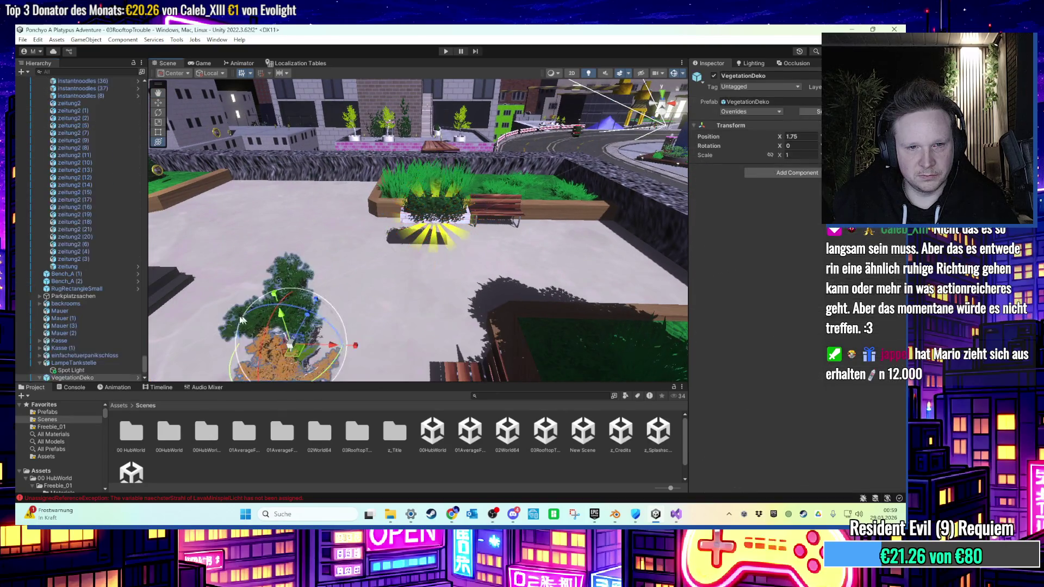
# Collapse VegetationDeko and place a copy of the shining sprite inside it.
pyautogui.press('Left')
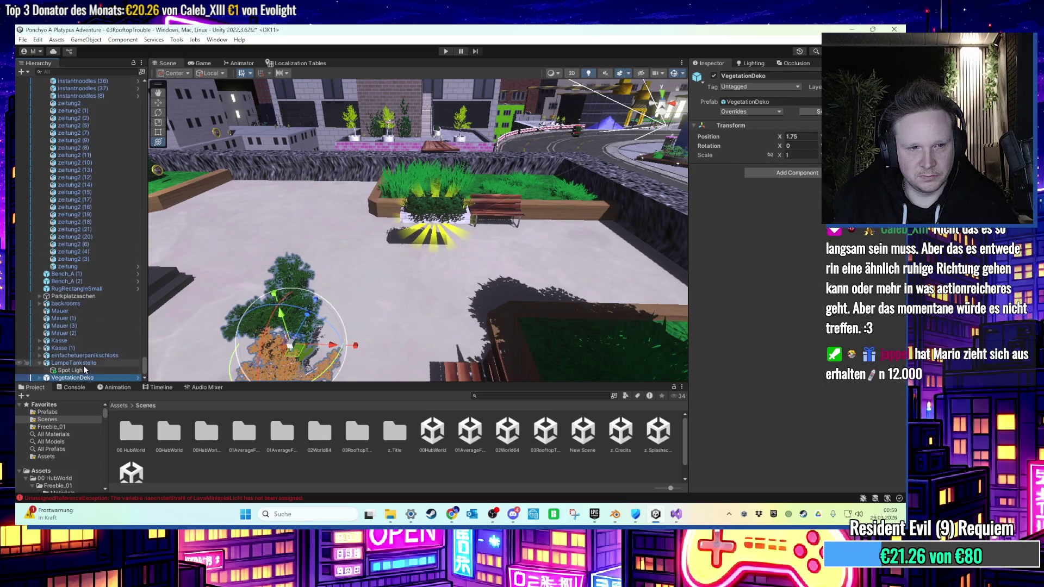
pyautogui.scroll(5, 121, 84)
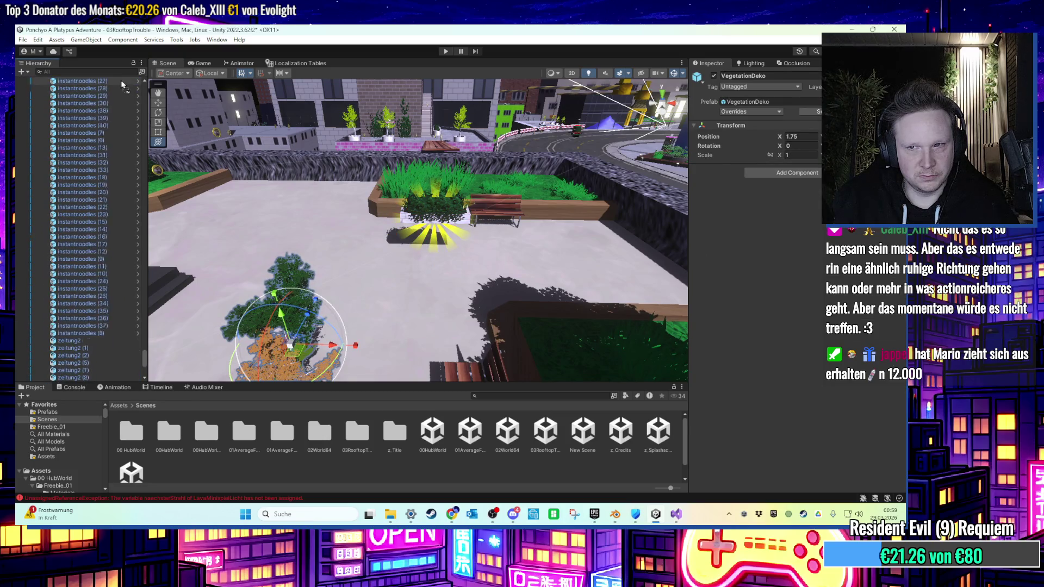
pyautogui.scroll(6, 121, 85)
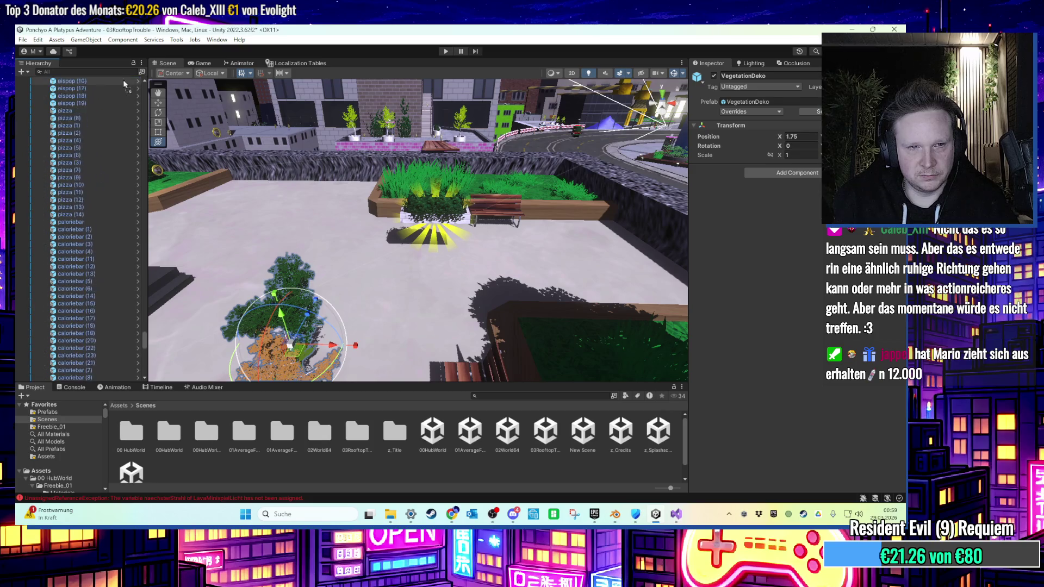
pyautogui.moveTo(107, 82)
pyautogui.mouseDown()
pyautogui.moveTo(98, 82)
pyautogui.moveTo(127, 80)
pyautogui.moveTo(93, 78)
pyautogui.moveTo(108, 80)
pyautogui.moveTo(69, 189)
pyautogui.moveTo(97, 274)
pyautogui.moveTo(82, 275)
pyautogui.mouseUp()
pyautogui.press('Right')
pyautogui.press('Down')
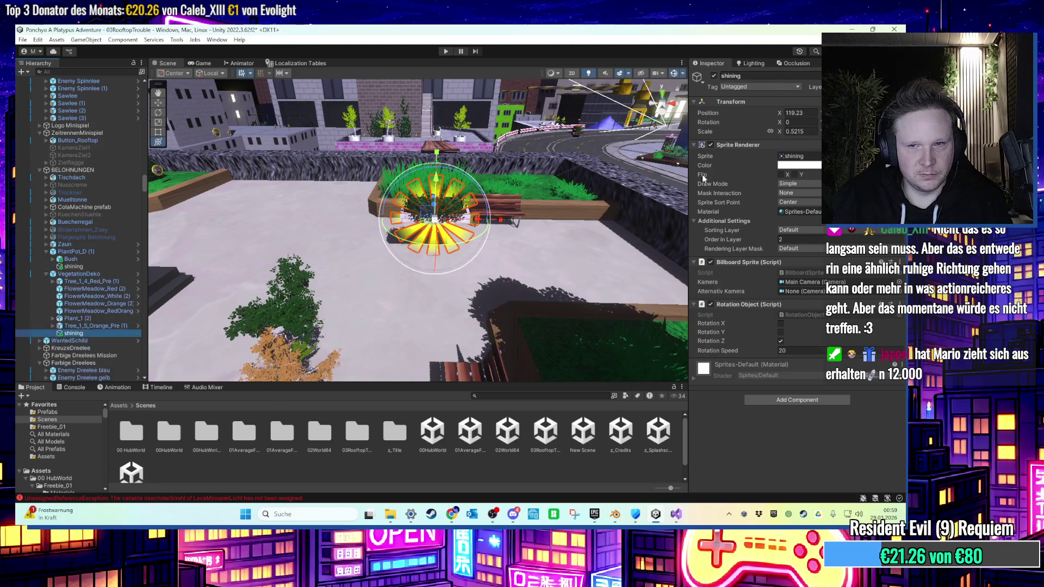
# Set the shining sprite's Position X to 0 and frame it in the view.
pyautogui.click(797, 113)
pyautogui.write('0')
pyautogui.press('Return')
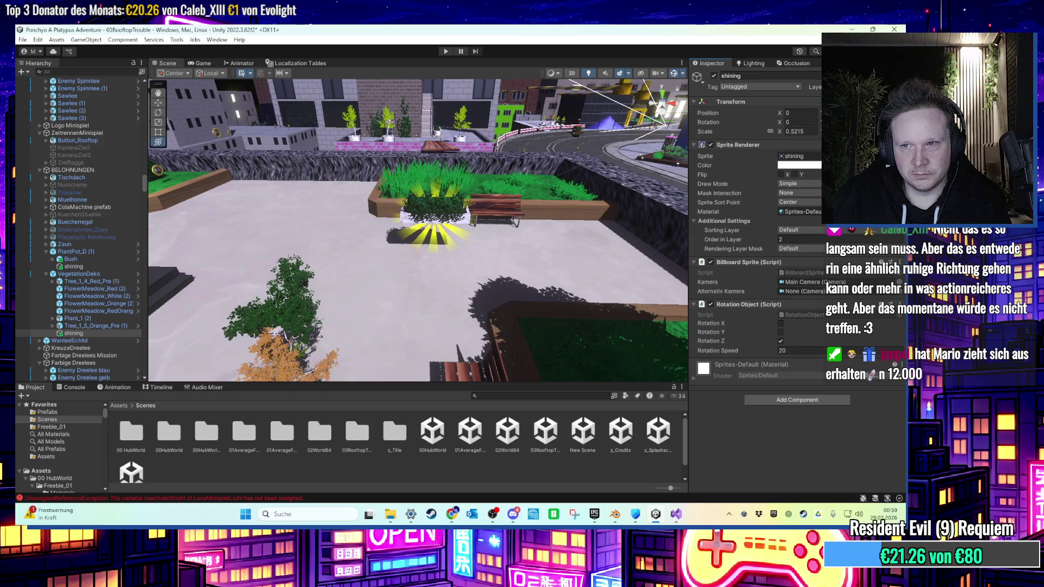
pyautogui.press('f')
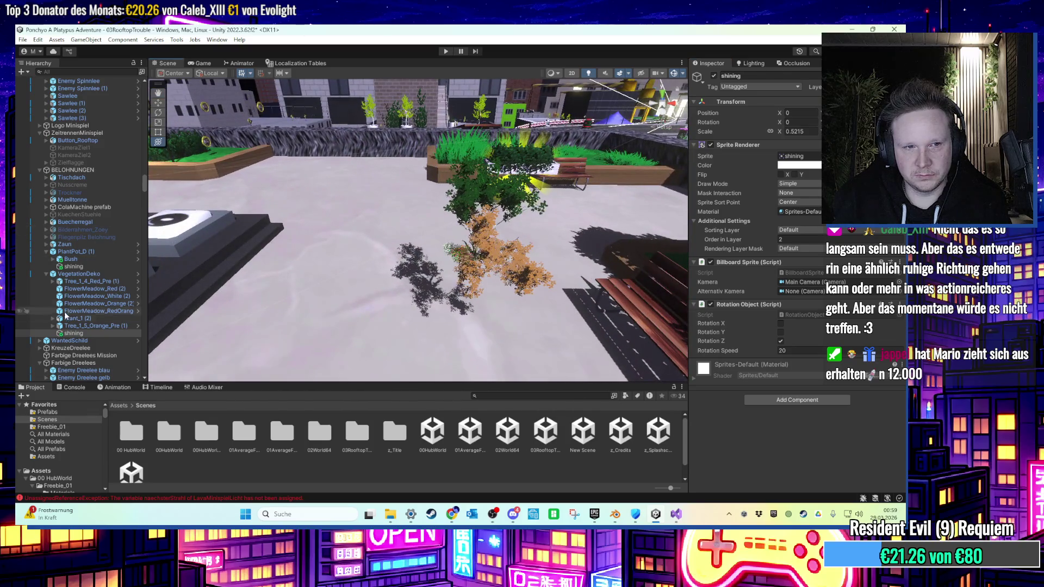
pyautogui.scroll(-3, 334, 256)
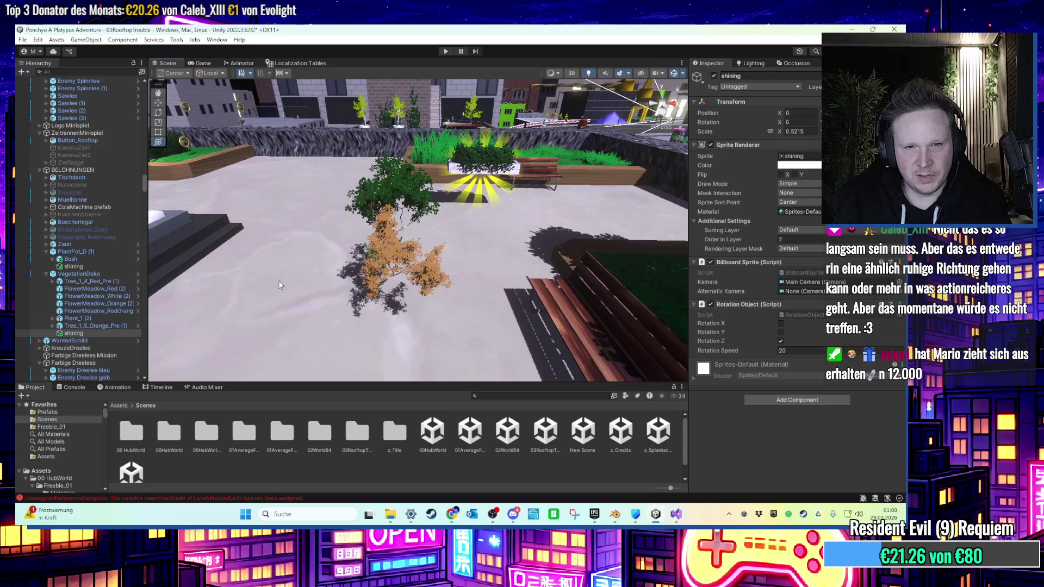
pyautogui.press('f')
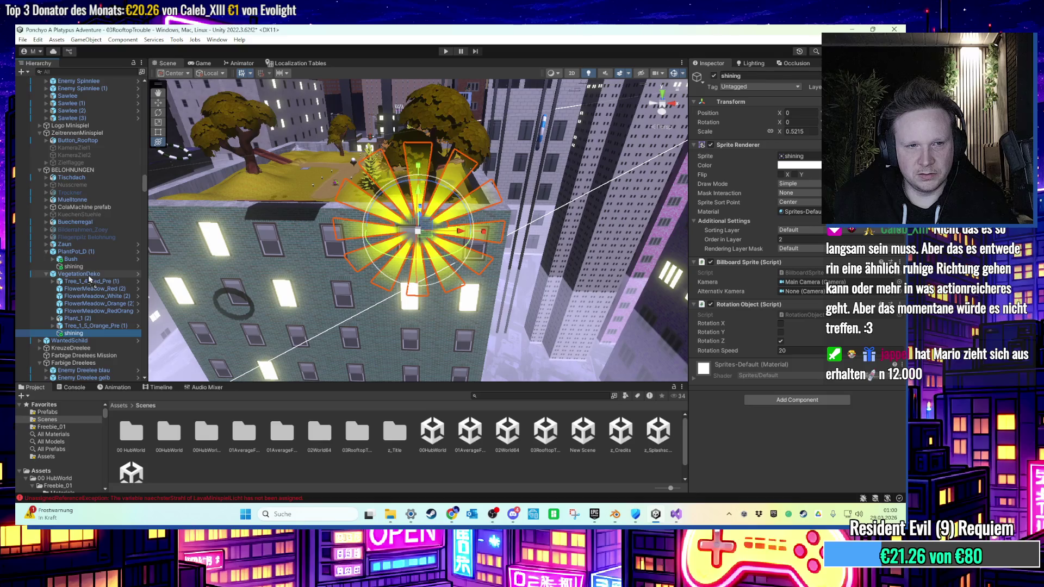
# Drag the VegetationDeko group onto the rooftop and frame it.
pyautogui.press('f')
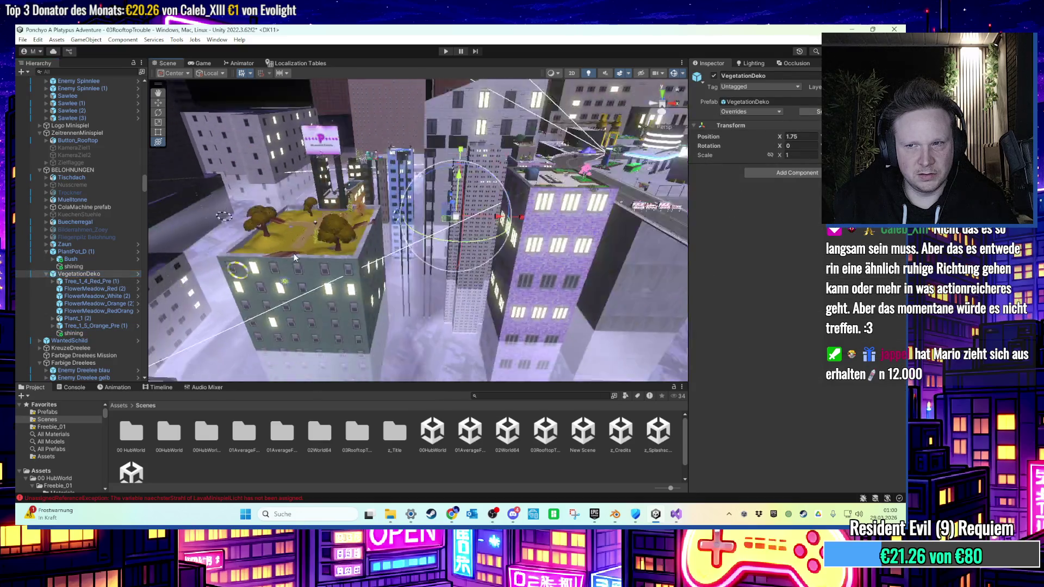
pyautogui.moveTo(333, 259); pyautogui.dragTo(349, 301)
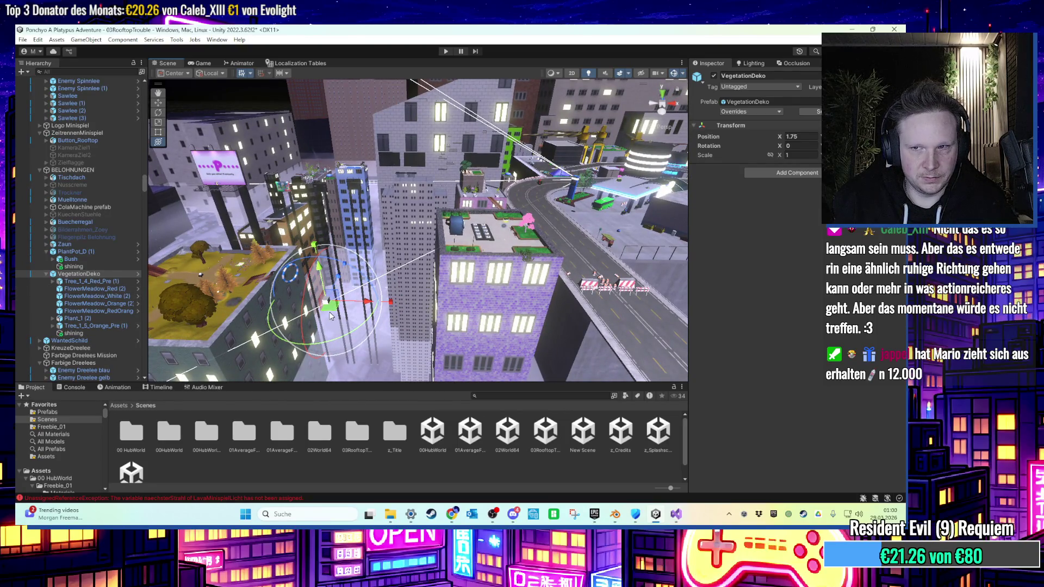
pyautogui.moveTo(330, 312)
pyautogui.mouseDown()
pyautogui.moveTo(457, 272)
pyautogui.moveTo(501, 246)
pyautogui.mouseUp()
pyautogui.press('f')
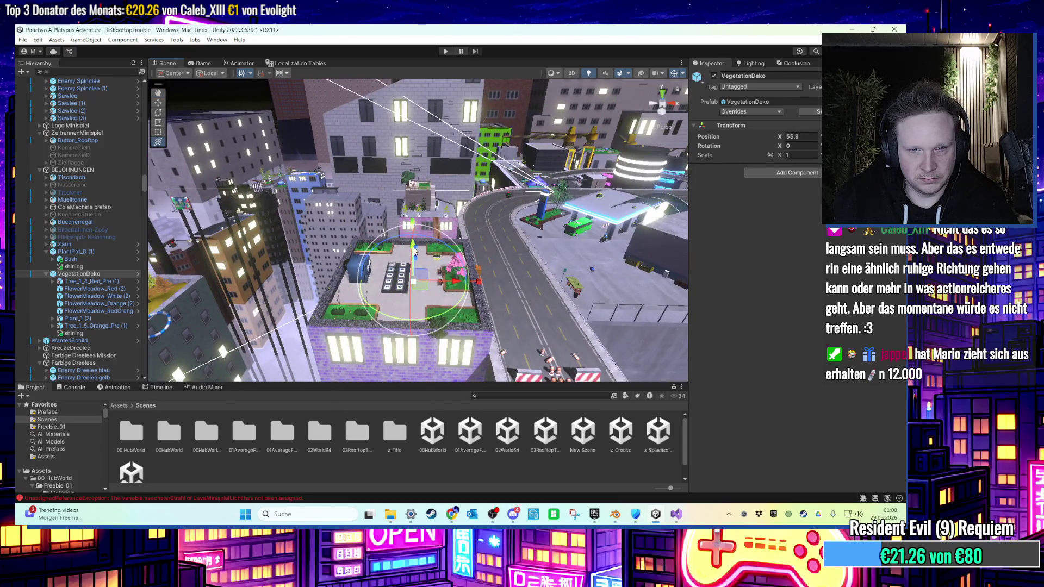
# Set the Tree_1_4_Red_Pre (1) tree's X to 0 and inspect FlowerMeadow_Red (2).
pyautogui.click(87, 281)
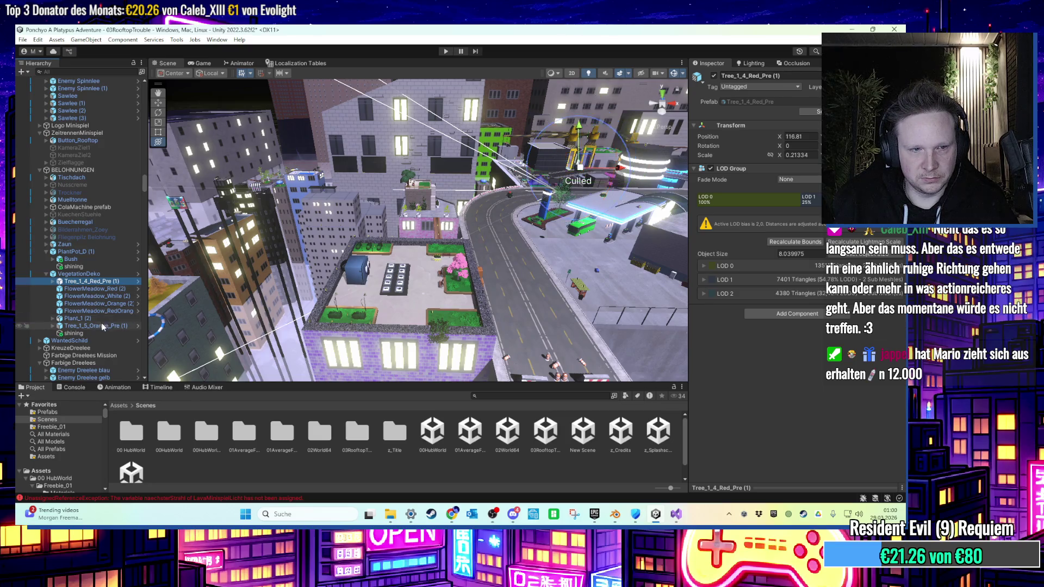
pyautogui.moveTo(393, 272)
pyautogui.mouseDown()
pyautogui.moveTo(379, 286)
pyautogui.moveTo(351, 260)
pyautogui.moveTo(376, 250)
pyautogui.mouseUp()
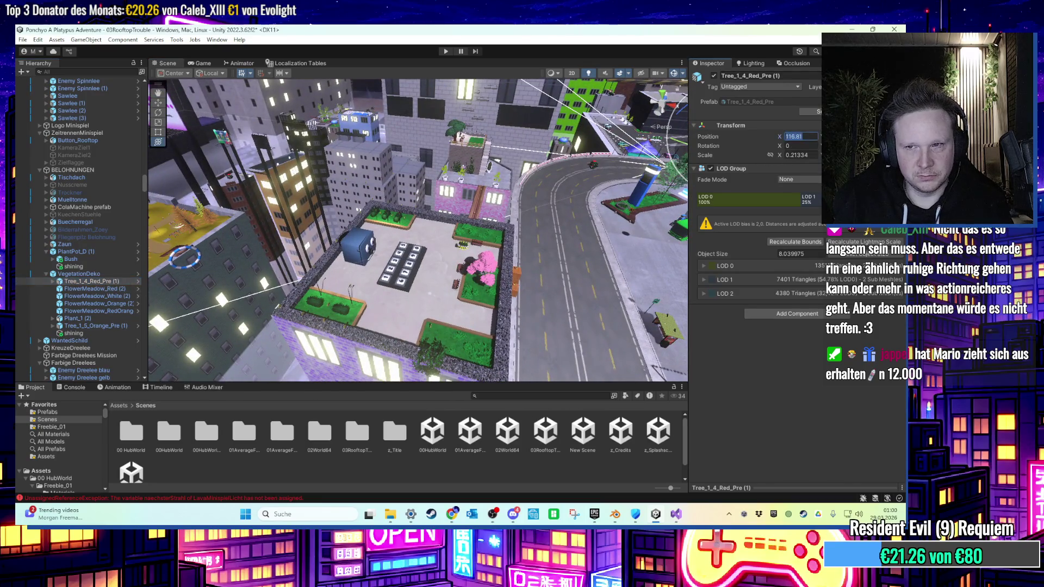
pyautogui.write('0')
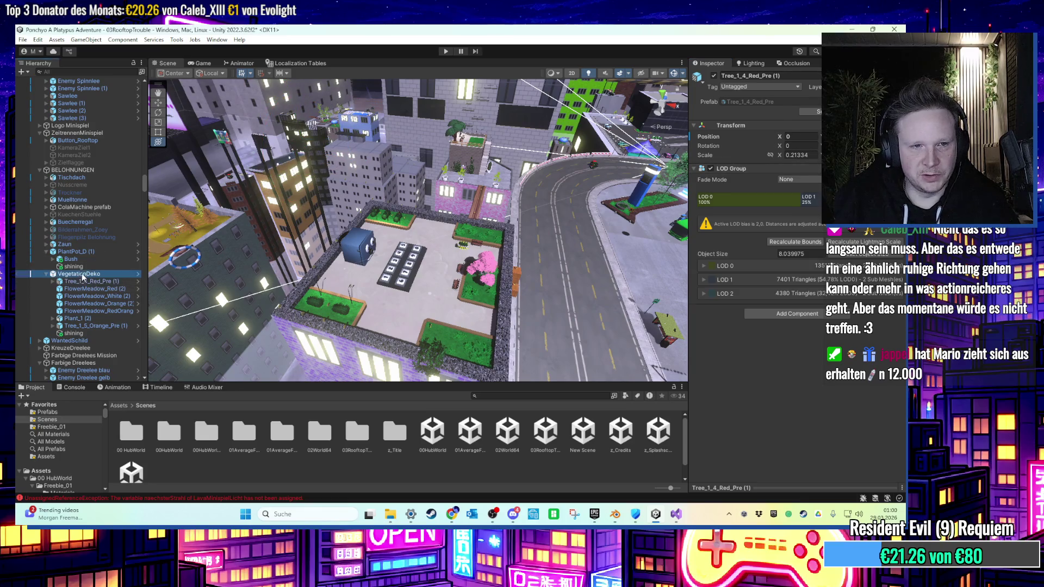
pyautogui.doubleClick(83, 275)
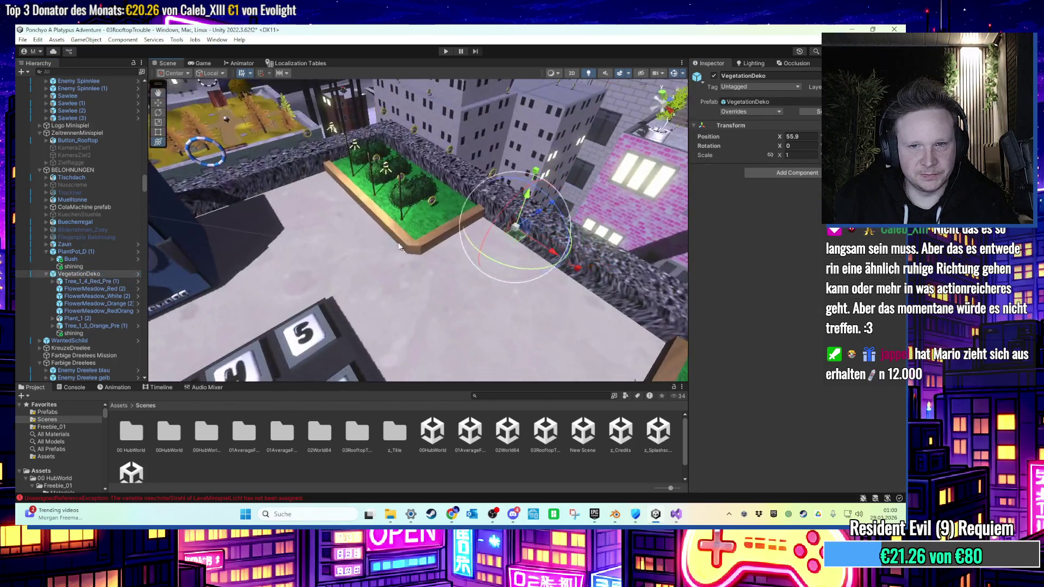
pyautogui.click(116, 281)
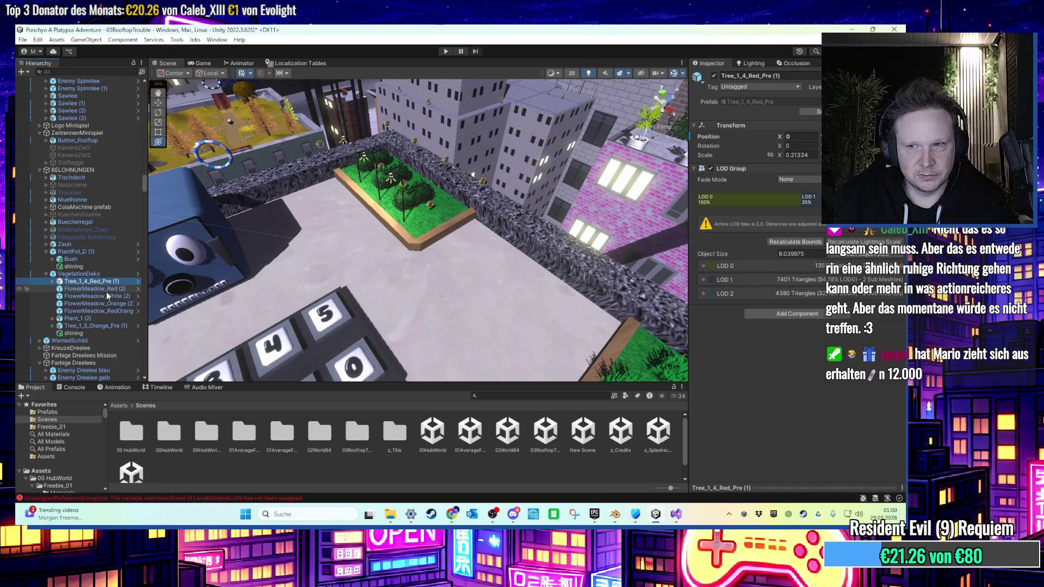
pyautogui.click(106, 289)
pyautogui.press('f')
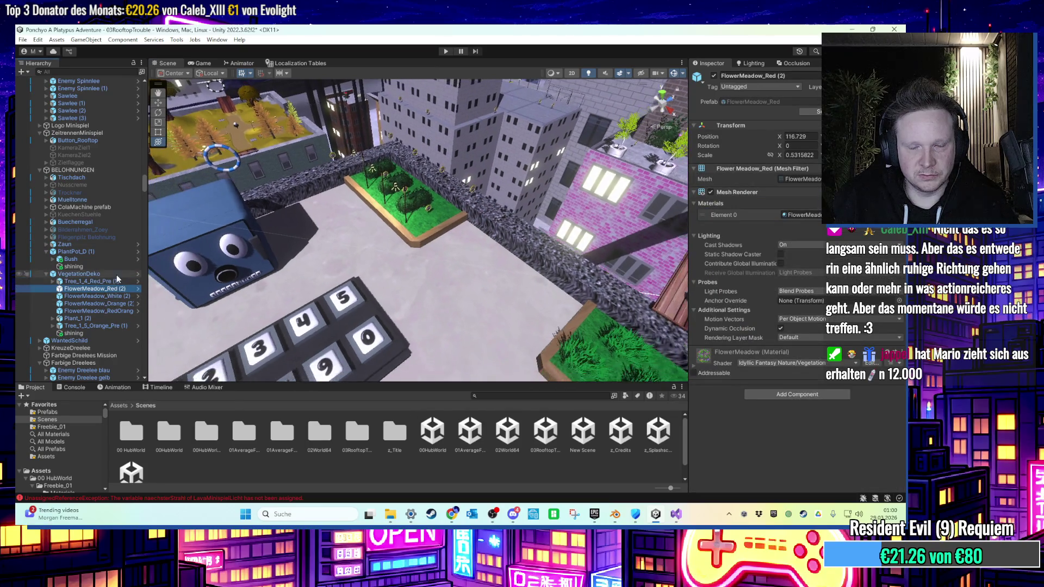
pyautogui.scroll(-5, 118, 279)
pyautogui.doubleClick(105, 163)
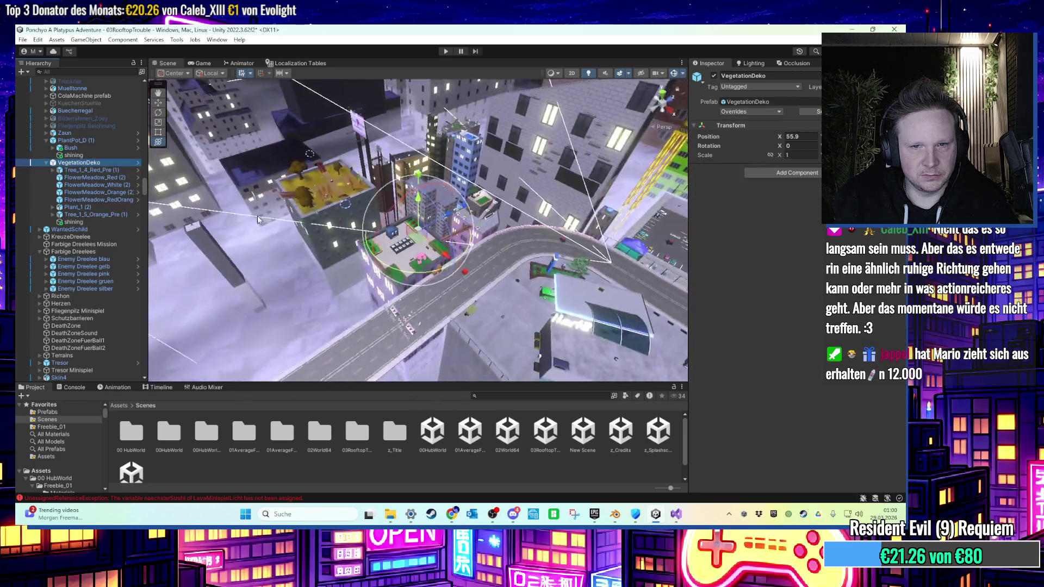
pyautogui.scroll(2, 113, 234)
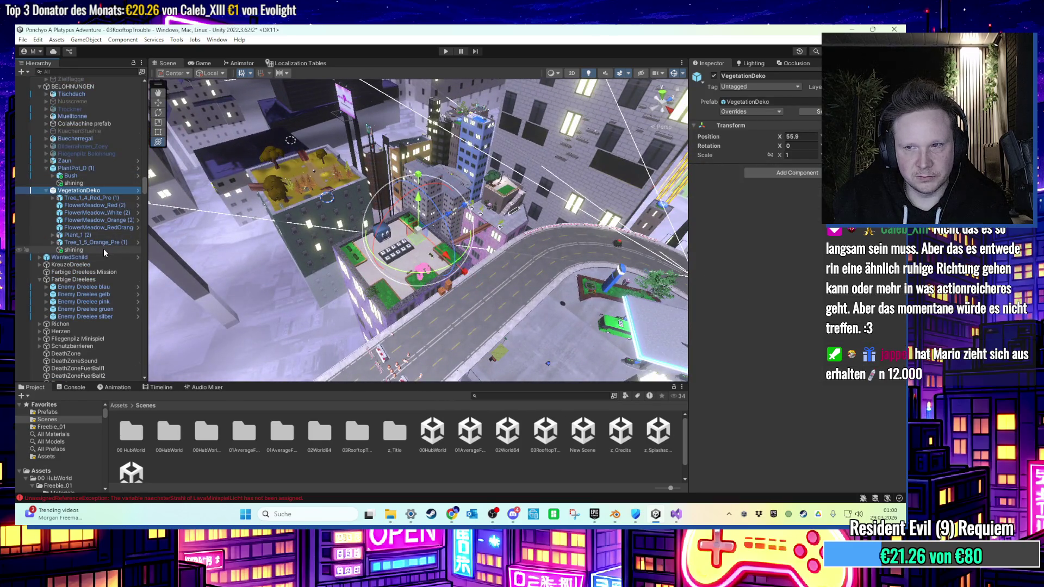
# Select the shining sprite and frame it in the Scene view.
pyautogui.click(90, 258)
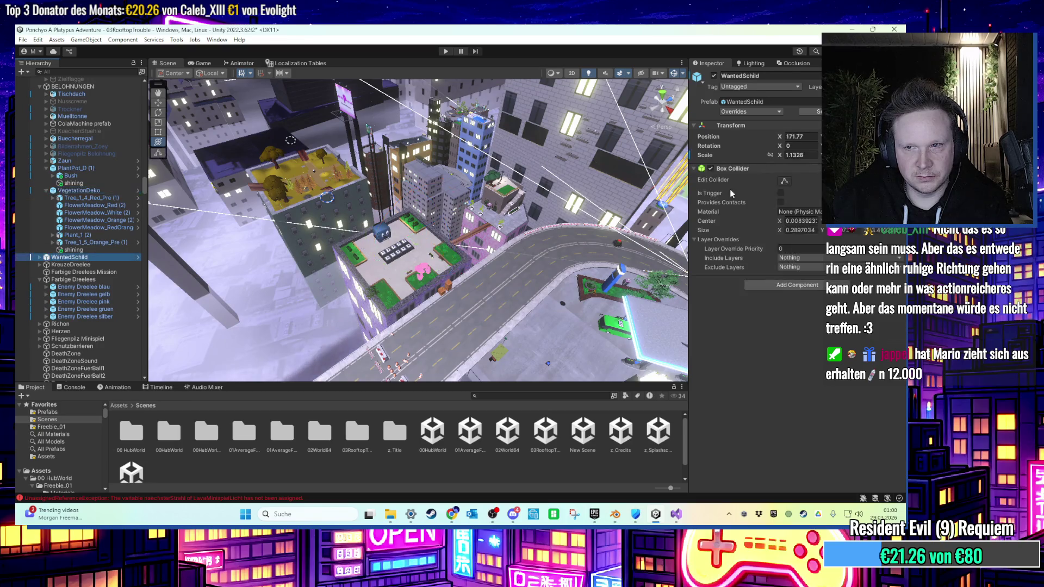
pyautogui.press('Up')
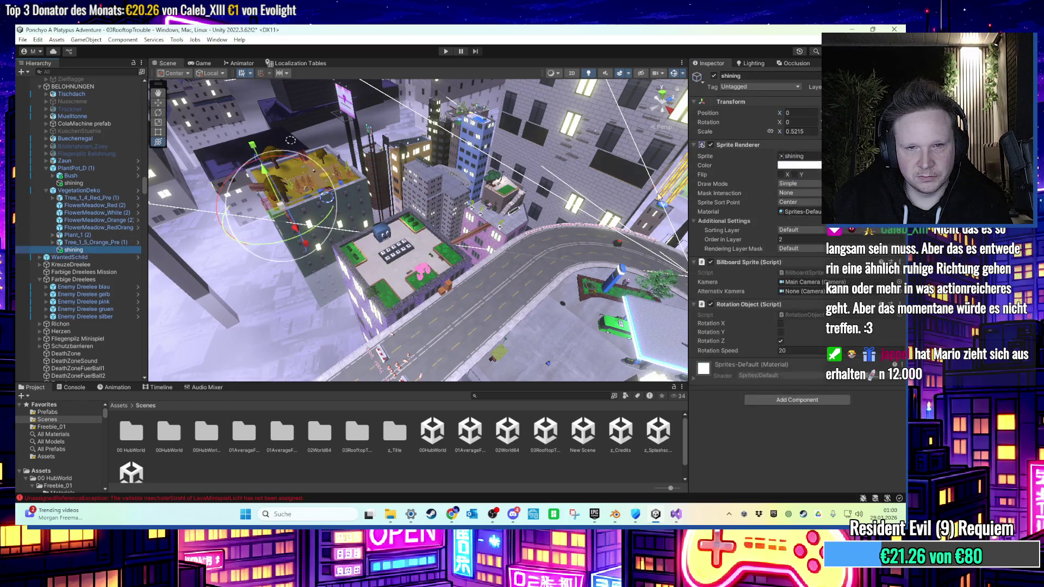
pyautogui.press('f')
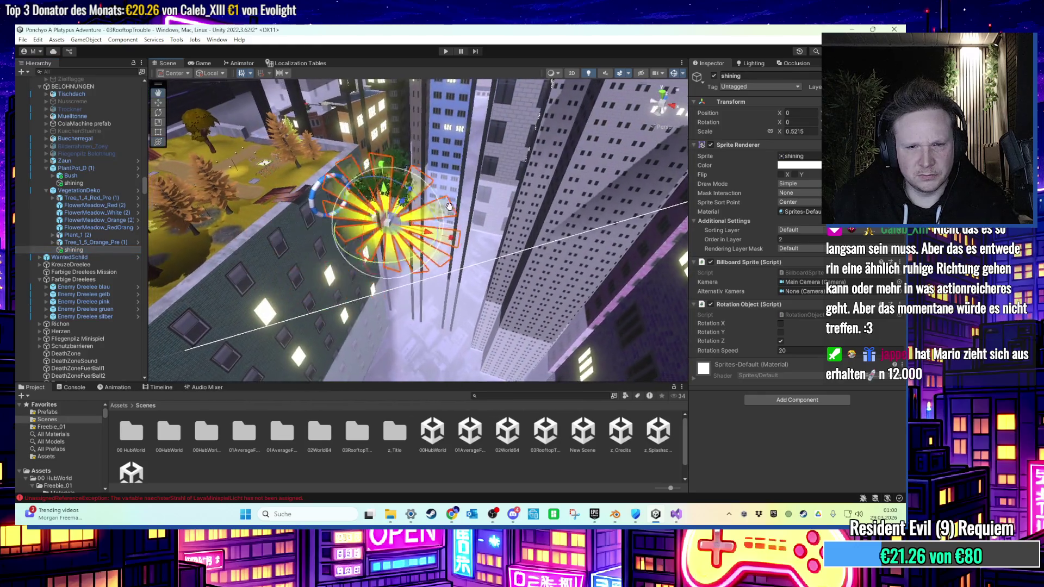
pyautogui.scroll(5, 449, 207)
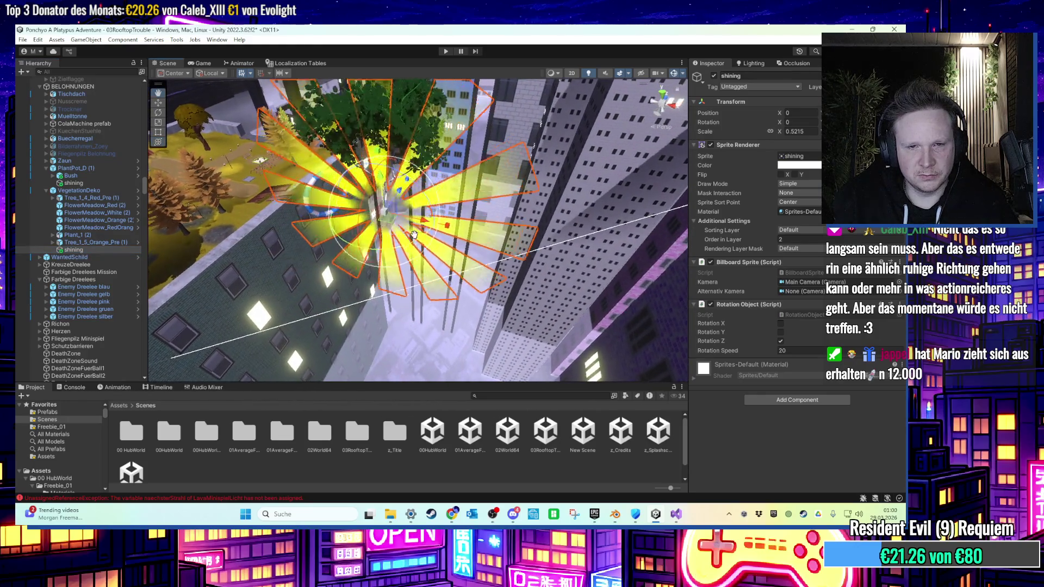
# Set FlowerMeadow_Red (2) to X 0, then check the Orange and White flower meadows.
pyautogui.click(97, 205)
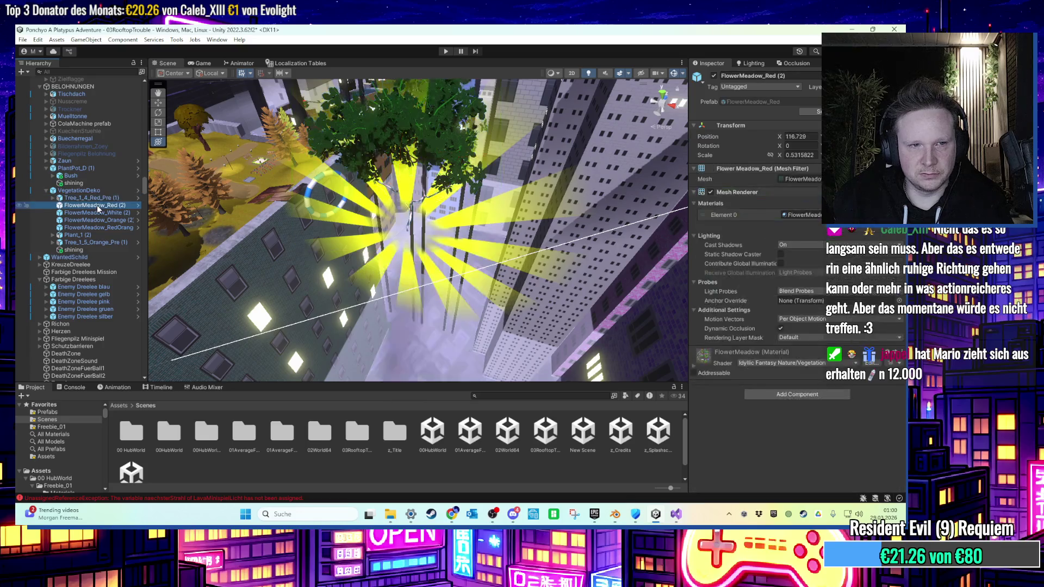
pyautogui.click(801, 136)
pyautogui.write('0')
pyautogui.press('Return')
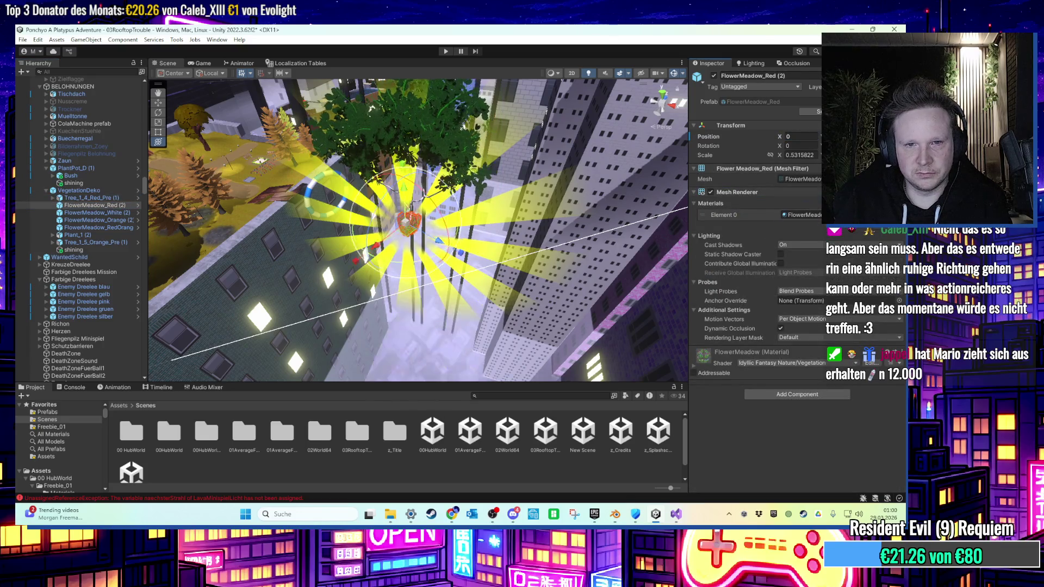
pyautogui.doubleClick(96, 219)
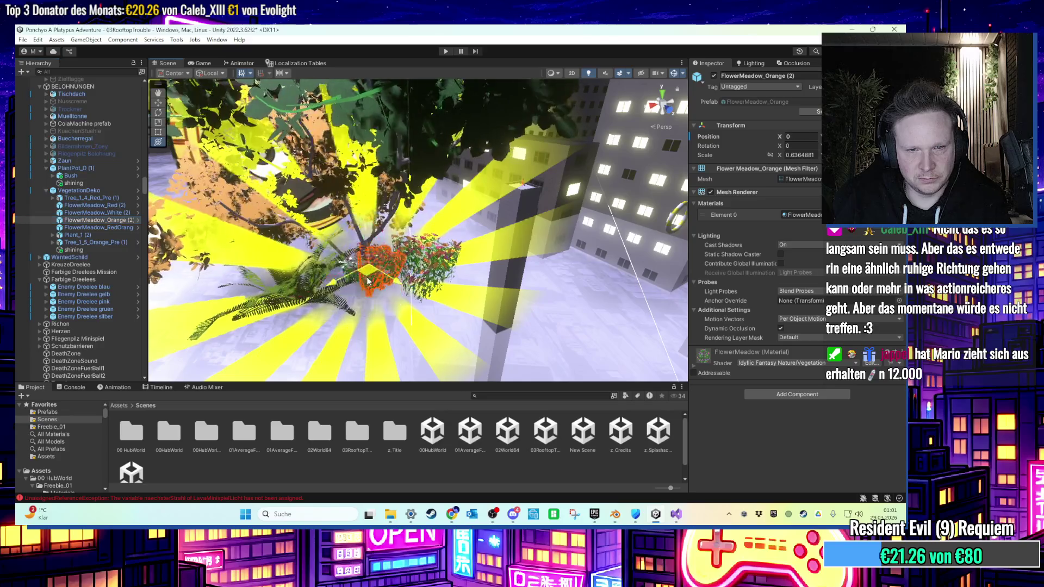
pyautogui.doubleClick(96, 213)
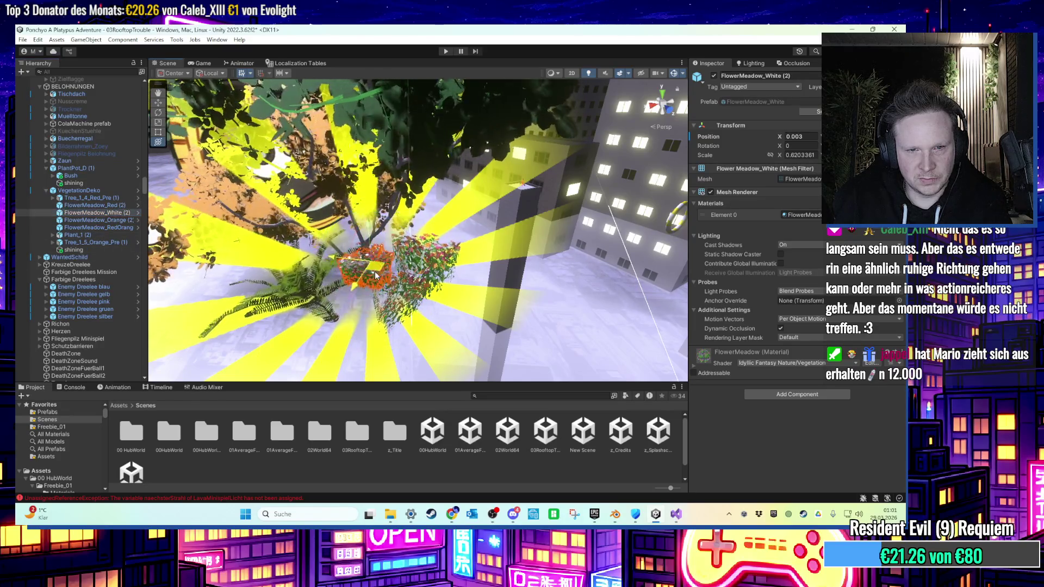
pyautogui.moveTo(386, 278)
pyautogui.mouseDown()
pyautogui.moveTo(342, 277)
pyautogui.moveTo(390, 190)
pyautogui.moveTo(453, 182)
pyautogui.moveTo(458, 213)
pyautogui.mouseUp()
# Collapse VegetationDeko and shift it to X 100.27 beside the safe's keypad.
pyautogui.doubleClick(79, 190)
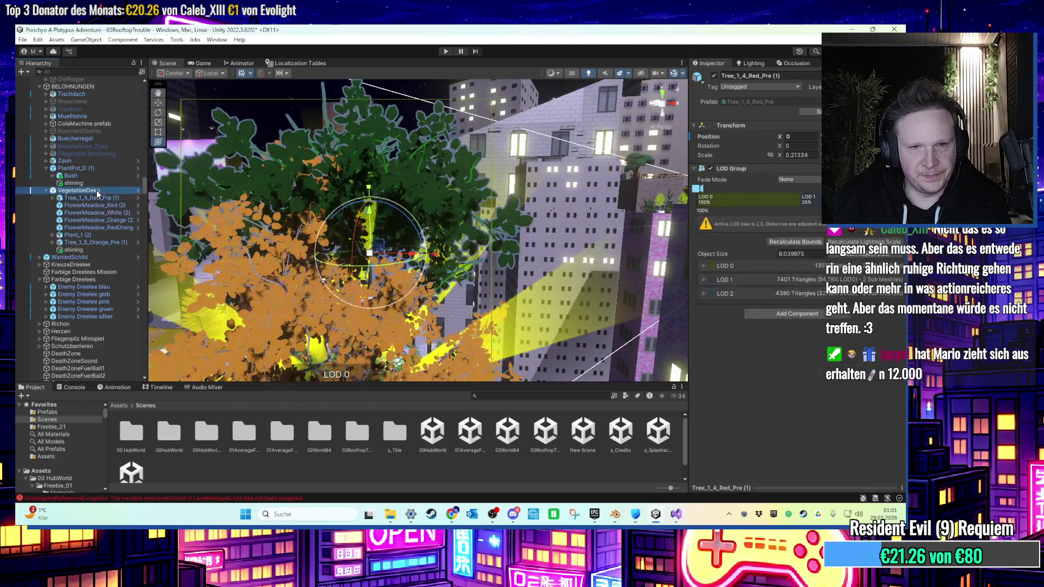
pyautogui.click(46, 190)
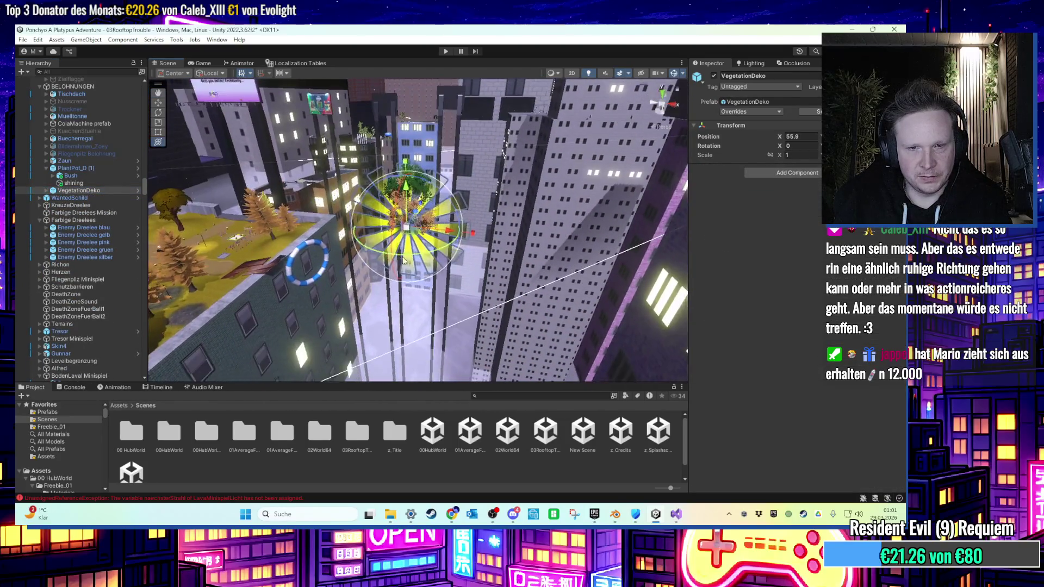
pyautogui.moveTo(440, 247); pyautogui.dragTo(350, 276)
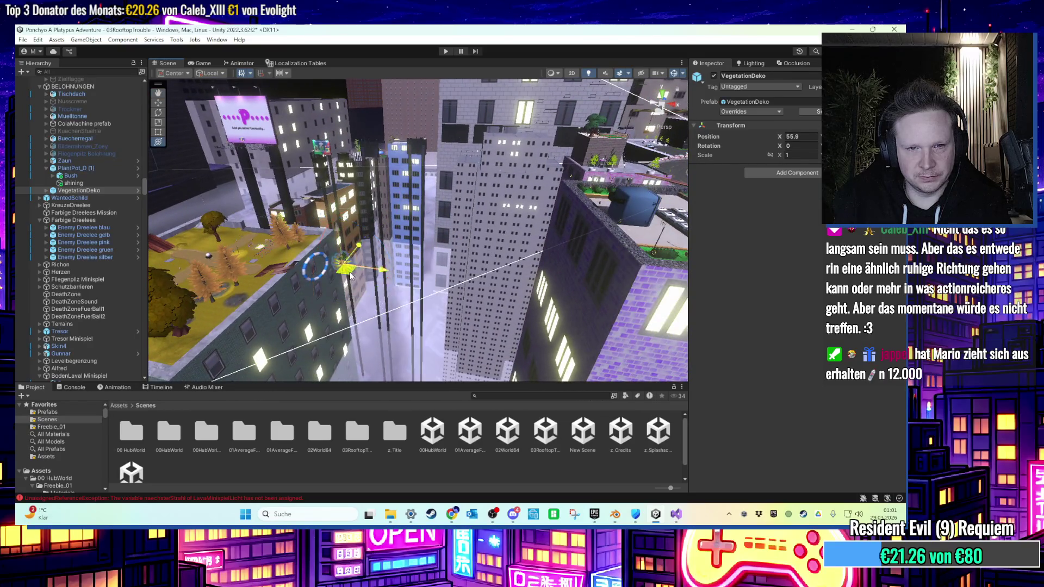
pyautogui.scroll(10, 449, 255)
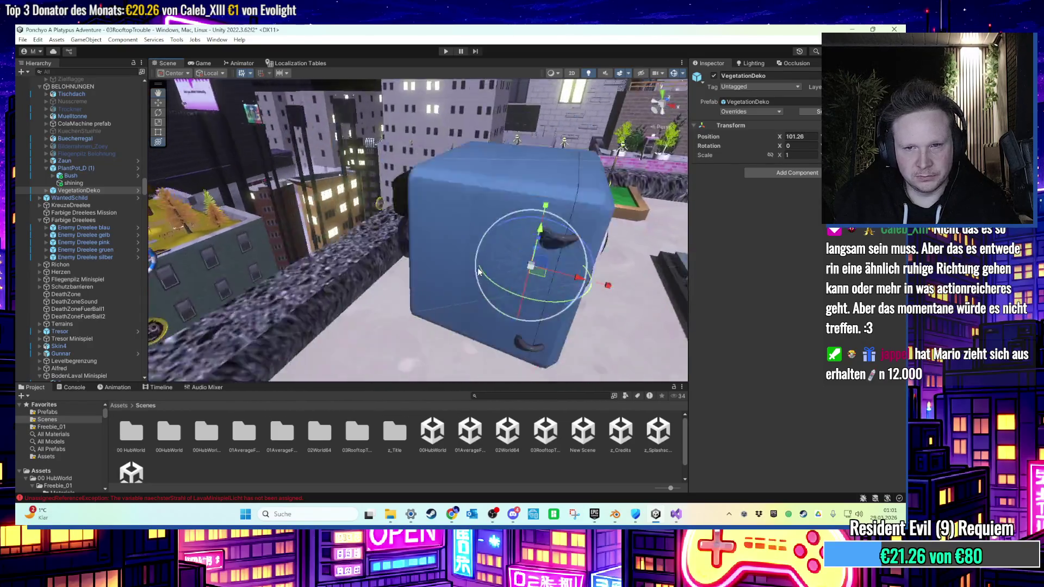
pyautogui.scroll(10, 450, 255)
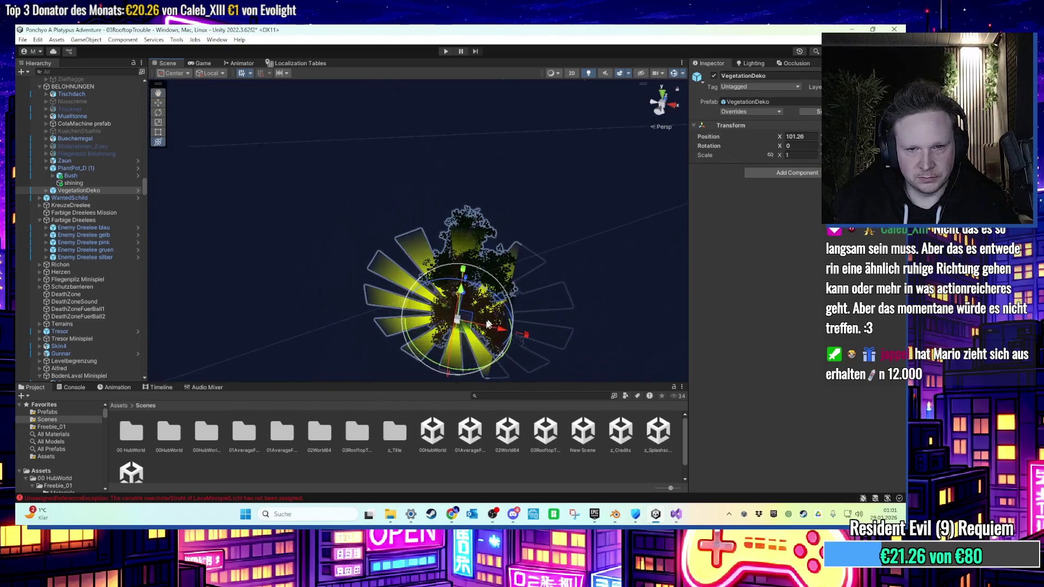
pyautogui.scroll(10, 464, 331)
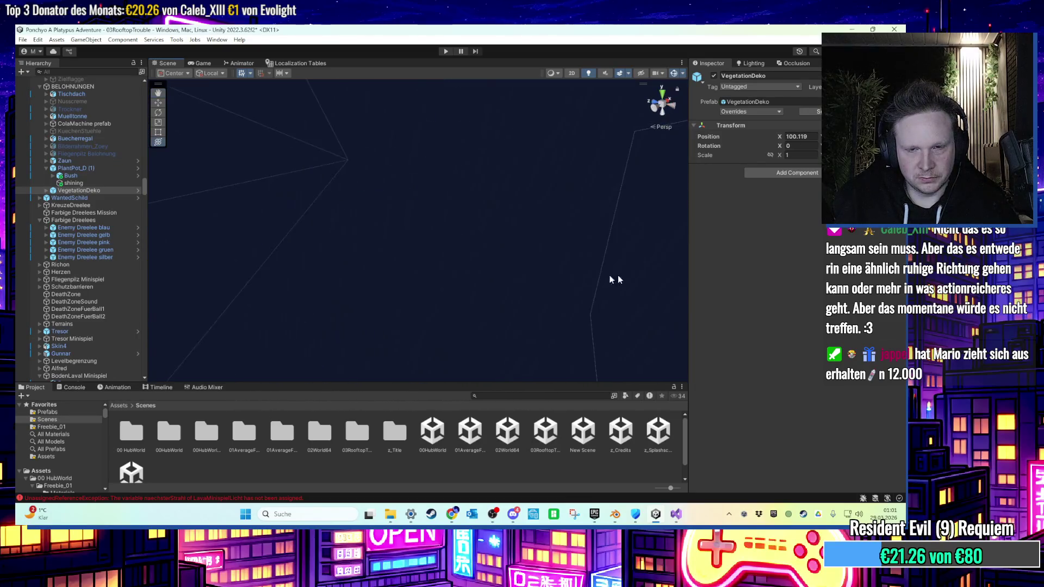
pyautogui.scroll(10, 616, 148)
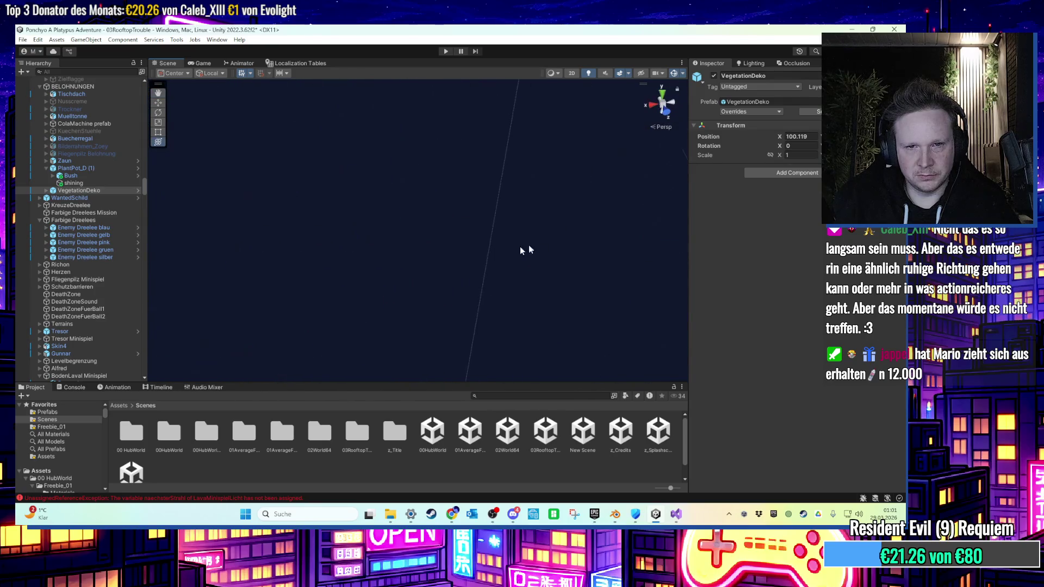
pyautogui.moveTo(425, 232)
pyautogui.mouseDown()
pyautogui.moveTo(366, 298)
pyautogui.moveTo(255, 286)
pyautogui.moveTo(384, 265)
pyautogui.moveTo(516, 114)
pyautogui.moveTo(464, 182)
pyautogui.moveTo(327, 226)
pyautogui.moveTo(360, 184)
pyautogui.moveTo(417, 199)
pyautogui.moveTo(381, 212)
pyautogui.moveTo(397, 185)
pyautogui.moveTo(456, 174)
pyautogui.moveTo(449, 149)
pyautogui.moveTo(423, 267)
pyautogui.moveTo(414, 223)
pyautogui.moveTo(403, 238)
pyautogui.moveTo(413, 218)
pyautogui.moveTo(398, 121)
pyautogui.moveTo(184, 248)
pyautogui.mouseUp()
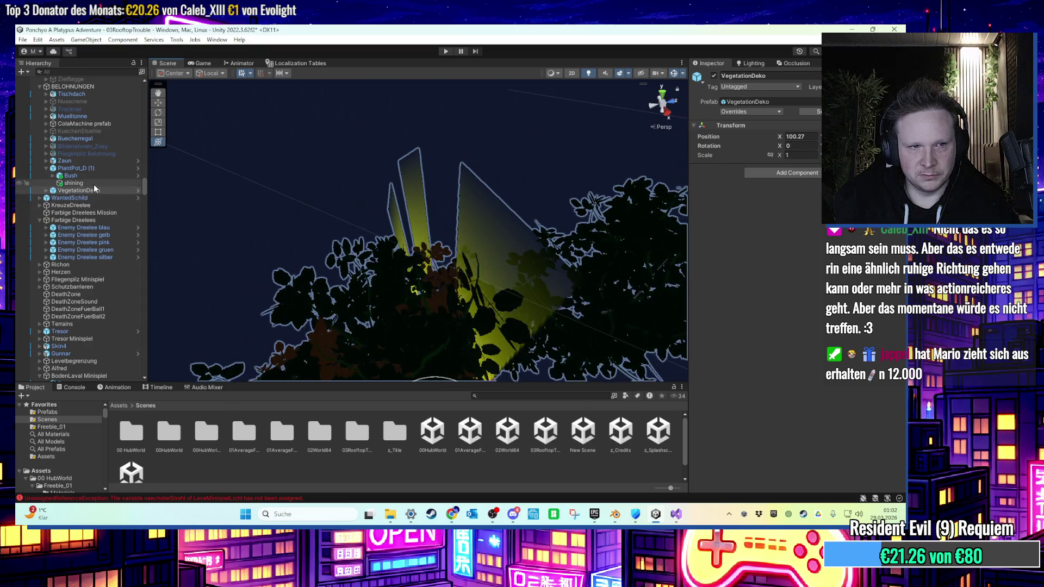
# Copy the Deko Einsammeln component from PlantPot_D (1) onto VegetationDeko.
pyautogui.click(66, 169)
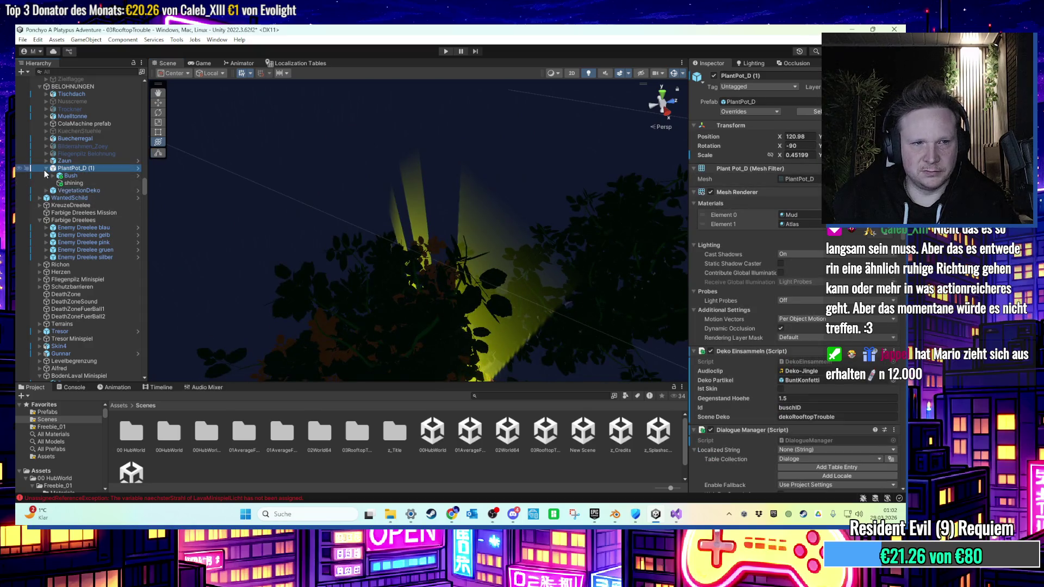
pyautogui.click(46, 170)
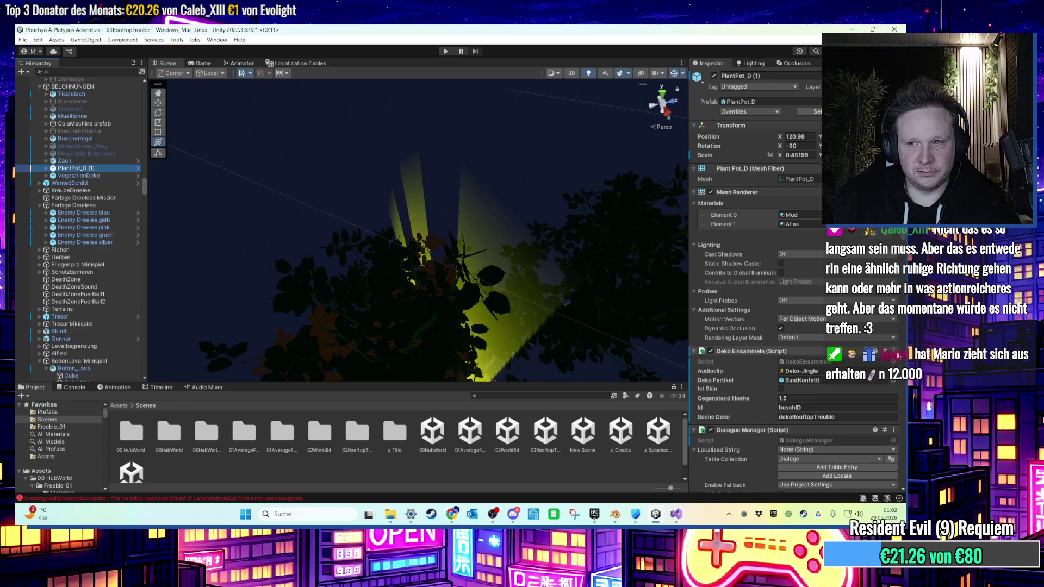
pyautogui.click(894, 351)
pyautogui.click(836, 430)
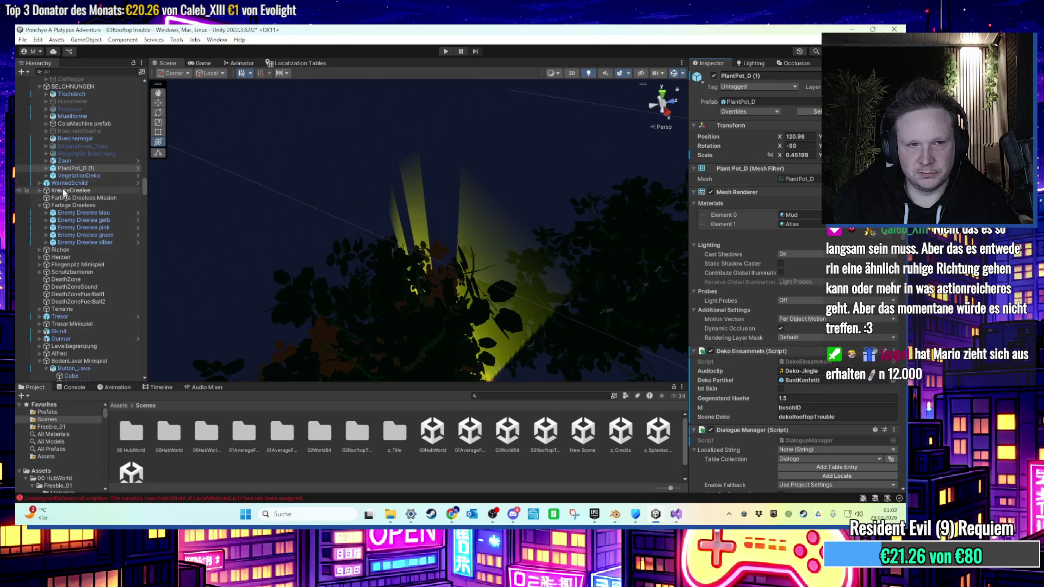
pyautogui.click(79, 175)
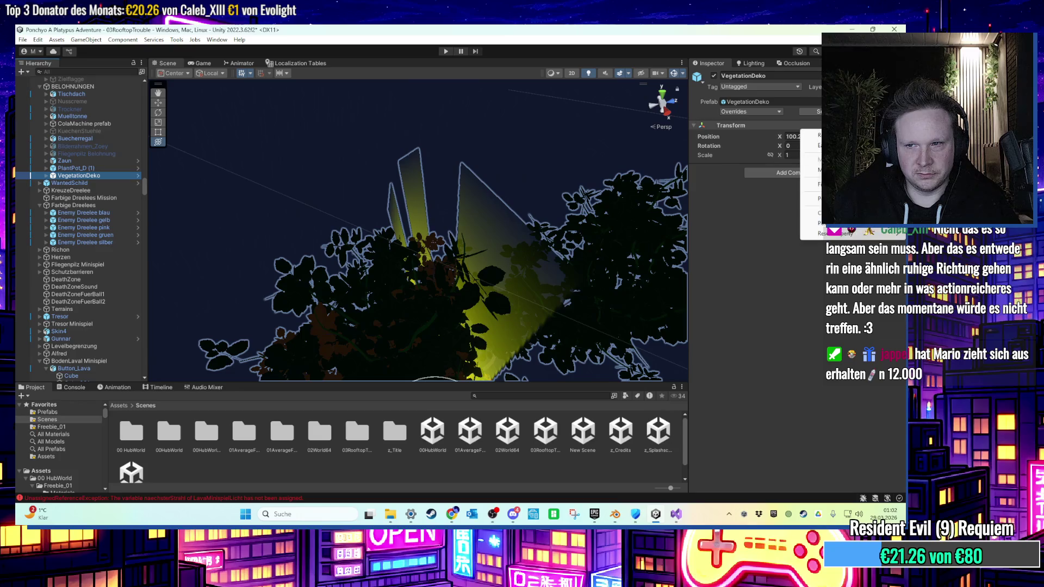
pyautogui.click(813, 223)
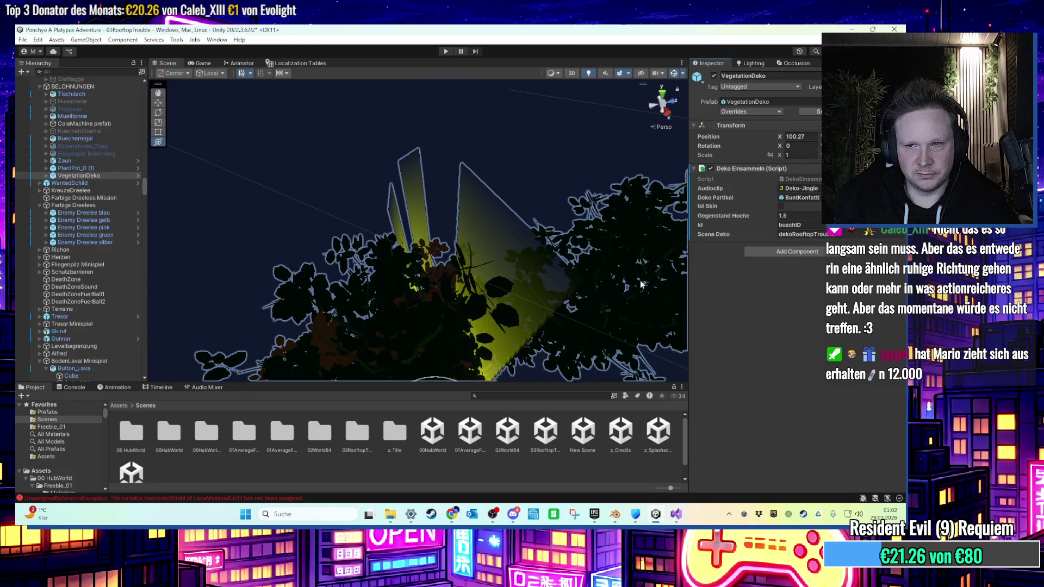
# Change the Deko Einsammeln Id from buschID to vegetationID.
pyautogui.click(798, 224)
pyautogui.press('BackSpace')
pyautogui.press('BackSpace')
pyautogui.press('BackSpace')
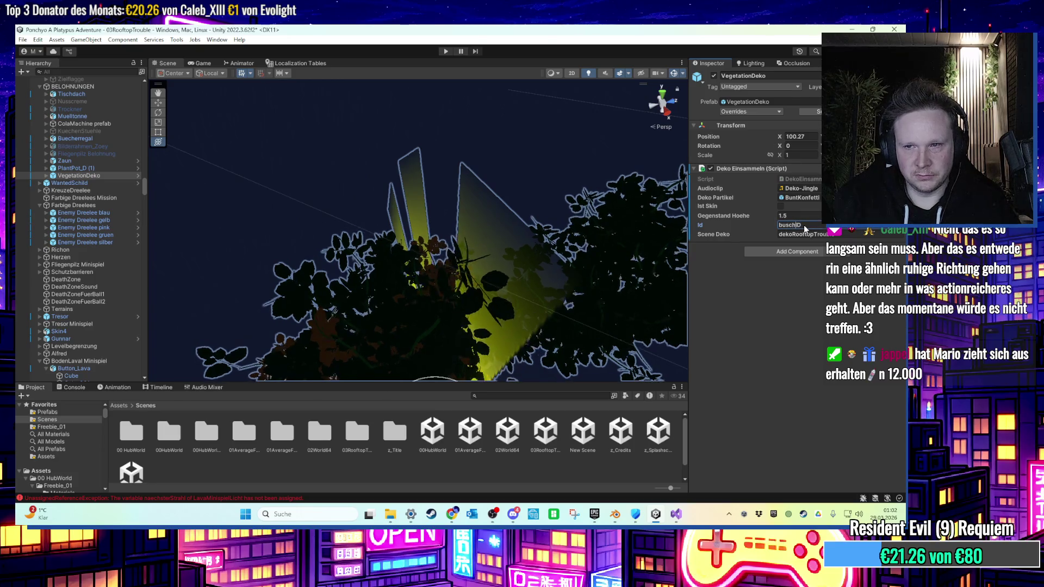
pyautogui.write('V')
pyautogui.press('BackSpace')
pyautogui.write('vegetga')
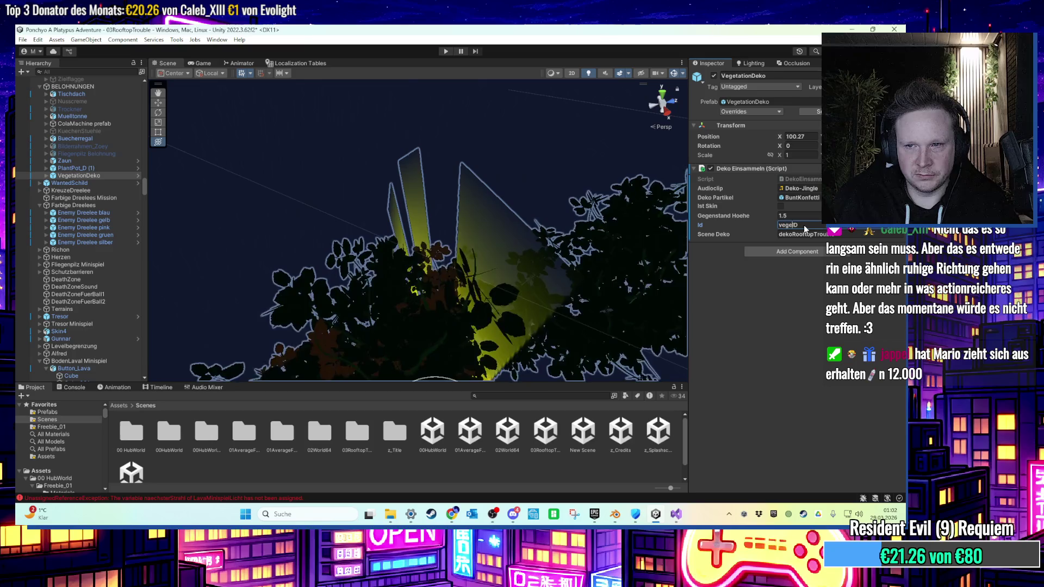
pyautogui.press('BackSpace')
pyautogui.press('BackSpace')
pyautogui.write('ation')
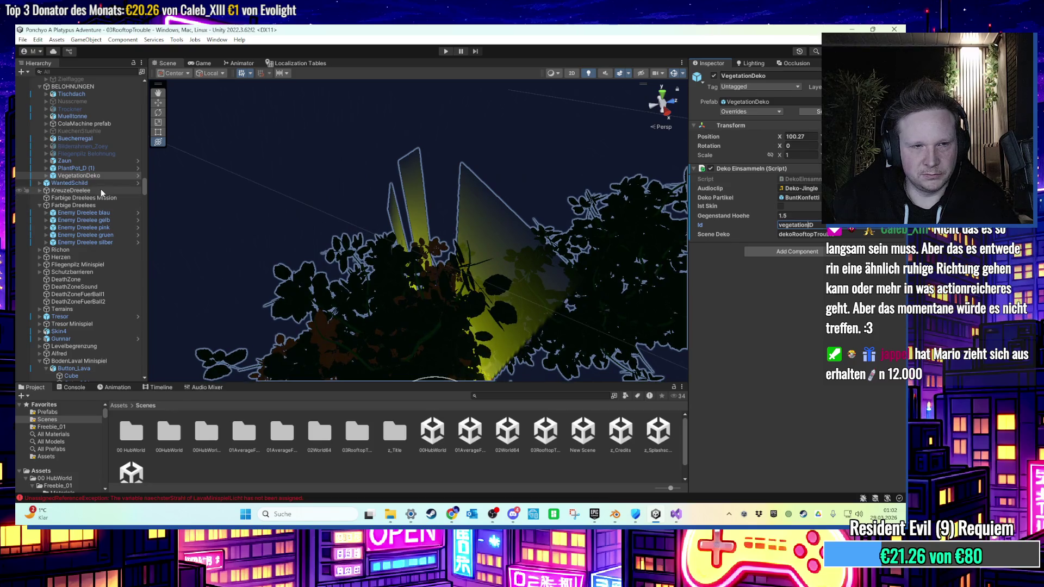
# Copy PlantPot_D (1)'s Dialogue Manager to VegetationDeko with sentence ID dialog_Vegetation.
pyautogui.click(80, 169)
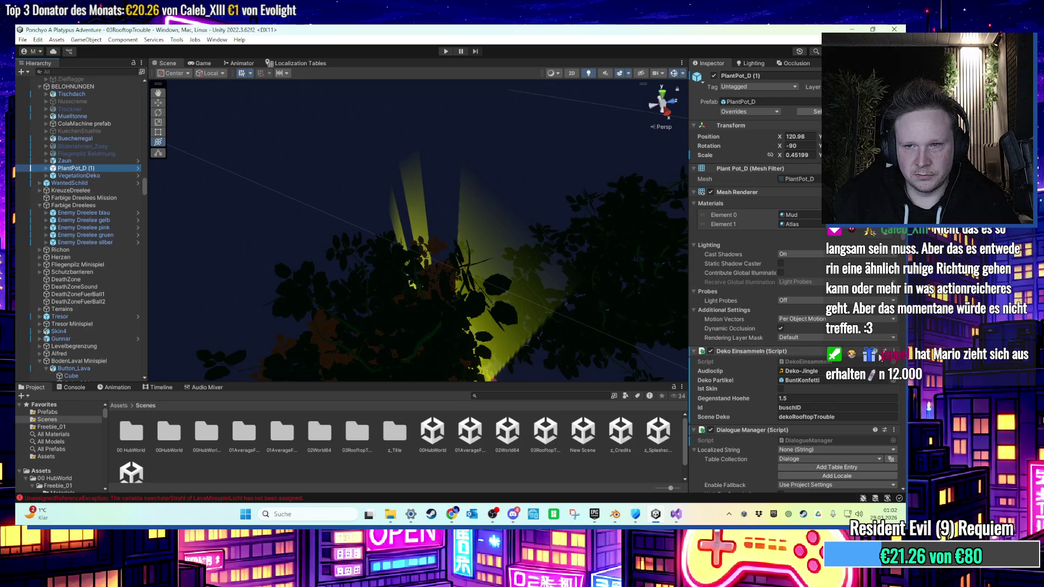
pyautogui.scroll(-5, 879, 354)
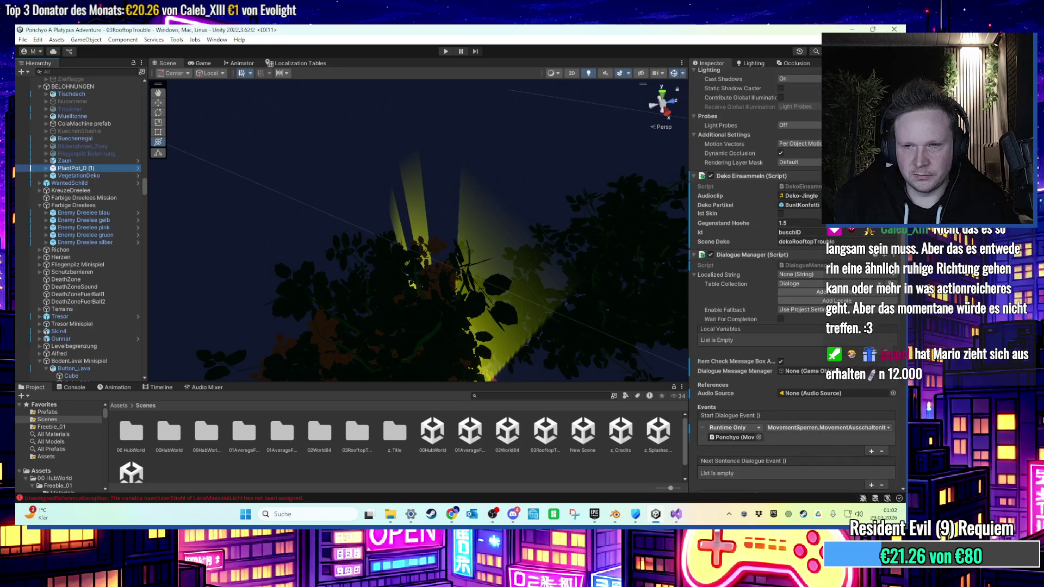
pyautogui.click(897, 256)
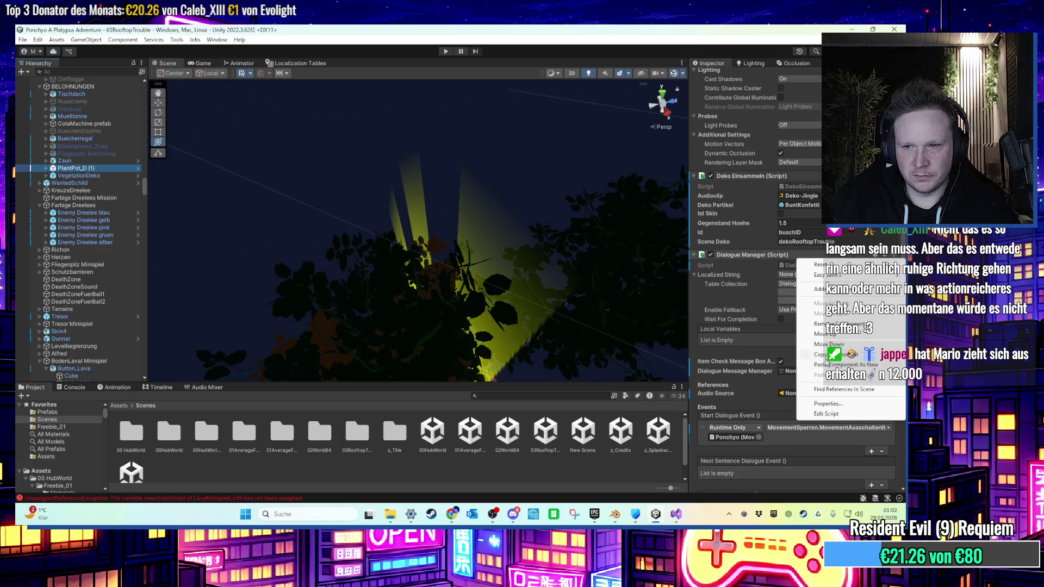
pyautogui.click(113, 175)
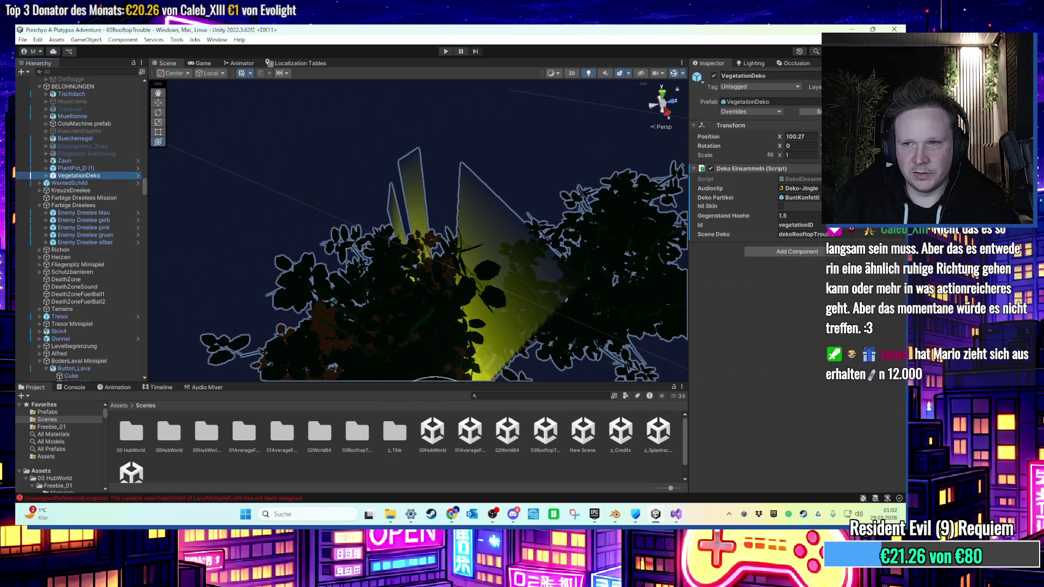
pyautogui.scroll(-10, 815, 352)
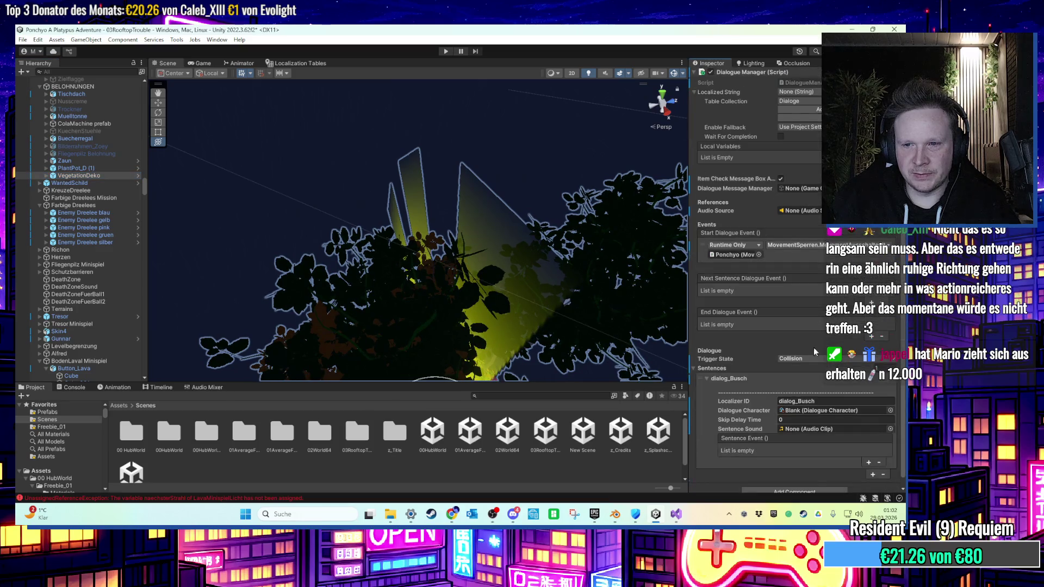
pyautogui.click(810, 400)
pyautogui.press('BackSpace')
pyautogui.press('BackSpace')
pyautogui.press('BackSpace')
pyautogui.write('Veg')
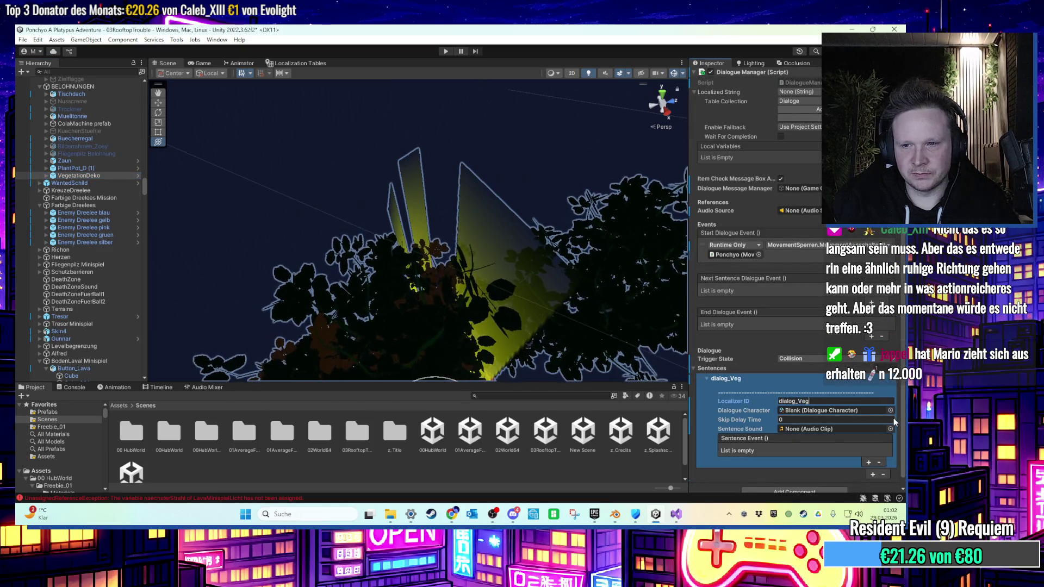
pyautogui.write('etation')
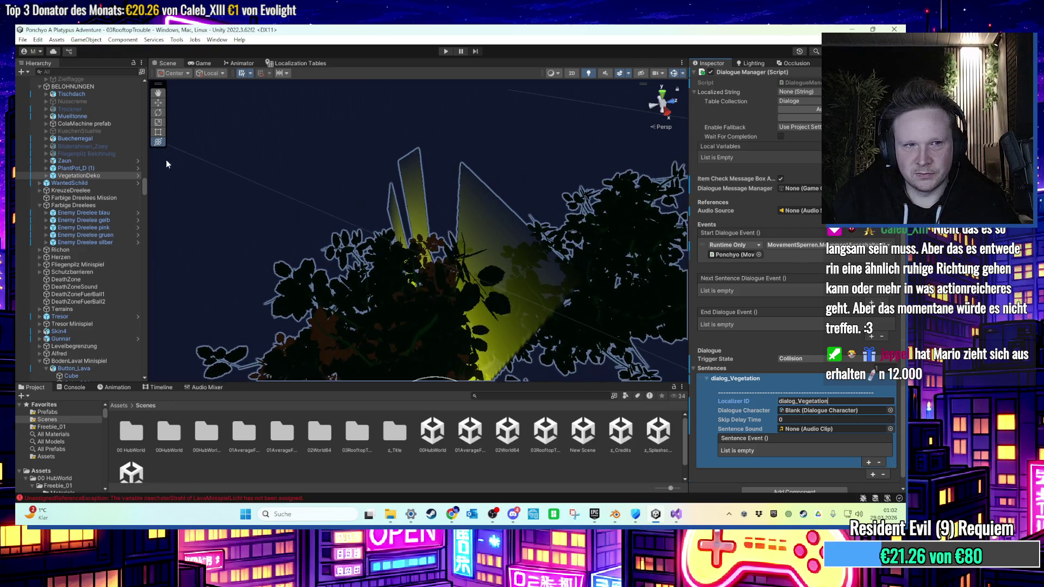
# Copy PlantPot_D (1)'s Rotation Object and add it as a new component on VegetationDeko.
pyautogui.click(111, 168)
pyautogui.scroll(-8, 772, 310)
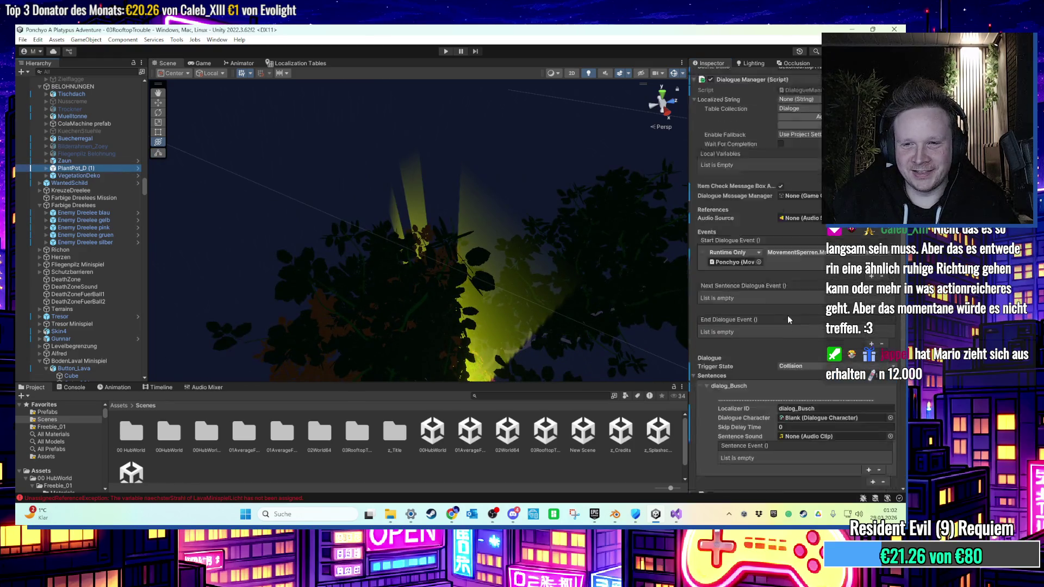
pyautogui.click(896, 272)
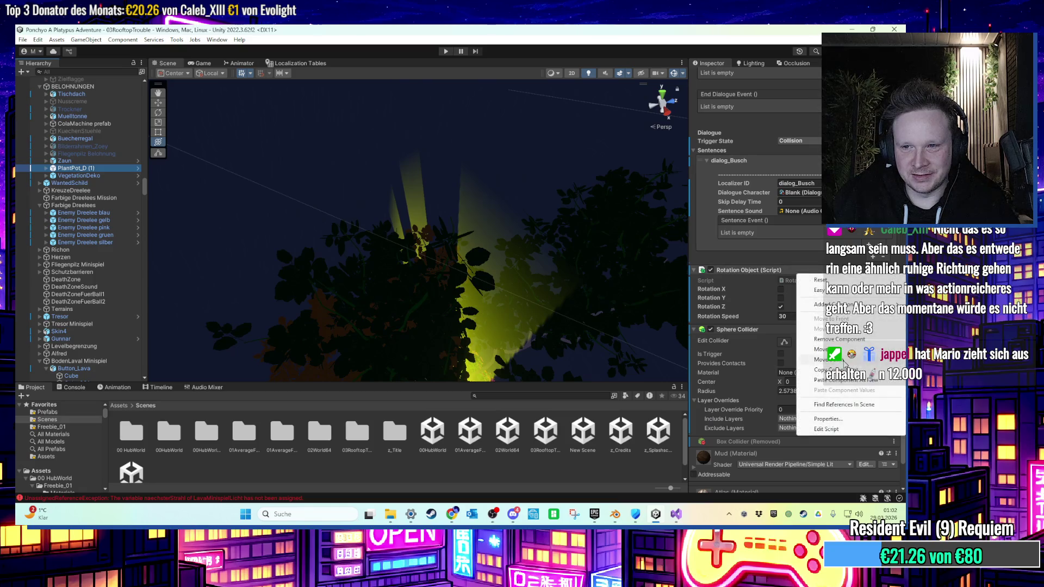
pyautogui.click(262, 275)
pyautogui.click(79, 175)
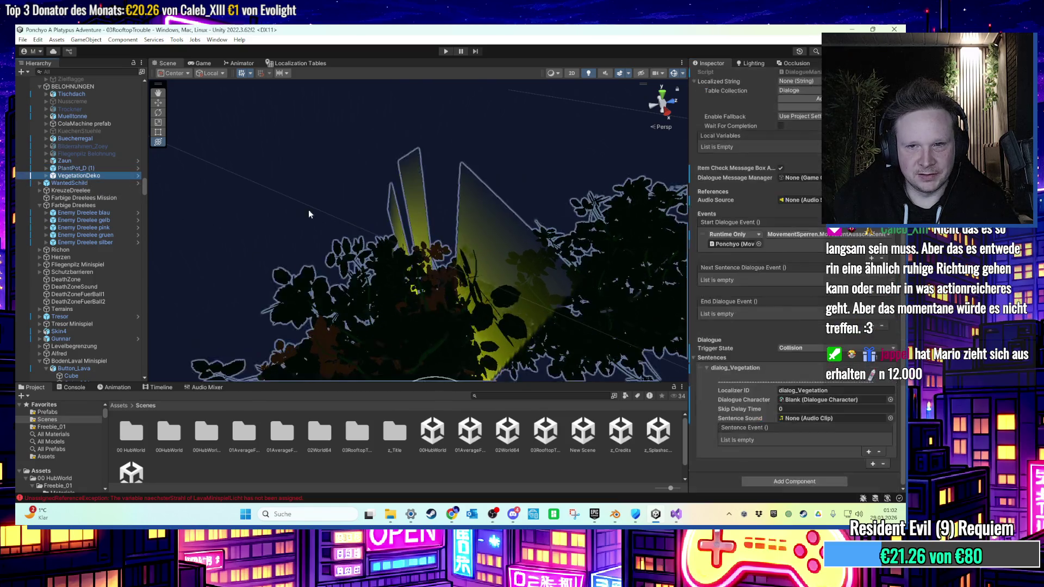
pyautogui.scroll(3, 849, 320)
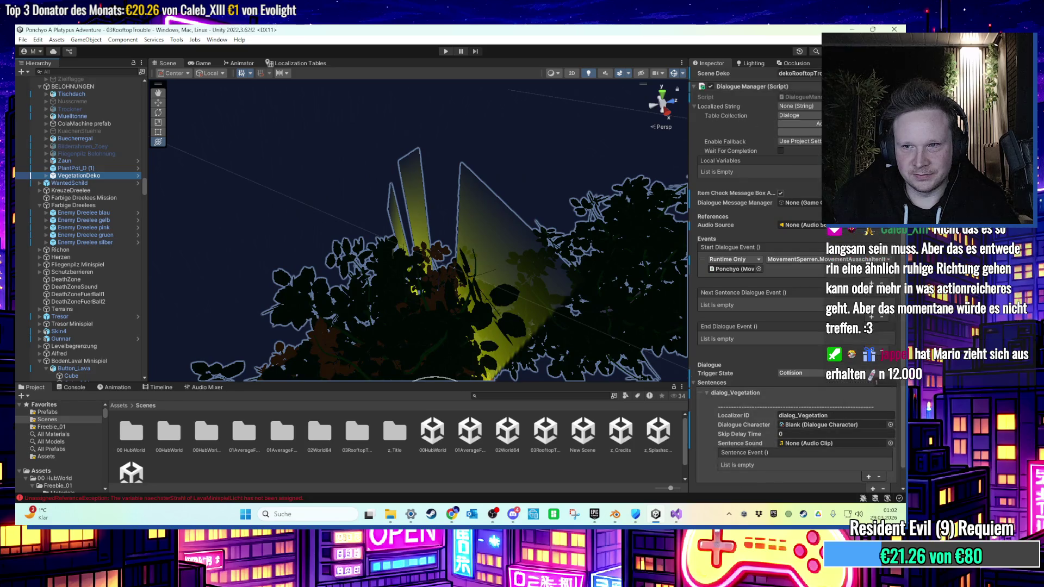
pyautogui.click(894, 136)
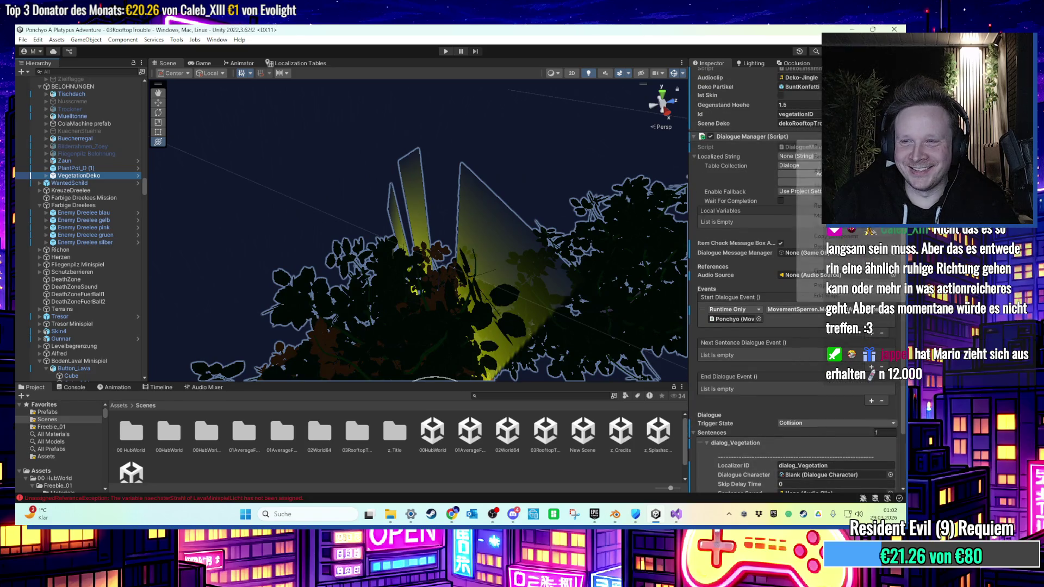
pyautogui.click(816, 217)
pyautogui.scroll(-5, 816, 381)
pyautogui.click(796, 482)
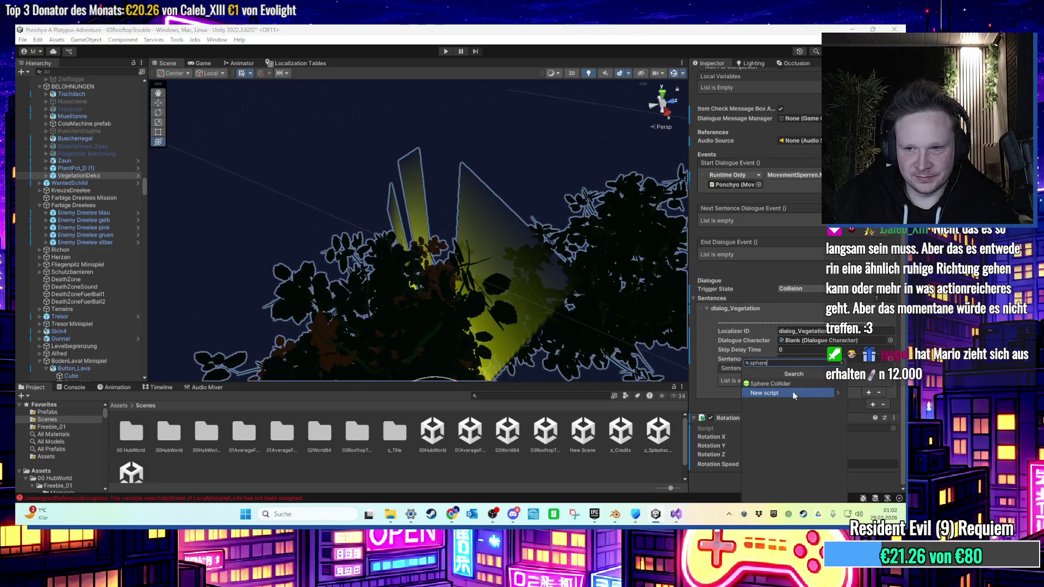
# Add a Sphere Collider with Center Y 0.42 and Radius 1, orbiting to check its fit.
pyautogui.click(793, 392)
pyautogui.moveTo(517, 315); pyautogui.dragTo(504, 243)
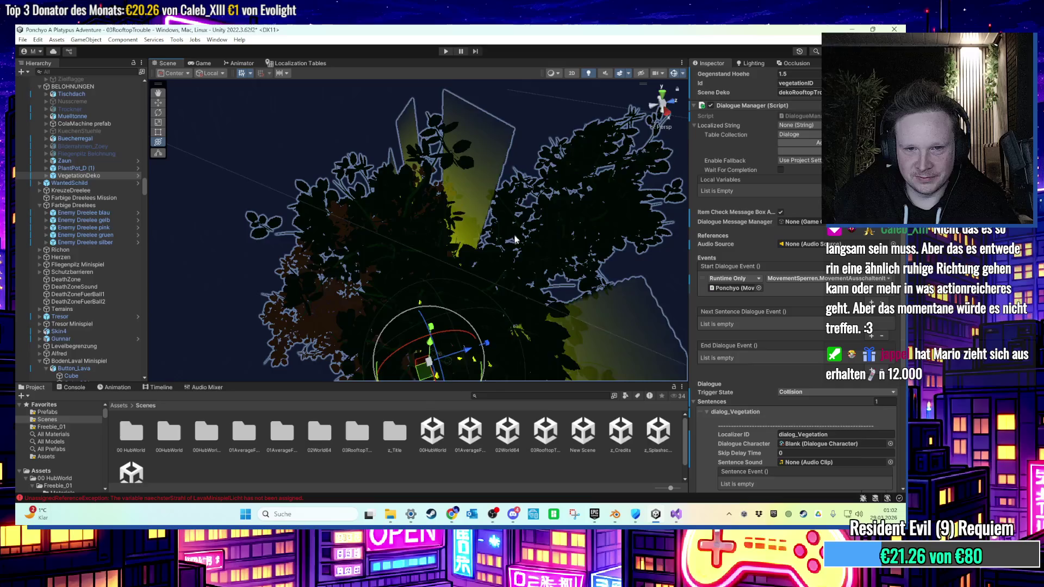
pyautogui.moveTo(515, 240); pyautogui.dragTo(507, 148)
pyautogui.scroll(-5, 787, 368)
pyautogui.scroll(-1, 791, 386)
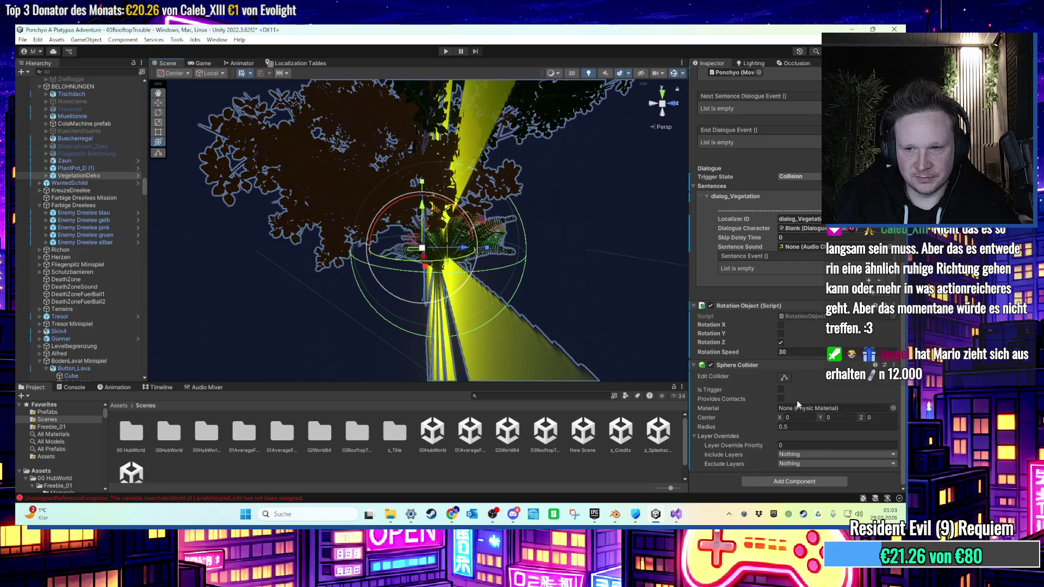
pyautogui.moveTo(820, 420); pyautogui.dragTo(801, 417)
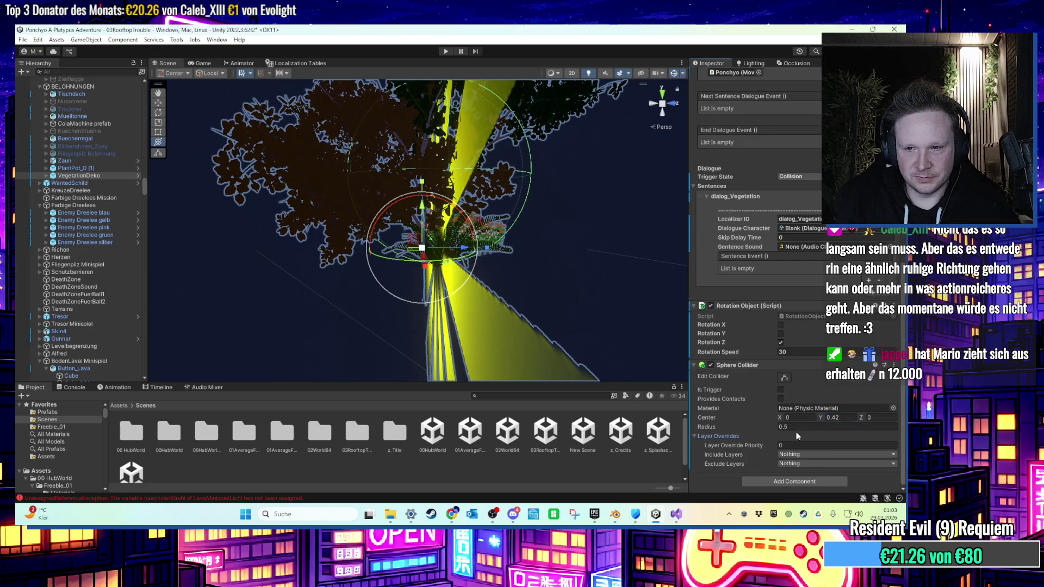
pyautogui.write('1')
pyautogui.moveTo(462, 228)
pyautogui.mouseDown()
pyautogui.moveTo(405, 231)
pyautogui.moveTo(511, 229)
pyautogui.moveTo(400, 275)
pyautogui.moveTo(543, 242)
pyautogui.moveTo(516, 210)
pyautogui.moveTo(438, 194)
pyautogui.moveTo(354, 346)
pyautogui.mouseUp()
pyautogui.scroll(3, 518, 215)
pyautogui.scroll(-6, 530, 211)
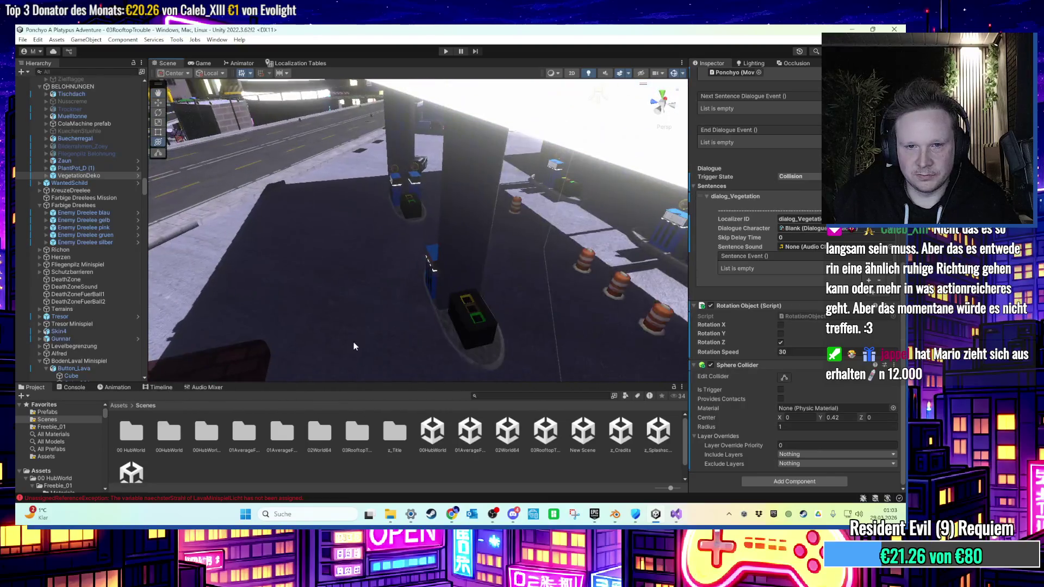
# Open the 00HubWorld scene and frame its Vegetation object in the Scene view.
pyautogui.click(452, 439)
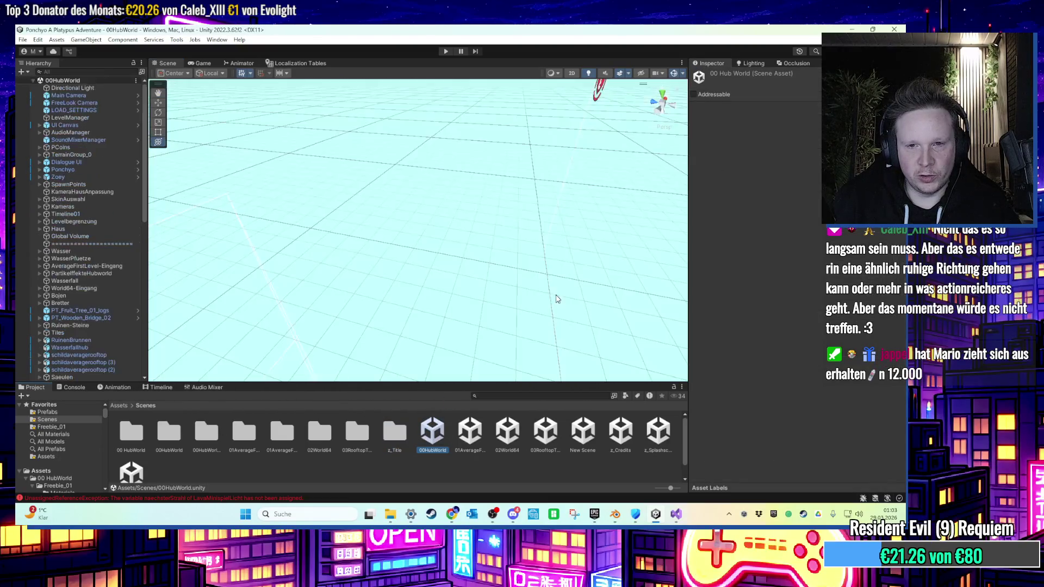
pyautogui.scroll(-10, 126, 229)
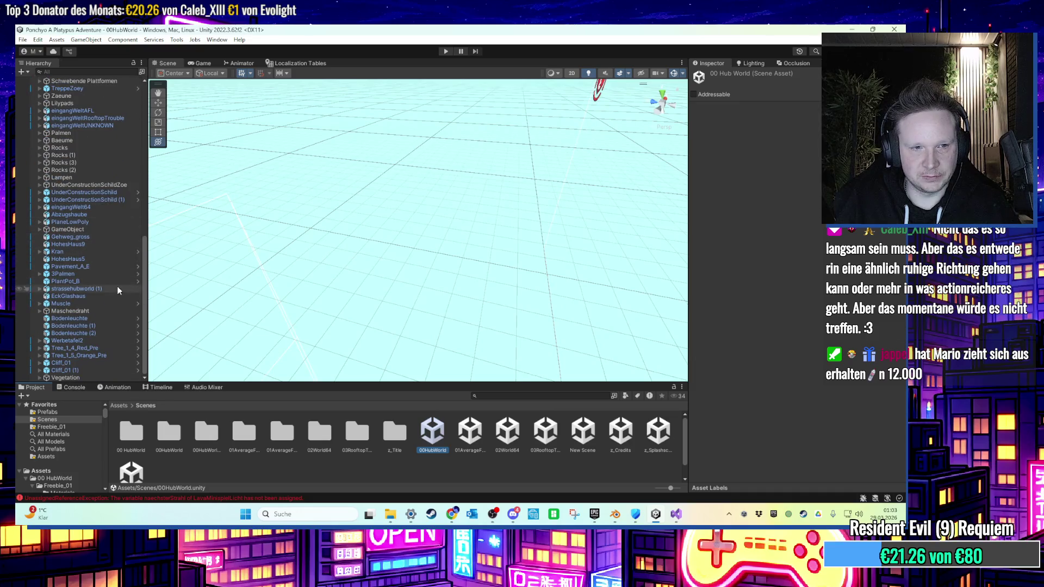
pyautogui.doubleClick(119, 377)
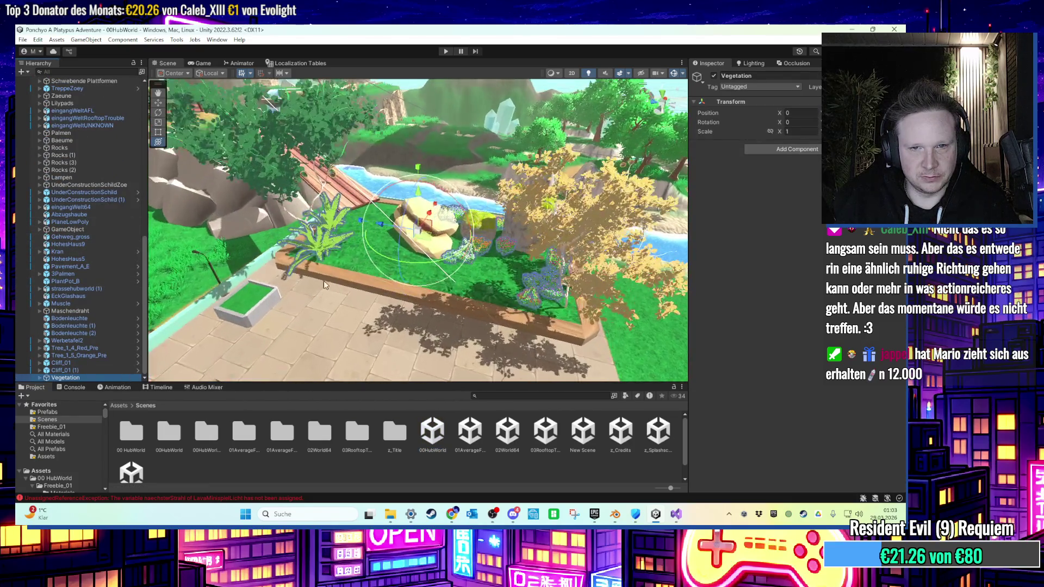
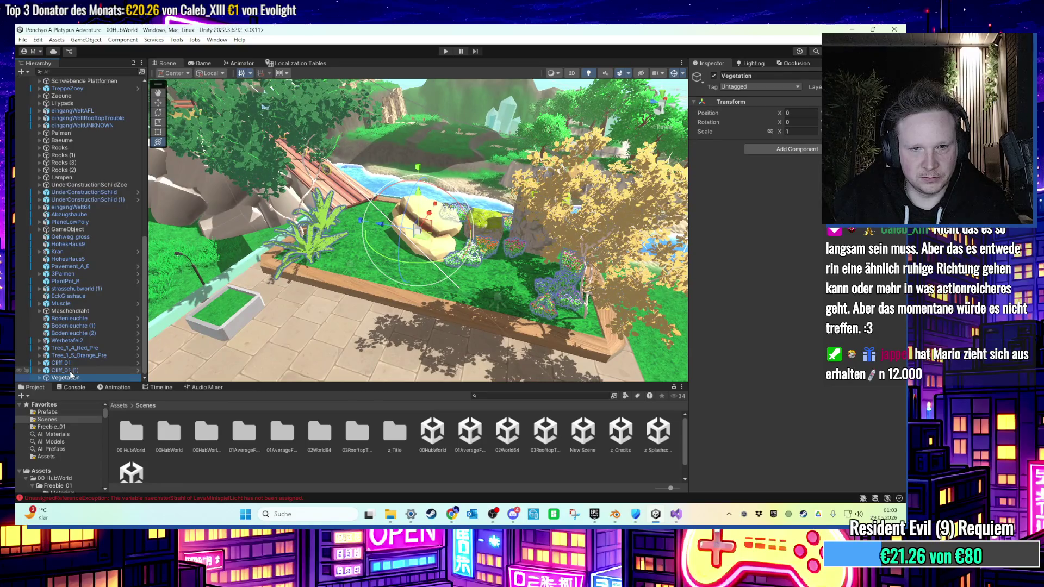
# Delete LOD 3 from Tree_1_4_Red_Pre's LOD Group and confirm the prompt.
pyautogui.click(333, 179)
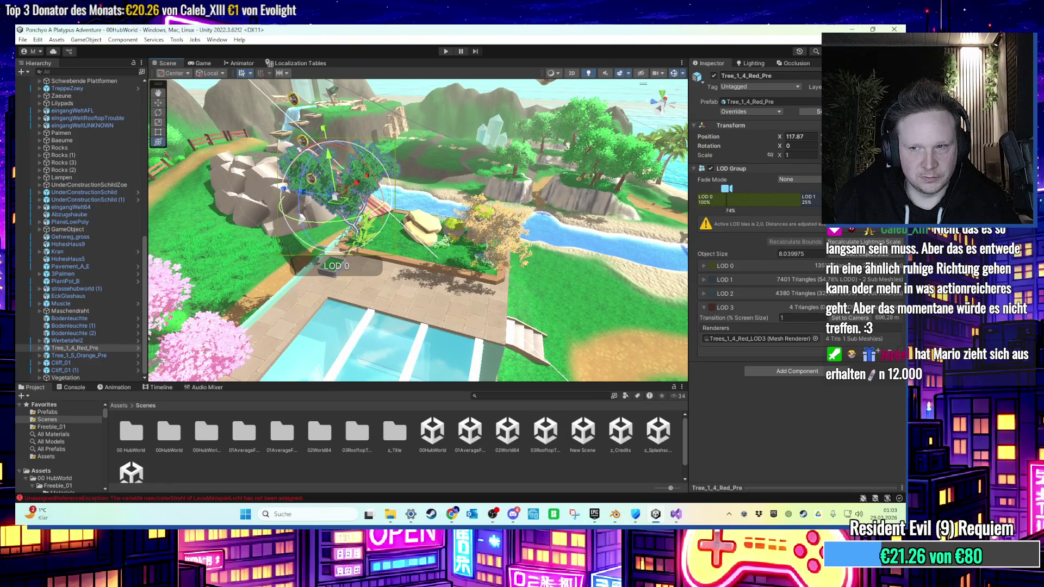
pyautogui.press('Delete')
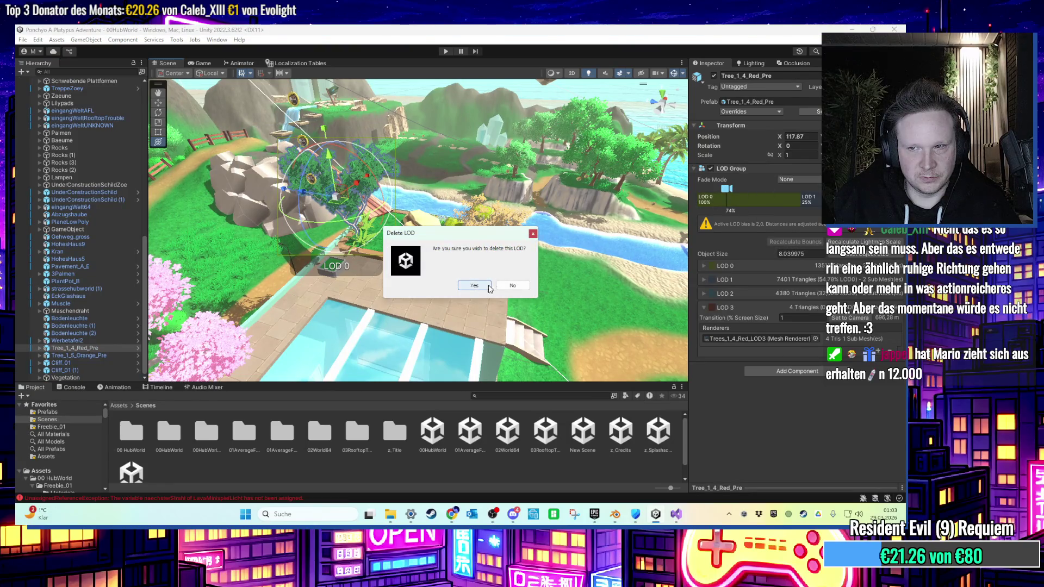
pyautogui.click(504, 289)
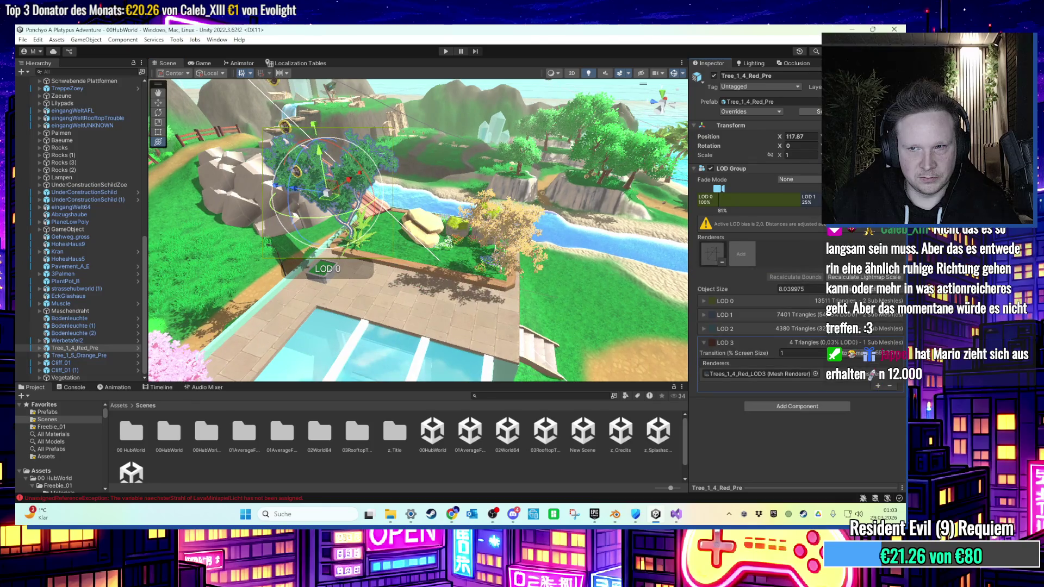
pyautogui.press('Delete')
pyautogui.click(491, 288)
# Remove LOD 3 from the orange tree Tree_1_5_Orange_Pre as well.
pyautogui.click(506, 212)
pyautogui.press('f')
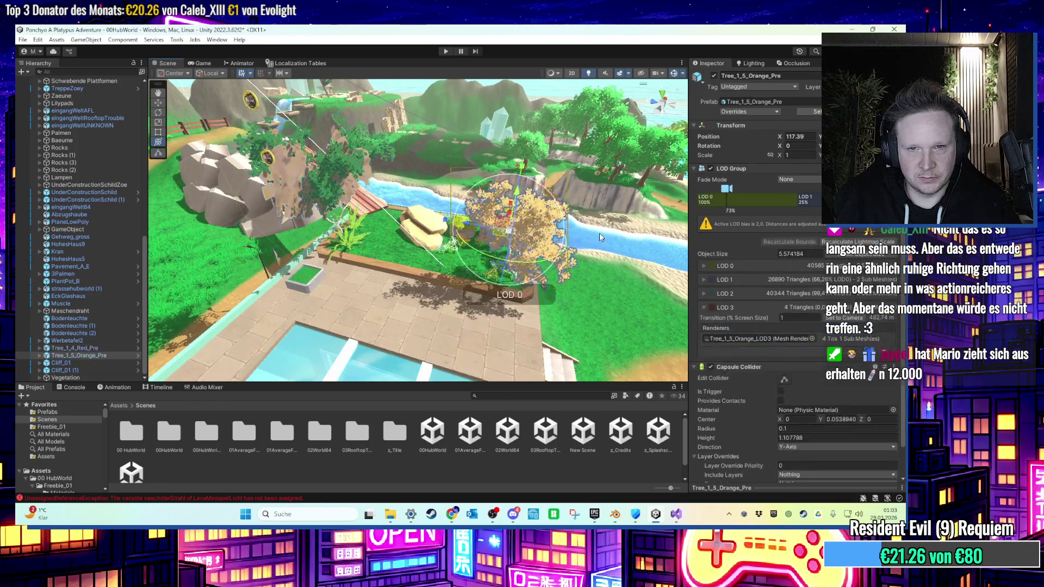
pyautogui.press('Delete')
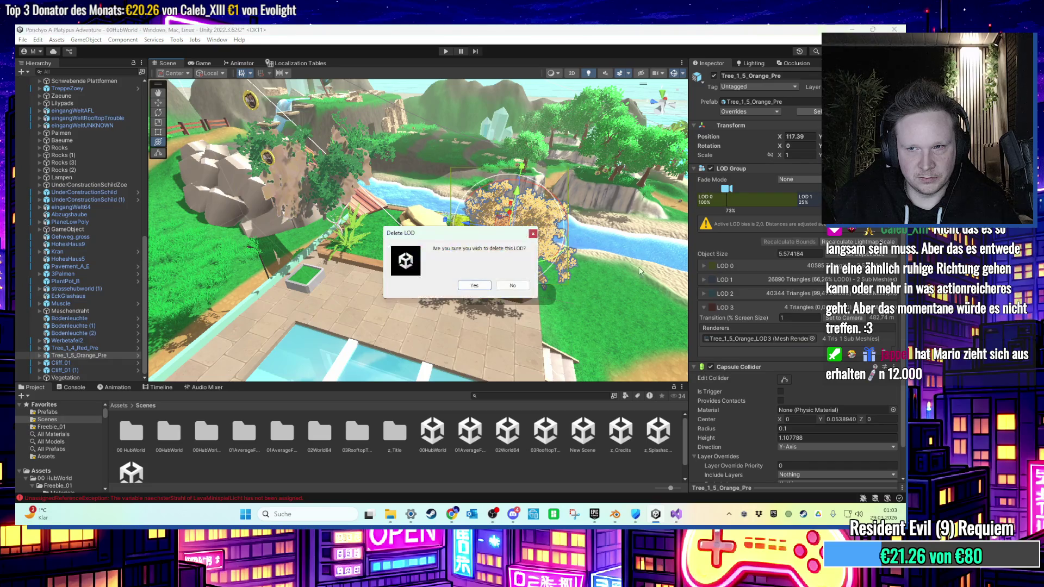
pyautogui.click(474, 286)
# Reframe the red tree and expand it in the Hierarchy to show its LOD children.
pyautogui.click(272, 174)
pyautogui.press('f')
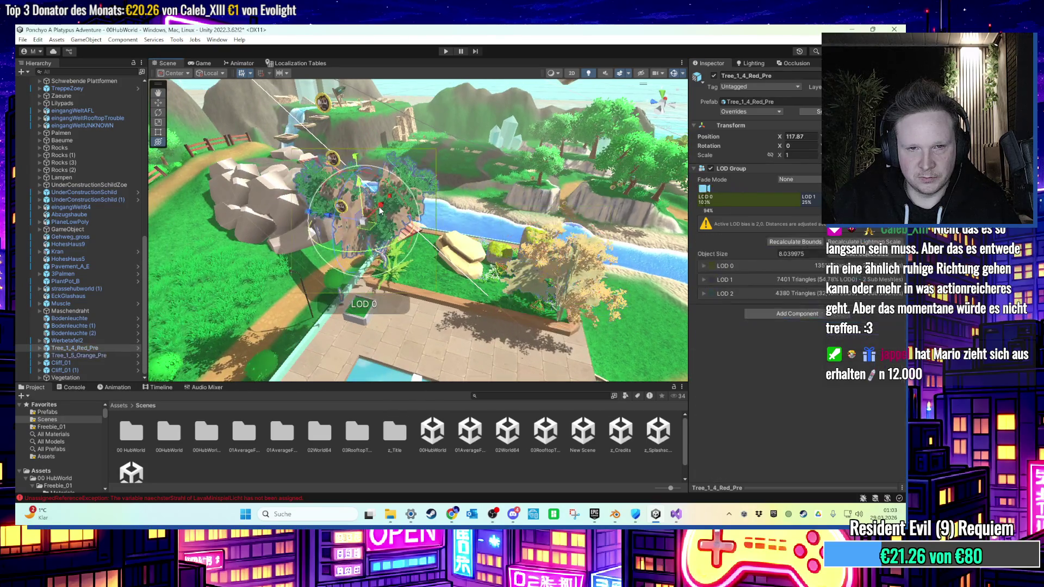
pyautogui.click(93, 348)
pyautogui.press('Right')
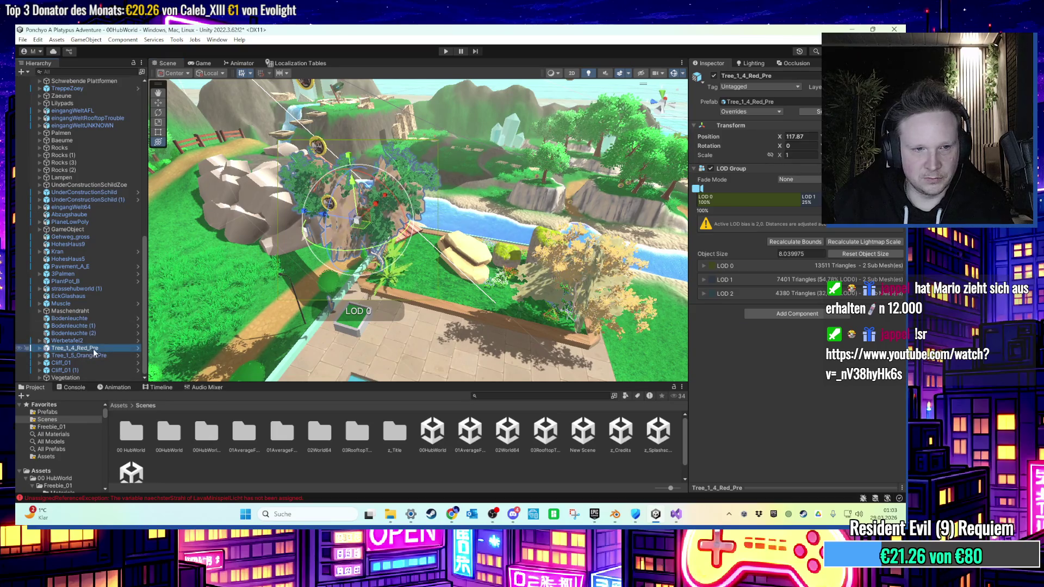
pyautogui.scroll(-2, 109, 352)
# Delete the leftover LOD3 objects of the red and orange trees.
pyautogui.press('Delete')
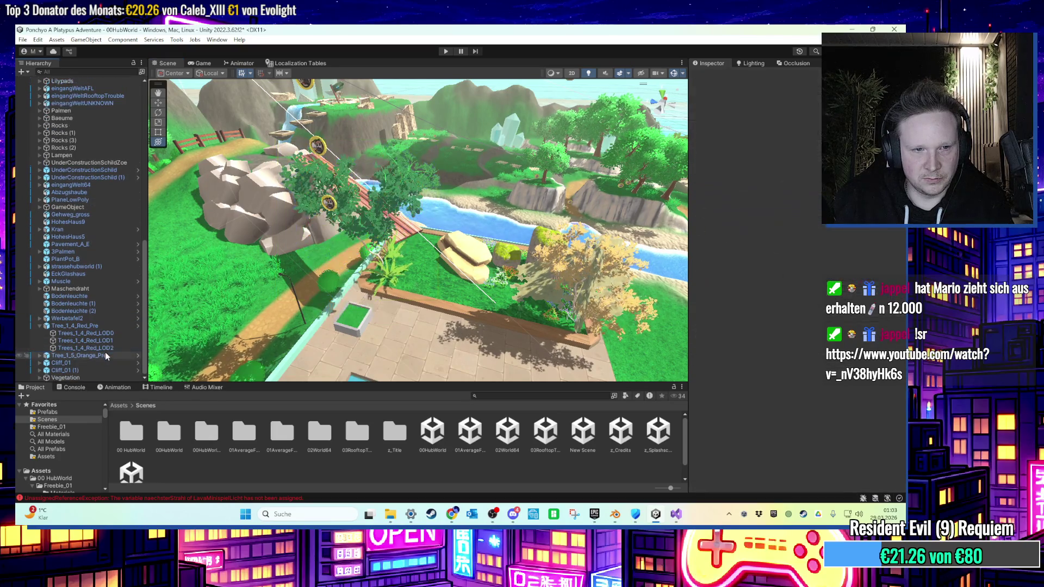
pyautogui.click(107, 350)
pyautogui.press('Right')
pyautogui.scroll(-1, 110, 357)
pyautogui.click(113, 357)
pyautogui.press('Delete')
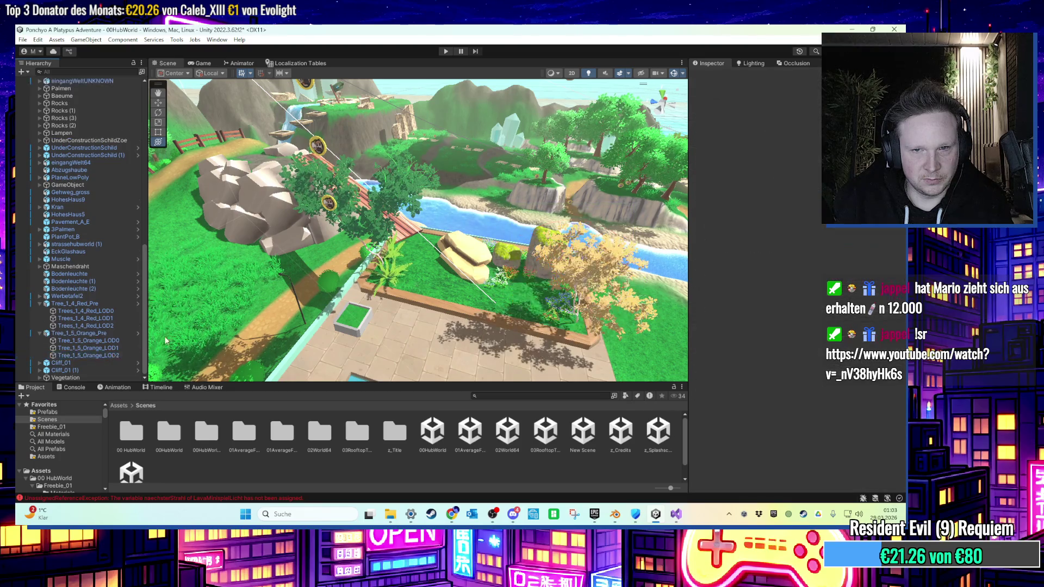
# Locate the red tree LOD0's leaf material in the project assets.
pyautogui.click(373, 227)
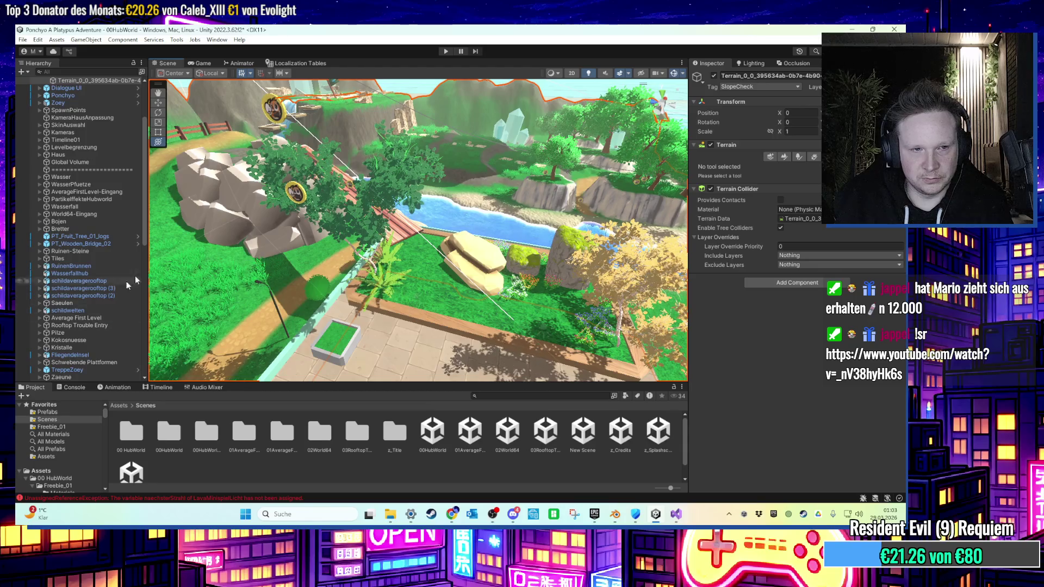
pyautogui.press('Right')
pyautogui.scroll(-1, 96, 329)
pyautogui.scroll(-2, 95, 330)
pyautogui.click(87, 311)
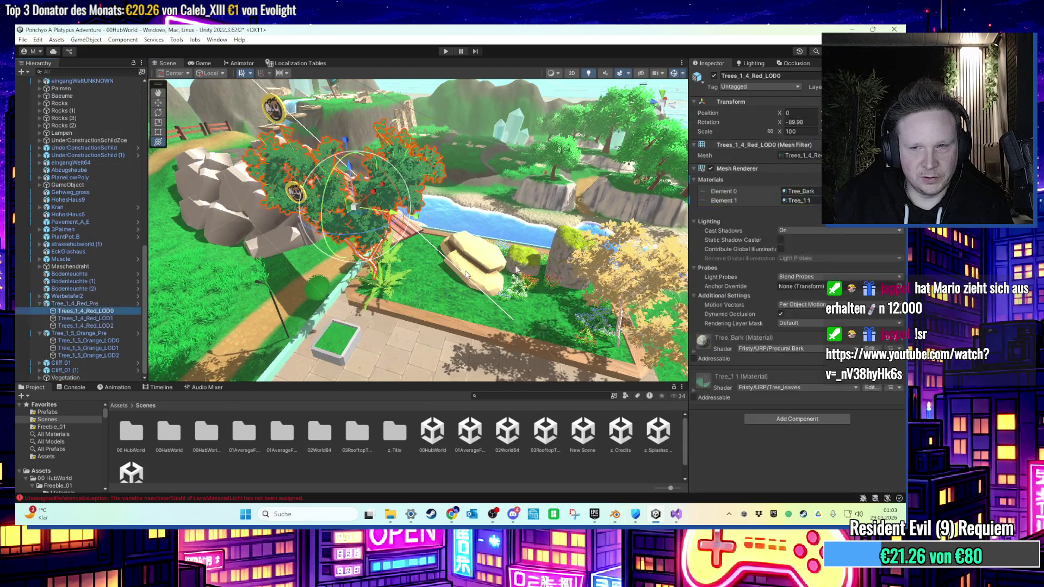
pyautogui.keyDown('ctrl'); pyautogui.keyDown('alt'); pyautogui.click(383, 271); pyautogui.keyUp('alt'); pyautogui.keyUp('ctrl')
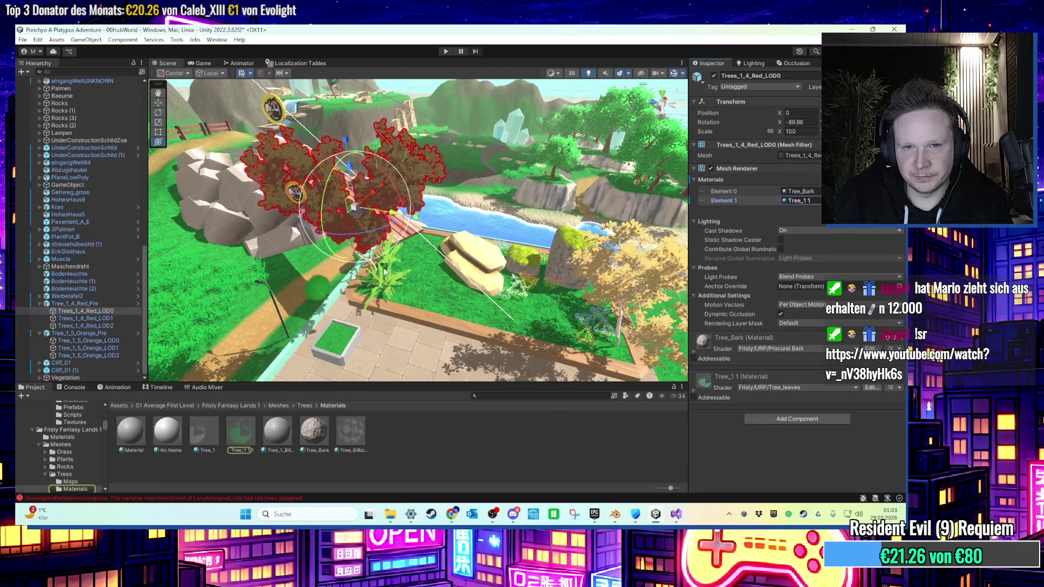
# Assign the Tree_1 1 material to Element 1 of Trees_1_4_Red_LOD1 and LOD2.
pyautogui.click(93, 318)
pyautogui.keyDown('shift'); pyautogui.click(92, 325); pyautogui.keyUp('shift')
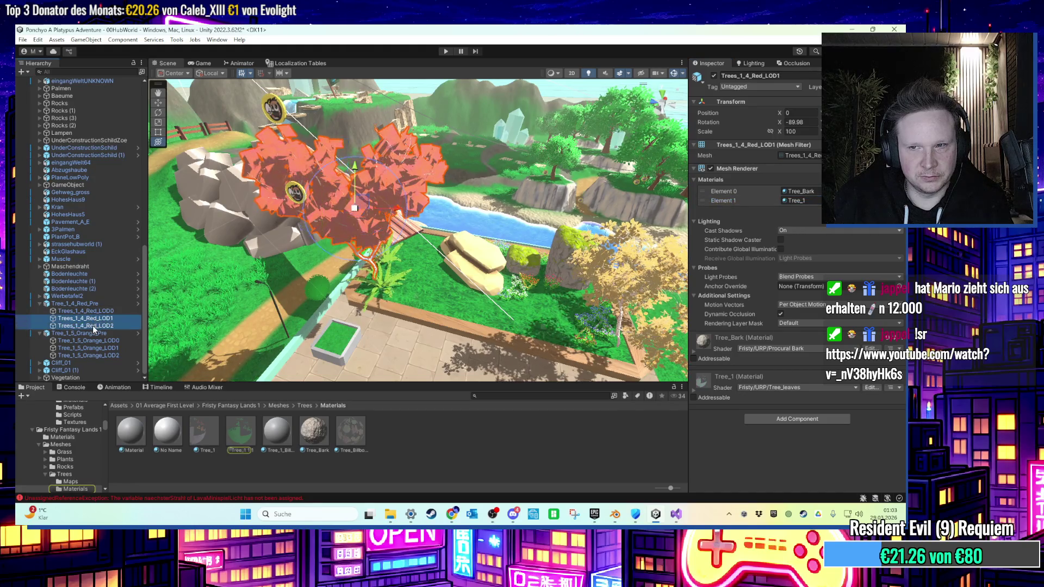
pyautogui.moveTo(243, 430); pyautogui.dragTo(753, 219)
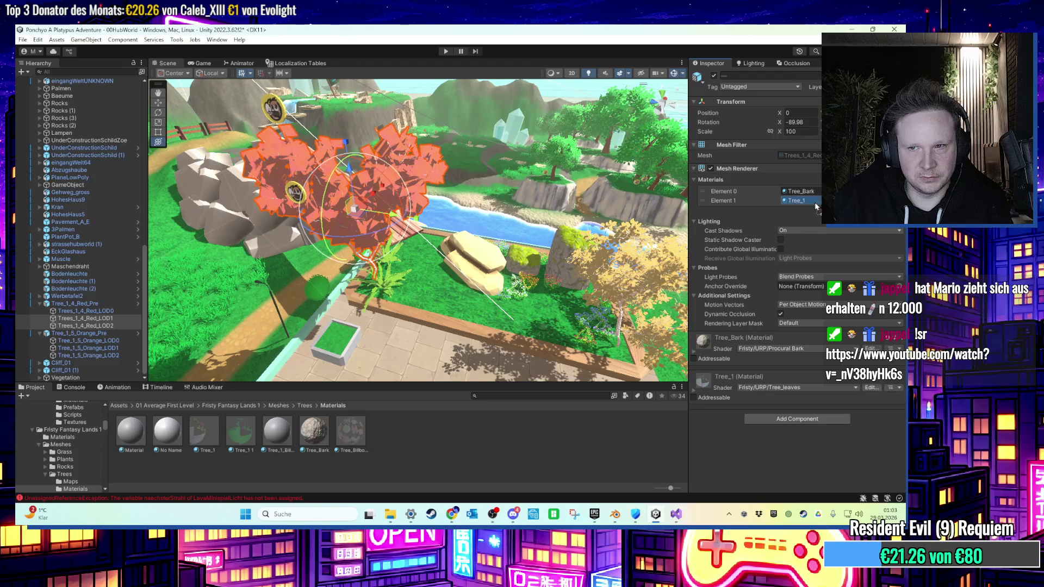
pyautogui.moveTo(816, 206); pyautogui.dragTo(810, 201)
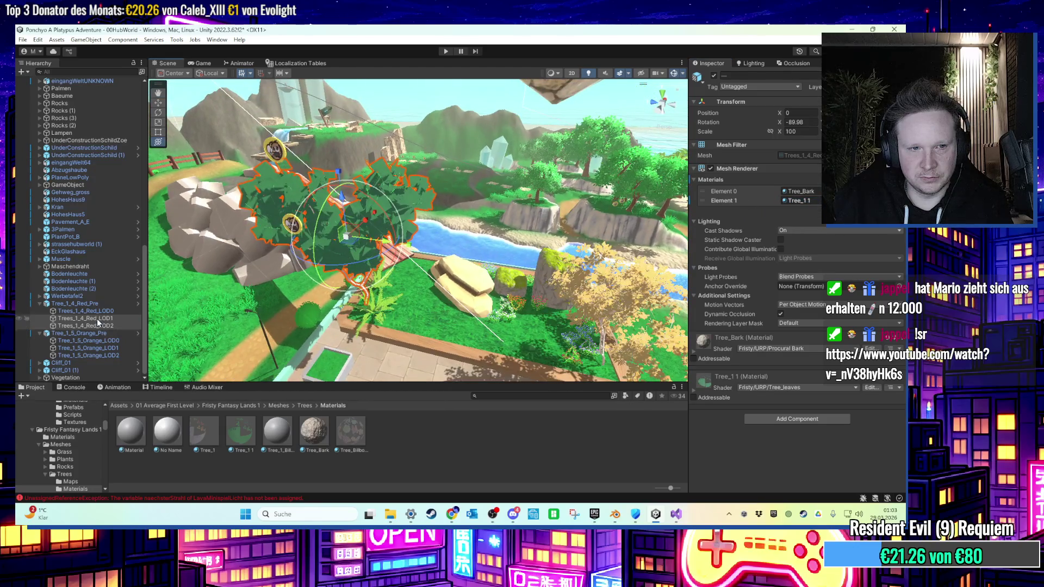
# Check LOD1 and LOD2 individually, then frame the whole red tree.
pyautogui.click(99, 316)
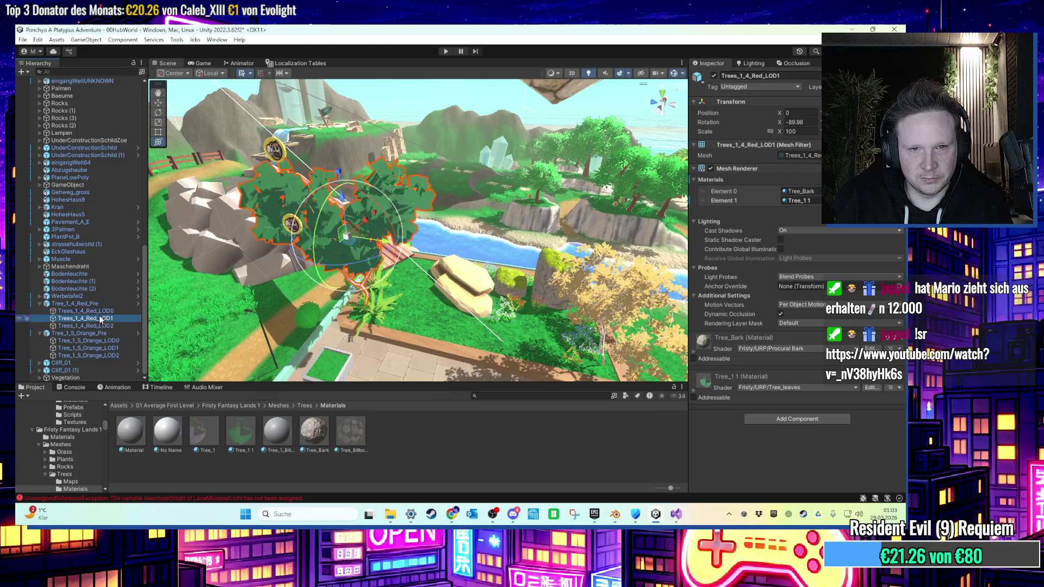
pyautogui.press('Down')
pyautogui.press('f')
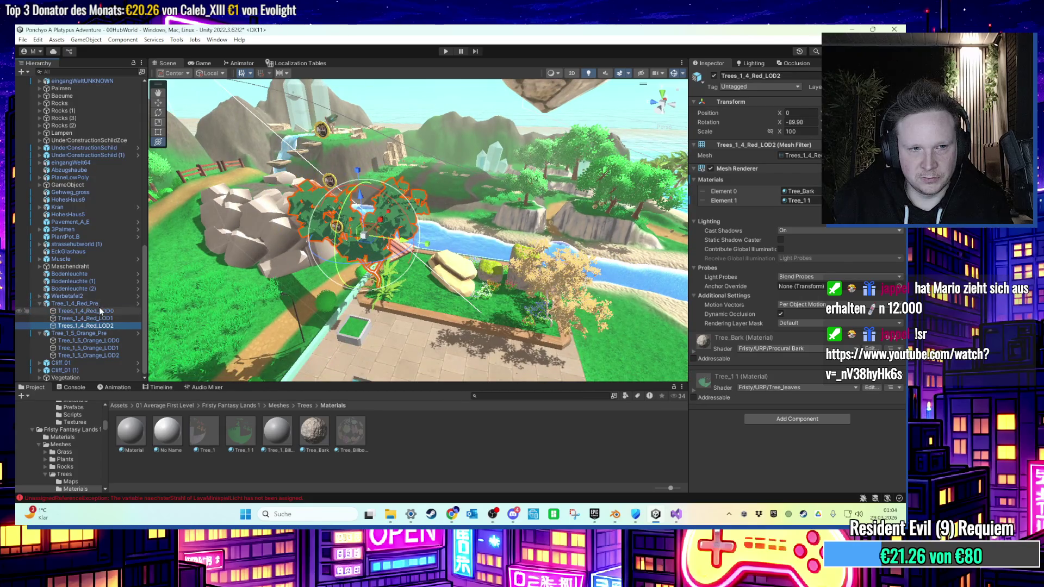
pyautogui.doubleClick(100, 305)
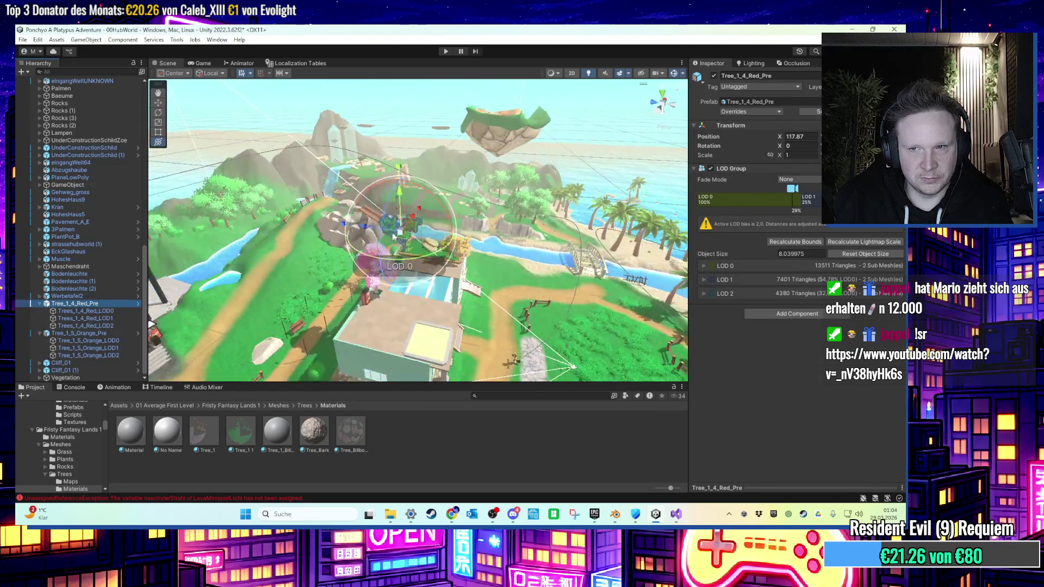
# Move the Vegetation object under the Dach group in the Hierarchy.
pyautogui.moveTo(394, 235)
pyautogui.mouseDown()
pyautogui.moveTo(448, 171)
pyautogui.moveTo(418, 240)
pyautogui.mouseUp()
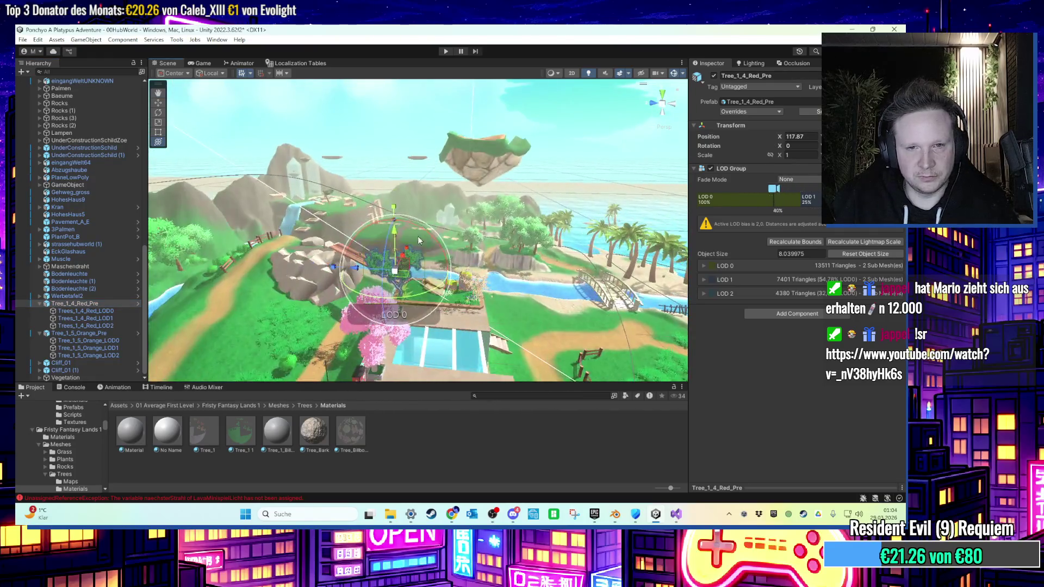
pyautogui.click(380, 334)
pyautogui.press('f')
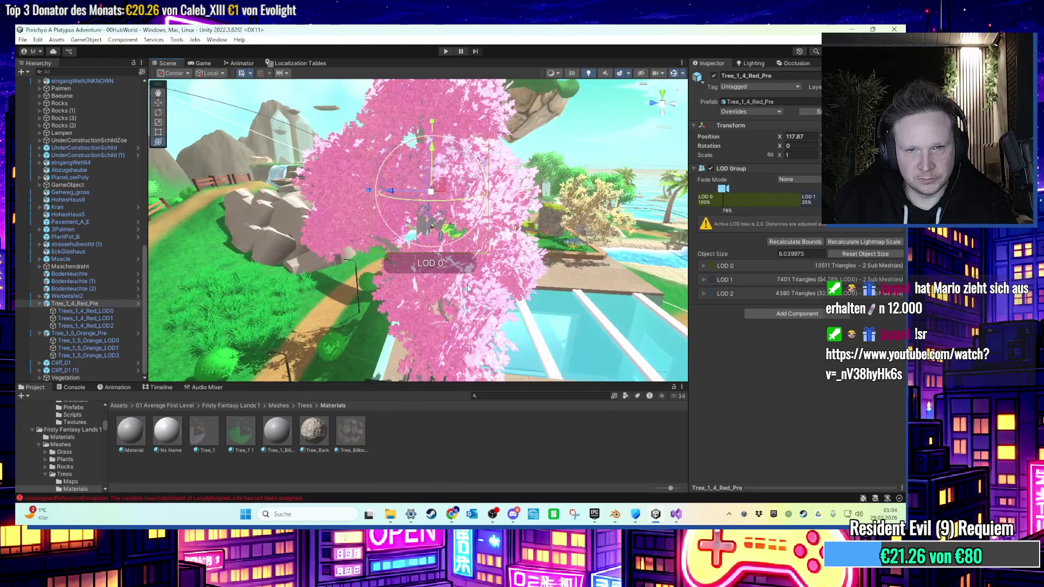
pyautogui.moveTo(472, 278); pyautogui.dragTo(419, 270)
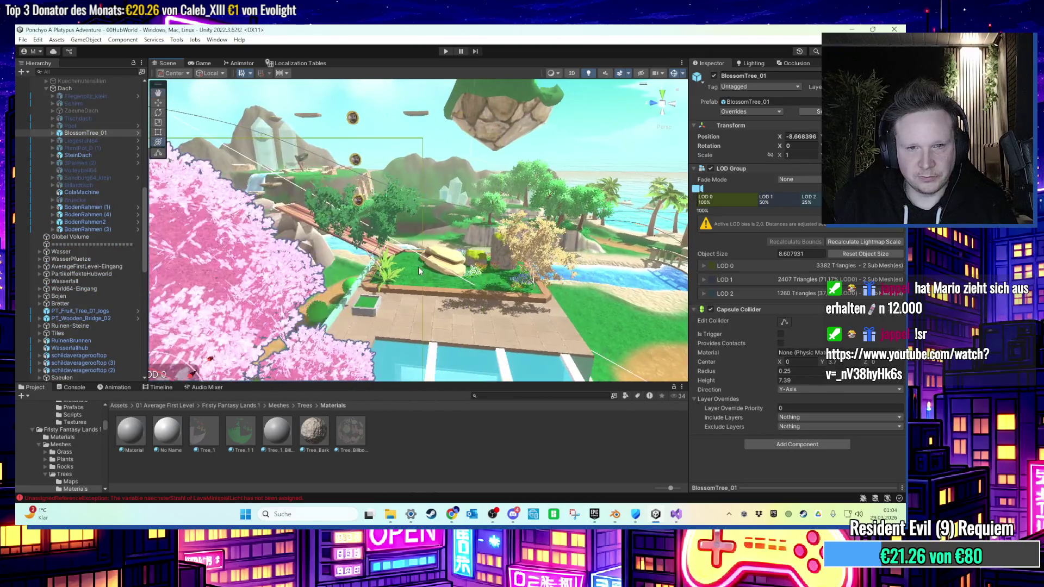
pyautogui.scroll(10, 439, 250)
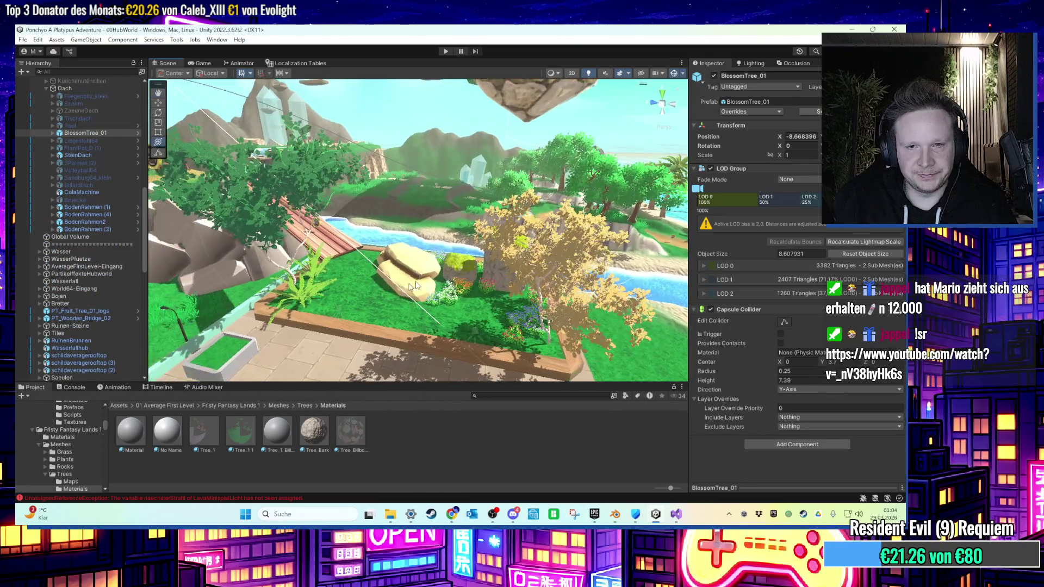
pyautogui.scroll(5, 438, 254)
pyautogui.scroll(-15, 84, 369)
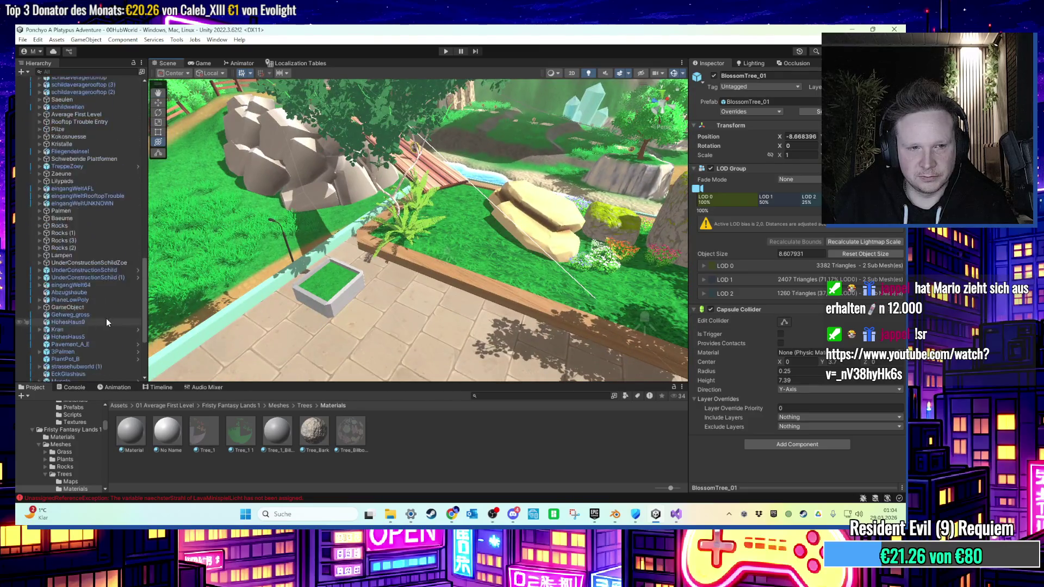
pyautogui.scroll(3, 121, 84)
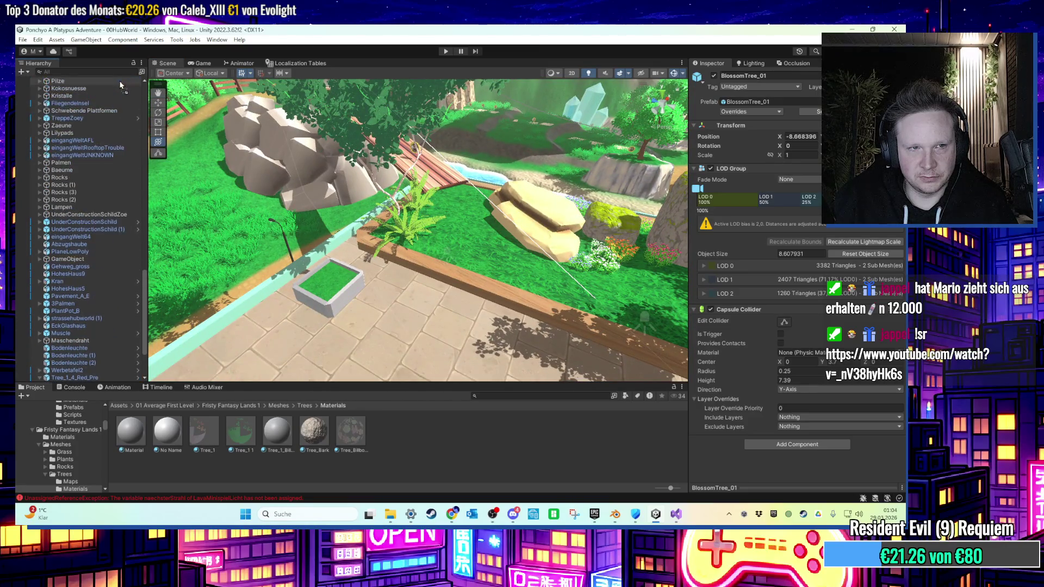
pyautogui.scroll(10, 123, 81)
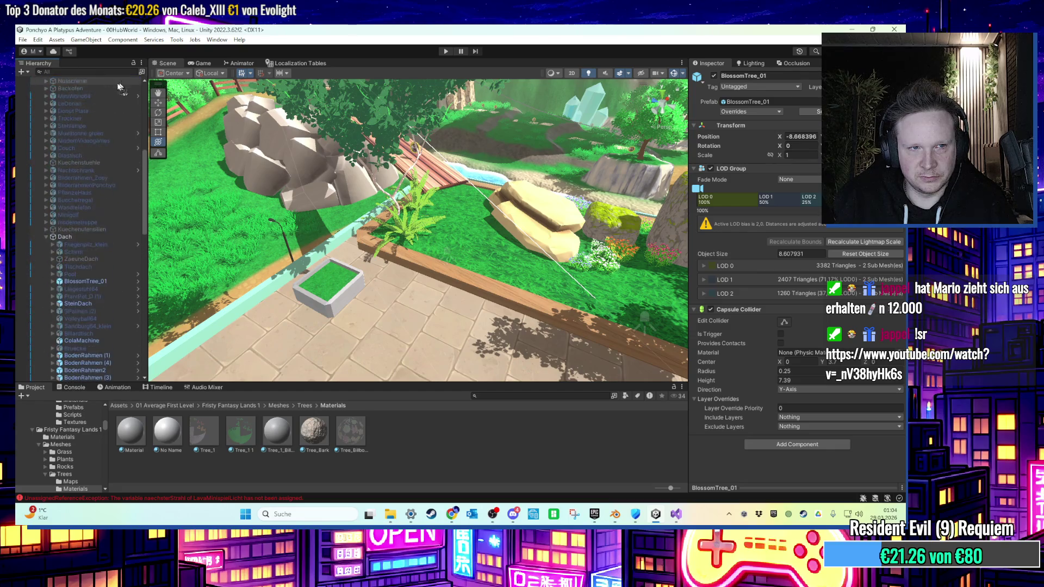
pyautogui.moveTo(102, 241); pyautogui.dragTo(106, 236)
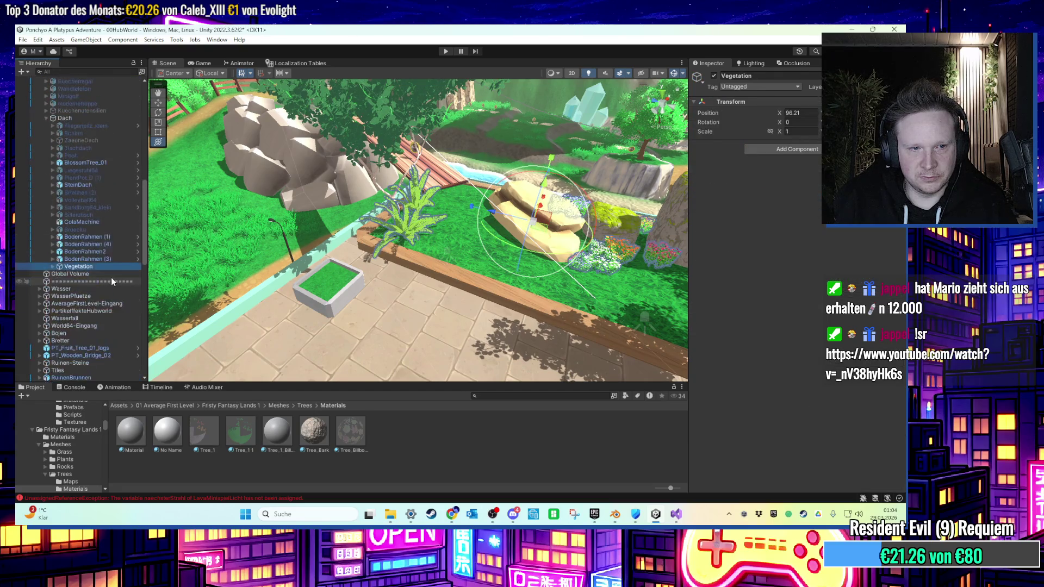
pyautogui.scroll(15, 82, 217)
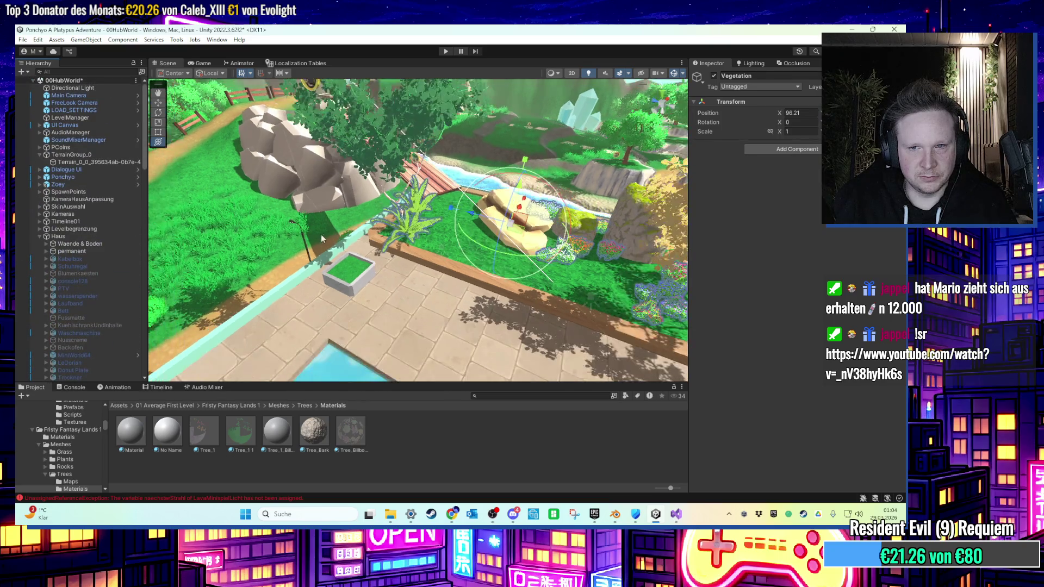
# Open LevelManager's HubWorldDekoCheck script through Edit Script.
pyautogui.click(95, 118)
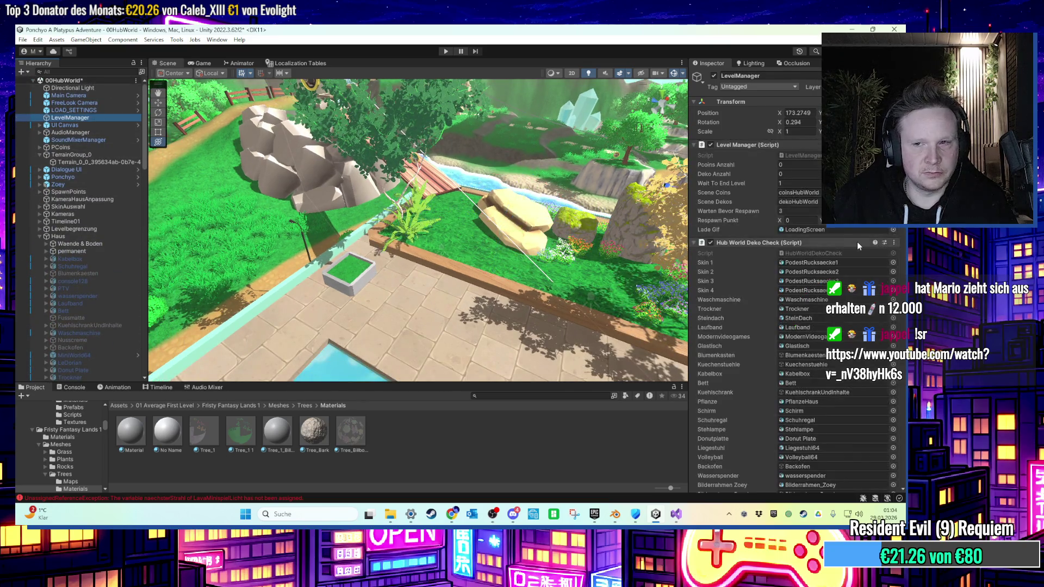
pyautogui.click(894, 242)
pyautogui.click(837, 387)
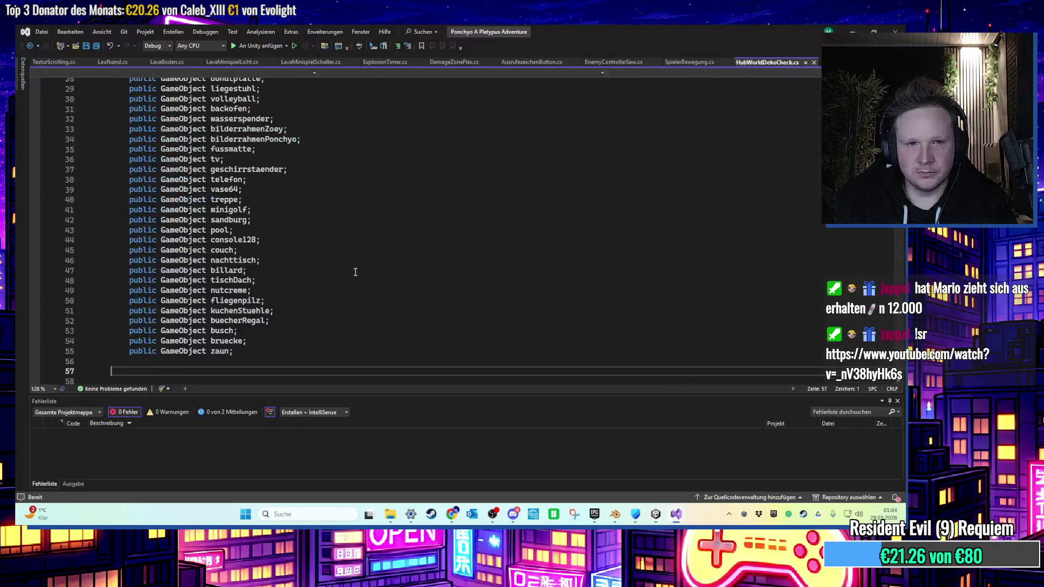
# Add a 'public GameObject vegetation;' field to HubWorldDekoCheck and save.
pyautogui.click(244, 250)
pyautogui.click(207, 273)
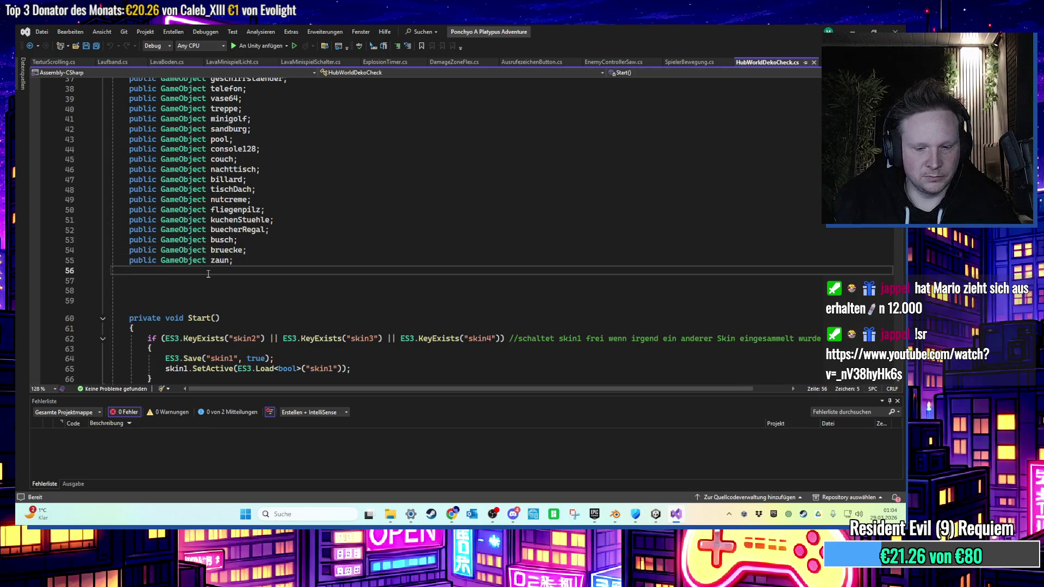
pyautogui.write('public GameObject ve')
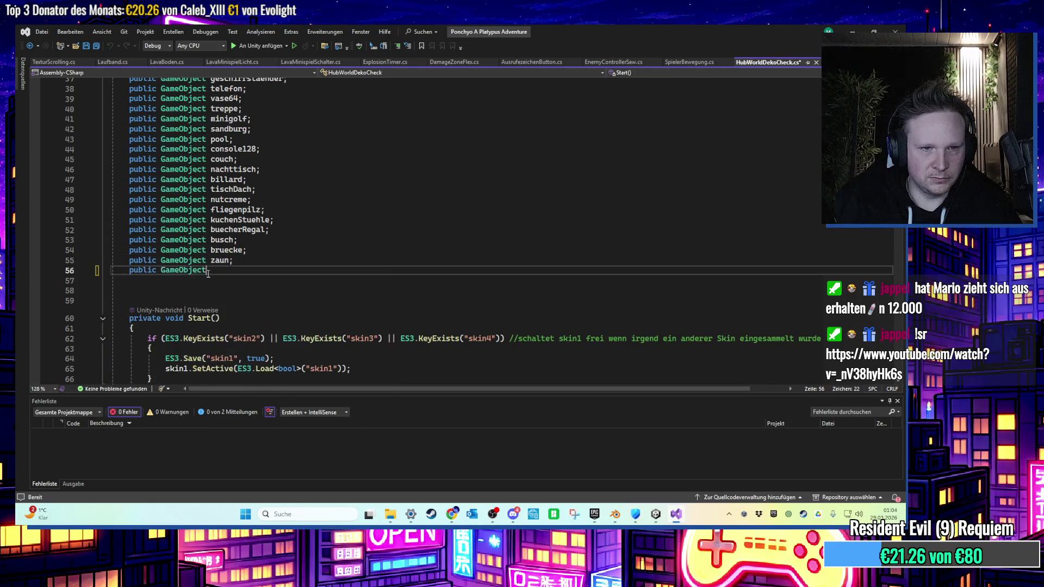
pyautogui.write('getation;')
pyautogui.hotkey('ctrl', 's')
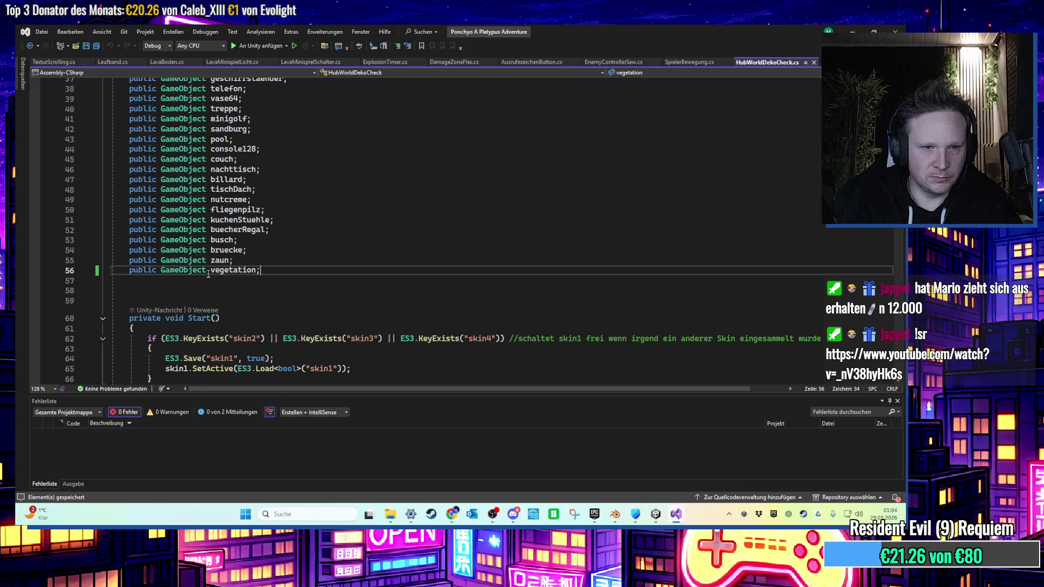
# Paste a copy of the zaunID block and rename its KeyExists key to vegetationID.
pyautogui.scroll(-20, 269, 251)
pyautogui.scroll(-20, 268, 251)
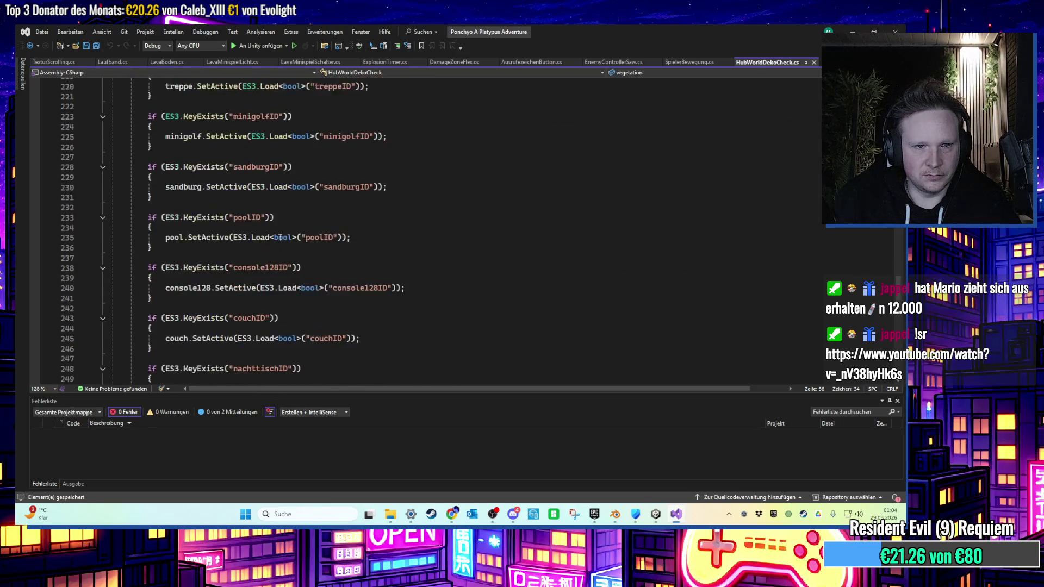
pyautogui.click(169, 248)
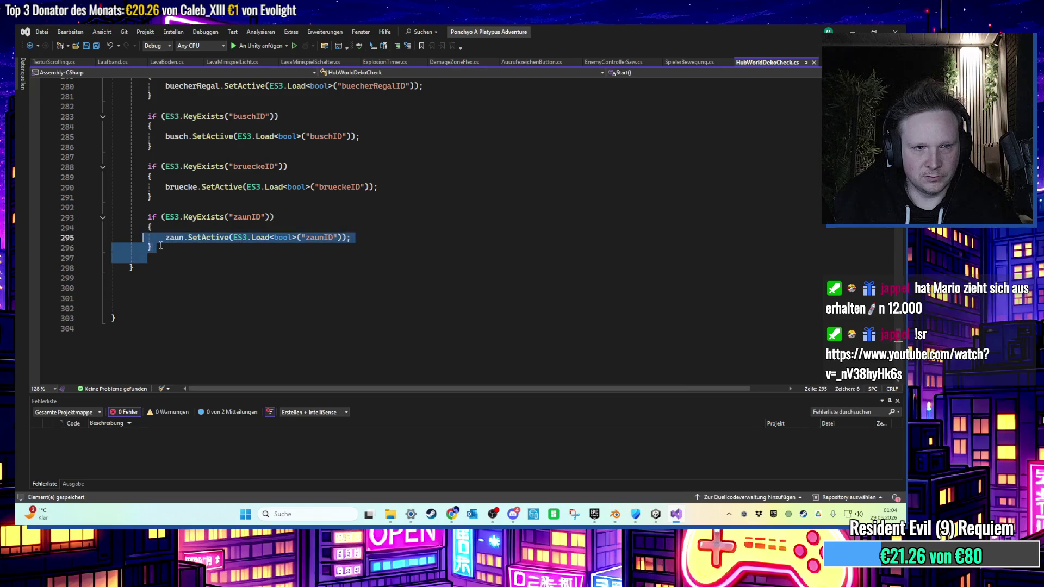
pyautogui.press('Return')
pyautogui.press('Return')
pyautogui.write('if (ES3.KeyExists("zaunID"))         {             zaun.SetActive(ES3.Load<bool>("zaunID"));         }')
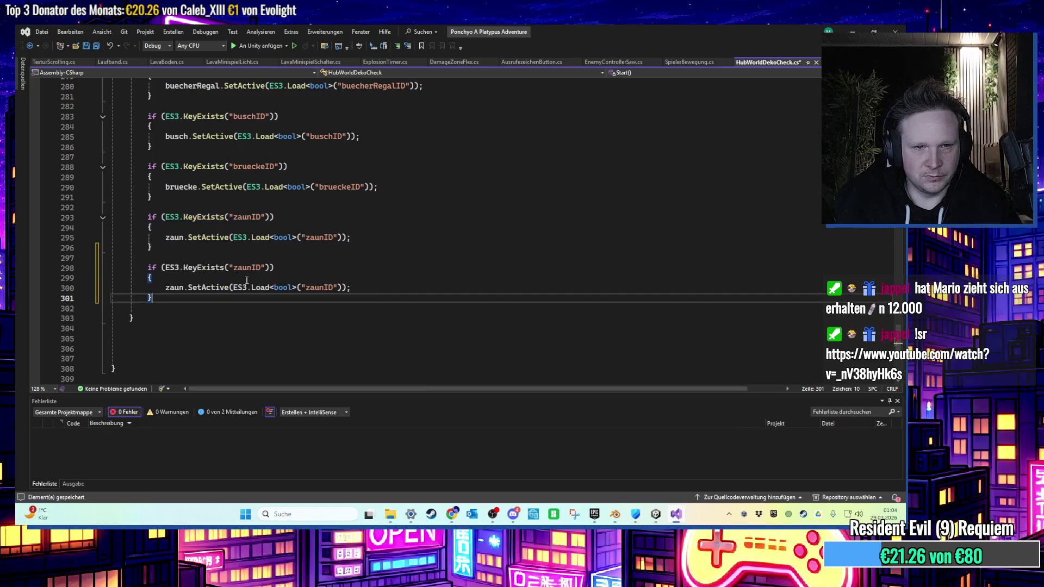
pyautogui.click(243, 267)
pyautogui.write('vegetatio')
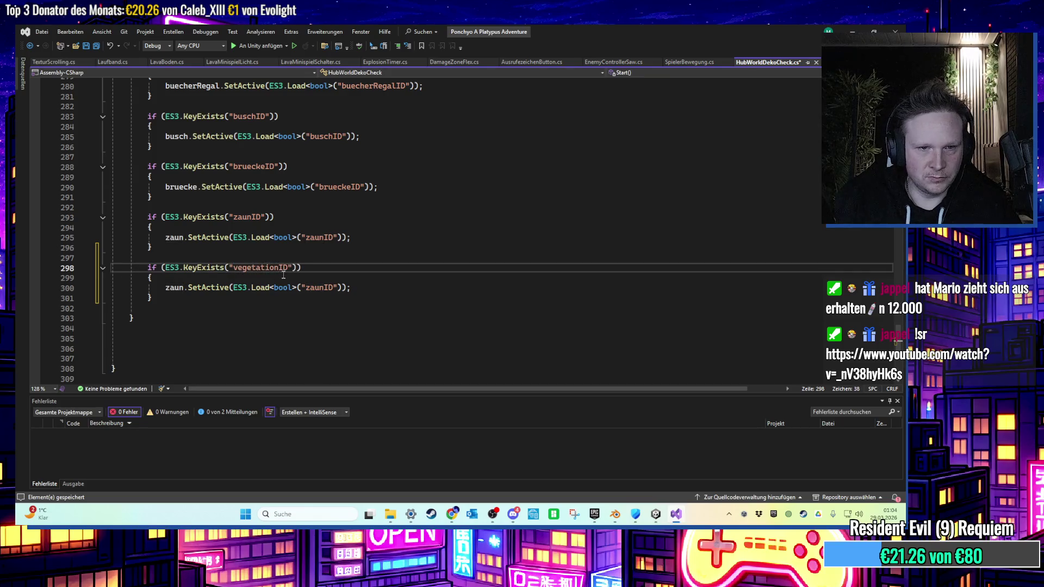
# Change the copied Load call's key to vegetationID, then return to Unity.
pyautogui.doubleClick(266, 268)
pyautogui.hotkey('ctrl', 'c')
pyautogui.doubleClick(321, 288)
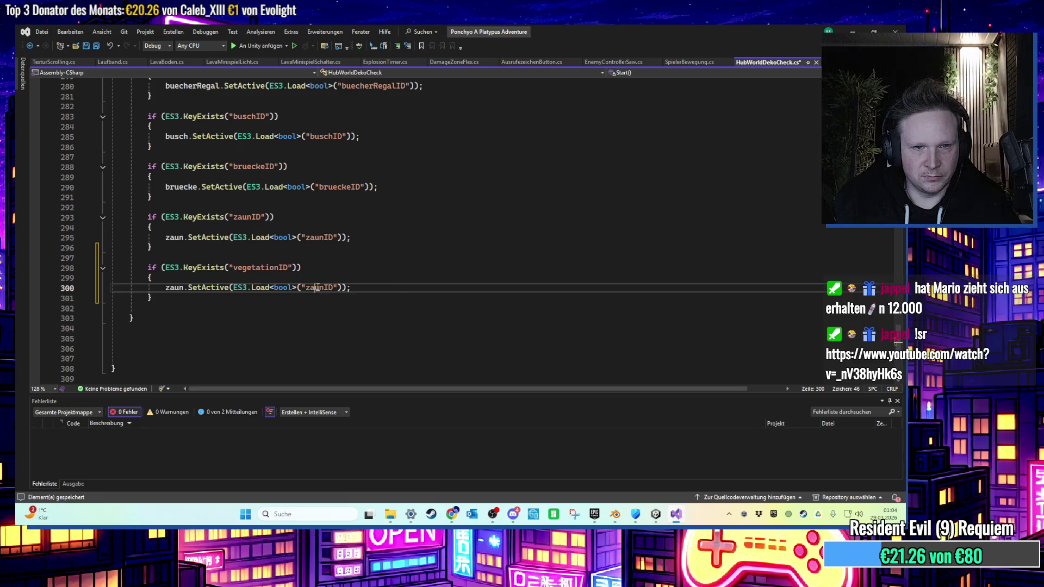
pyautogui.hotkey('ctrl', 'v')
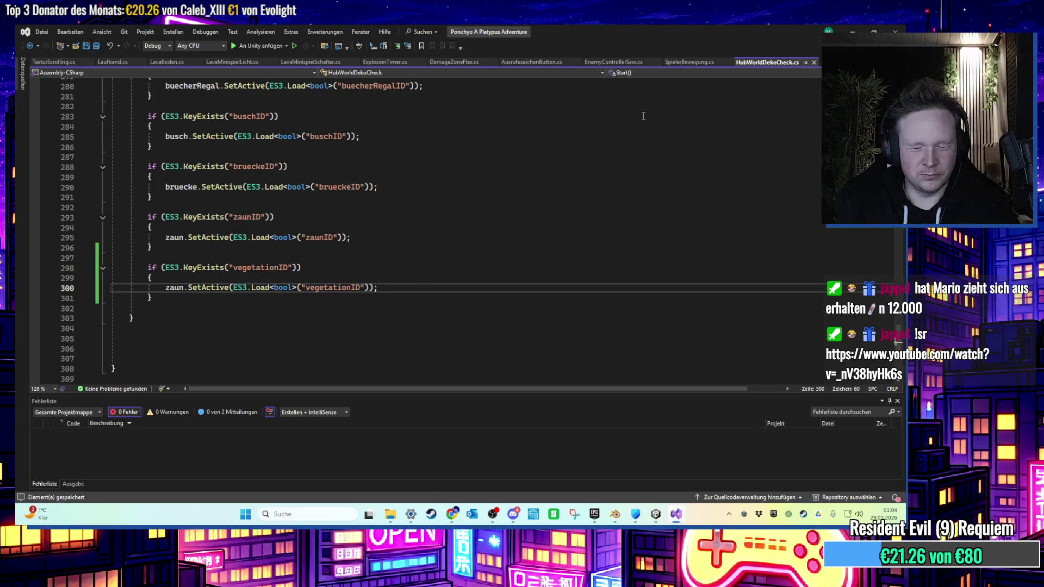
pyautogui.hotkey('alt', 'Tab')
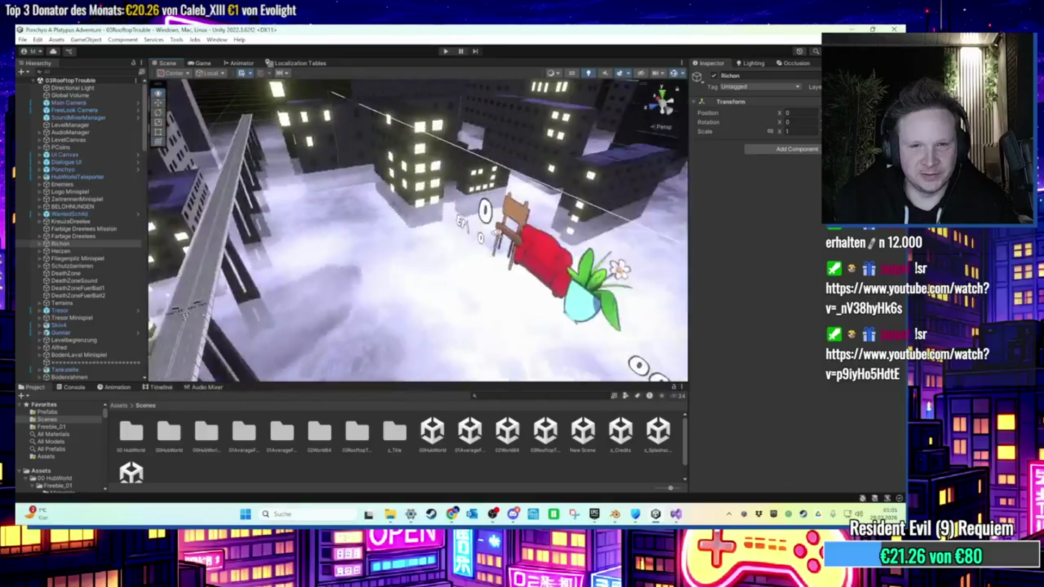
# Open the 00HubWorld scene from the Project window.
pyautogui.scroll(10, 513, 175)
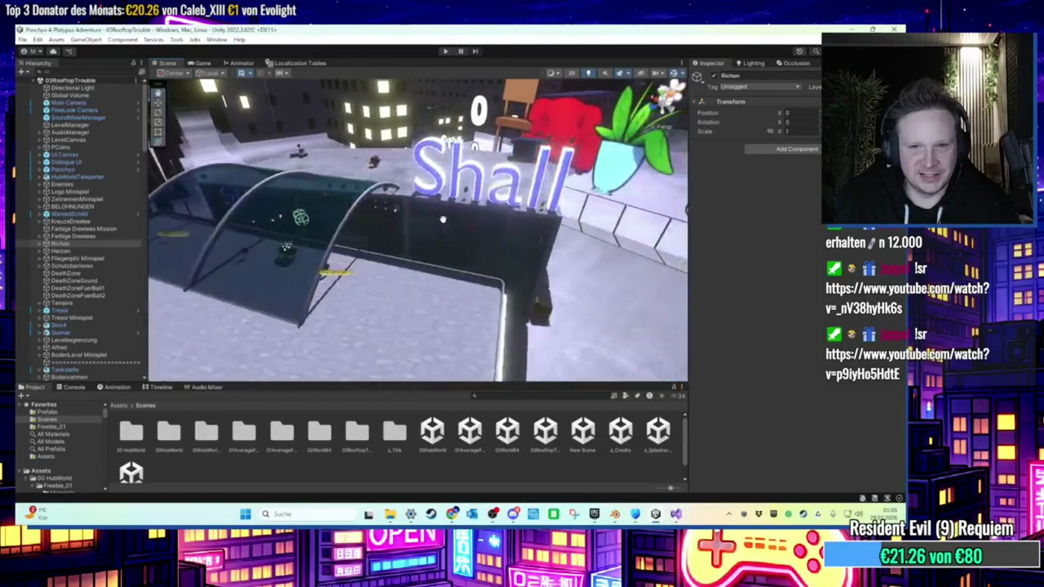
pyautogui.scroll(10, 474, 219)
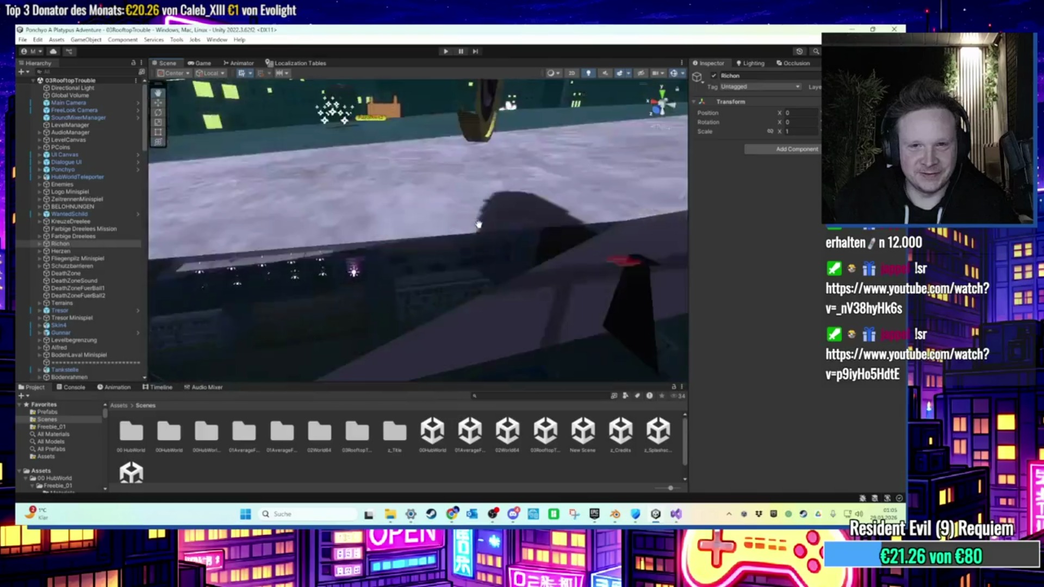
pyautogui.scroll(-15, 463, 223)
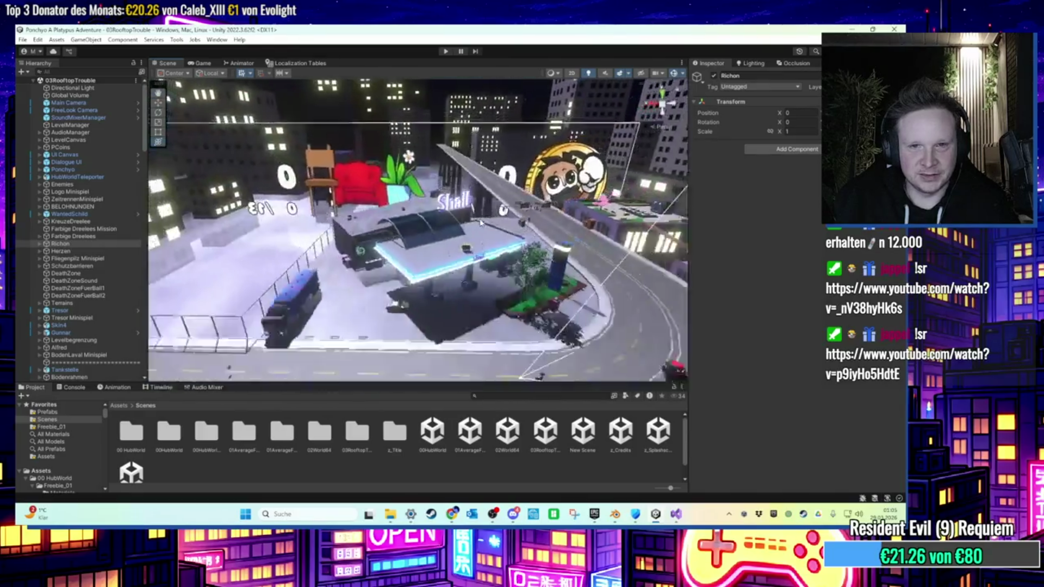
pyautogui.scroll(15, 340, 318)
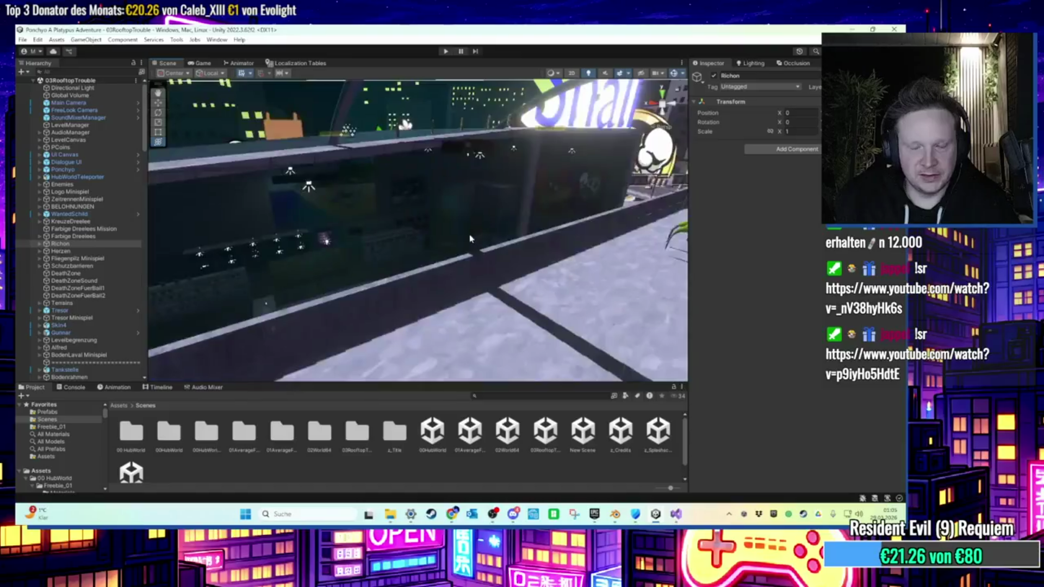
pyautogui.doubleClick(437, 438)
# Assign Vegetation from under Haus > Dach to LevelManager's Hub World Deko Check Vegetation field.
pyautogui.click(100, 116)
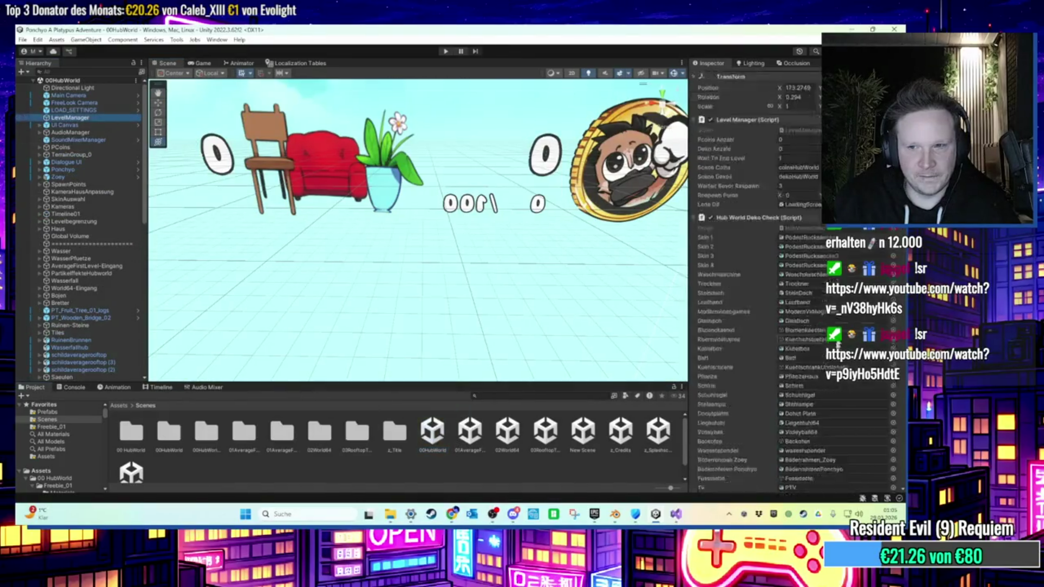
pyautogui.scroll(-5, 813, 388)
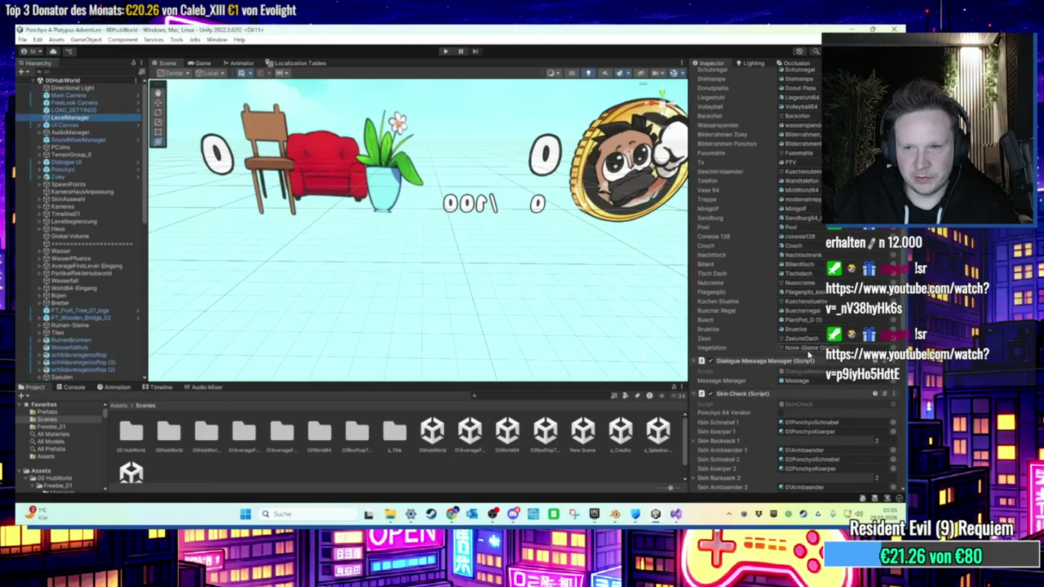
pyautogui.scroll(-10, 66, 254)
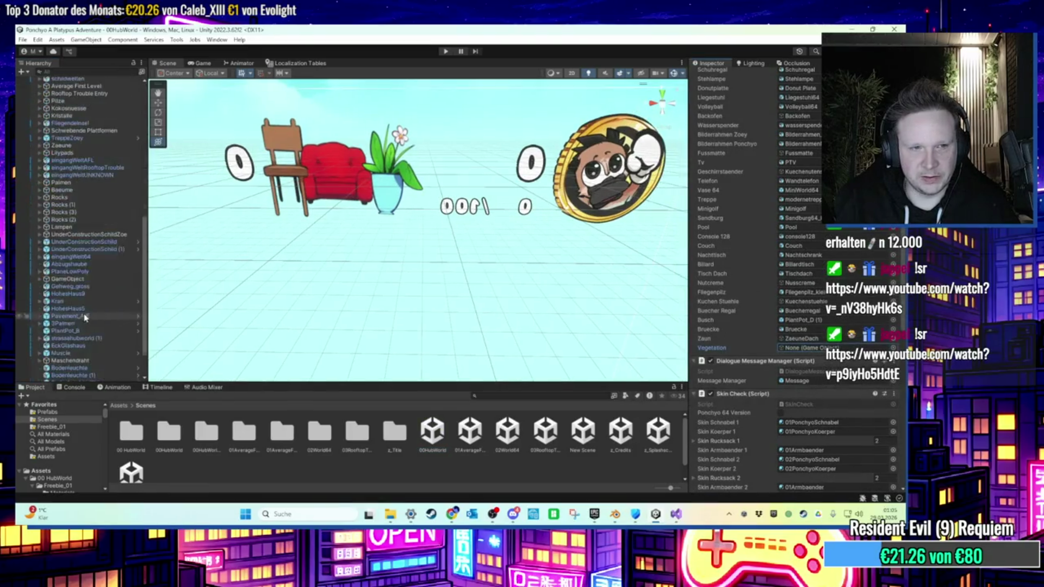
pyautogui.scroll(10, 66, 254)
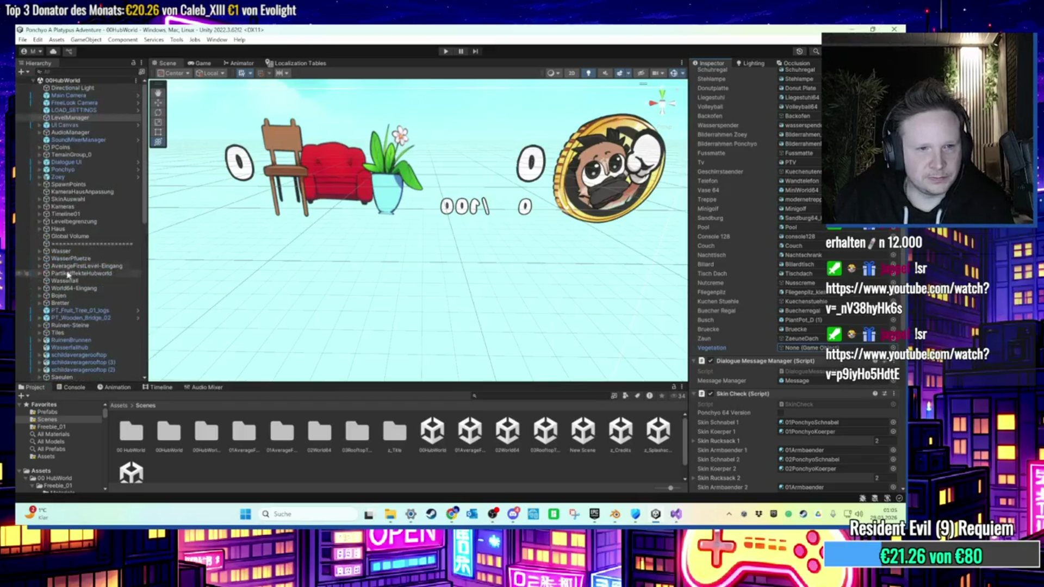
pyautogui.click(40, 230)
pyautogui.scroll(-6, 60, 255)
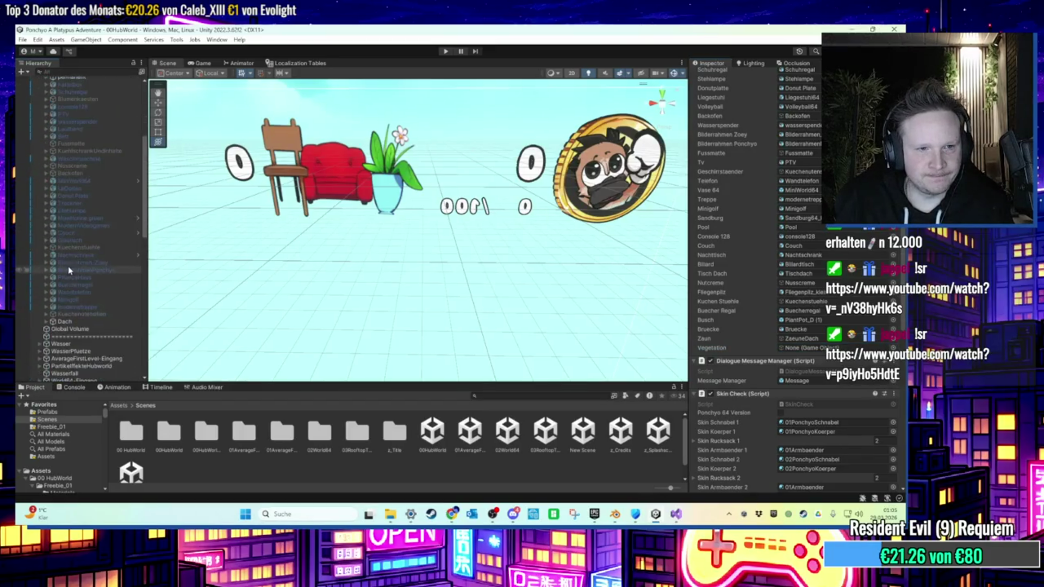
pyautogui.click(46, 322)
pyautogui.scroll(-6, 81, 320)
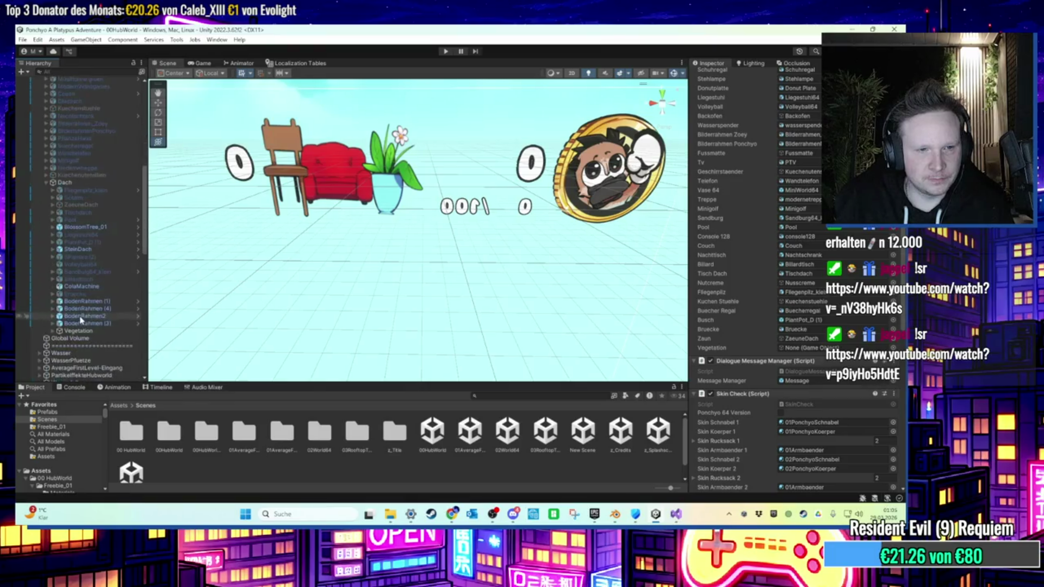
pyautogui.moveTo(81, 329); pyautogui.dragTo(818, 355)
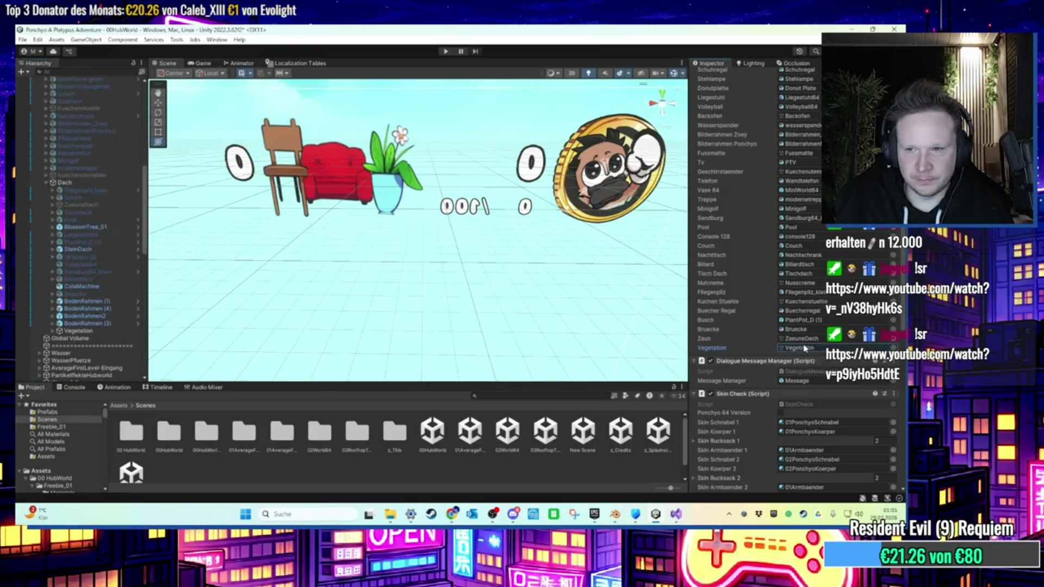
# Frame Bruecke and toggle it active and back off.
pyautogui.doubleClick(87, 294)
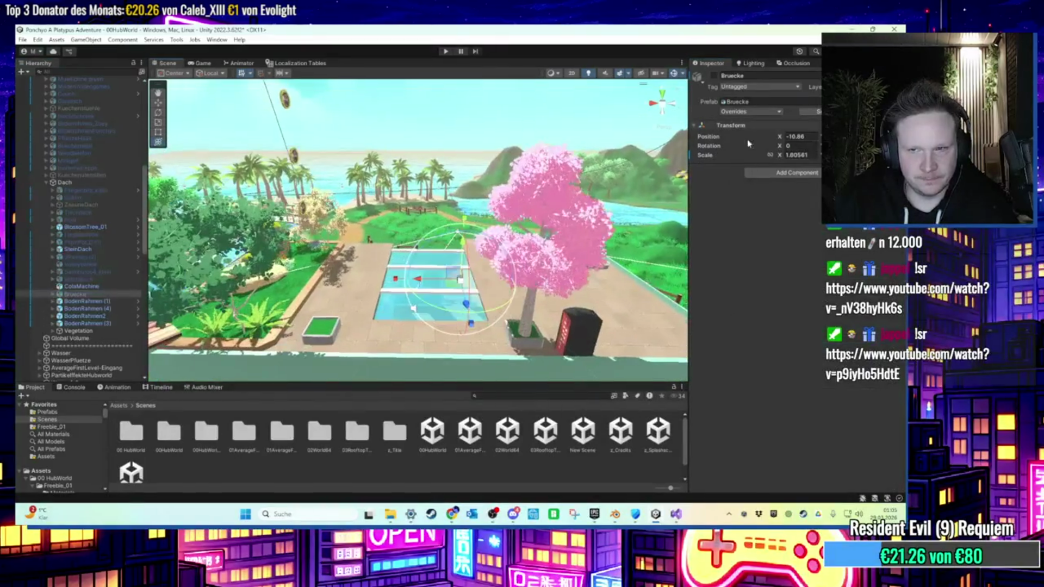
pyautogui.click(715, 76)
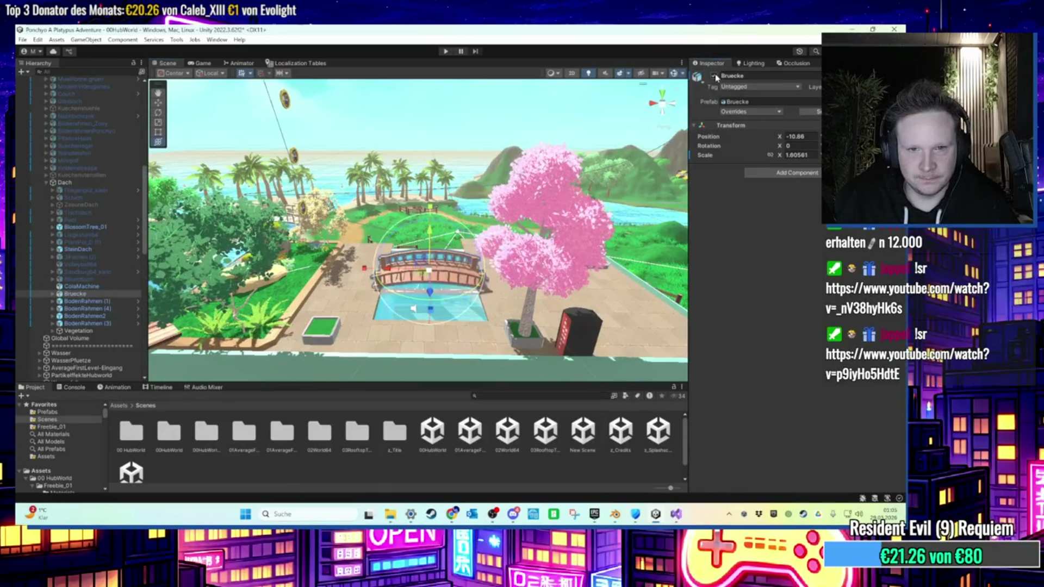
pyautogui.click(715, 77)
pyautogui.click(546, 432)
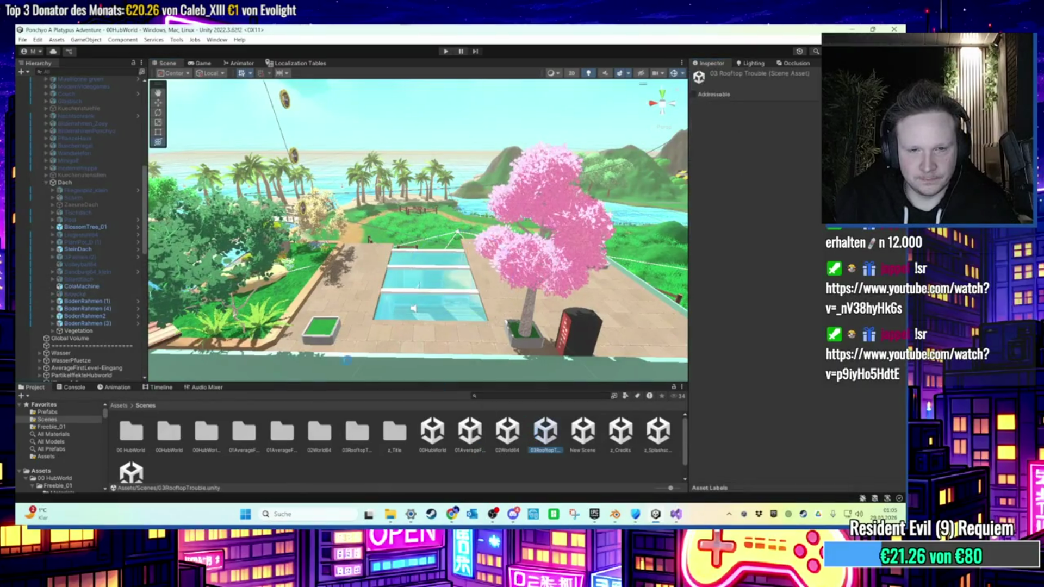
# Open 03RooftopTrouble and expand BELOHNUNGEN to inspect its reward objects.
pyautogui.doubleClick(81, 323)
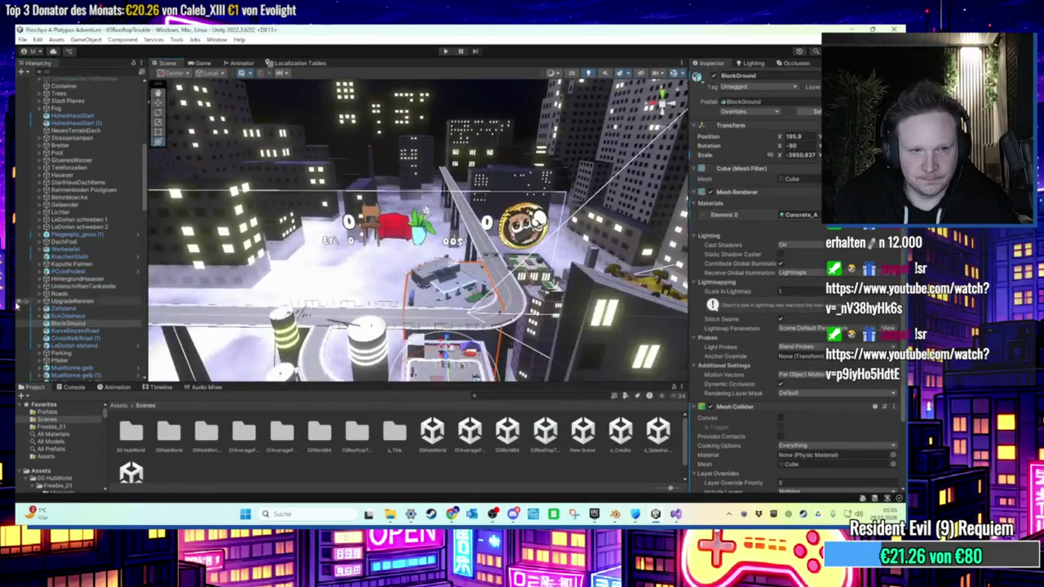
pyautogui.scroll(7, 75, 256)
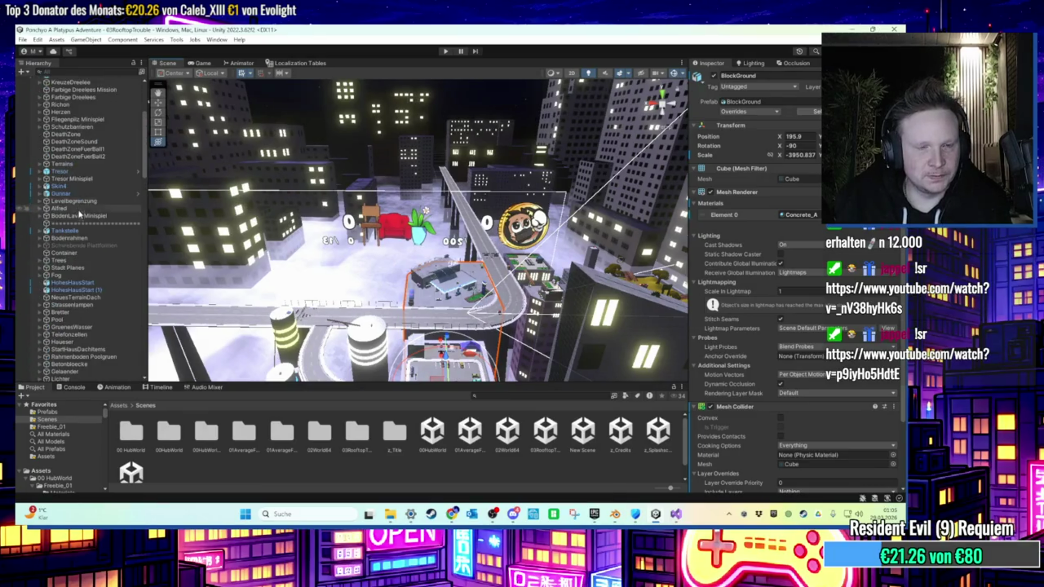
pyautogui.scroll(6, 94, 249)
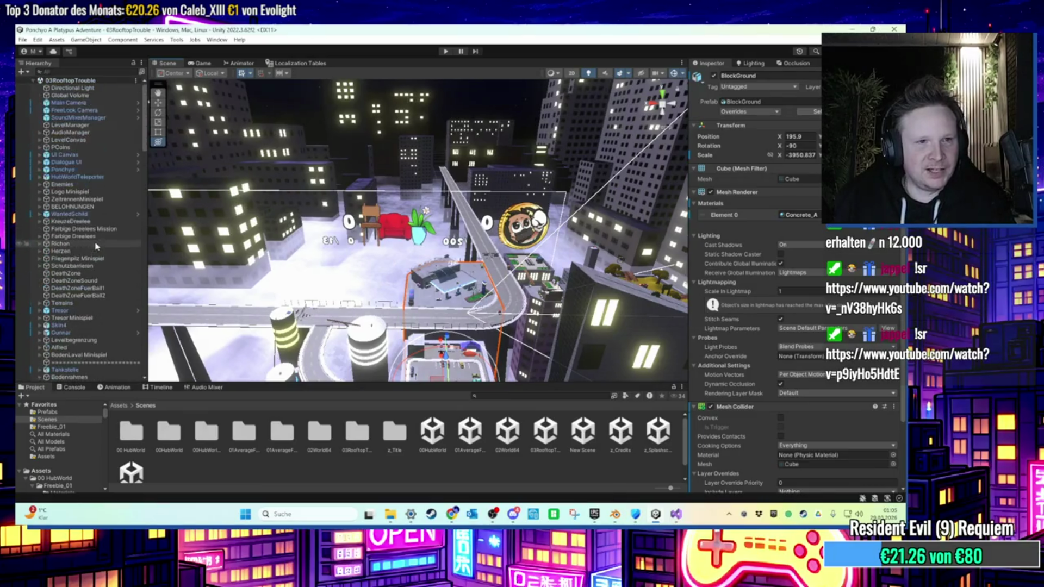
pyautogui.click(82, 207)
pyautogui.press('Right')
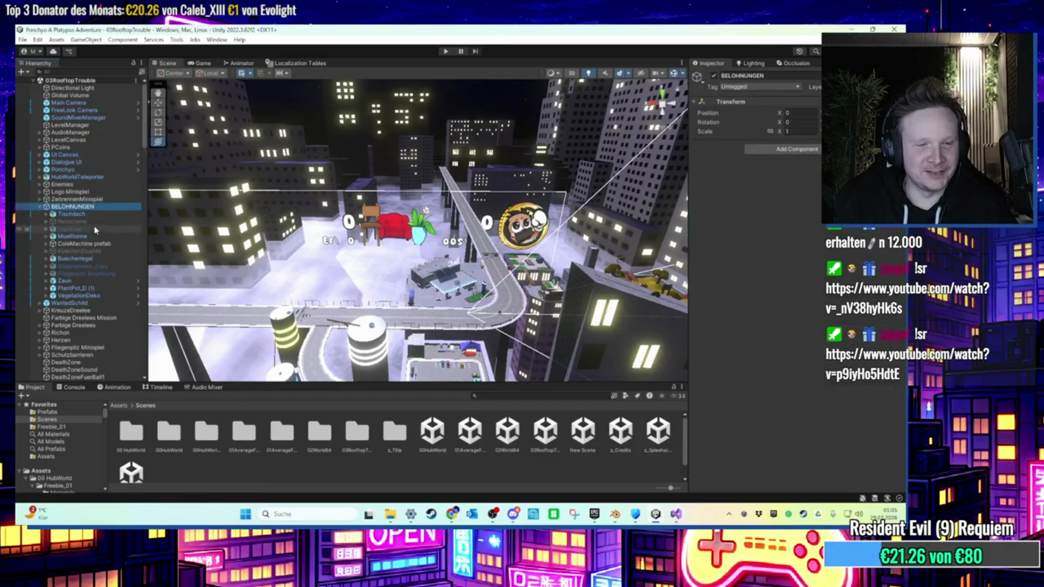
pyautogui.click(95, 229)
pyautogui.hotkey('ctrl', 'z')
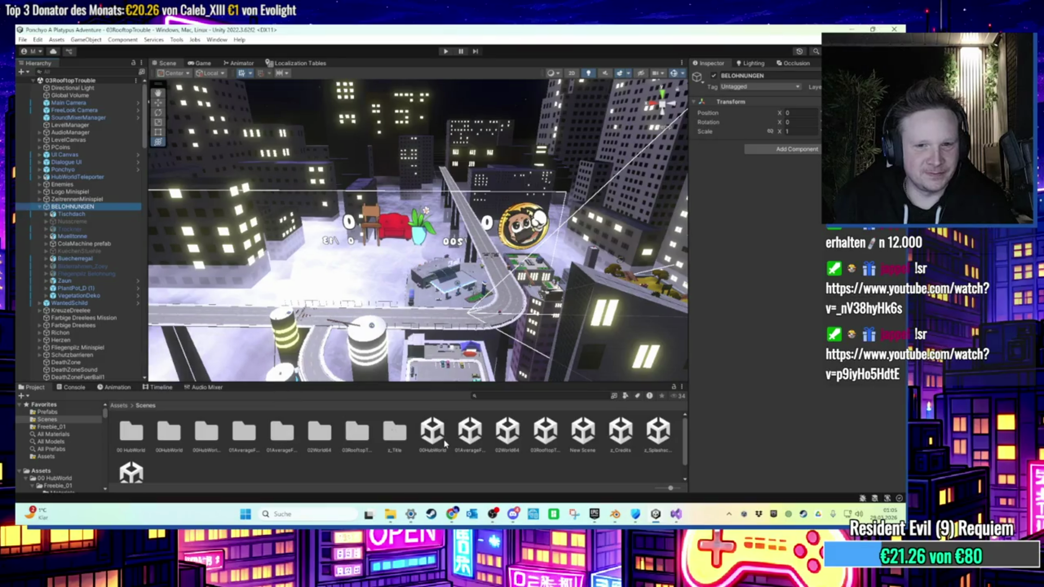
# In 00HubWorld, search the Hierarchy for 'bruecke' and select Bruecke, then reopen 03RooftopTrouble.
pyautogui.doubleClick(445, 442)
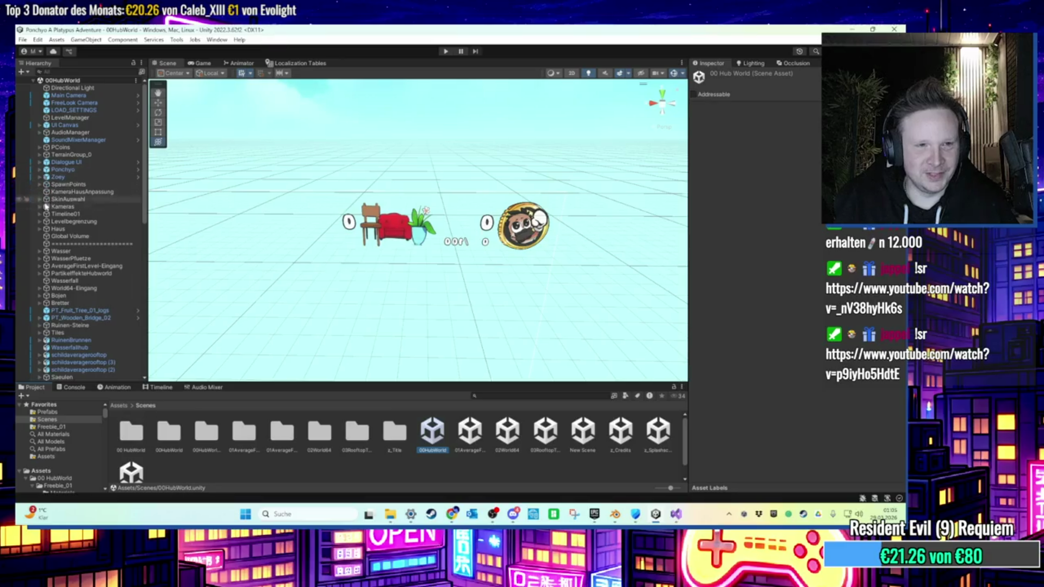
pyautogui.click(39, 244)
pyautogui.scroll(-5, 43, 256)
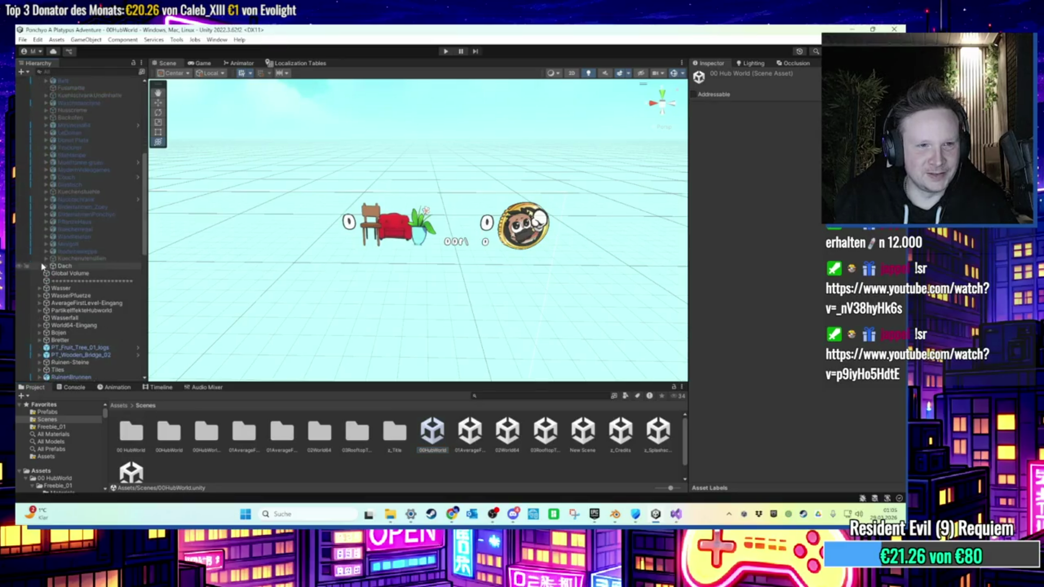
pyautogui.click(46, 266)
pyautogui.scroll(-5, 48, 268)
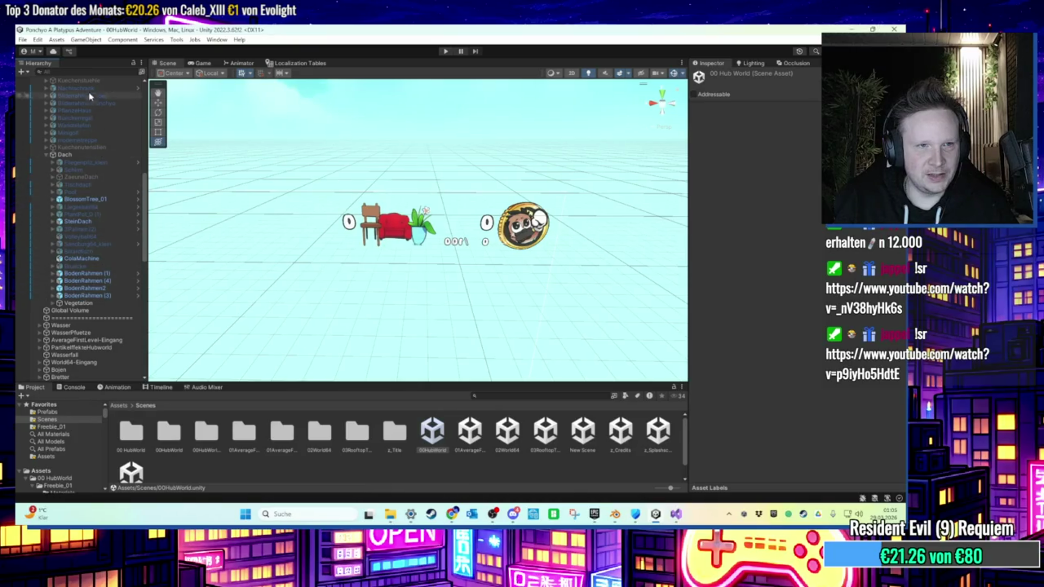
pyautogui.write('bruecke')
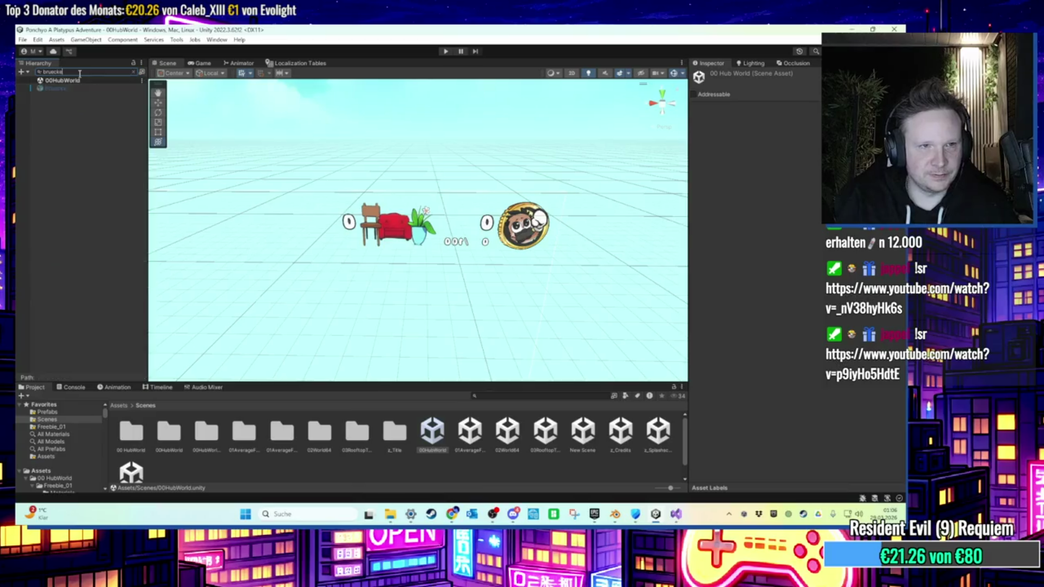
pyautogui.click(55, 89)
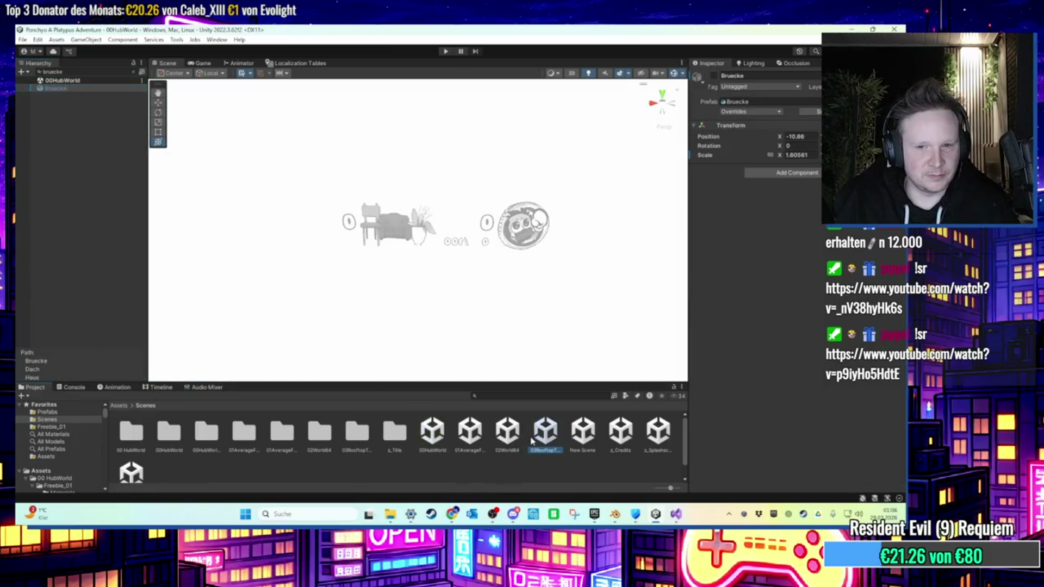
pyautogui.doubleClick(532, 441)
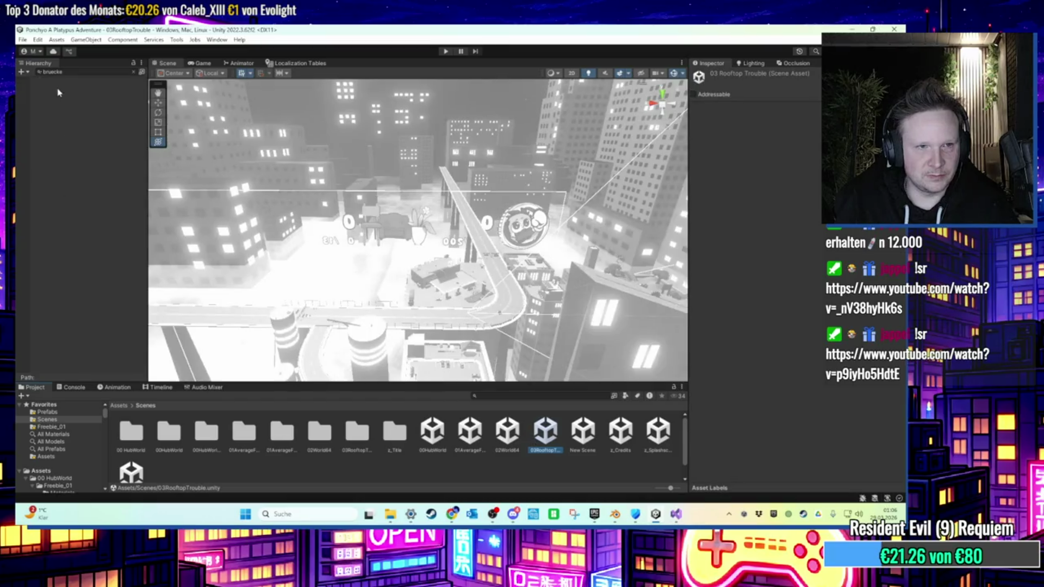
pyautogui.click(135, 74)
# Move Bruecke into BELOHNUNGEN and set it active.
pyautogui.click(87, 213)
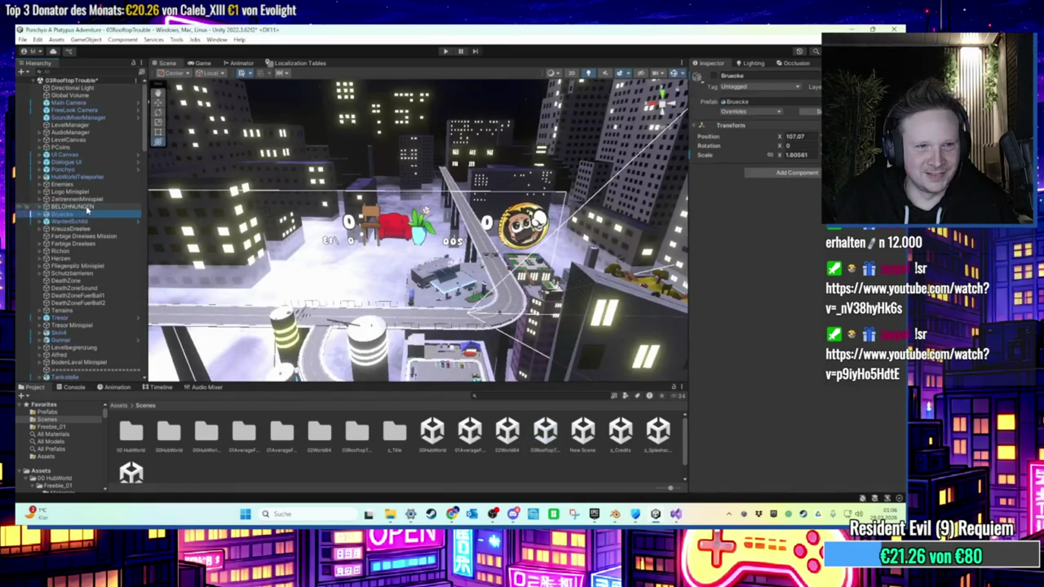
pyautogui.moveTo(90, 210); pyautogui.dragTo(90, 208)
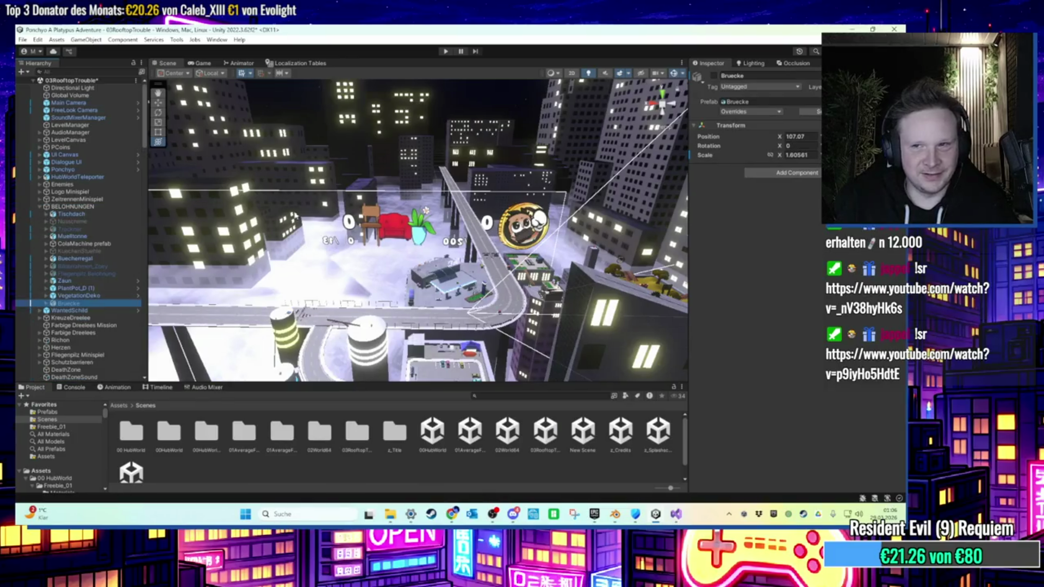
pyautogui.moveTo(407, 211); pyautogui.dragTo(413, 152)
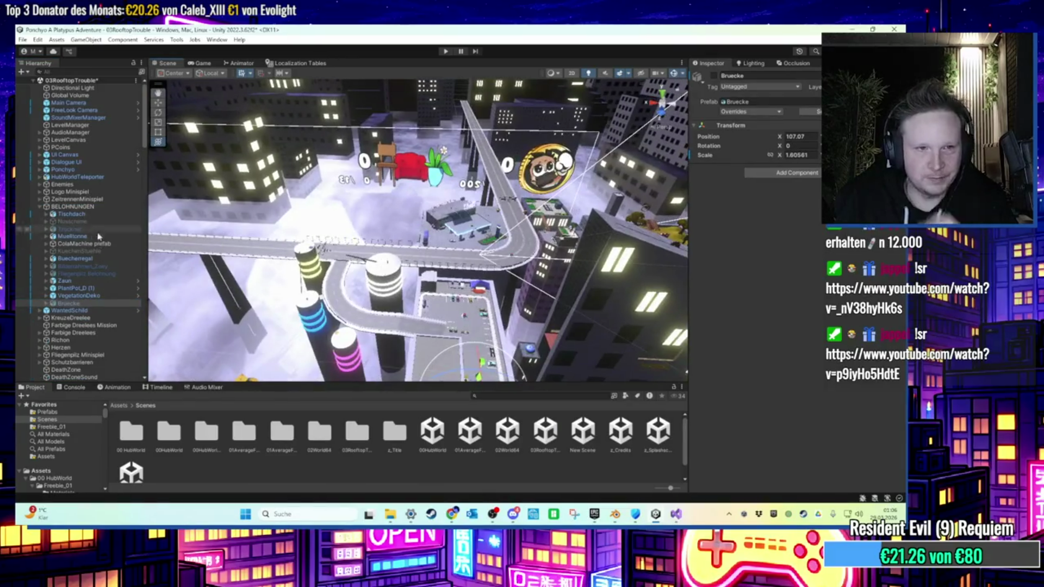
pyautogui.click(714, 76)
pyautogui.press('f')
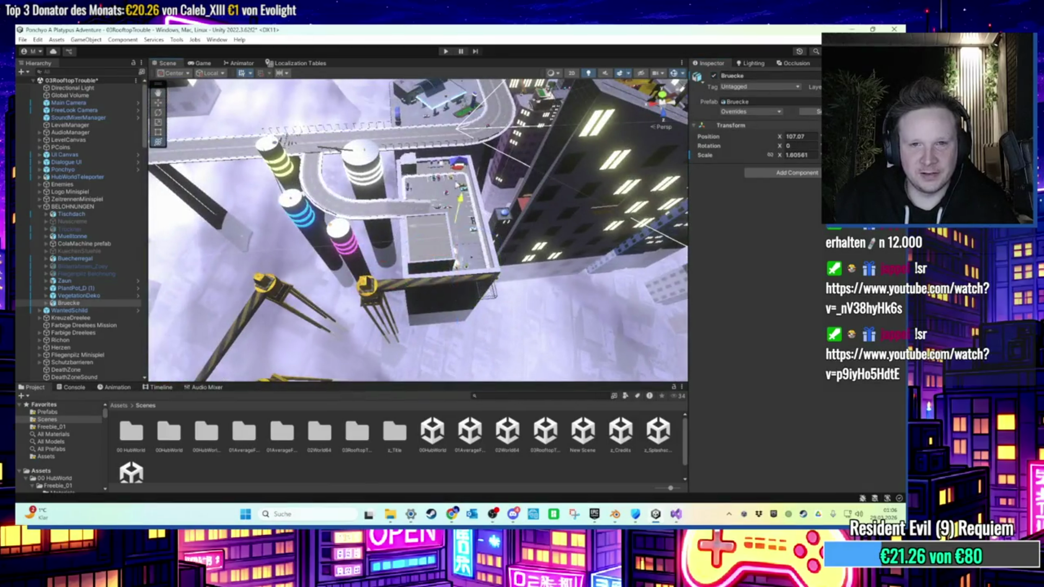
# Place the bridge on top of the brick wall in the dark backroom.
pyautogui.moveTo(486, 310)
pyautogui.mouseDown()
pyautogui.moveTo(471, 224)
pyautogui.moveTo(422, 187)
pyautogui.mouseUp()
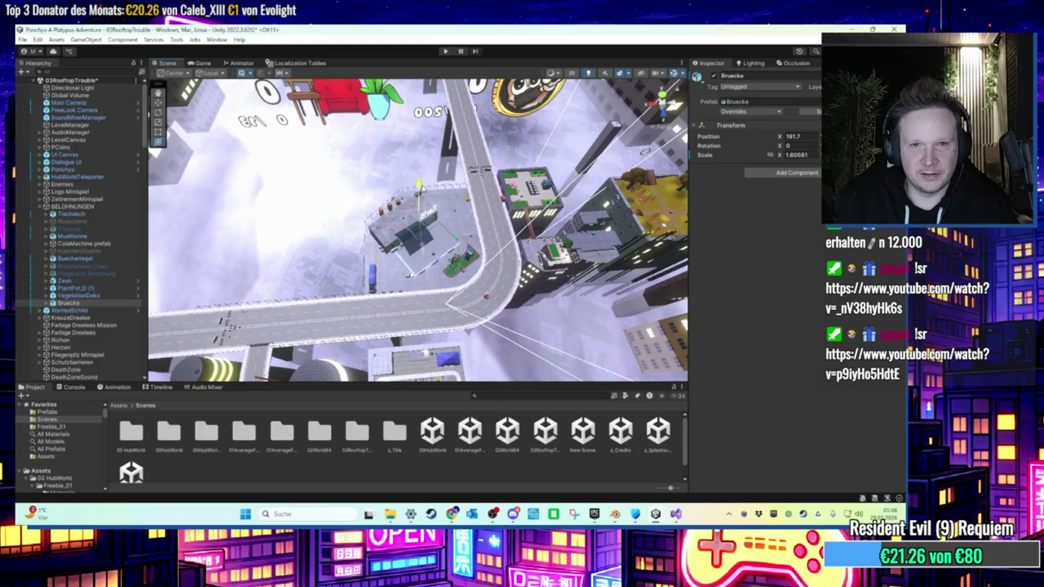
pyautogui.press('f')
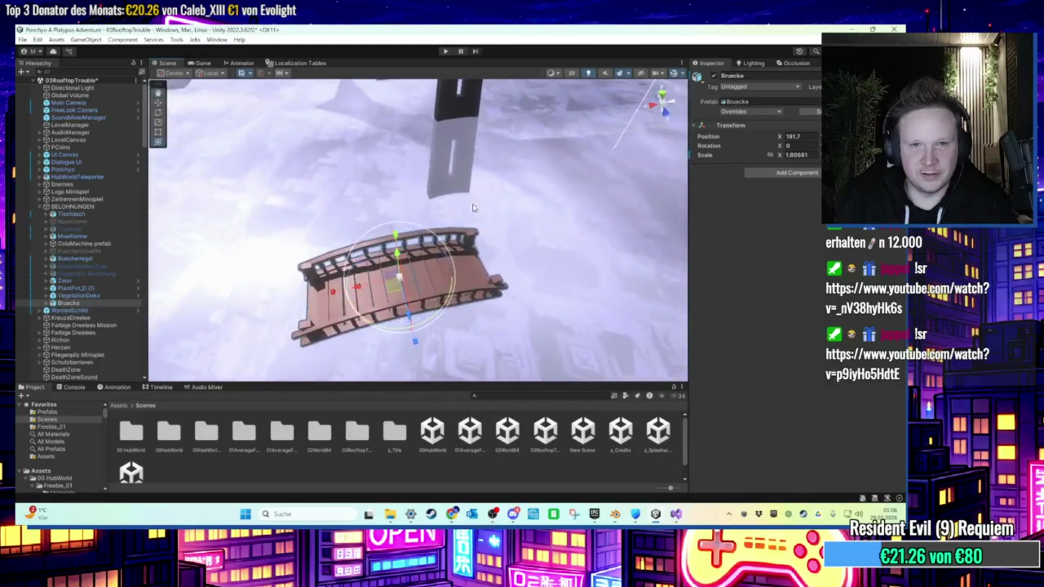
pyautogui.moveTo(422, 279)
pyautogui.mouseDown()
pyautogui.moveTo(416, 254)
pyautogui.moveTo(443, 240)
pyautogui.moveTo(442, 198)
pyautogui.moveTo(426, 252)
pyautogui.moveTo(422, 76)
pyautogui.moveTo(434, 140)
pyautogui.moveTo(429, 261)
pyautogui.moveTo(456, 256)
pyautogui.moveTo(503, 74)
pyautogui.mouseUp()
pyautogui.moveTo(489, 107); pyautogui.dragTo(459, 136)
pyautogui.press('f')
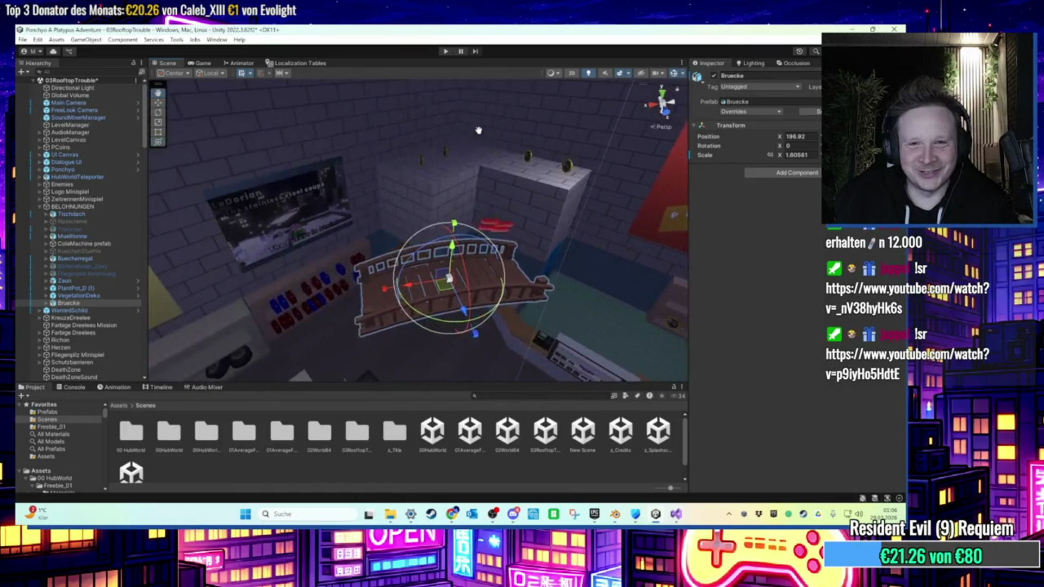
pyautogui.moveTo(466, 242)
pyautogui.mouseDown()
pyautogui.moveTo(426, 227)
pyautogui.moveTo(466, 225)
pyautogui.moveTo(443, 265)
pyautogui.mouseUp()
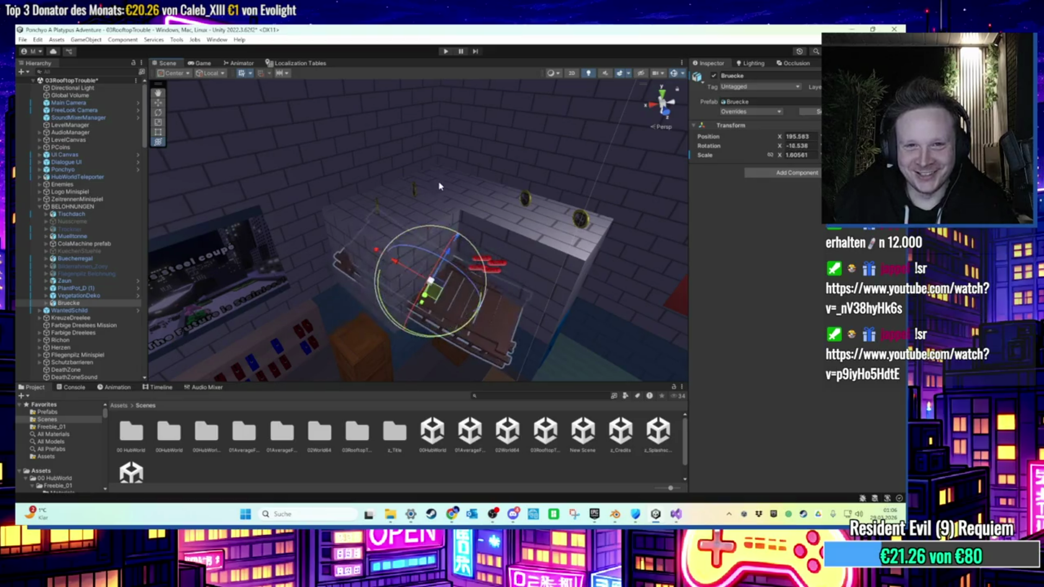
pyautogui.moveTo(433, 255); pyautogui.dragTo(436, 158)
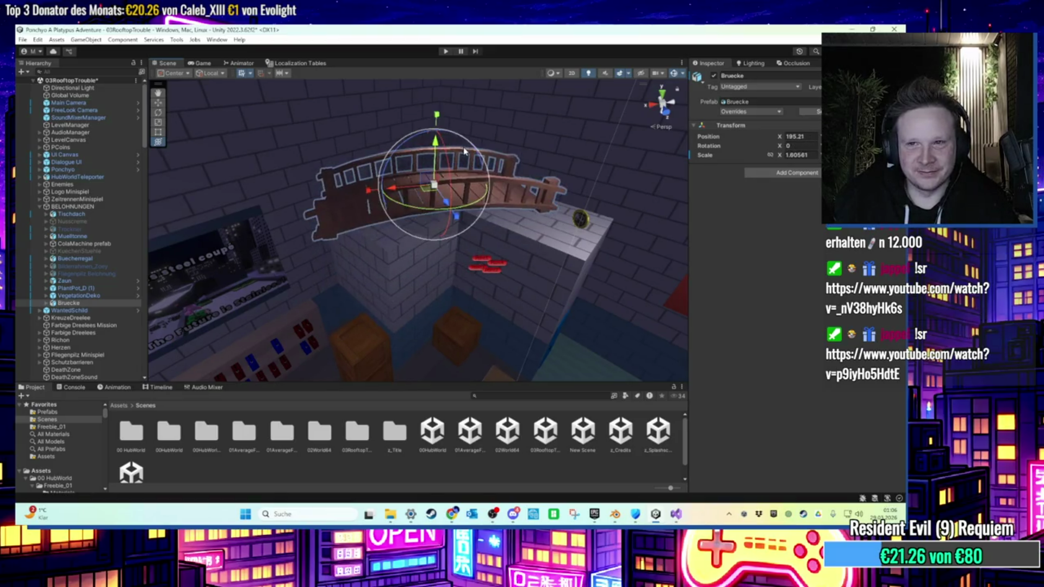
pyautogui.press('Right')
# Remove the Mesh Collider from PT_Wooden_Bridge_02_LOD0.
pyautogui.click(103, 310)
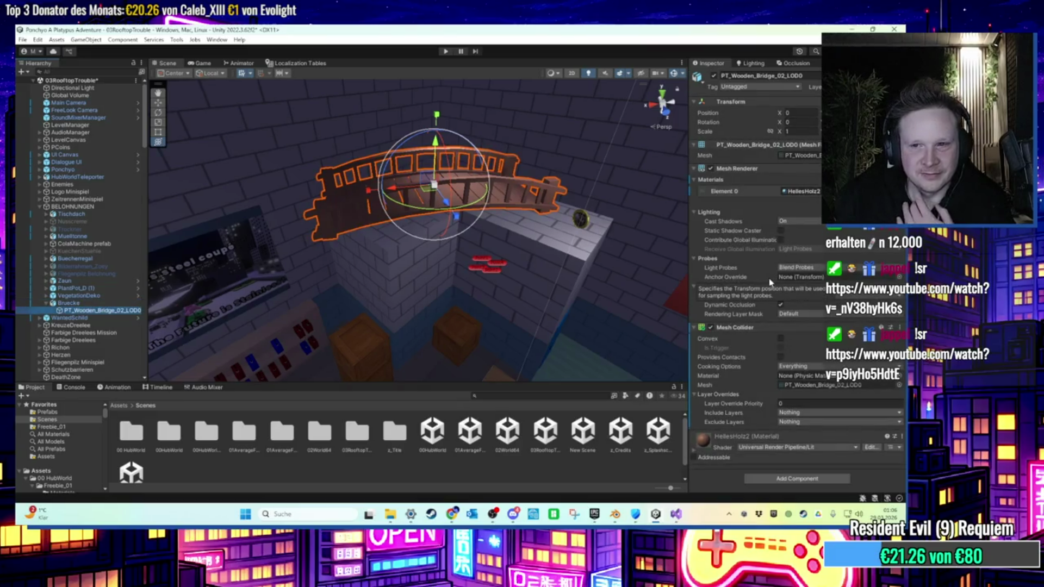
pyautogui.click(900, 327)
pyautogui.click(840, 398)
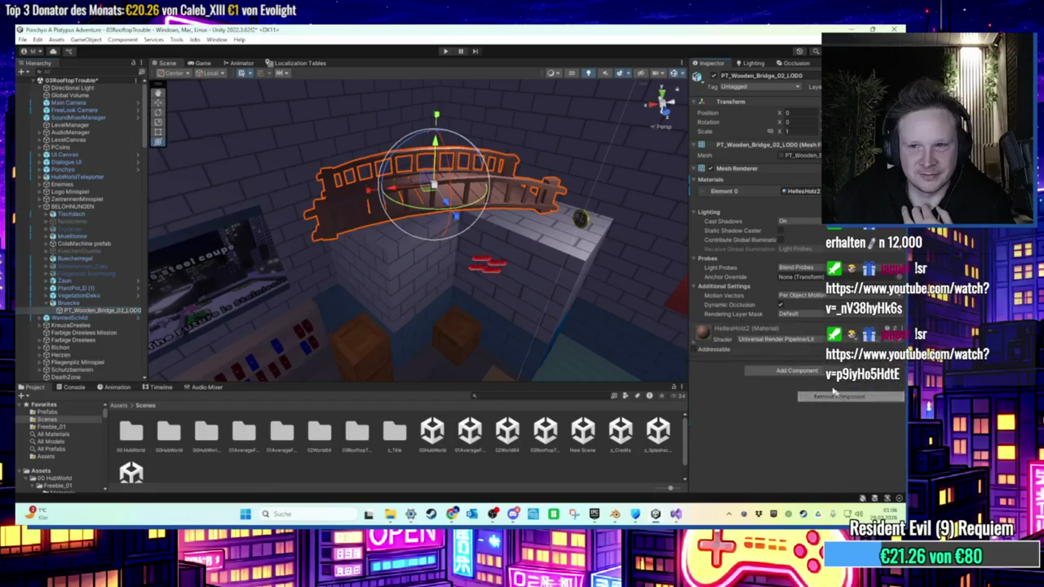
# Scale the bridge mesh down to about 0.34 and view it over the brick wall.
pyautogui.scroll(5, 446, 226)
pyautogui.scroll(-5, 457, 225)
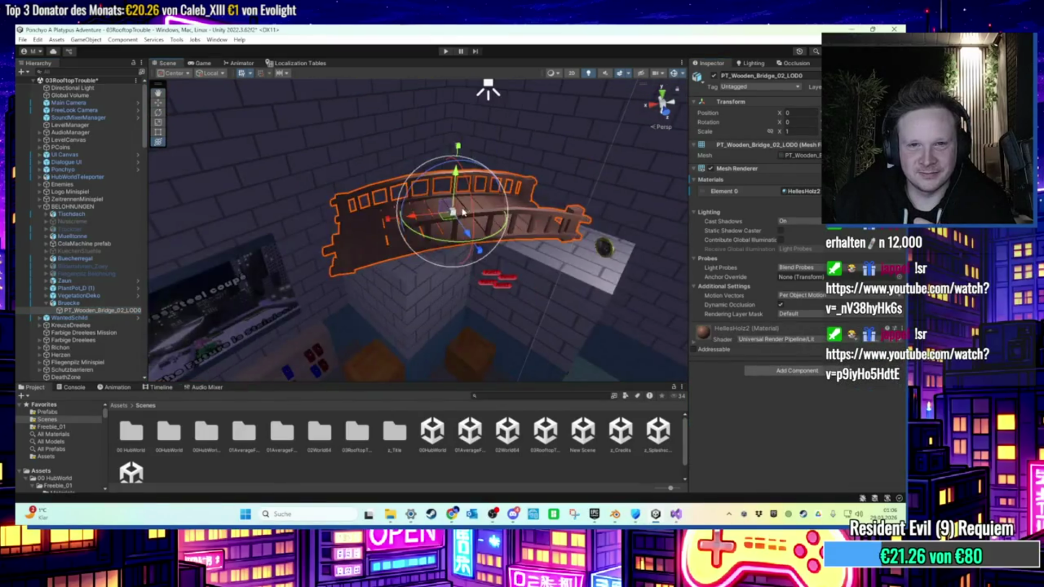
pyautogui.hotkey('ctrl', 'z')
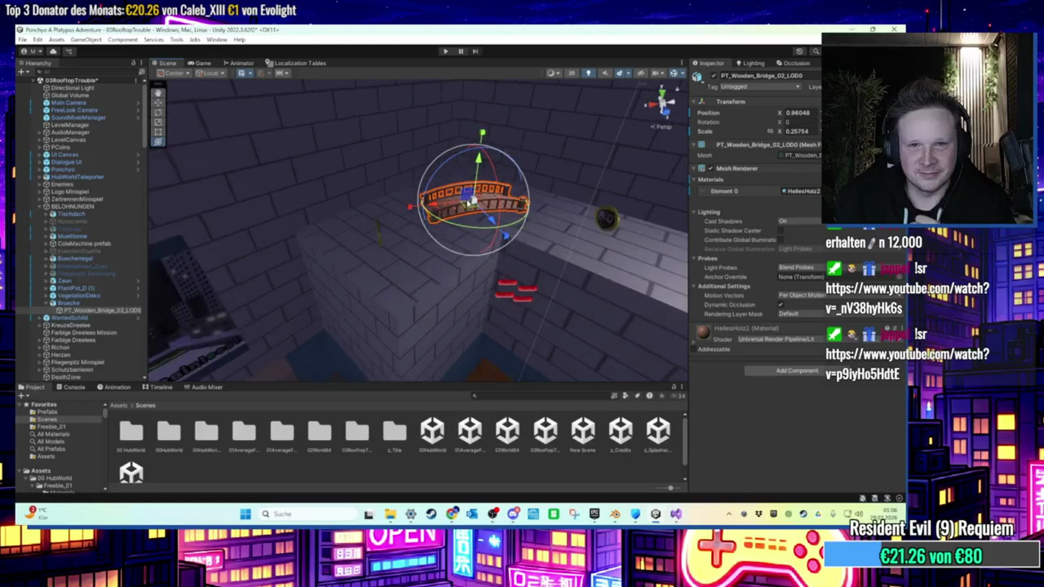
pyautogui.scroll(5, 560, 158)
pyautogui.moveTo(560, 158)
pyautogui.mouseDown()
pyautogui.moveTo(477, 224)
pyautogui.moveTo(431, 233)
pyautogui.moveTo(439, 210)
pyautogui.moveTo(450, 214)
pyautogui.moveTo(442, 203)
pyautogui.moveTo(364, 202)
pyautogui.moveTo(451, 212)
pyautogui.moveTo(428, 240)
pyautogui.moveTo(407, 227)
pyautogui.moveTo(468, 217)
pyautogui.moveTo(497, 185)
pyautogui.moveTo(511, 231)
pyautogui.mouseUp()
pyautogui.scroll(-3, 399, 380)
pyautogui.press('f')
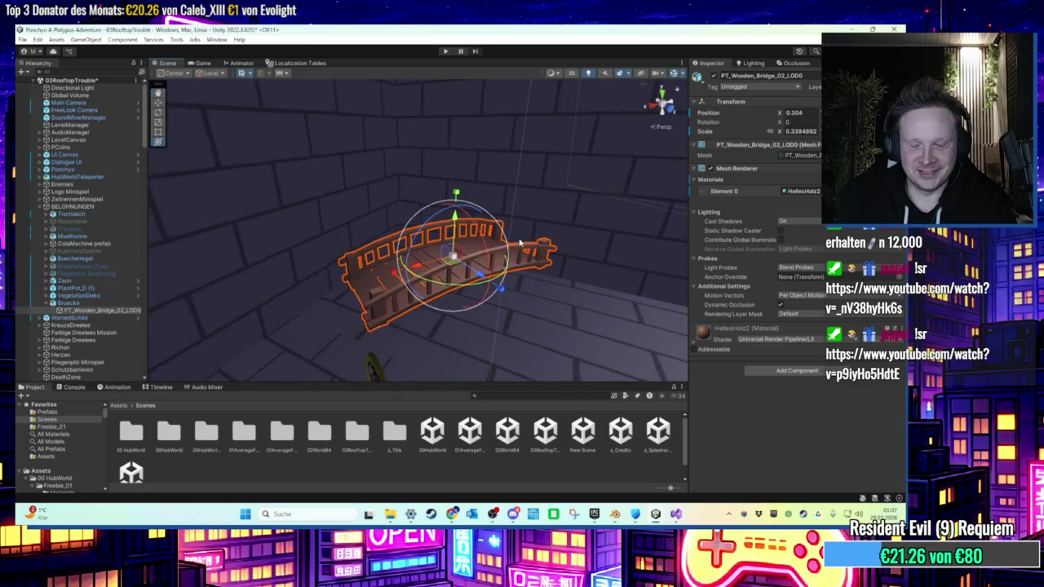
pyautogui.scroll(5, 520, 240)
pyautogui.moveTo(520, 239)
pyautogui.mouseDown()
pyautogui.moveTo(550, 235)
pyautogui.moveTo(429, 240)
pyautogui.moveTo(552, 239)
pyautogui.moveTo(373, 291)
pyautogui.moveTo(550, 217)
pyautogui.moveTo(494, 233)
pyautogui.mouseUp()
# Add a new Cube under the backroom_tankstelle wall object.
pyautogui.click(495, 232)
pyautogui.press('f')
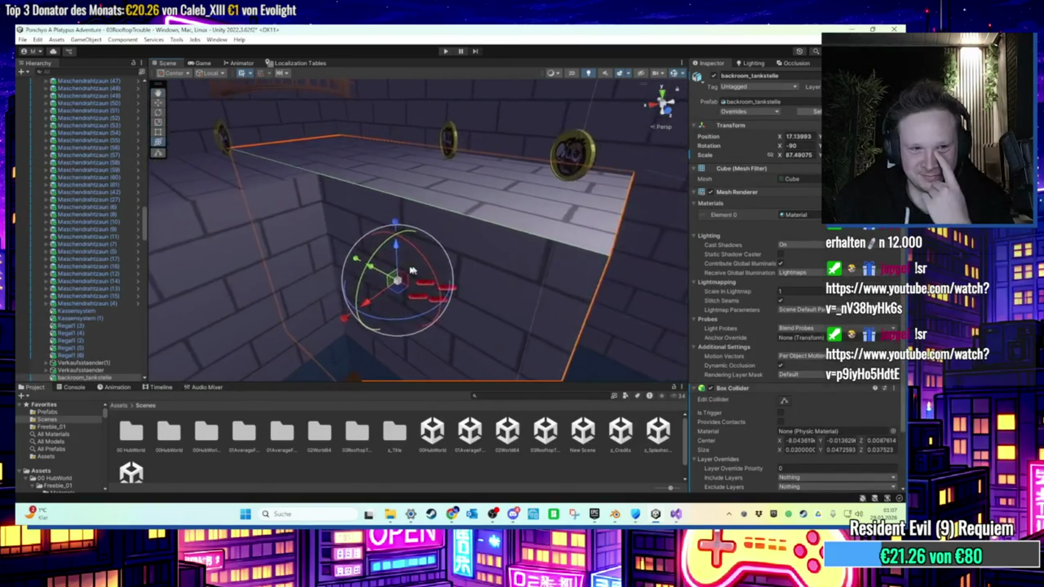
pyautogui.scroll(-4, 115, 324)
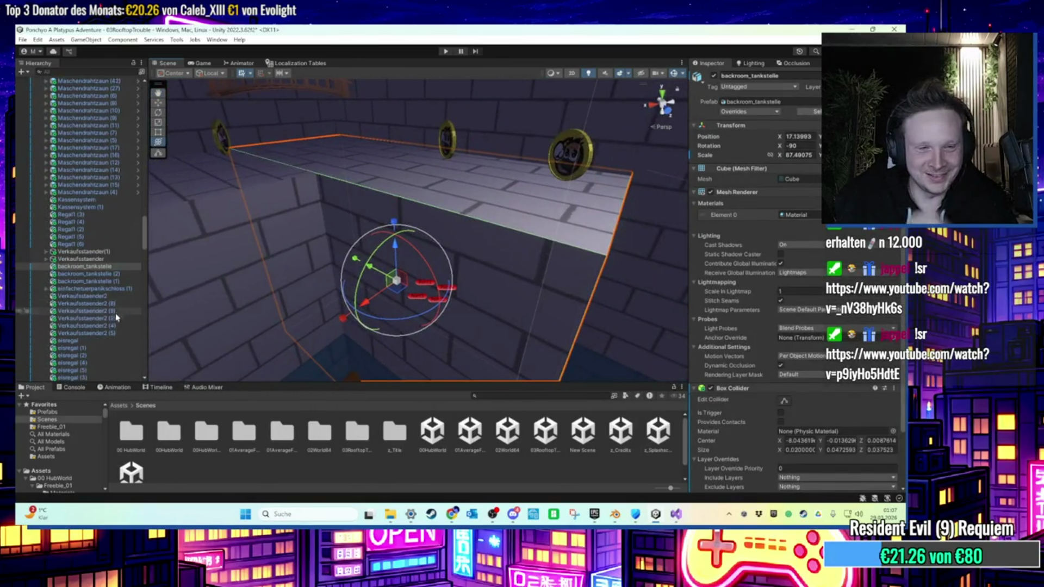
pyautogui.rightClick(108, 267)
pyautogui.moveTo(207, 307)
pyautogui.click(283, 308)
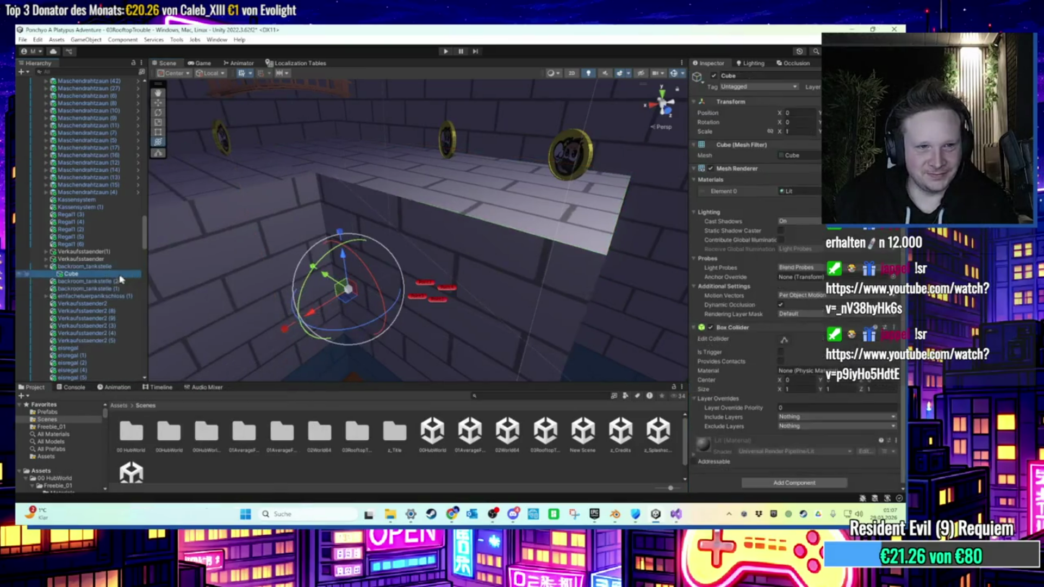
pyautogui.press('Return')
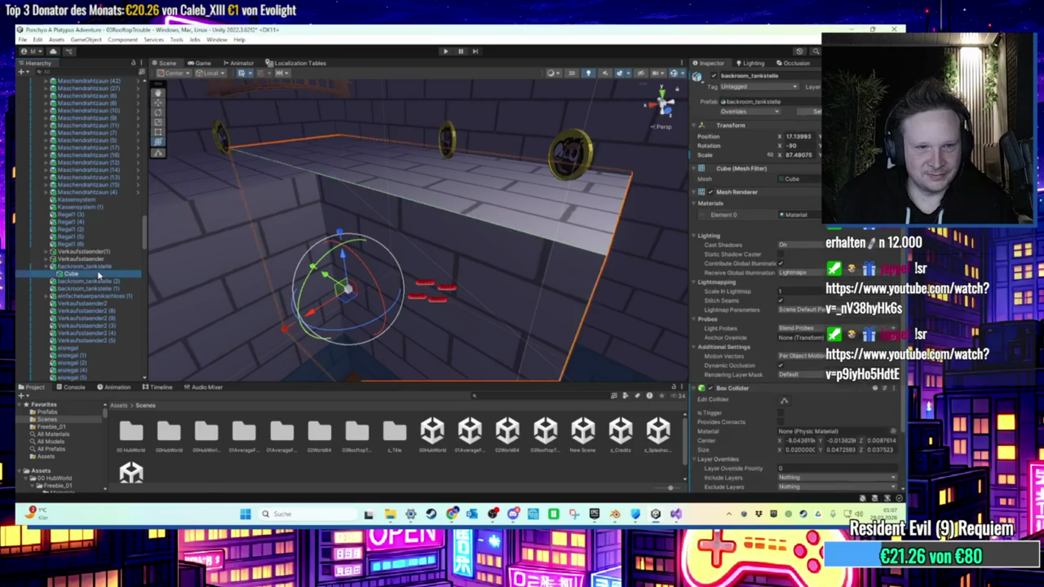
# Move the new Cube next to the bridge and stretch it into a large slab.
pyautogui.press('w')
pyautogui.moveTo(343, 253)
pyautogui.mouseDown()
pyautogui.moveTo(345, 140)
pyautogui.moveTo(330, 144)
pyautogui.moveTo(329, 163)
pyautogui.moveTo(346, 226)
pyautogui.mouseUp()
pyautogui.moveTo(376, 330); pyautogui.dragTo(377, 189)
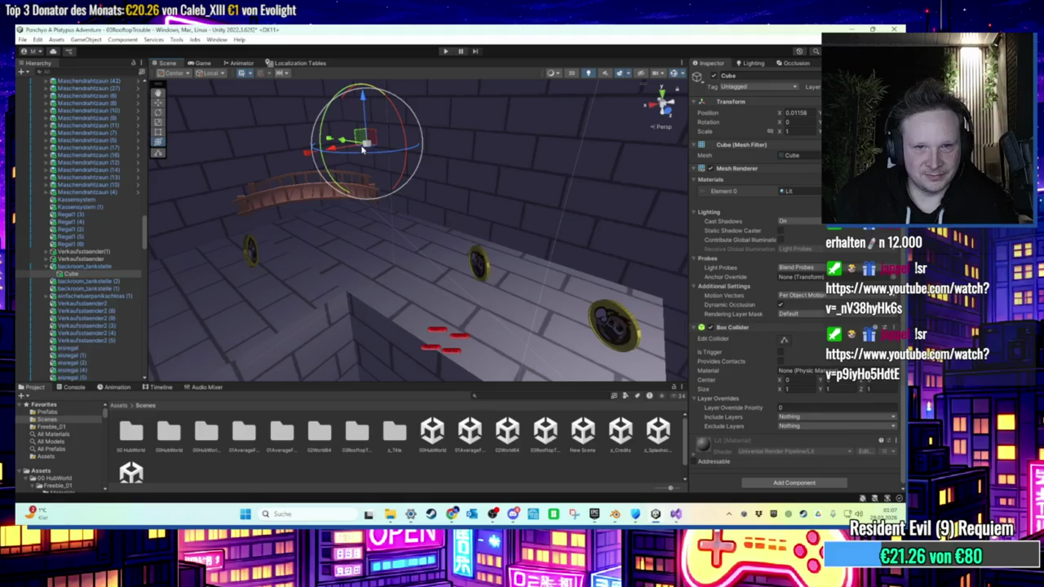
pyautogui.moveTo(367, 135)
pyautogui.mouseDown()
pyautogui.moveTo(403, 312)
pyautogui.moveTo(445, 383)
pyautogui.mouseUp()
pyautogui.moveTo(444, 318)
pyautogui.mouseDown()
pyautogui.moveTo(443, 193)
pyautogui.moveTo(316, 428)
pyautogui.mouseUp()
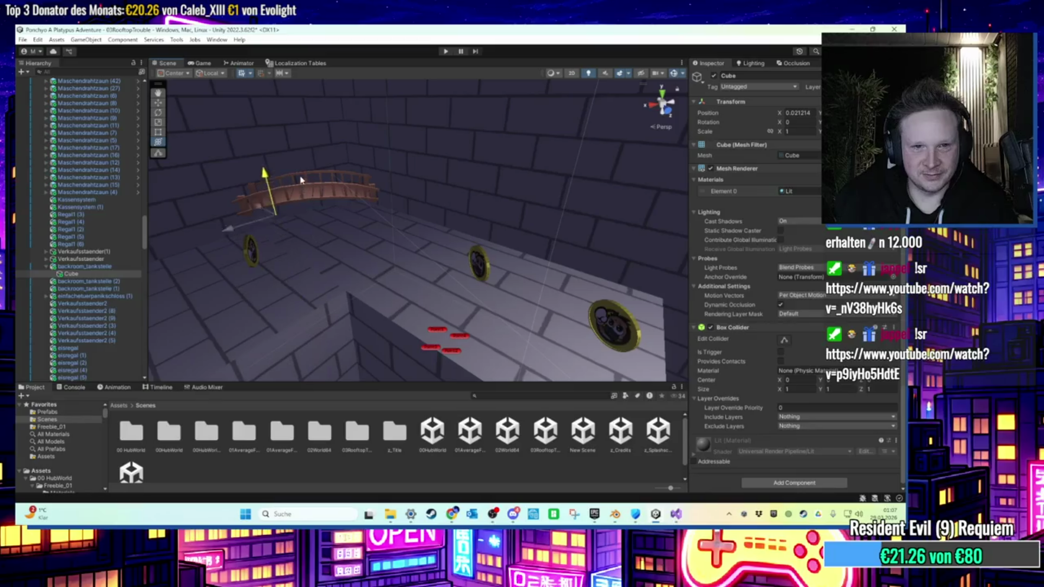
pyautogui.moveTo(300, 179)
pyautogui.mouseDown()
pyautogui.moveTo(283, 167)
pyautogui.moveTo(351, 264)
pyautogui.moveTo(507, 359)
pyautogui.moveTo(494, 147)
pyautogui.mouseUp()
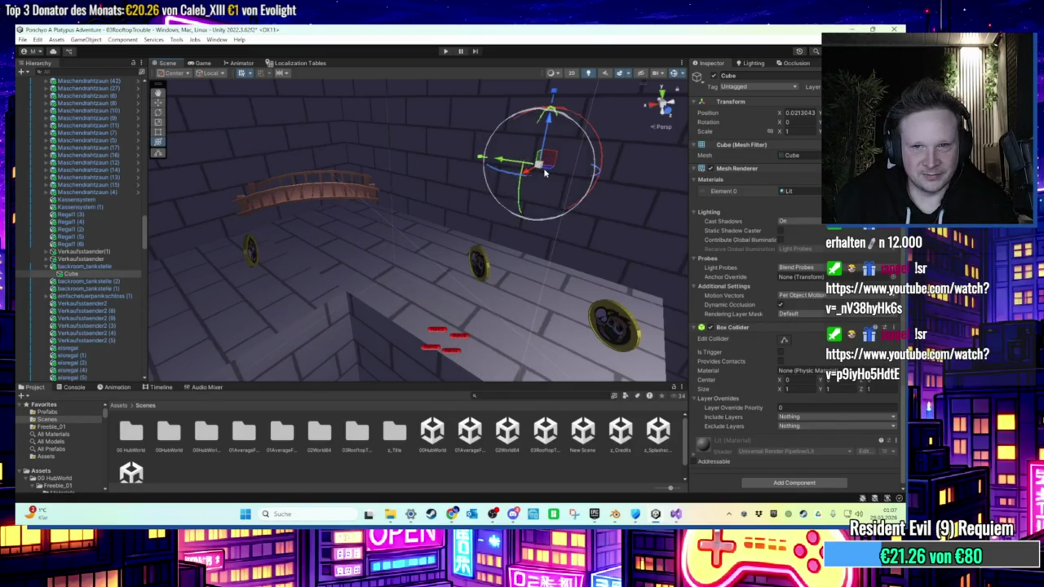
pyautogui.moveTo(545, 173)
pyautogui.mouseDown()
pyautogui.moveTo(350, 303)
pyautogui.moveTo(525, 211)
pyautogui.mouseUp()
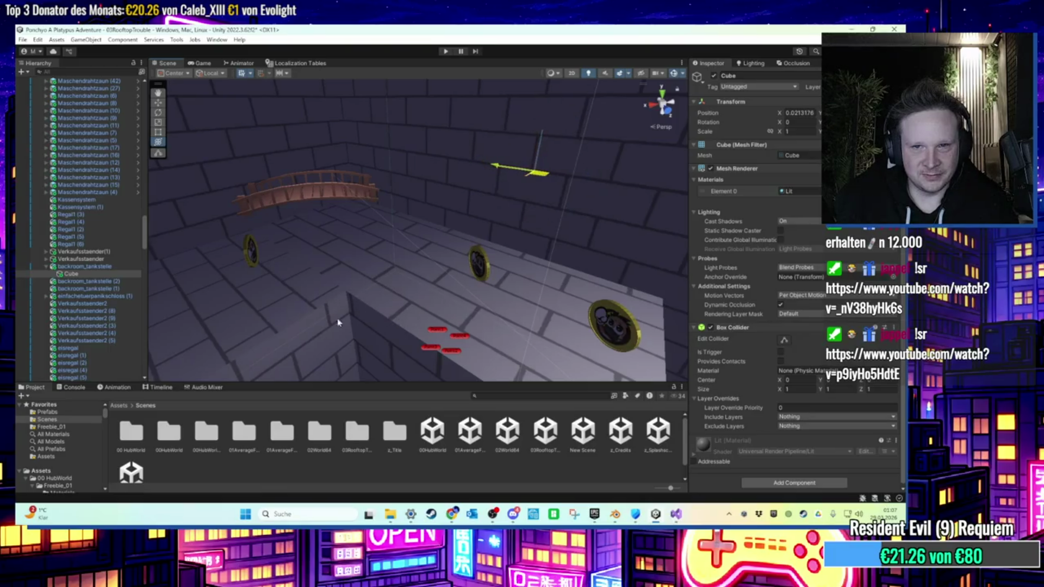
pyautogui.scroll(-3, 564, 228)
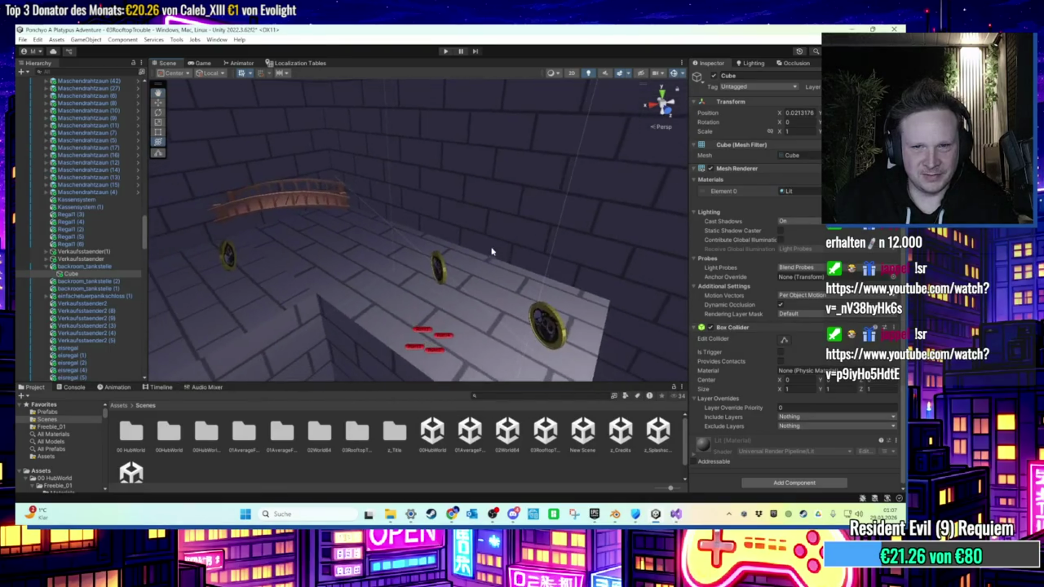
pyautogui.moveTo(261, 297); pyautogui.dragTo(285, 268)
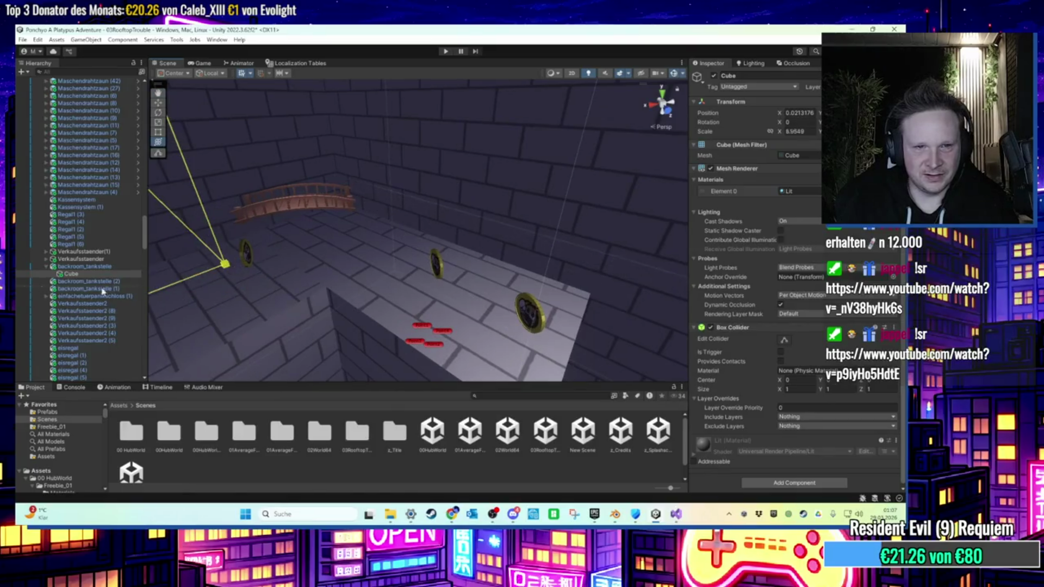
pyautogui.moveTo(815, 272); pyautogui.dragTo(723, 271)
# Move the Cube out of backroom_tankstelle to top level and set its X scale to 1.
pyautogui.click(70, 274)
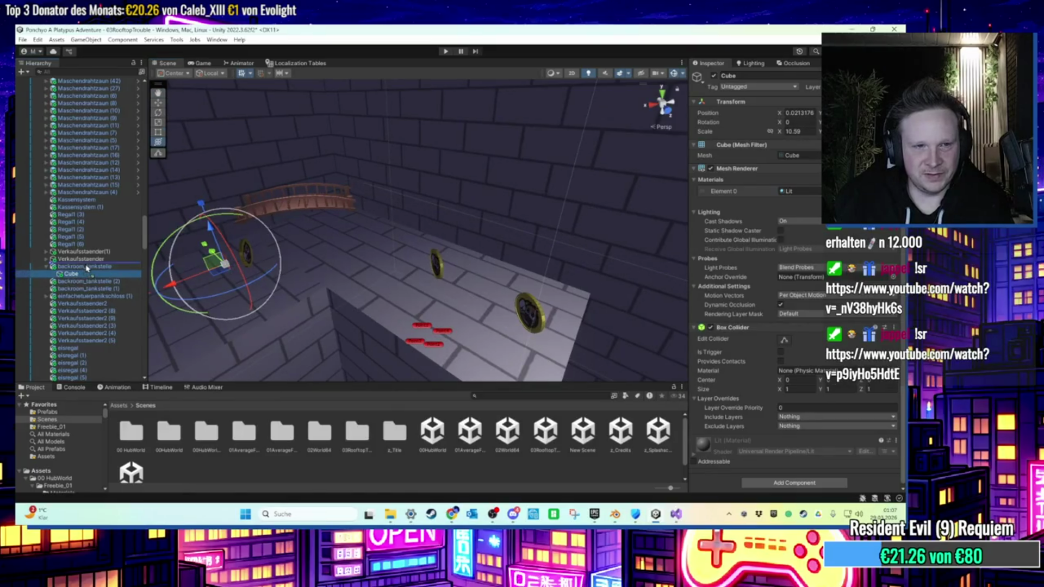
pyautogui.moveTo(87, 268); pyautogui.dragTo(90, 267)
pyautogui.click(798, 131)
pyautogui.write('1')
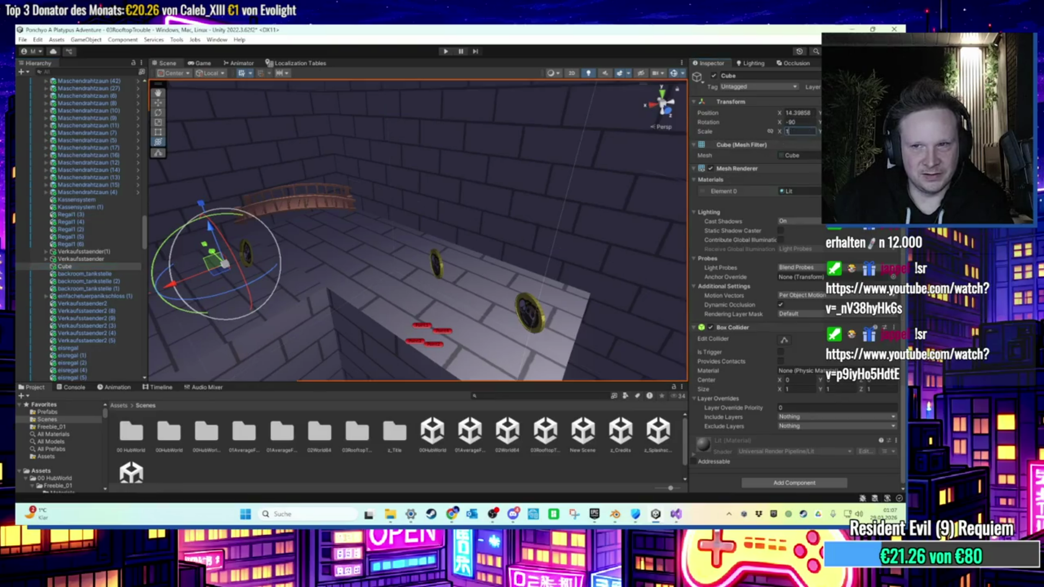
pyautogui.press('Return')
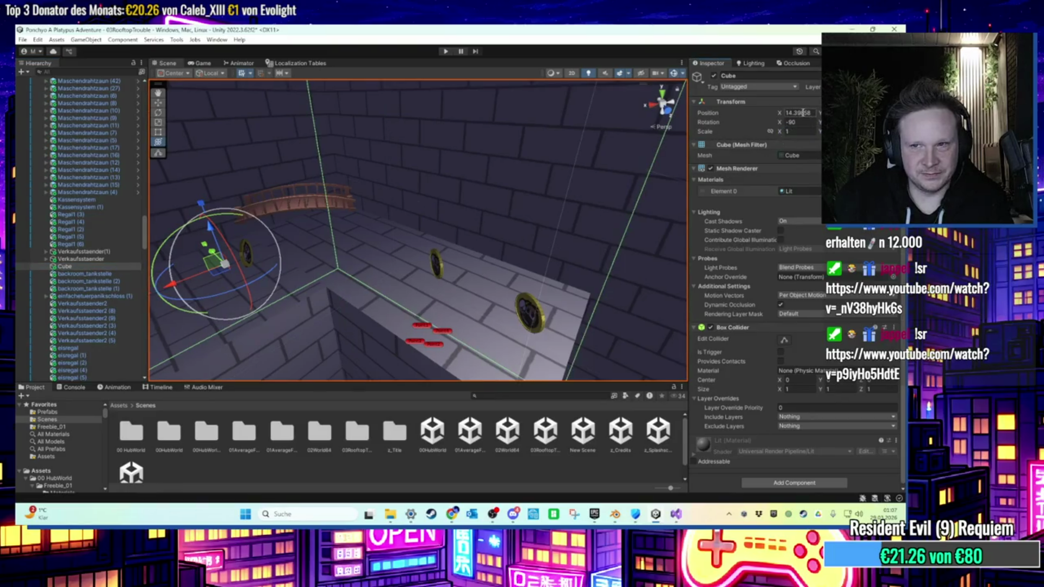
# Slide the Cube along X past 14.85 to about 16.056.
pyautogui.press('f')
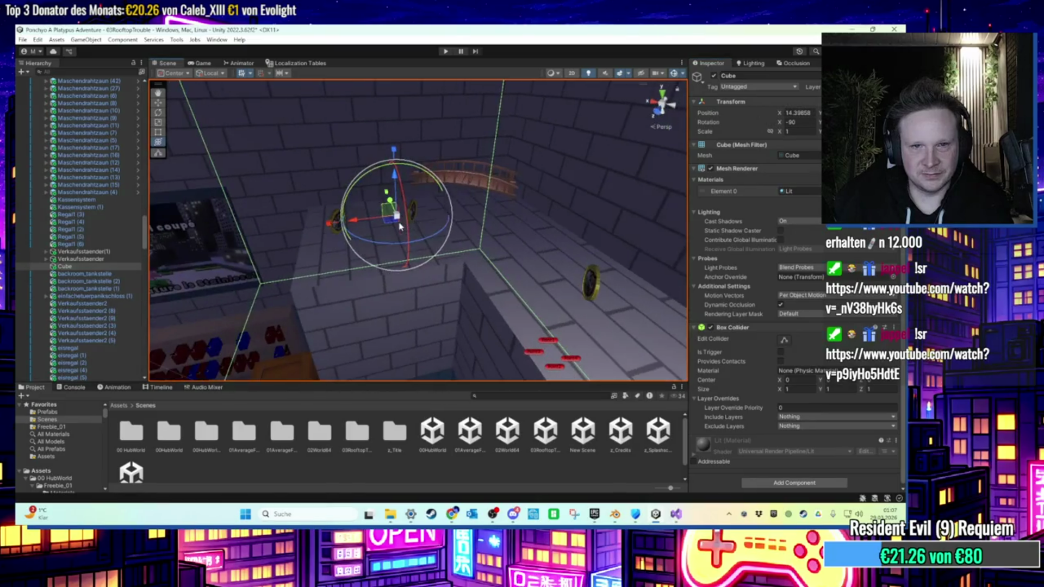
pyautogui.moveTo(399, 225)
pyautogui.mouseDown()
pyautogui.moveTo(477, 186)
pyautogui.moveTo(459, 163)
pyautogui.moveTo(478, 144)
pyautogui.moveTo(457, 227)
pyautogui.mouseUp()
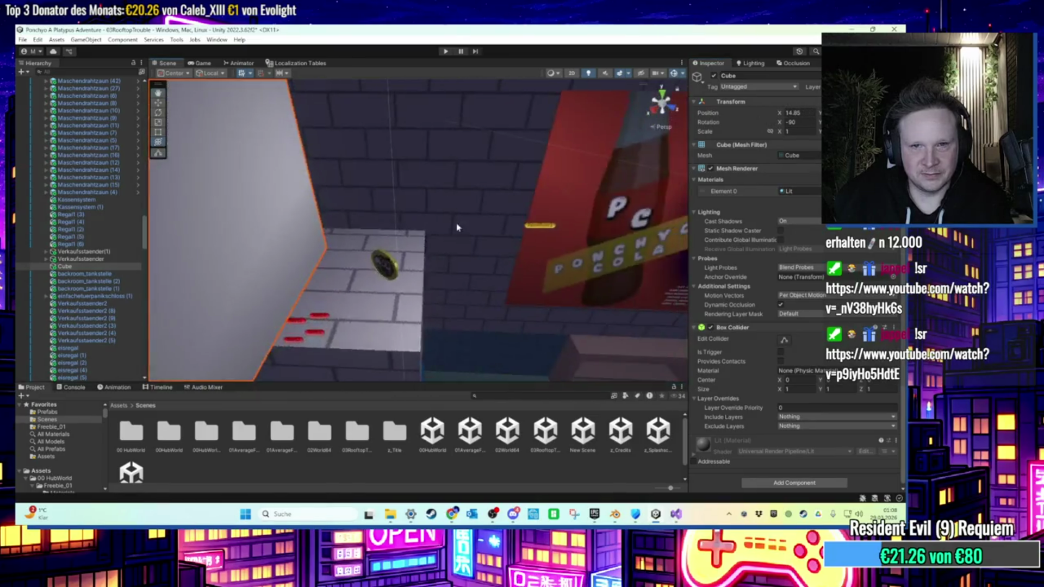
pyautogui.press('f')
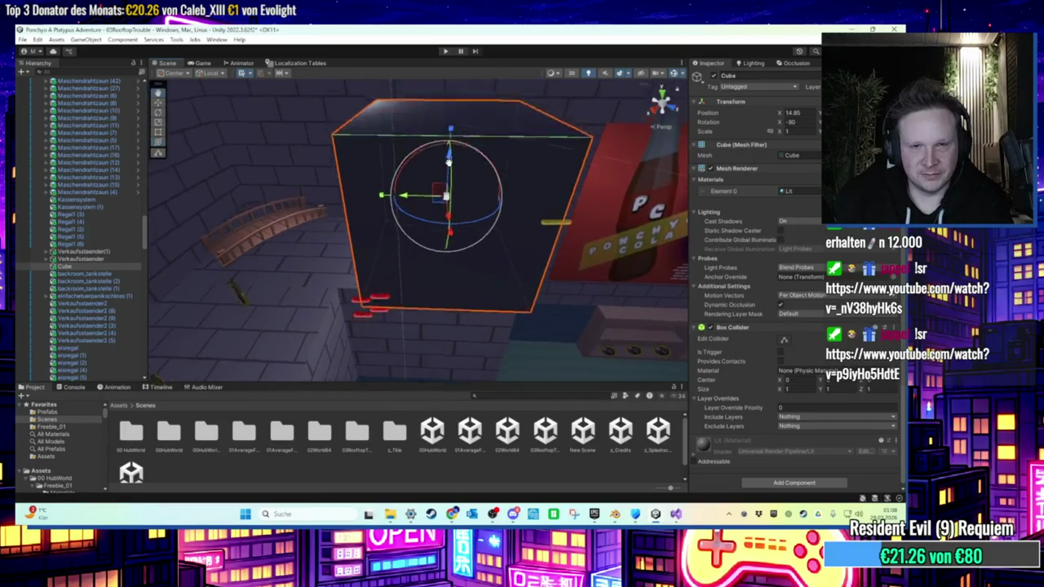
pyautogui.moveTo(443, 234)
pyautogui.mouseDown()
pyautogui.moveTo(294, 147)
pyautogui.moveTo(305, 174)
pyautogui.moveTo(350, 194)
pyautogui.moveTo(352, 137)
pyautogui.moveTo(361, 254)
pyautogui.mouseUp()
# Search the project for 'concrete', apply Concrete_mat to the Cube, and nudge it to X 16.283.
pyautogui.click(507, 396)
pyautogui.write('concrete')
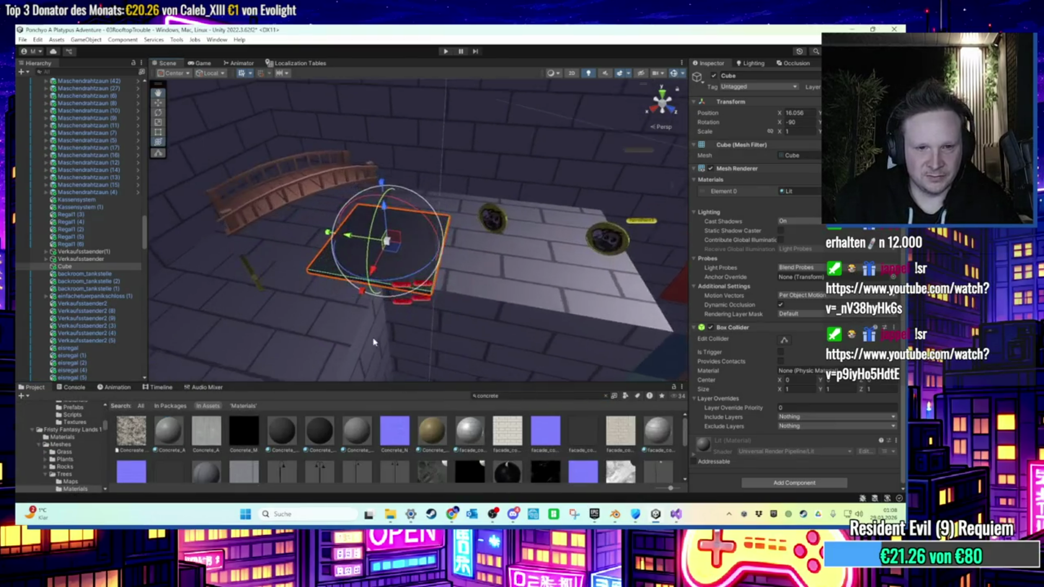
pyautogui.moveTo(282, 431); pyautogui.dragTo(346, 277)
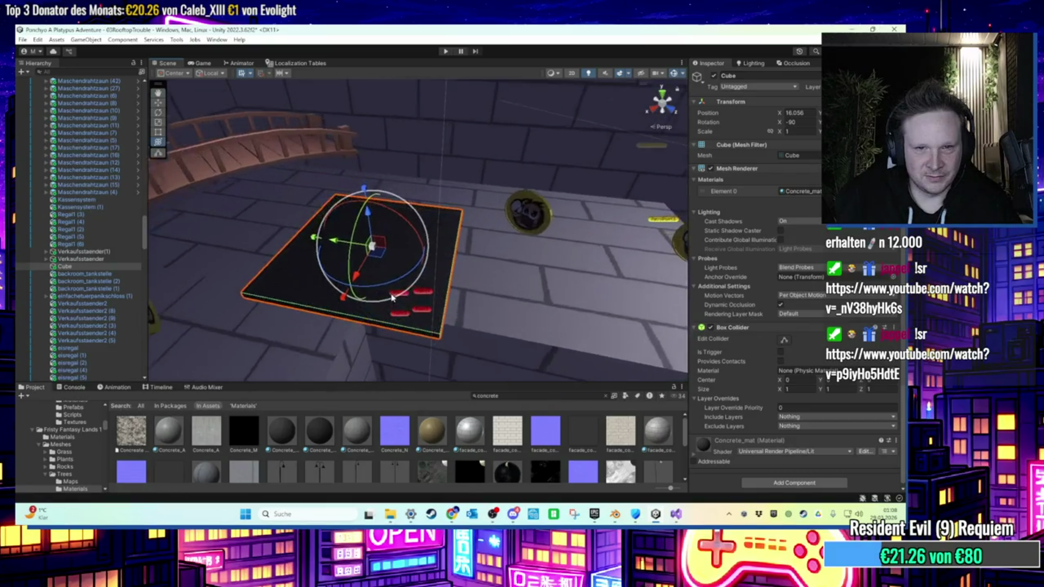
pyautogui.moveTo(384, 382); pyautogui.dragTo(384, 376)
pyautogui.moveTo(357, 425)
pyautogui.mouseDown()
pyautogui.moveTo(387, 332)
pyautogui.moveTo(376, 359)
pyautogui.moveTo(351, 327)
pyautogui.moveTo(370, 301)
pyautogui.mouseUp()
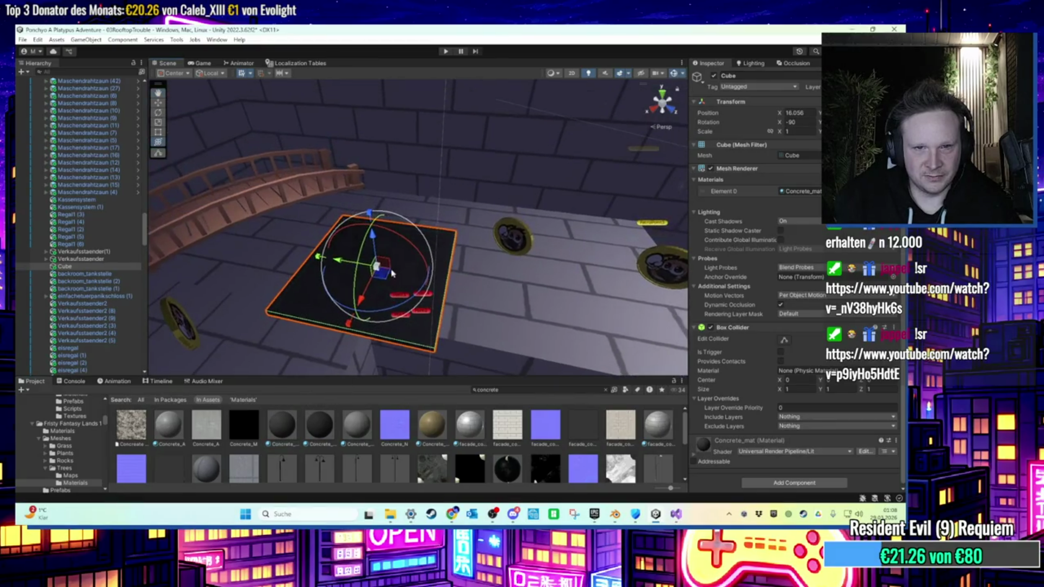
pyautogui.moveTo(361, 255)
pyautogui.mouseDown()
pyautogui.moveTo(335, 233)
pyautogui.moveTo(308, 235)
pyautogui.moveTo(337, 199)
pyautogui.moveTo(327, 203)
pyautogui.moveTo(348, 254)
pyautogui.moveTo(323, 192)
pyautogui.moveTo(308, 194)
pyautogui.moveTo(354, 173)
pyautogui.moveTo(396, 186)
pyautogui.moveTo(324, 232)
pyautogui.mouseUp()
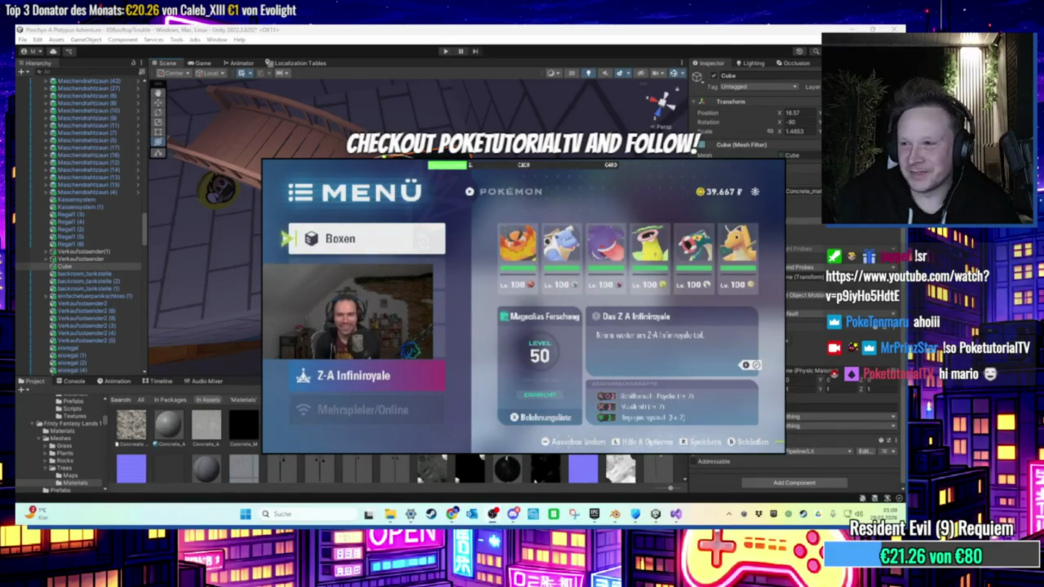
# Zoom in on the concrete Cube, which ends at position X 15.881 with scale X 1.63674.
pyautogui.press('f')
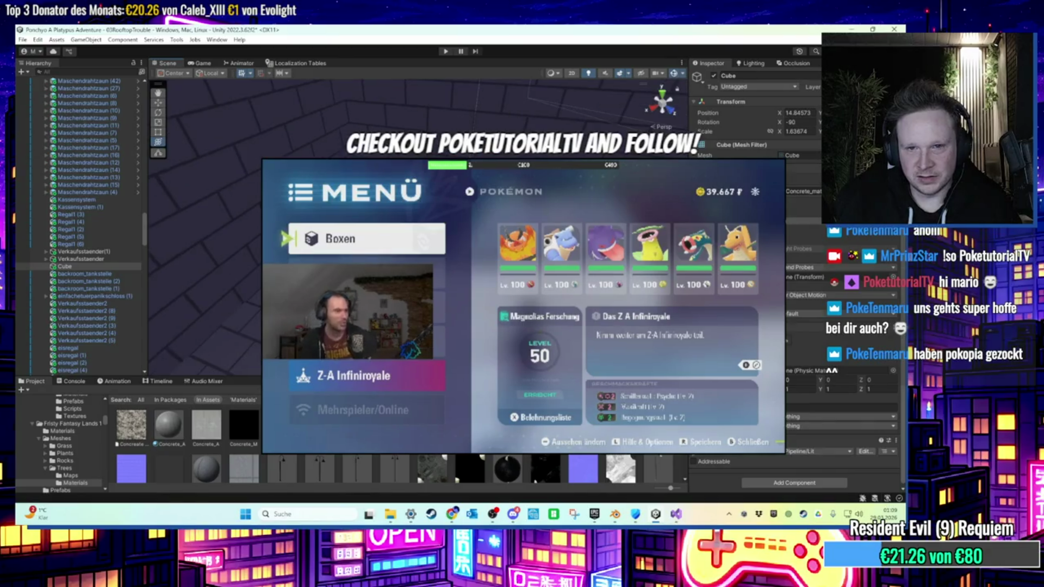
pyautogui.scroll(1, 207, 272)
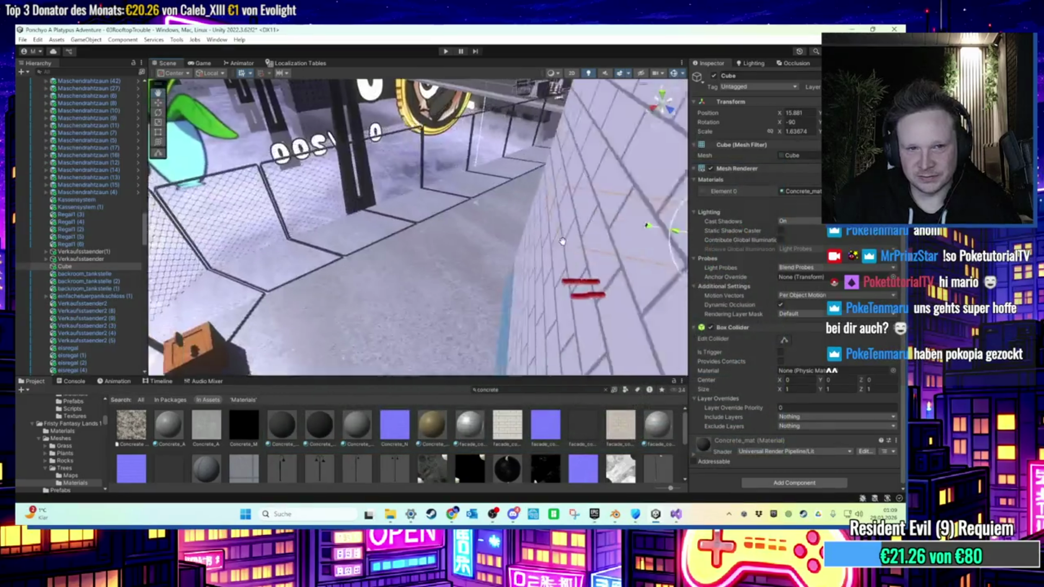
# Vertex-snap the Cube flush to the neighbouring geometry at X 15.91495, then start Play mode.
pyautogui.moveTo(486, 235)
pyautogui.mouseDown()
pyautogui.moveTo(456, 223)
pyautogui.moveTo(473, 306)
pyautogui.moveTo(615, 325)
pyautogui.moveTo(535, 295)
pyautogui.mouseUp()
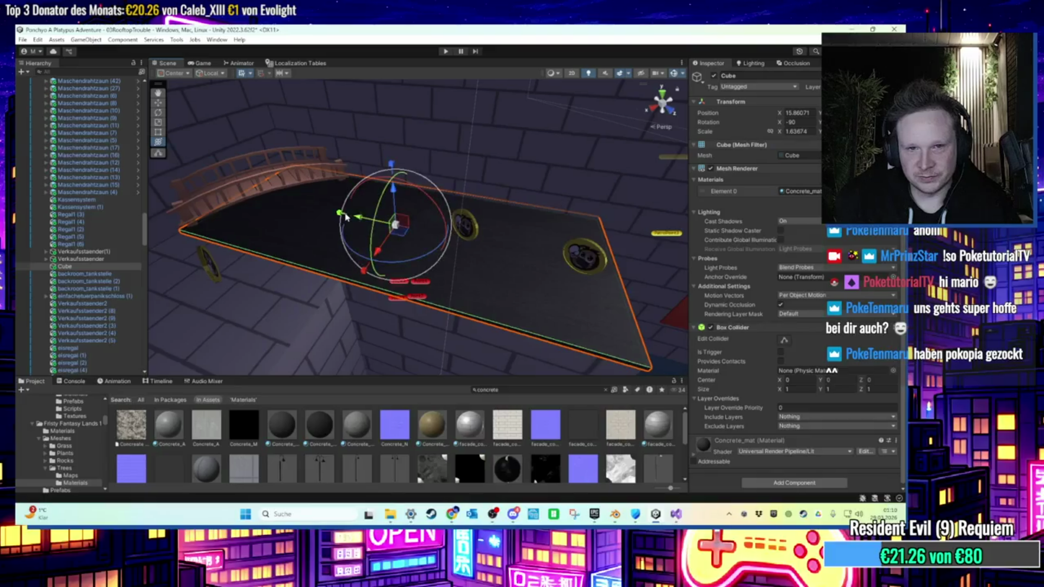
pyautogui.moveTo(478, 279)
pyautogui.mouseDown()
pyautogui.moveTo(553, 299)
pyautogui.moveTo(488, 319)
pyautogui.moveTo(462, 310)
pyautogui.moveTo(380, 163)
pyautogui.moveTo(356, 86)
pyautogui.moveTo(565, 307)
pyautogui.moveTo(562, 319)
pyautogui.moveTo(614, 272)
pyautogui.moveTo(554, 291)
pyautogui.moveTo(503, 287)
pyautogui.moveTo(574, 294)
pyautogui.moveTo(554, 280)
pyautogui.moveTo(641, 237)
pyautogui.moveTo(547, 169)
pyautogui.mouseUp()
pyautogui.click(444, 53)
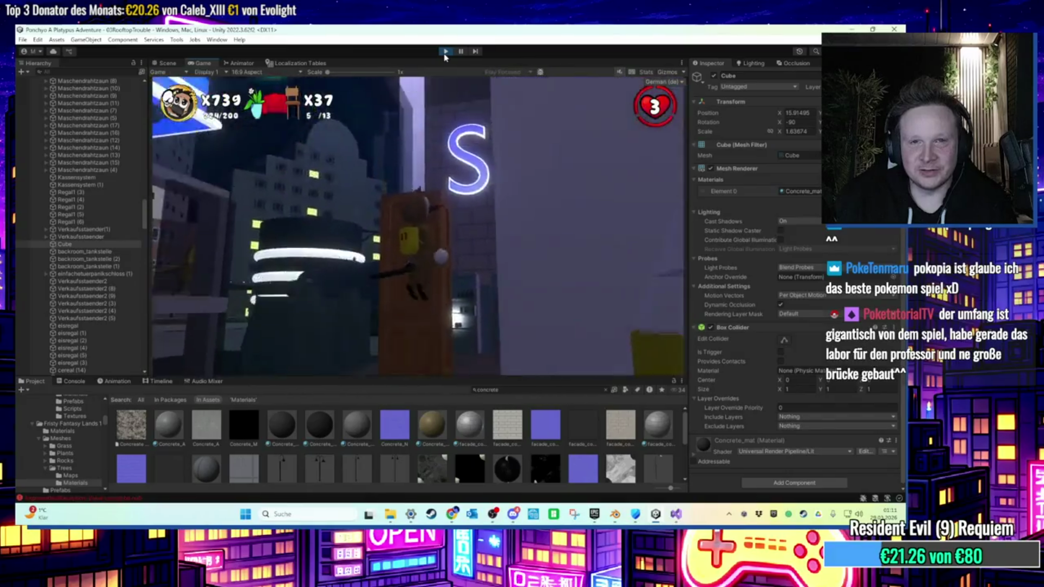
# Stop the running game to exit Play mode.
pyautogui.click(446, 51)
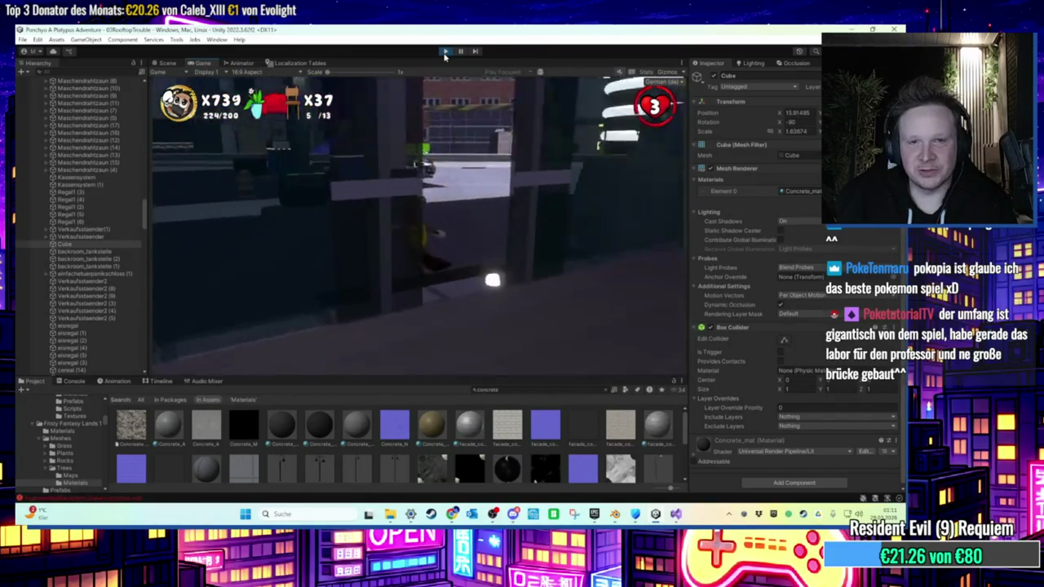
pyautogui.scroll(10, 363, 200)
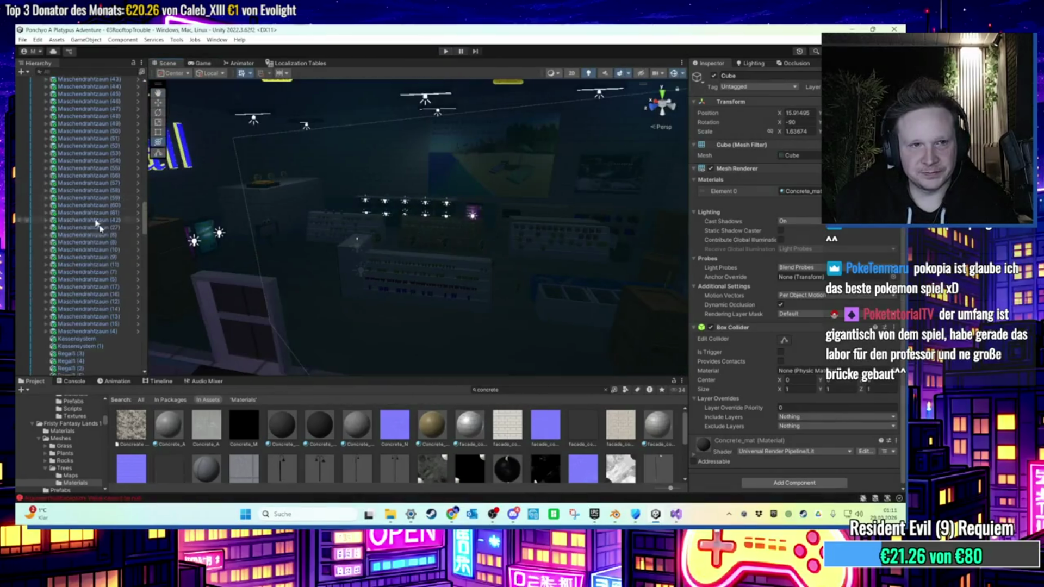
pyautogui.scroll(15, 53, 272)
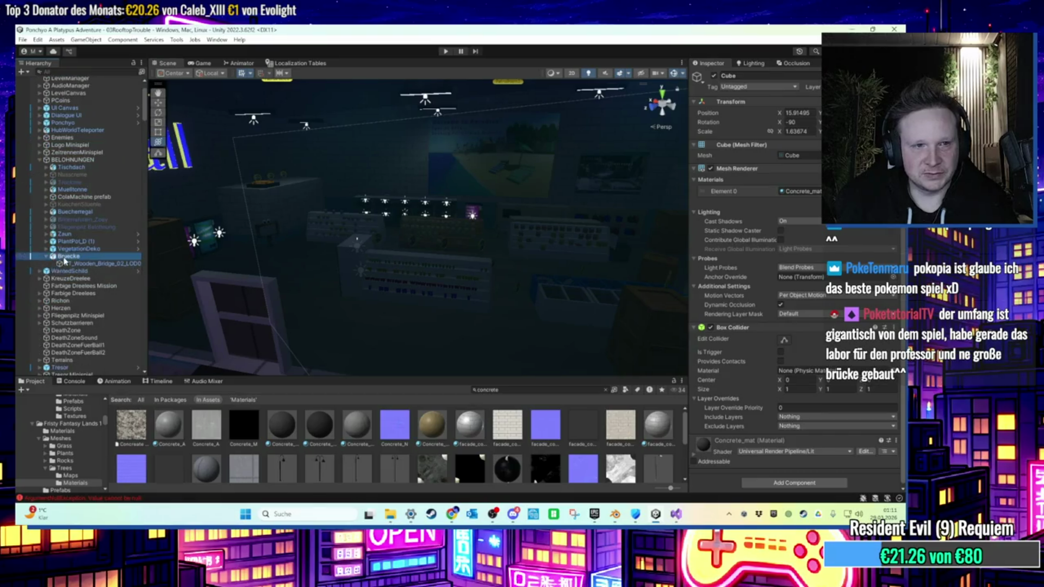
# Select the Bruecke bridge and collapse the Tankstelle group in the Hierarchy.
pyautogui.click(61, 257)
pyautogui.scroll(3, 46, 217)
pyautogui.scroll(-10, 87, 278)
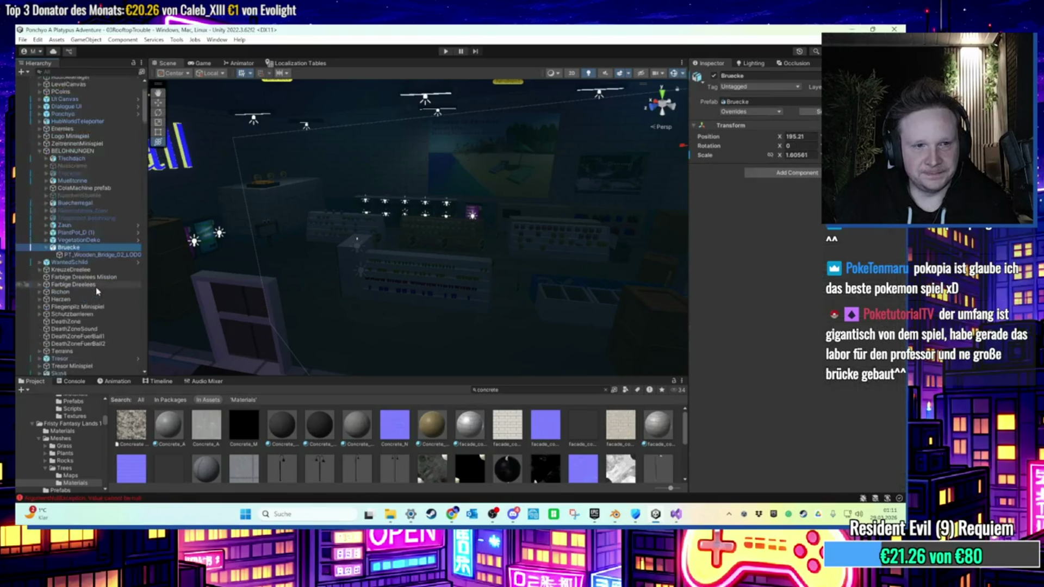
pyautogui.scroll(-3, 94, 287)
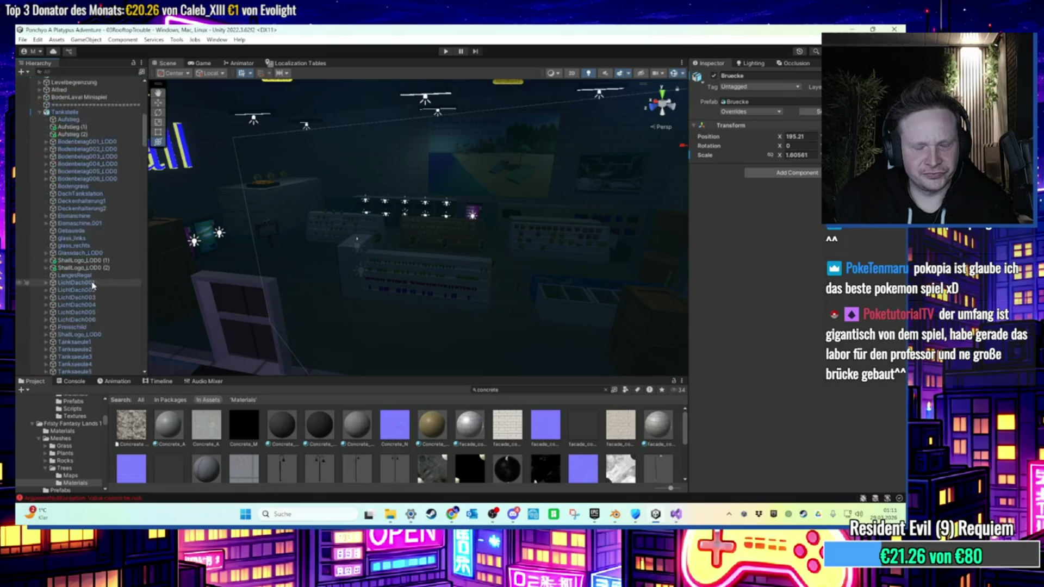
pyautogui.scroll(3, 94, 286)
pyautogui.click(40, 168)
# Select Cube.001 under Button_Lava and add Punkt11–Punkt15 to its Alle Strahlen list.
pyautogui.click(44, 153)
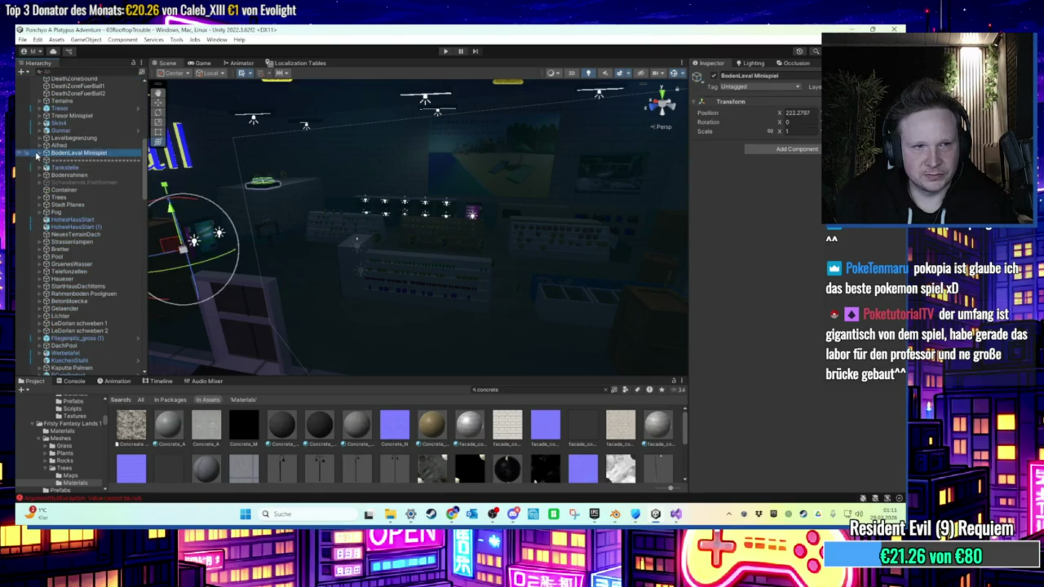
pyautogui.click(39, 152)
pyautogui.click(79, 176)
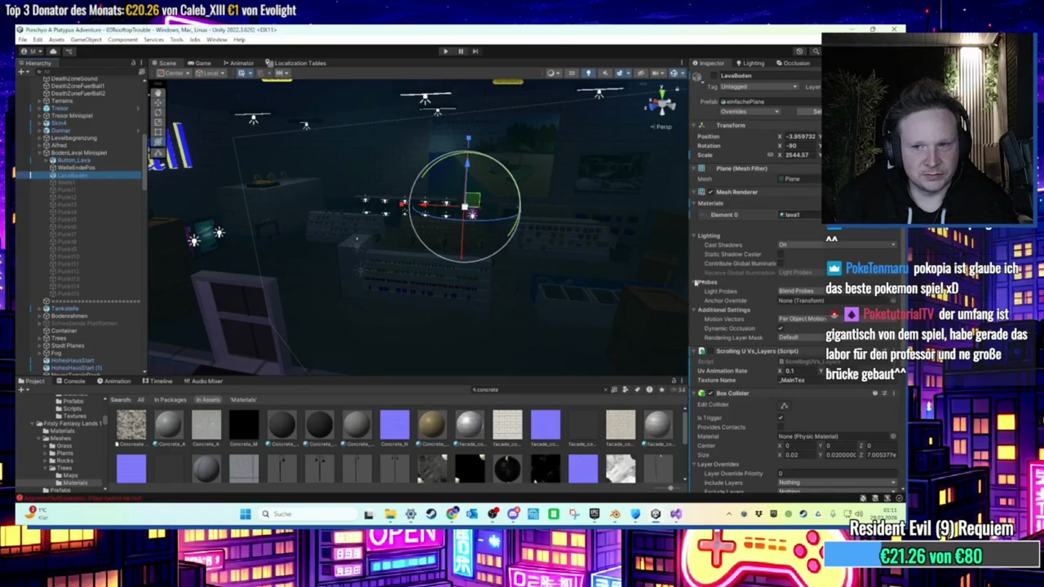
pyautogui.scroll(-5, 758, 307)
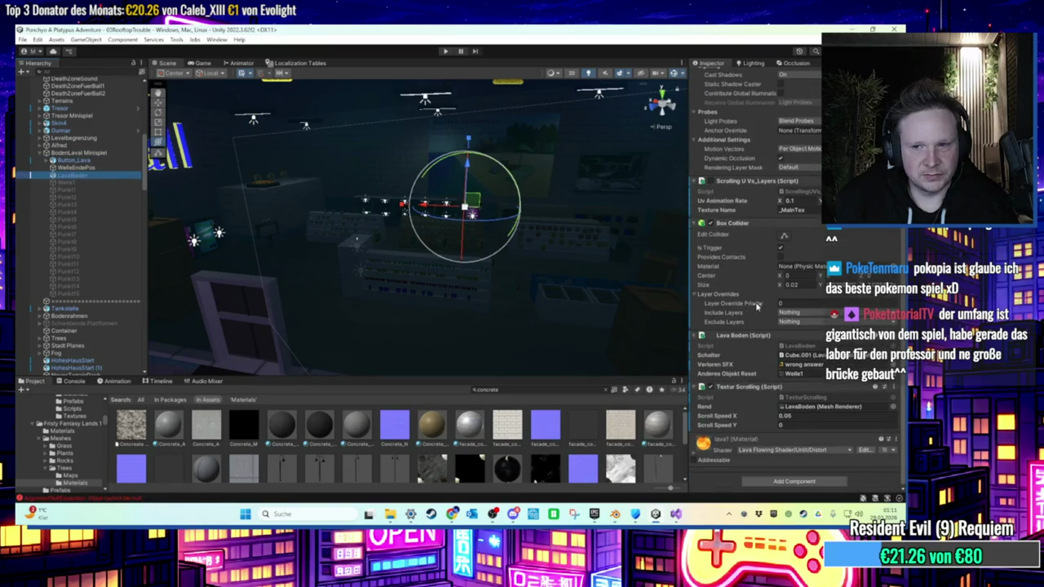
pyautogui.click(47, 160)
pyautogui.click(77, 175)
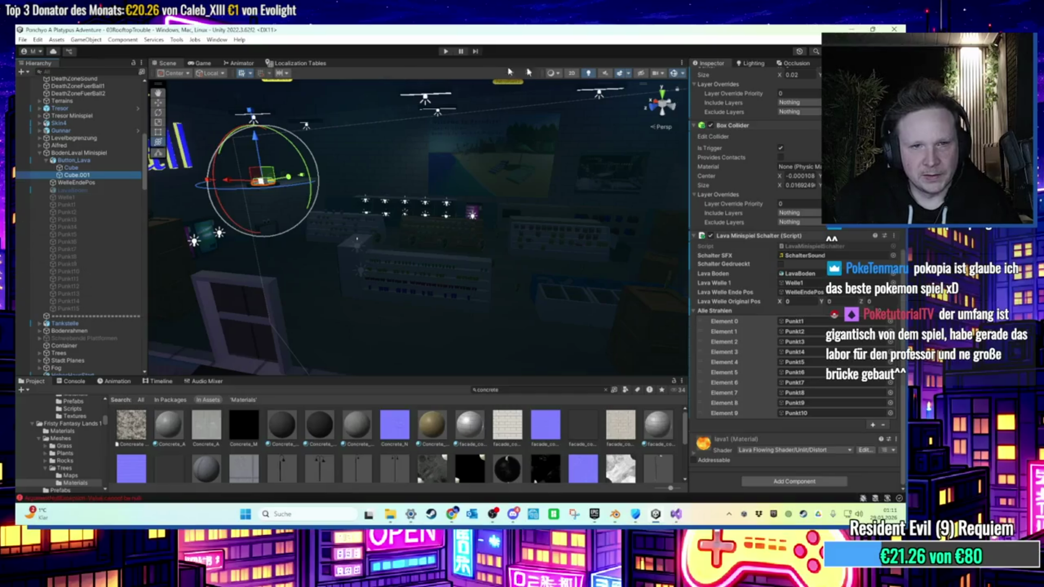
pyautogui.click(68, 279)
pyautogui.keyDown('shift'); pyautogui.click(68, 308); pyautogui.keyUp('shift')
pyautogui.moveTo(77, 284); pyautogui.dragTo(740, 314)
# Collapse Button_Lava and frame the lava button in the scene view.
pyautogui.moveTo(318, 246); pyautogui.dragTo(363, 249)
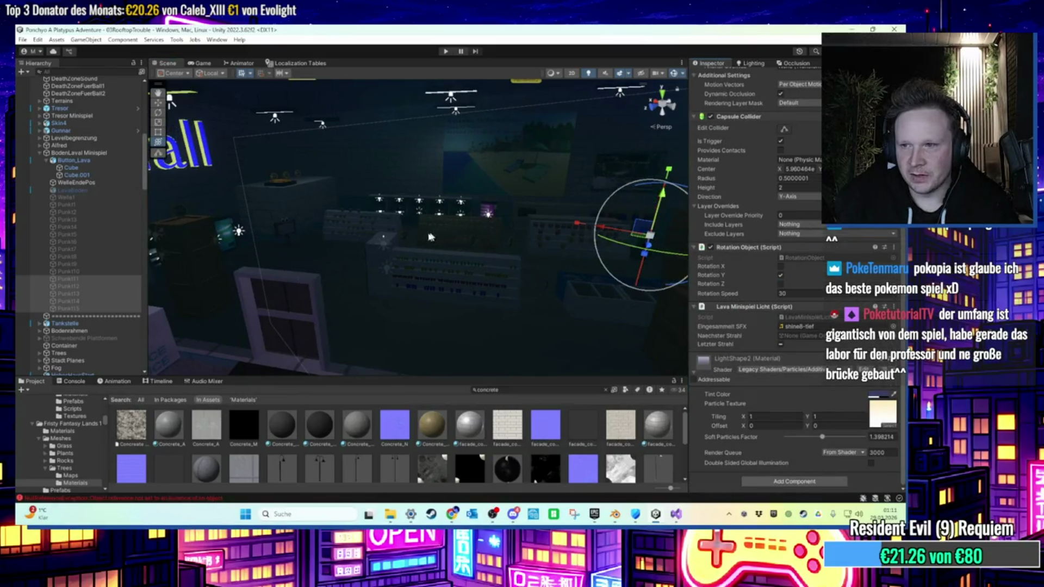
pyautogui.scroll(5, 430, 237)
pyautogui.scroll(5, 455, 239)
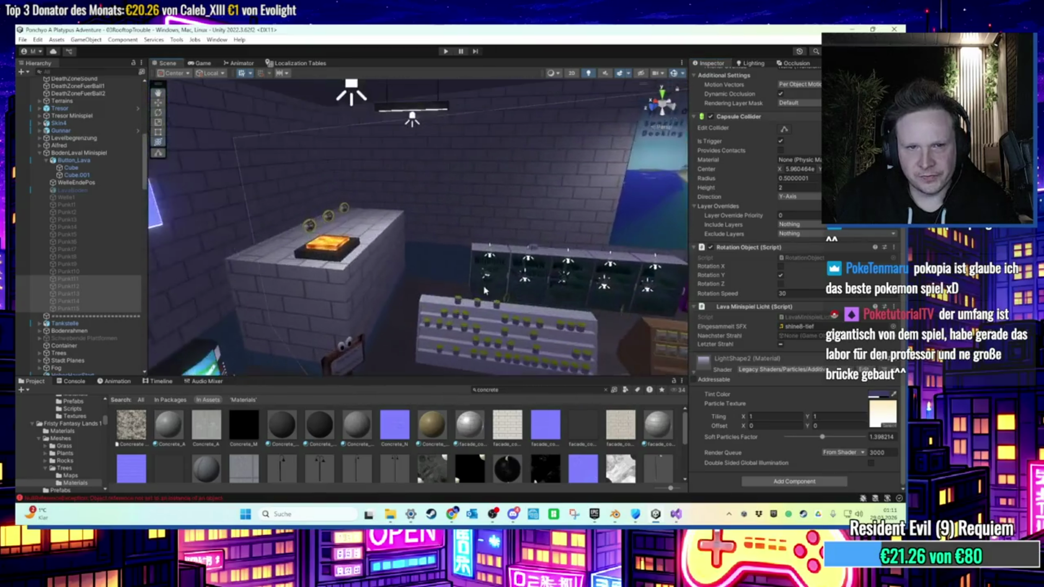
pyautogui.moveTo(486, 291); pyautogui.dragTo(579, 303)
pyautogui.moveTo(494, 285); pyautogui.dragTo(337, 272)
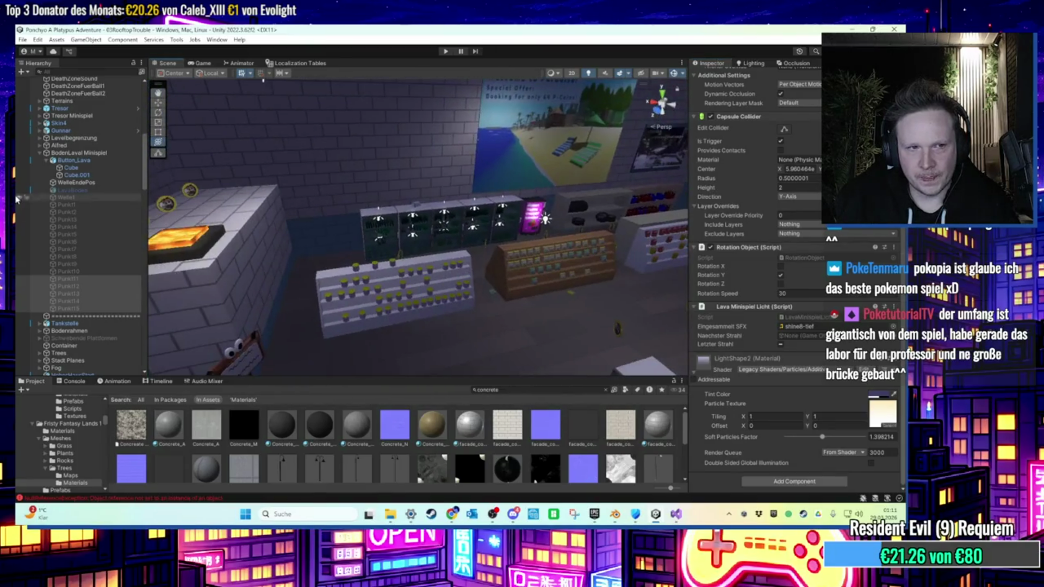
pyautogui.click(65, 161)
pyautogui.click(46, 161)
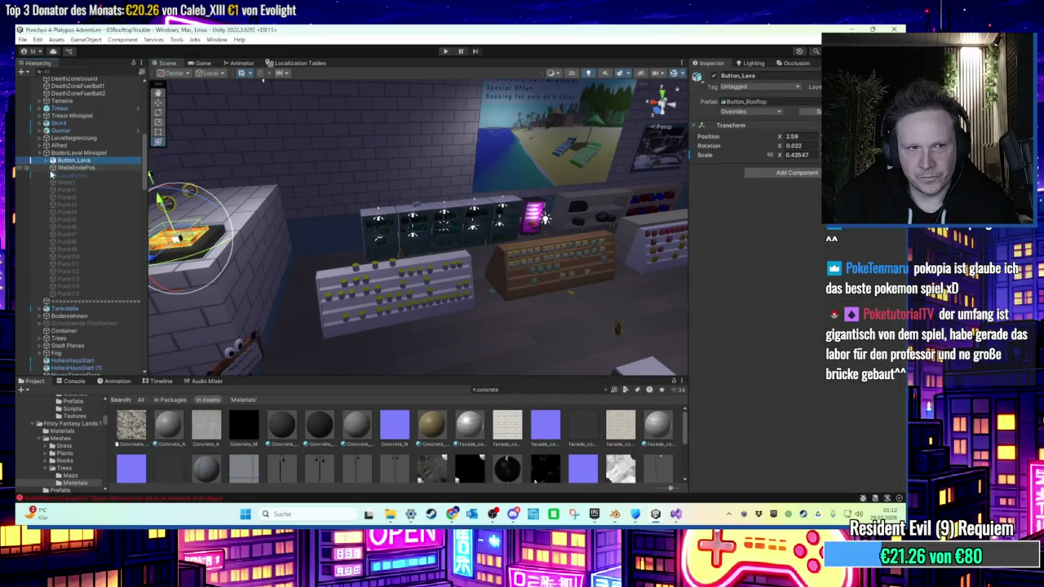
pyautogui.press('f')
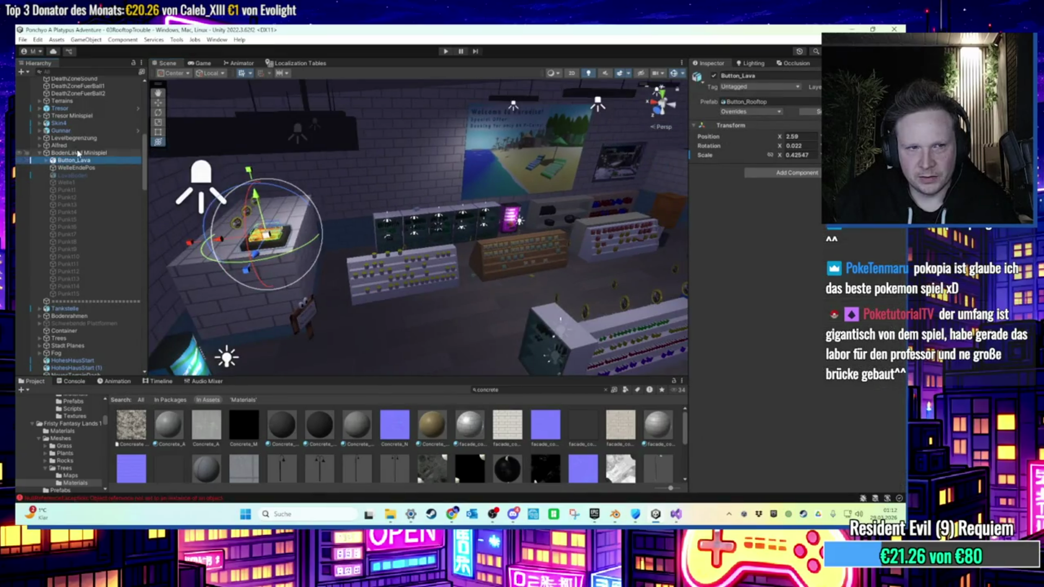
# Rename BodenLaval Minispiel to BodenLava Minispiel and collapse the group.
pyautogui.rightClick(66, 153)
pyautogui.press('BackSpace')
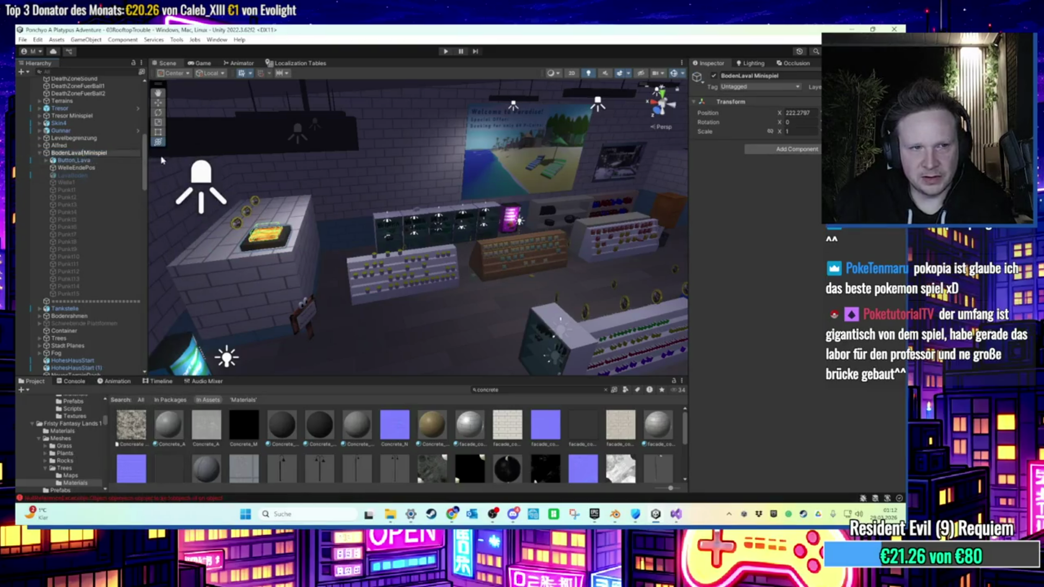
pyautogui.press('Return')
pyautogui.press('f')
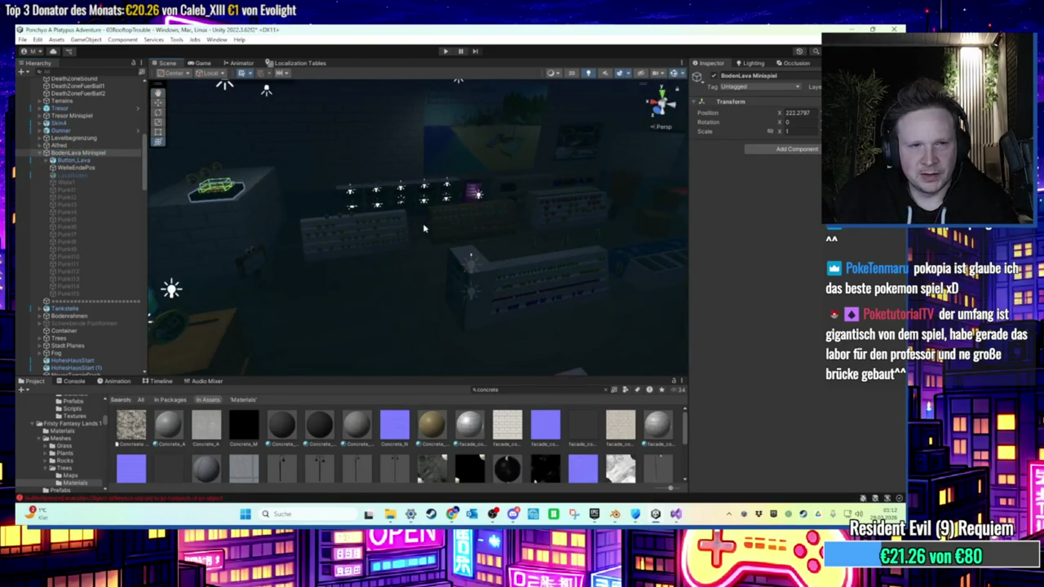
pyautogui.click(59, 153)
pyautogui.press('Left')
pyautogui.scroll(10, 76, 217)
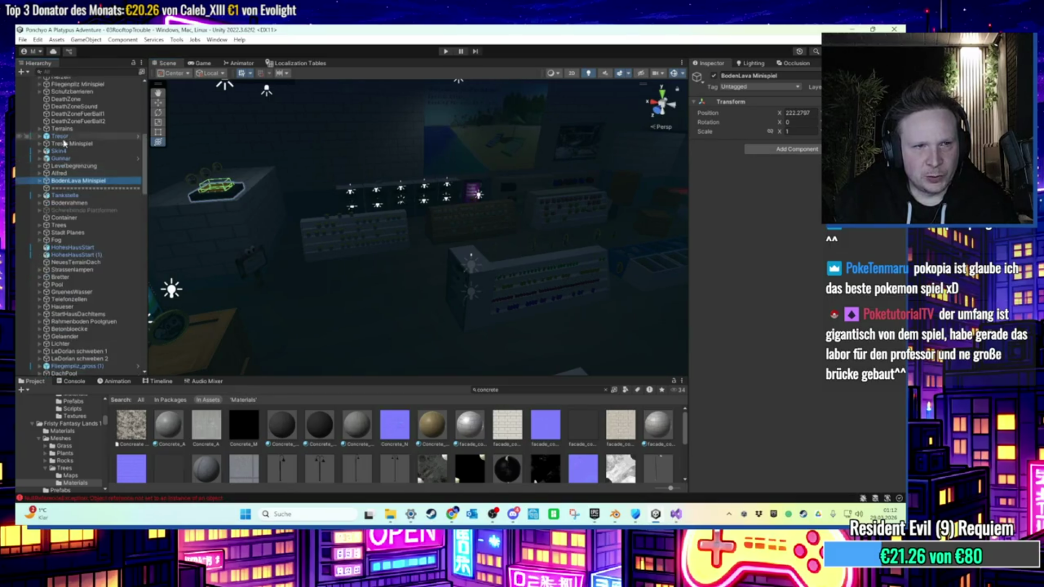
# Paste VegetationDeko's shining sprite as a child of Bruecke.
pyautogui.click(68, 247)
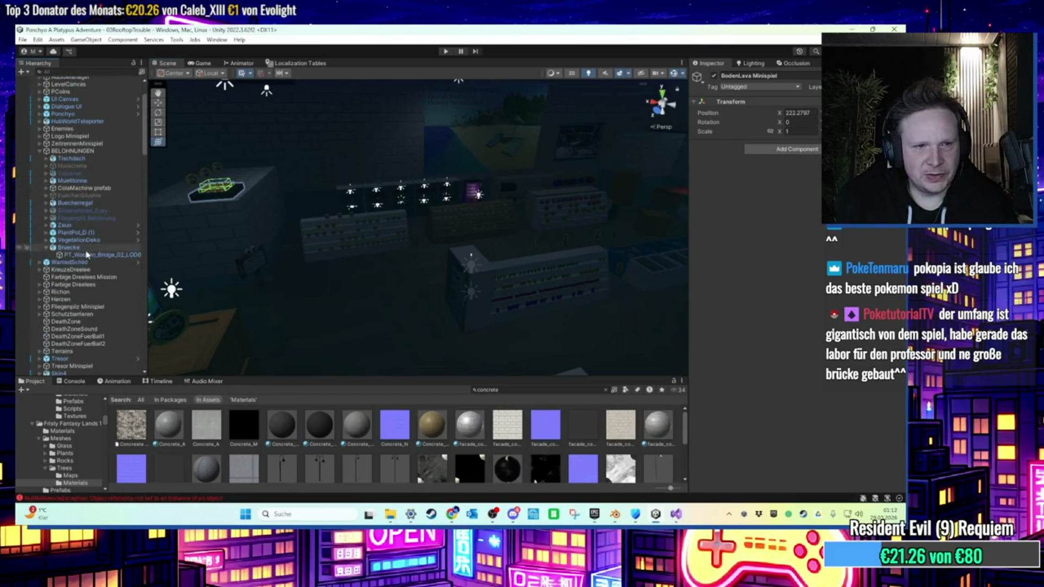
pyautogui.press('f')
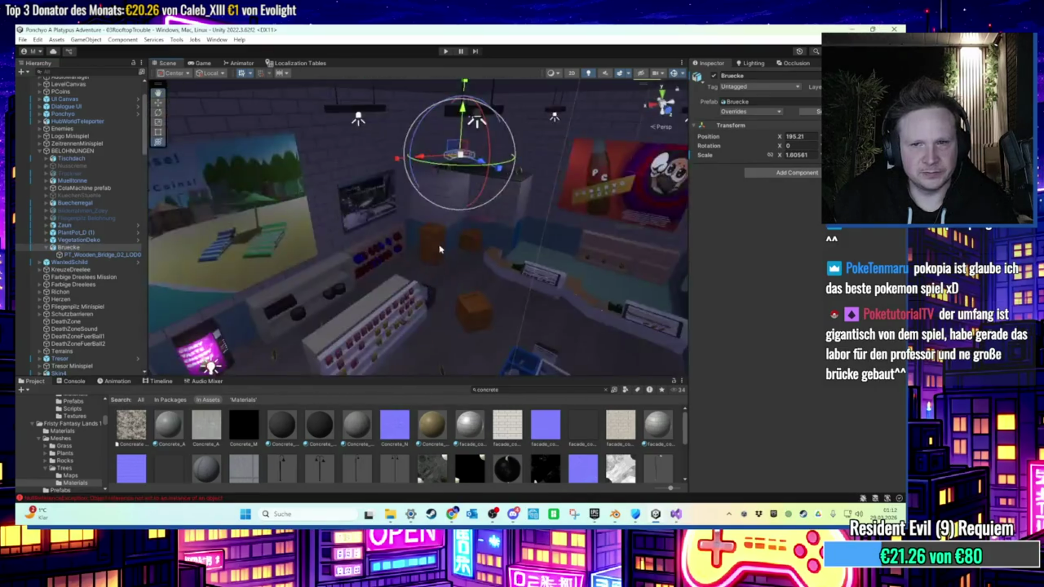
pyautogui.click(103, 250)
pyautogui.click(78, 240)
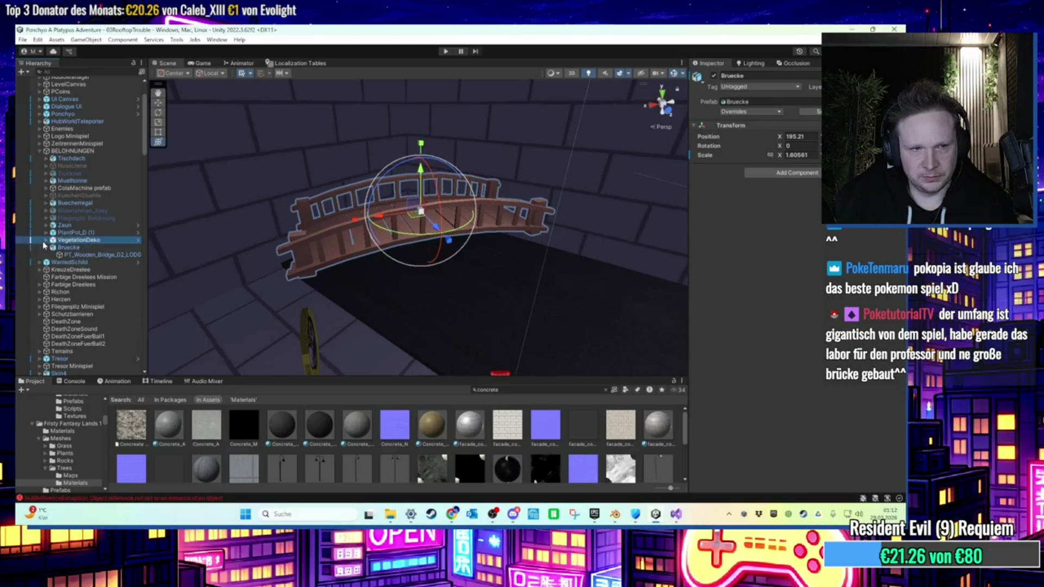
pyautogui.click(46, 239)
pyautogui.click(76, 297)
pyautogui.click(47, 240)
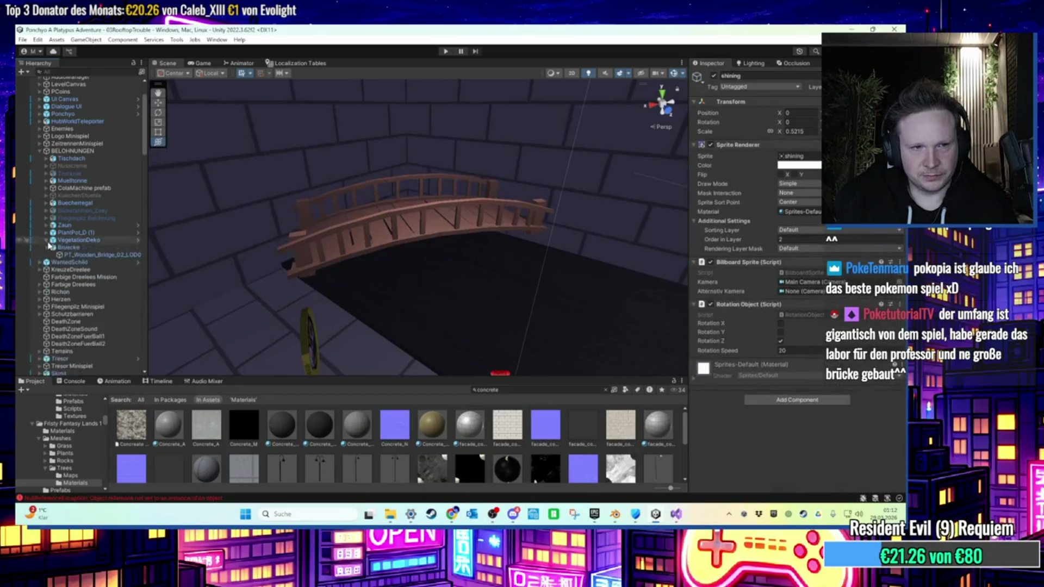
pyautogui.click(76, 247)
pyautogui.click(86, 254)
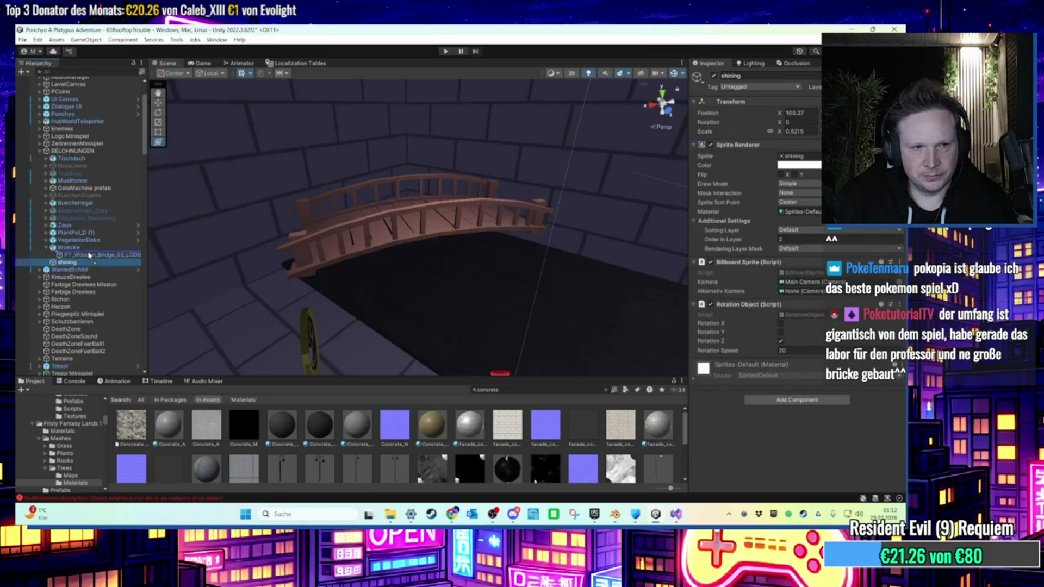
pyautogui.hotkey('ctrl', 'v')
# Set the shining sprite's Position X to 0.
pyautogui.doubleClick(799, 113)
pyautogui.write('0')
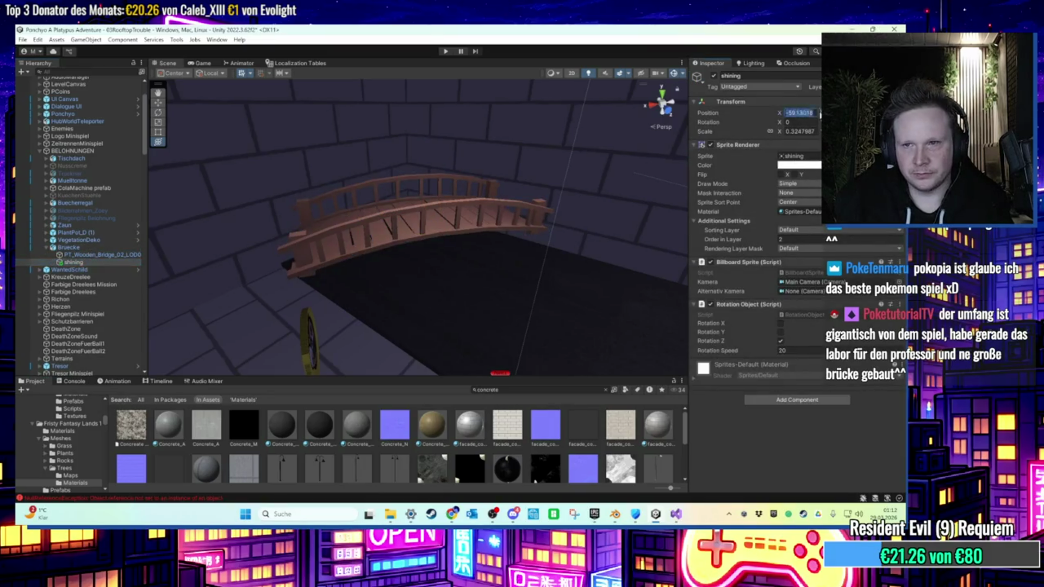
pyautogui.press('Return')
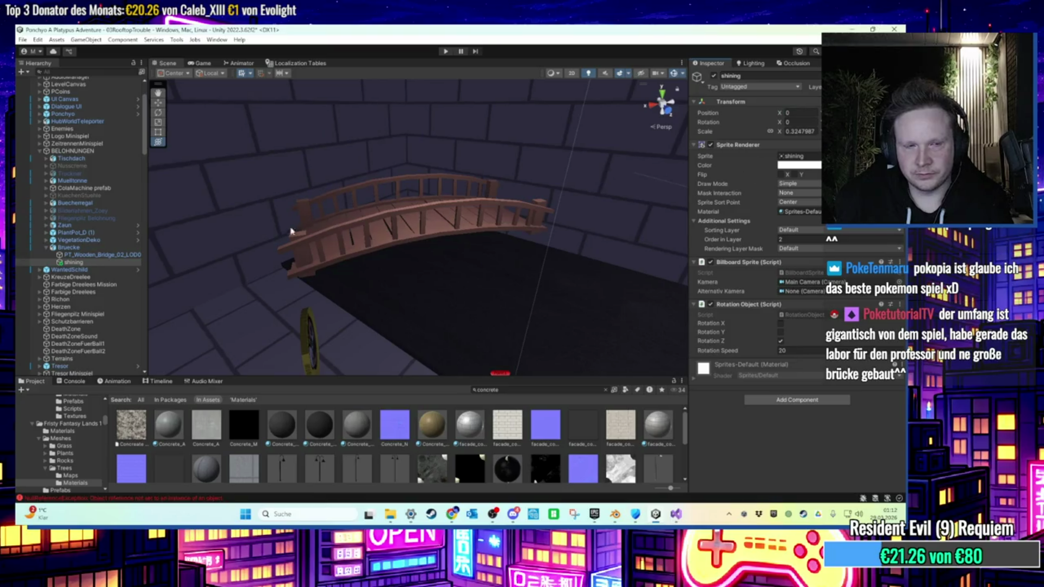
pyautogui.press('f')
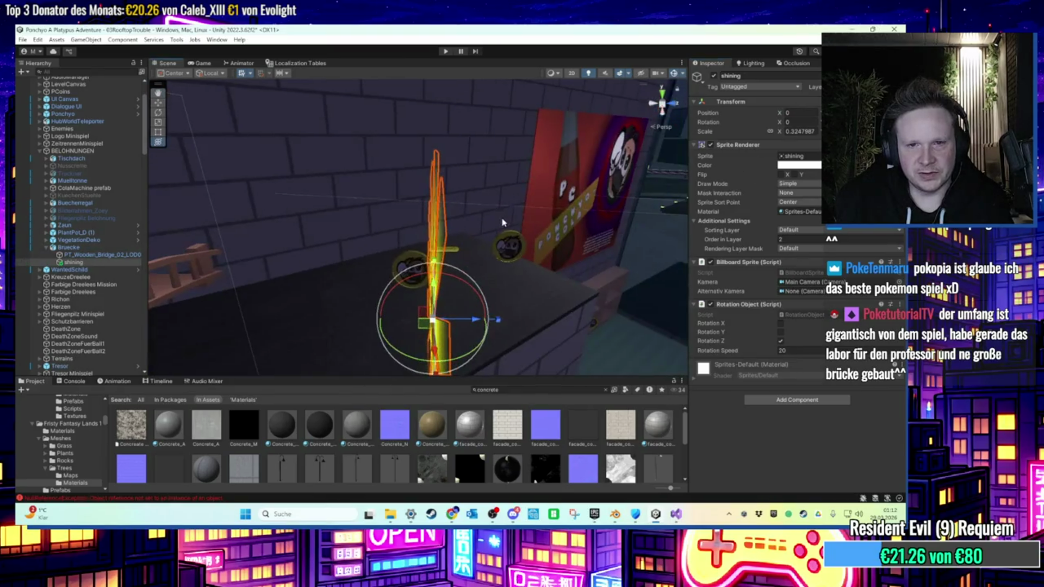
pyautogui.moveTo(503, 222)
pyautogui.mouseDown()
pyautogui.moveTo(354, 249)
pyautogui.moveTo(275, 223)
pyautogui.mouseUp()
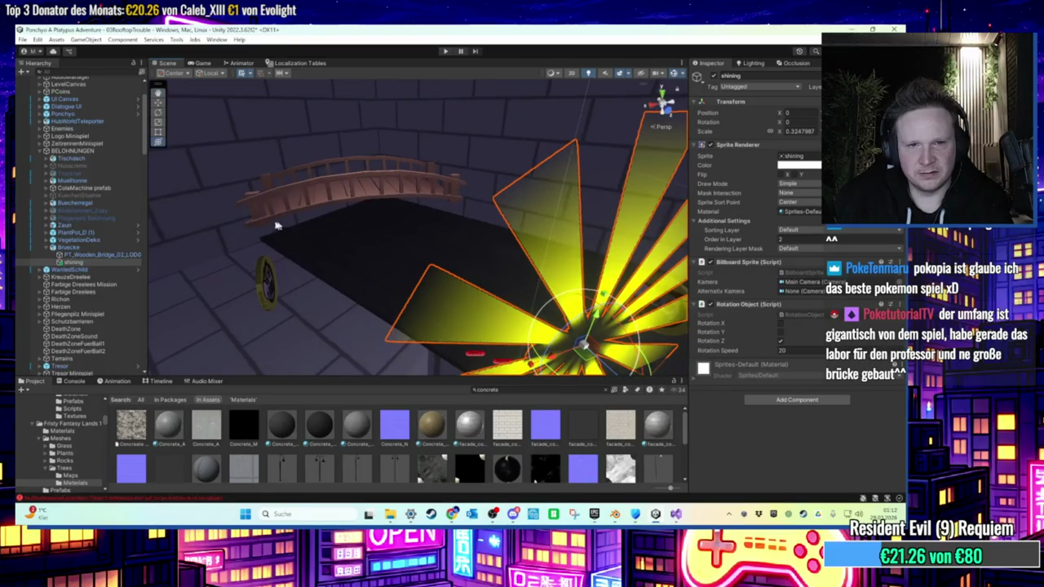
# Set the bridge mesh PT_Wooden_Bridge_02_LOD0 Position X to 0.
pyautogui.click(100, 256)
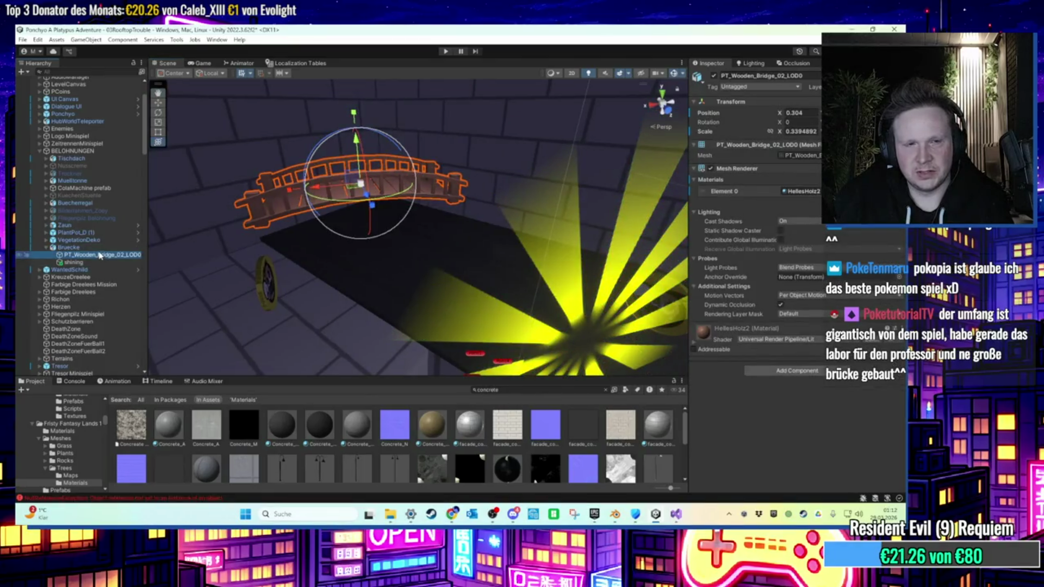
pyautogui.click(799, 113)
pyautogui.write('0')
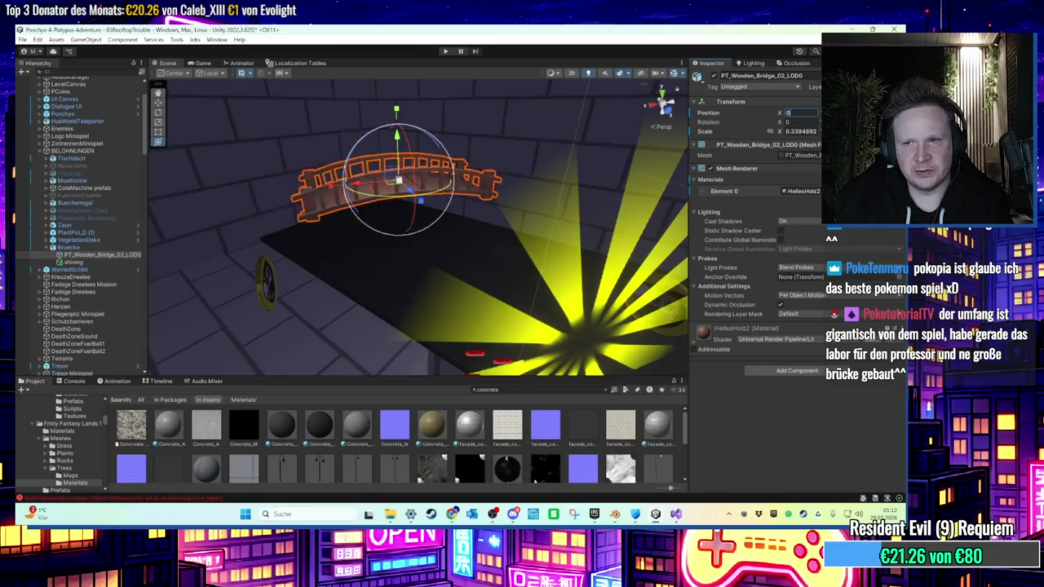
pyautogui.press('Return')
# Move the shining sunburst to X 0.484 over the bridge and shrink it to scale 0.270292.
pyautogui.moveTo(413, 228)
pyautogui.mouseDown()
pyautogui.moveTo(296, 229)
pyautogui.moveTo(424, 256)
pyautogui.mouseUp()
pyautogui.click(454, 265)
pyautogui.scroll(2, 454, 265)
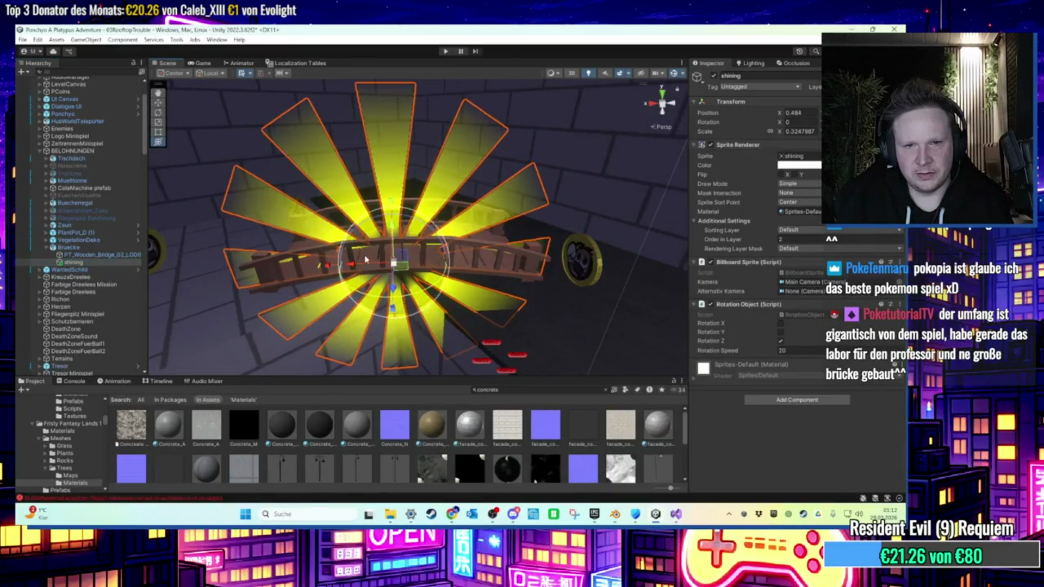
pyautogui.moveTo(464, 266); pyautogui.dragTo(425, 202)
pyautogui.press('f')
pyautogui.moveTo(408, 272); pyautogui.dragTo(396, 280)
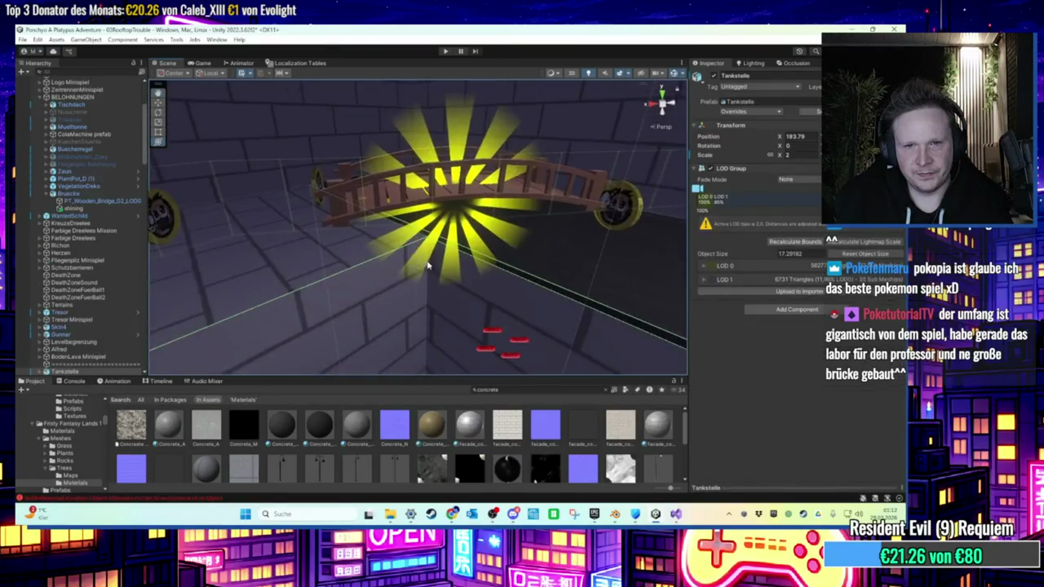
# Frame and orbit around Bruecke, then show VegetationDeko's Deko Einsammeln and Dialogue Manager scripts.
pyautogui.click(100, 194)
pyautogui.doubleClick(99, 195)
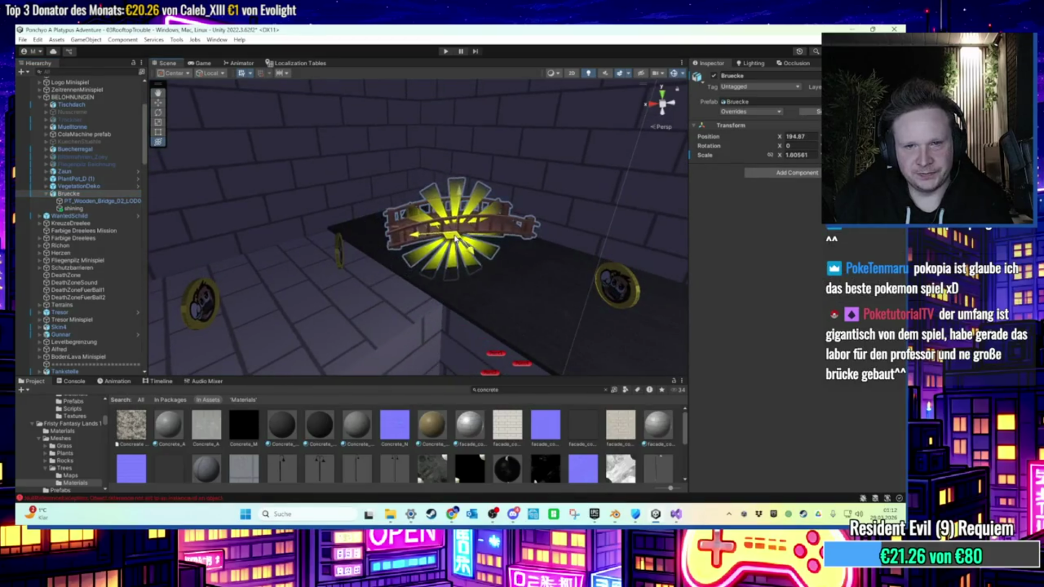
pyautogui.moveTo(461, 164)
pyautogui.mouseDown()
pyautogui.moveTo(422, 265)
pyautogui.moveTo(478, 296)
pyautogui.mouseUp()
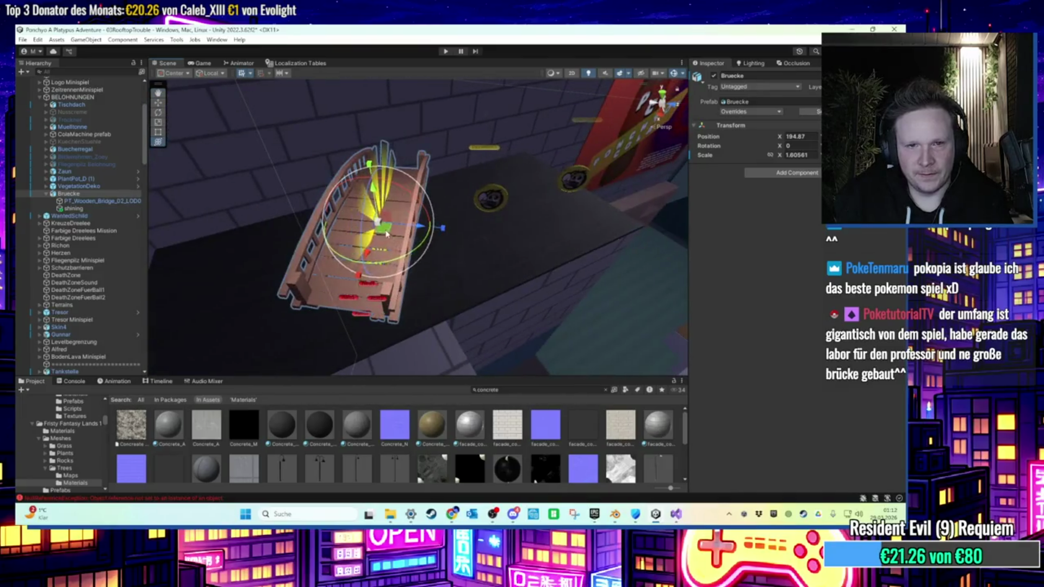
pyautogui.press('f')
pyautogui.moveTo(313, 236)
pyautogui.mouseDown()
pyautogui.moveTo(329, 168)
pyautogui.moveTo(357, 264)
pyautogui.moveTo(376, 274)
pyautogui.moveTo(296, 259)
pyautogui.mouseUp()
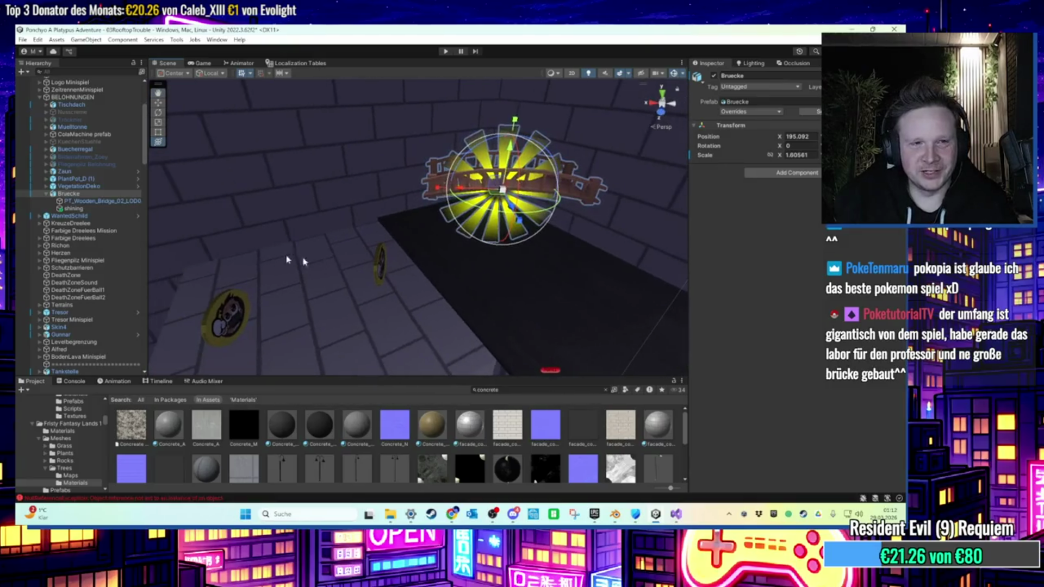
pyautogui.click(93, 186)
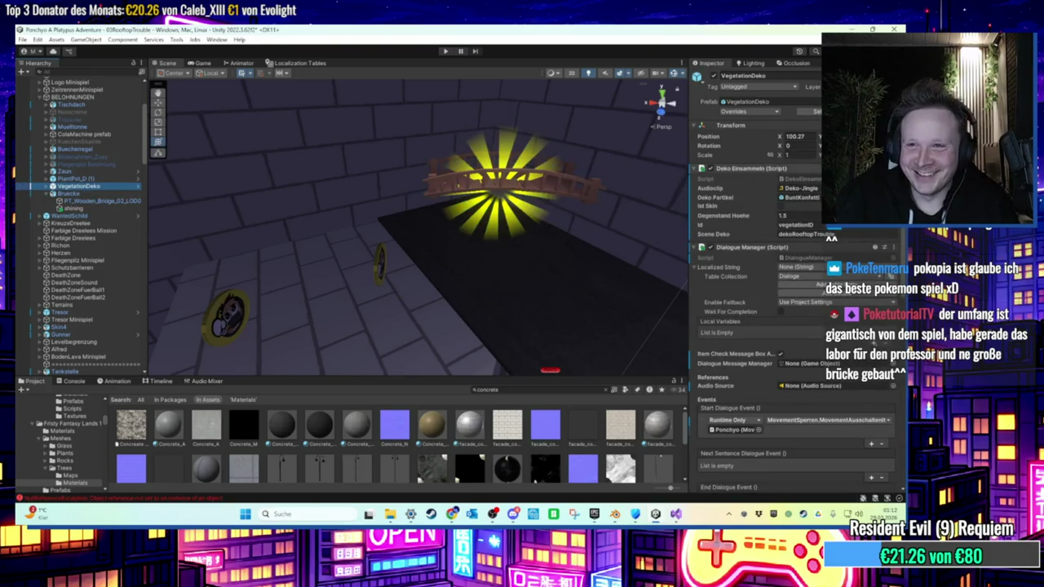
# Copy Deko Einsammeln from VegetationDeko onto Bruecke as new and edit its Id to brueckeID.
pyautogui.rightClick(797, 169)
pyautogui.click(790, 258)
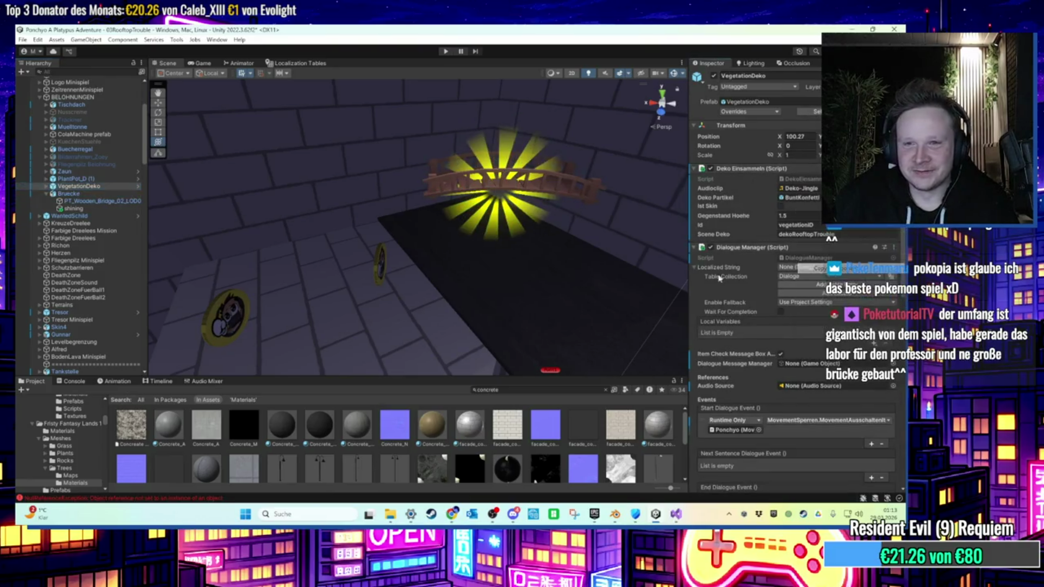
pyautogui.hotkey('ctrl', 'z')
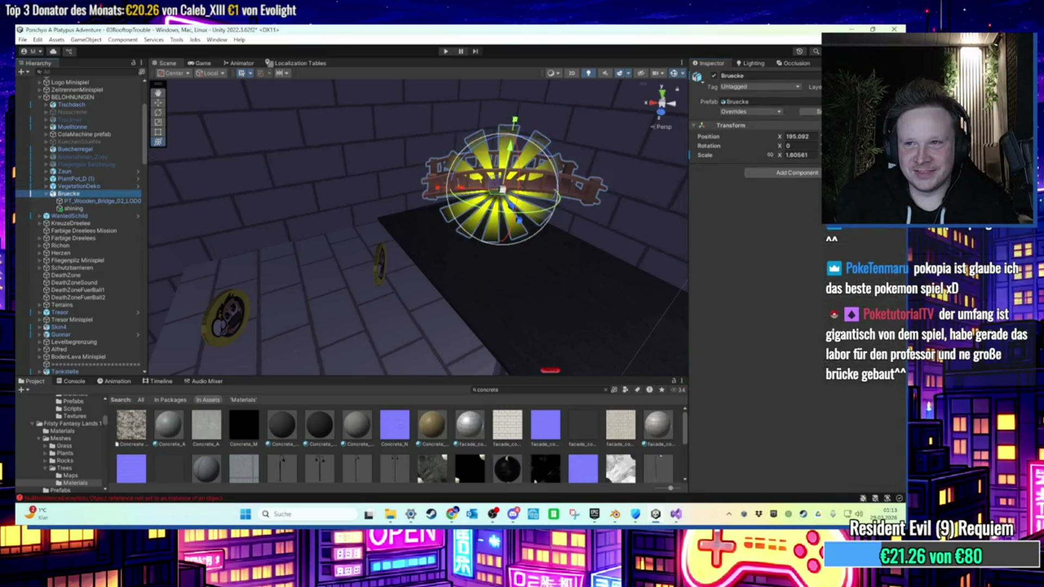
pyautogui.rightClick(799, 134)
pyautogui.moveTo(851, 241)
pyautogui.click(763, 286)
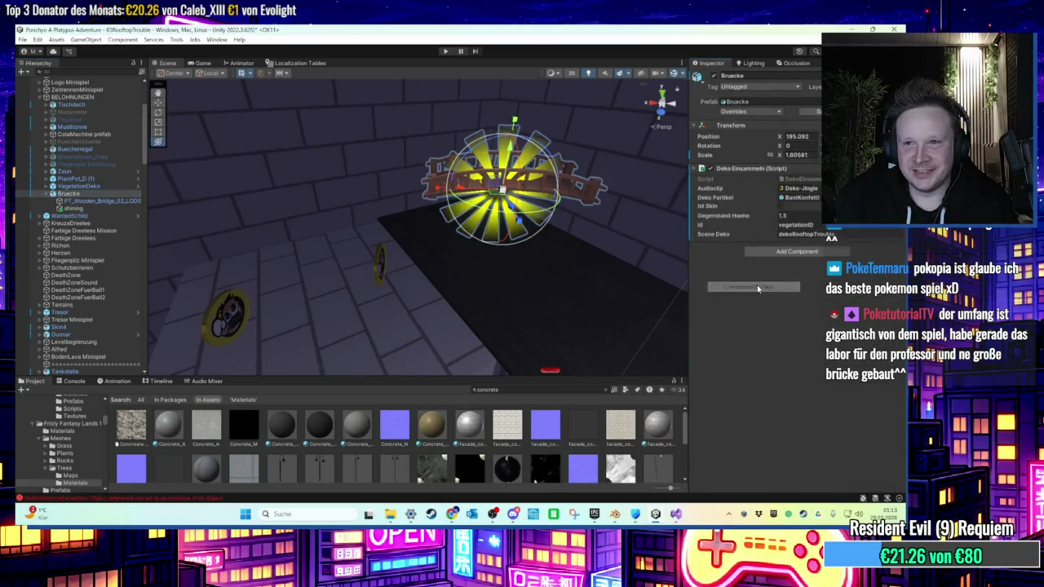
pyautogui.click(809, 225)
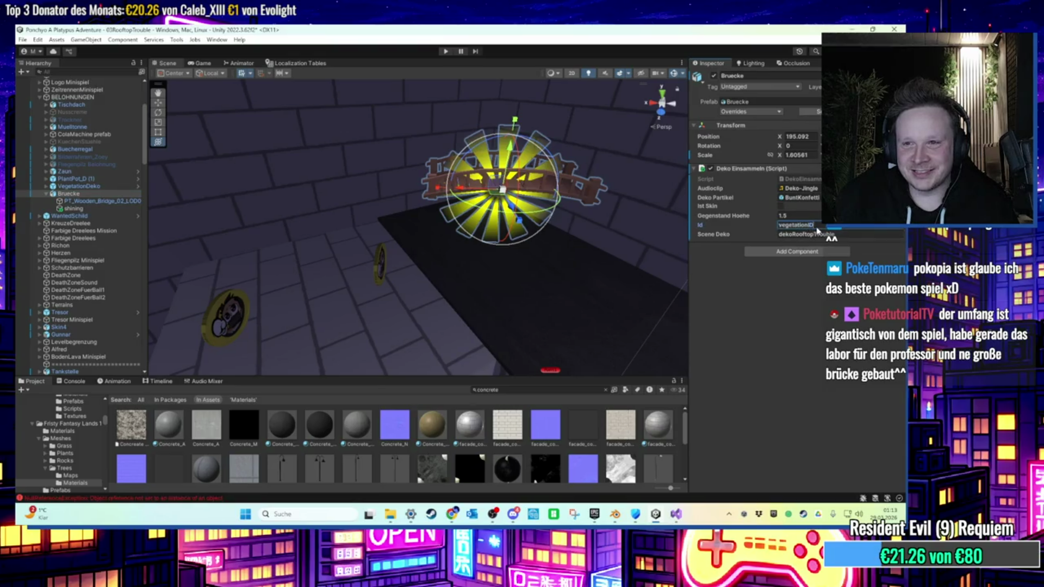
pyautogui.moveTo(809, 228); pyautogui.dragTo(762, 231)
pyautogui.write('brueckeID')
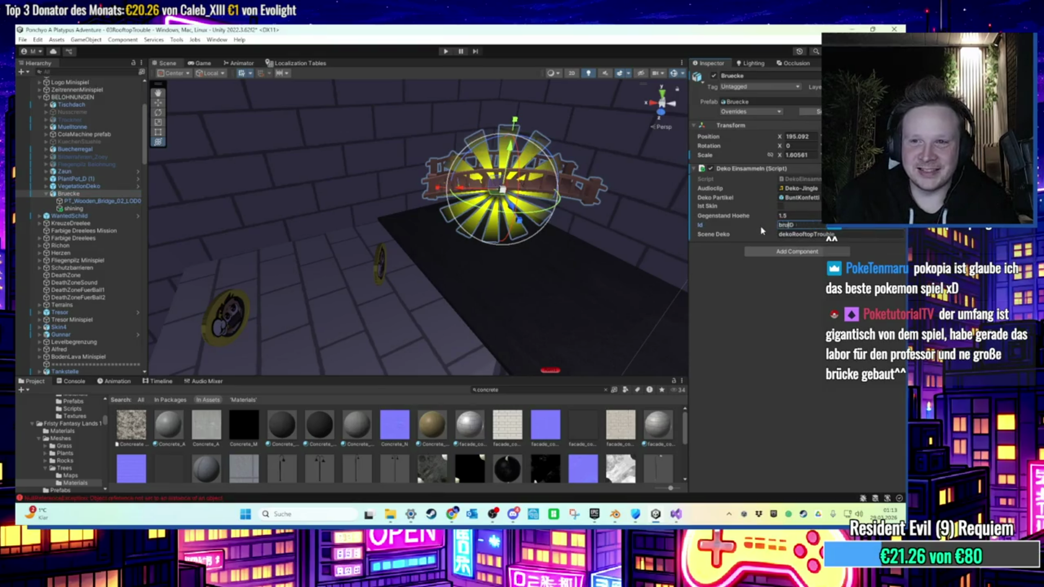
# Copy the Dialogue Manager onto Bruecke and change its sentence Localizer ID to dialog_Bruecke.
pyautogui.click(87, 187)
pyautogui.click(893, 248)
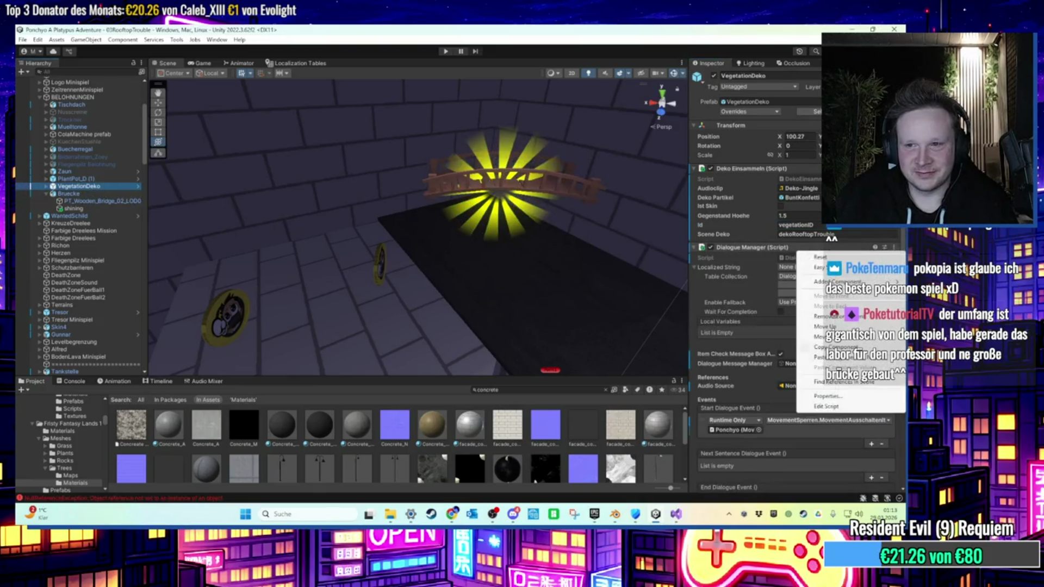
pyautogui.press('Escape')
pyautogui.click(592, 187)
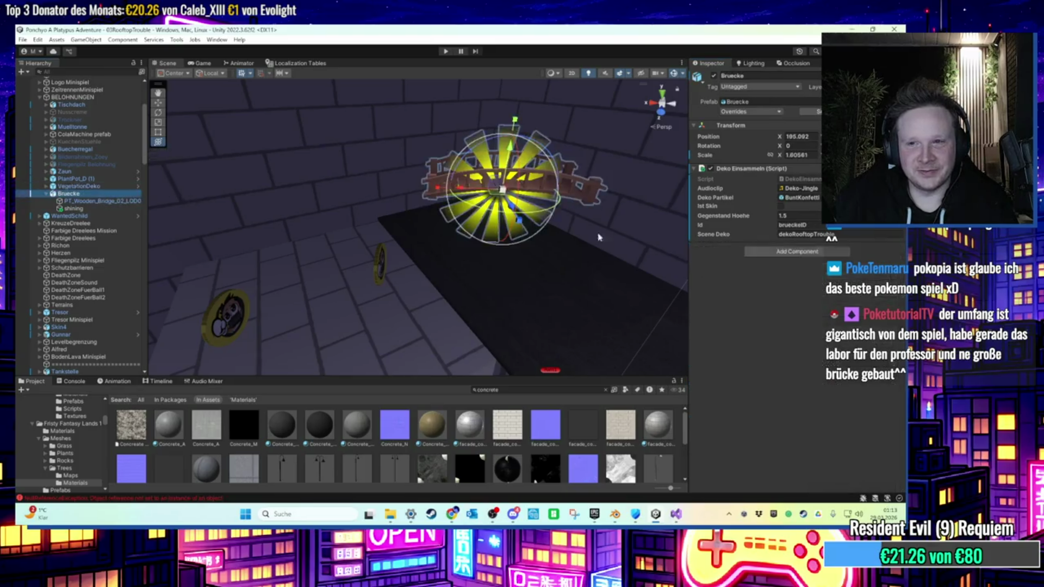
pyautogui.rightClick(796, 170)
pyautogui.click(827, 241)
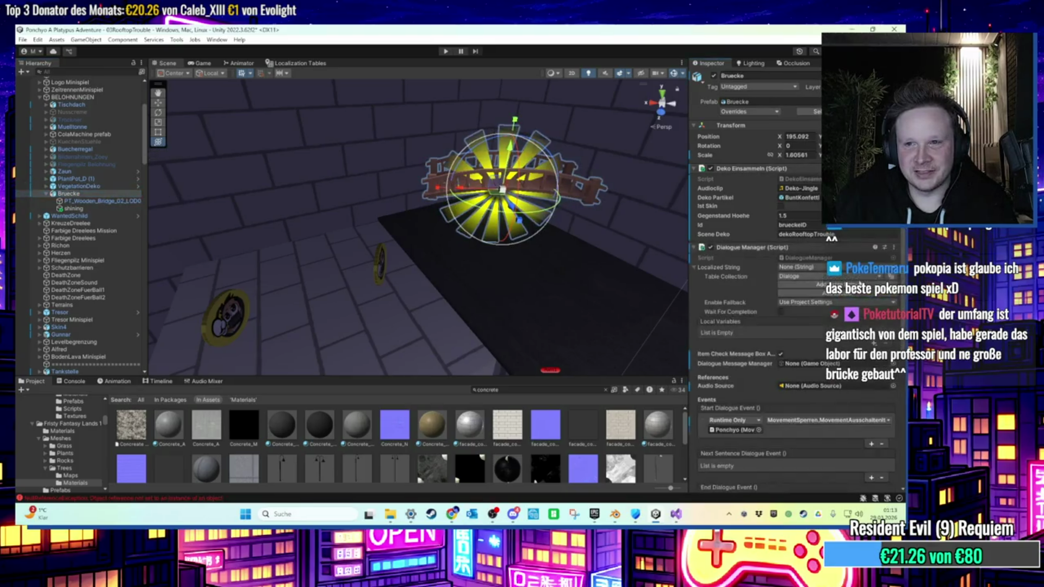
pyautogui.scroll(-3, 788, 338)
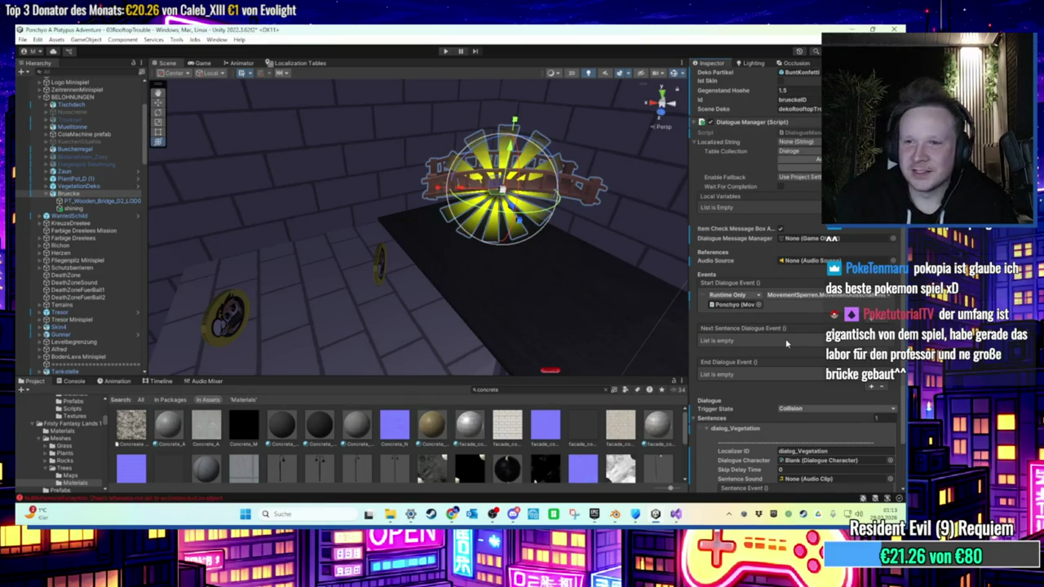
pyautogui.scroll(-2, 786, 339)
pyautogui.click(800, 390)
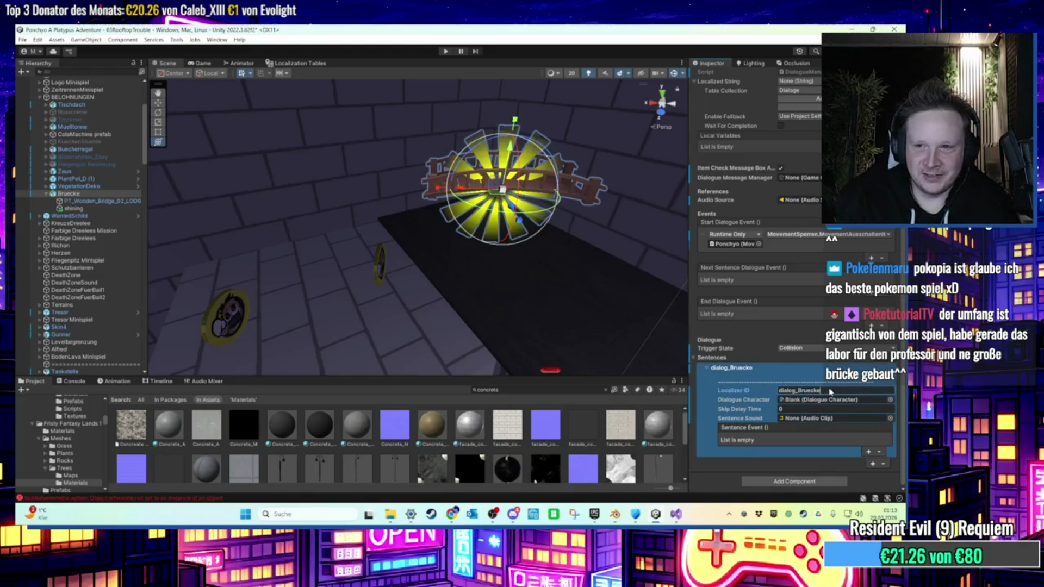
pyautogui.click(101, 187)
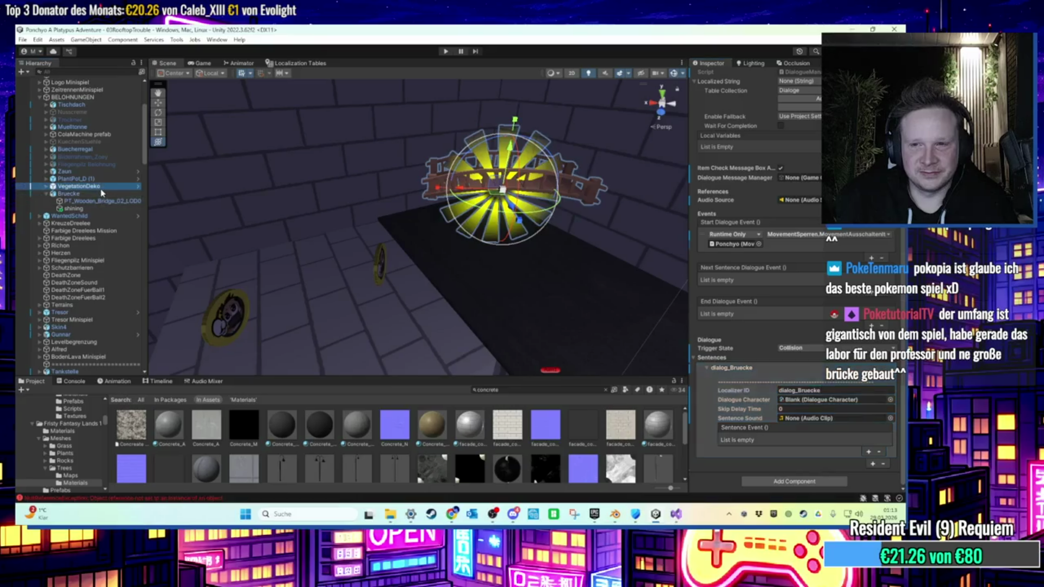
# Select Bruecke and compare it with VegetationDeko's sphere collider setup.
pyautogui.scroll(-5, 739, 329)
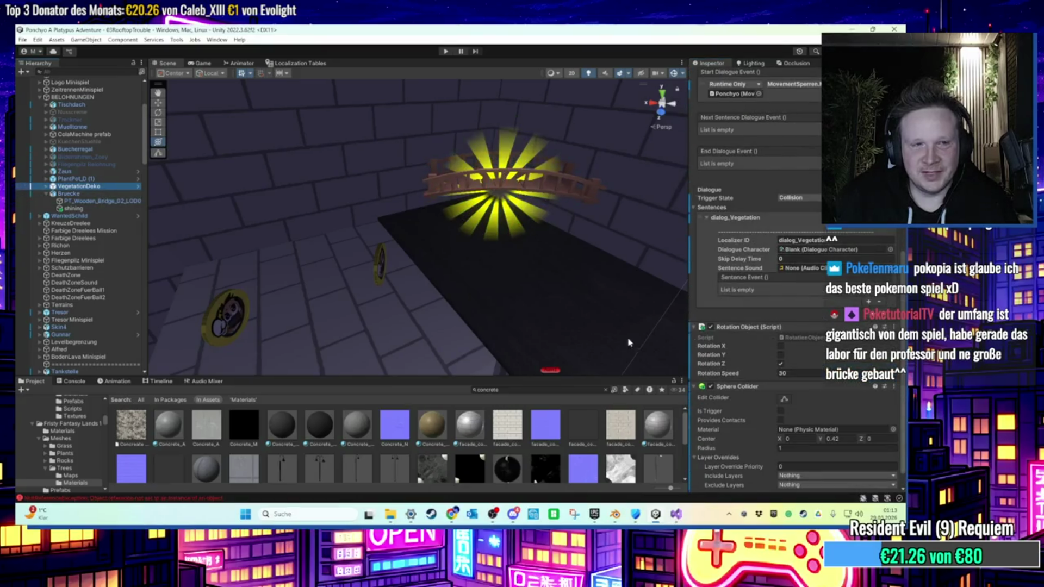
pyautogui.scroll(-1, 814, 345)
pyautogui.click(894, 306)
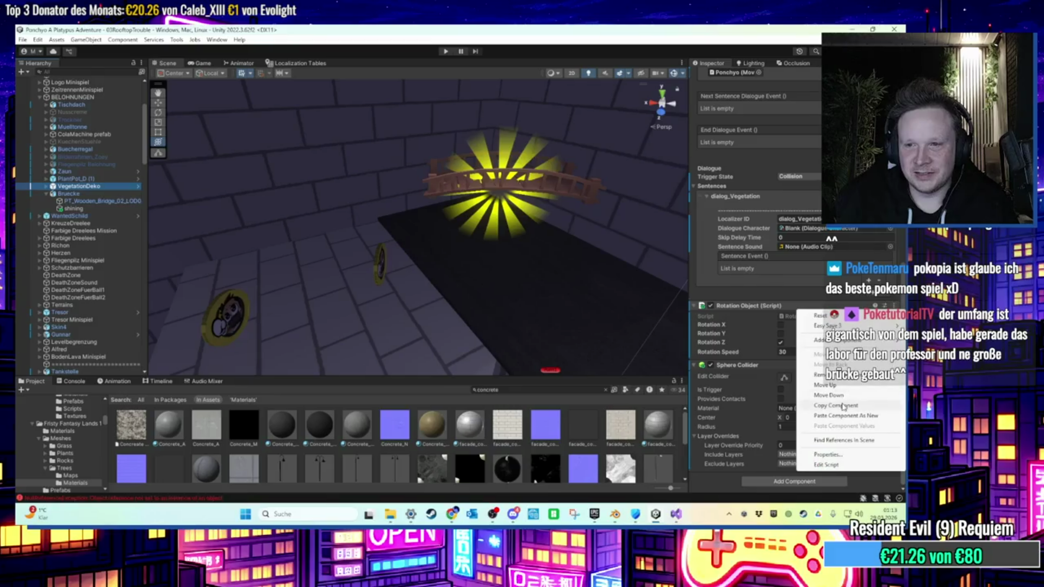
pyautogui.click(69, 194)
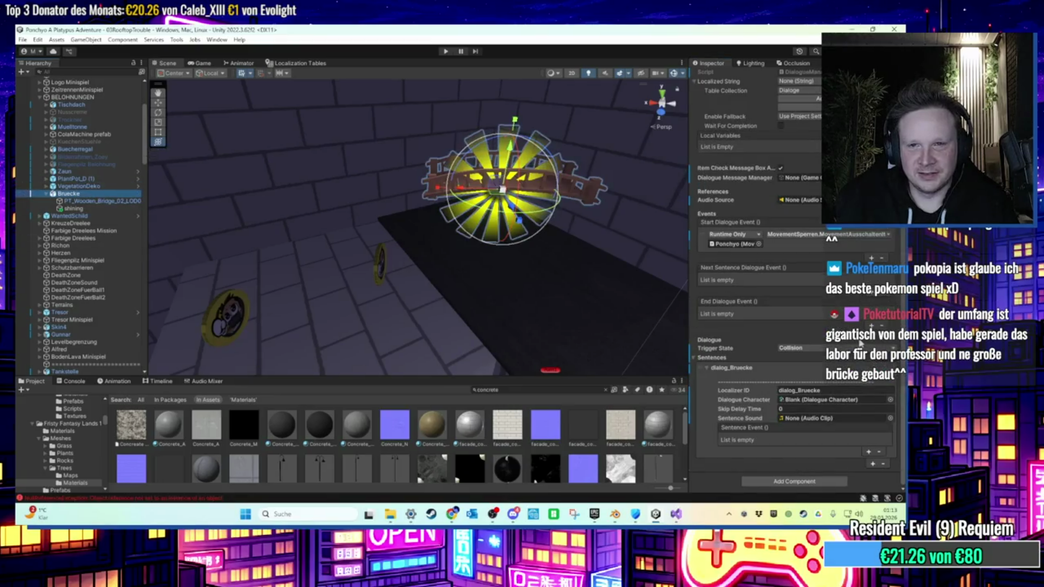
pyautogui.scroll(4, 794, 272)
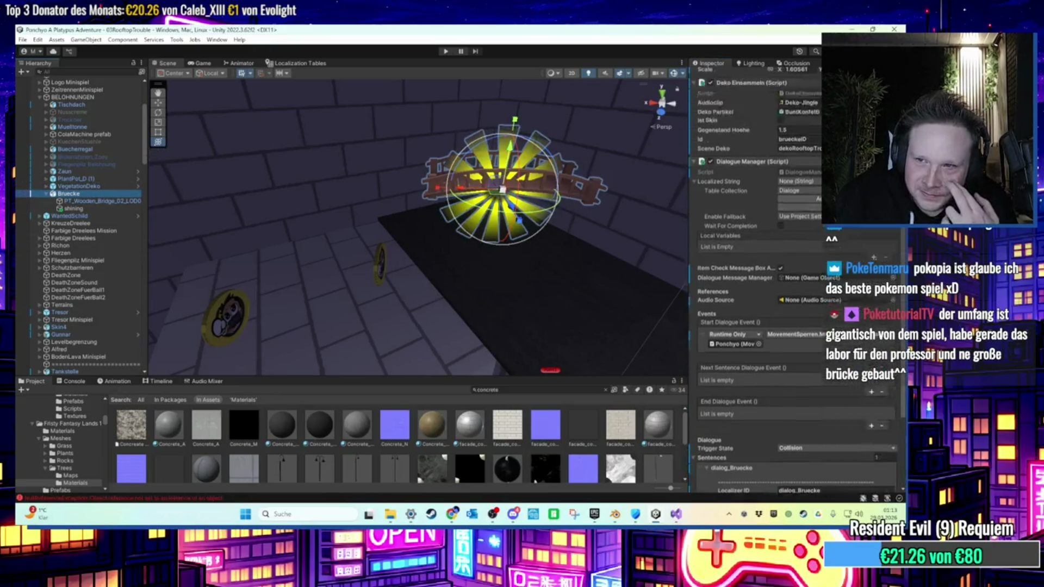
pyautogui.click(894, 186)
pyautogui.press('Escape')
pyautogui.scroll(-6, 794, 326)
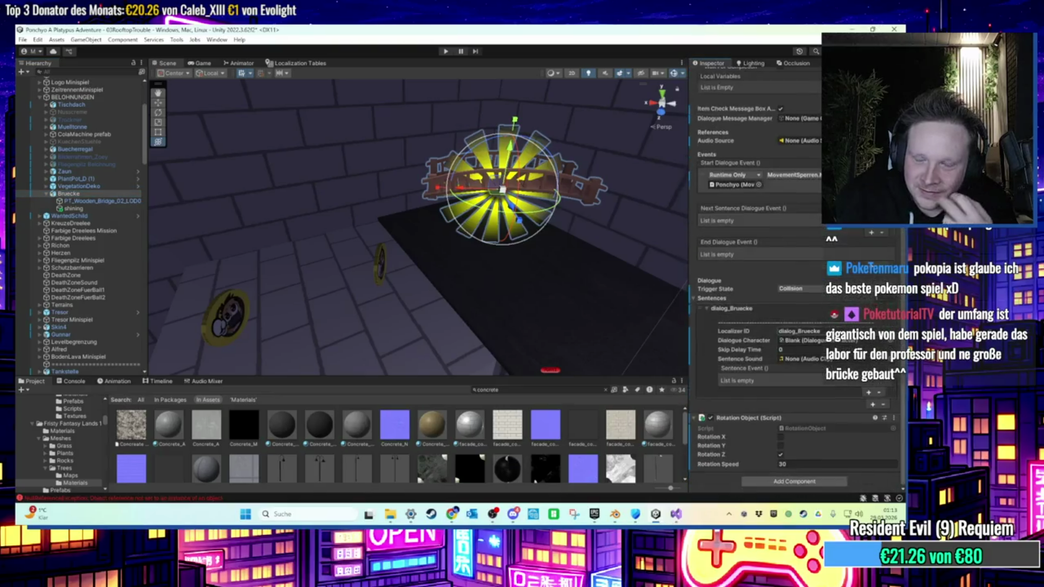
pyautogui.click(78, 185)
pyautogui.scroll(-3, 791, 368)
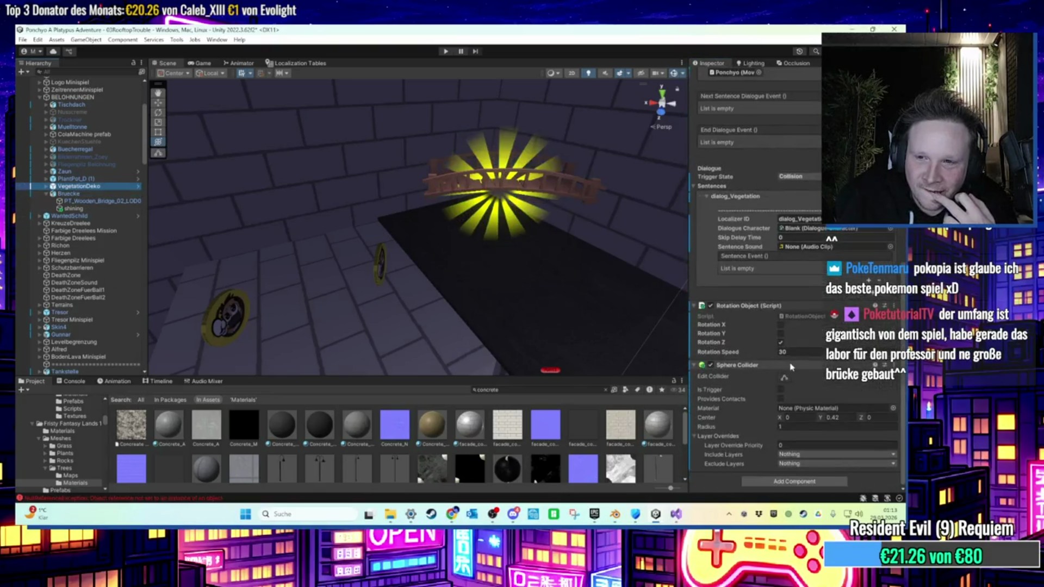
pyautogui.rightClick(900, 218)
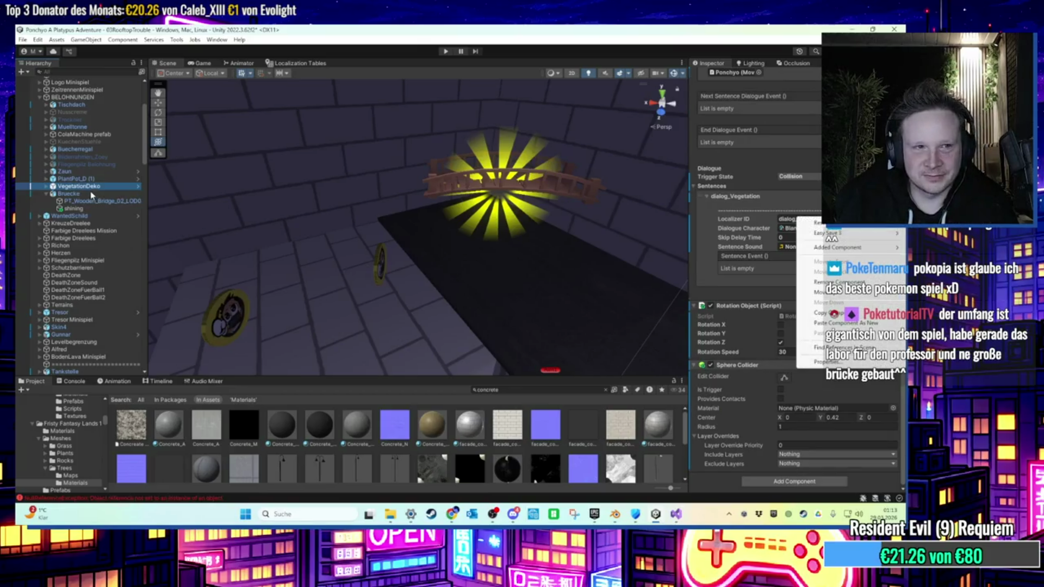
pyautogui.click(91, 195)
# Add a Sphere Collider component to Bruecke.
pyautogui.click(778, 483)
pyautogui.press('BackSpace')
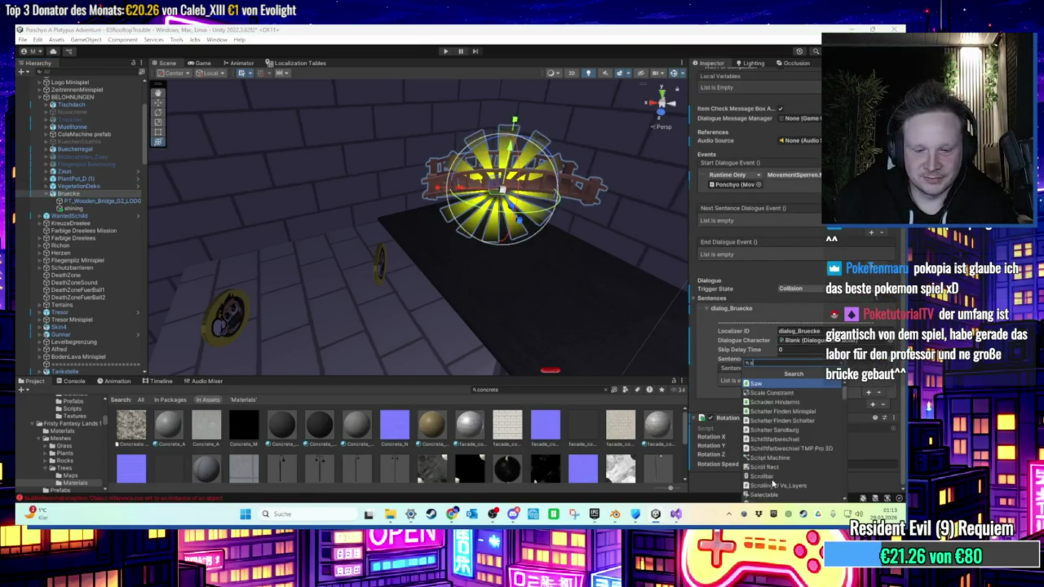
pyautogui.write('sphere')
pyautogui.click(767, 384)
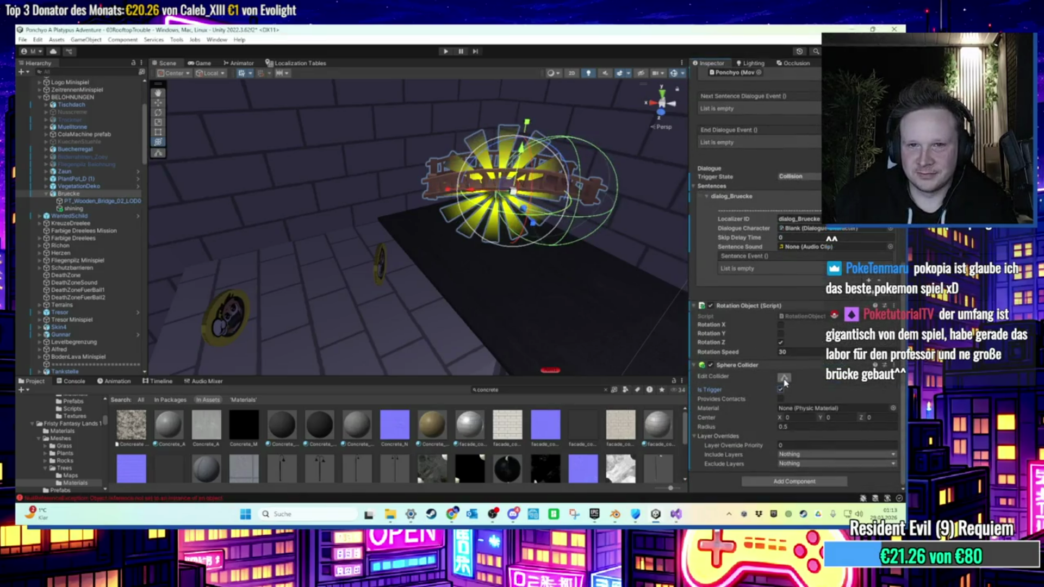
# Offset the sphere collider centre to X 0.49 and Y 0.12 around the framed bridge.
pyautogui.click(784, 379)
pyautogui.press('f')
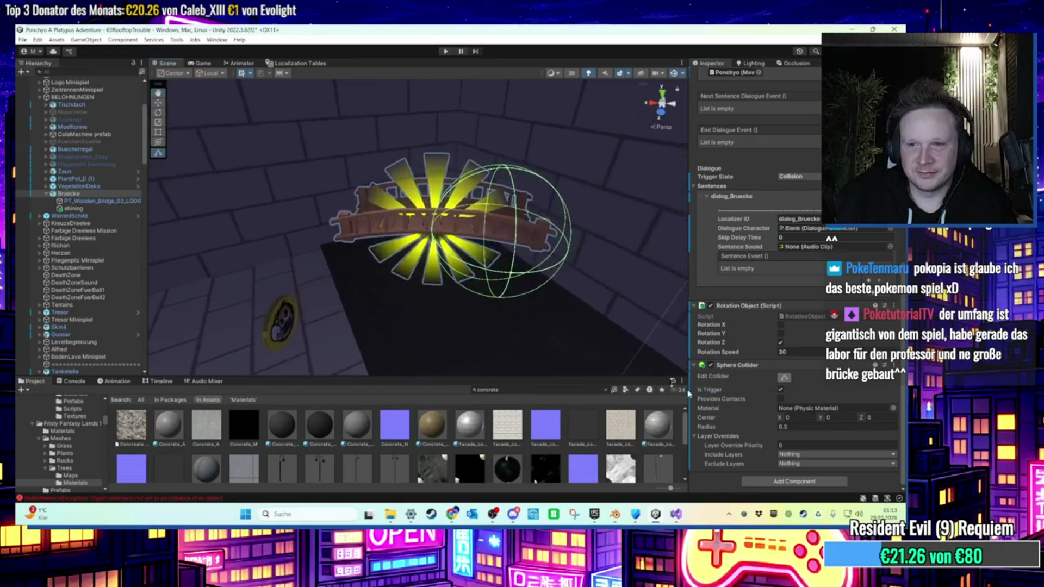
pyautogui.moveTo(778, 421); pyautogui.dragTo(785, 425)
pyautogui.scroll(3, 510, 246)
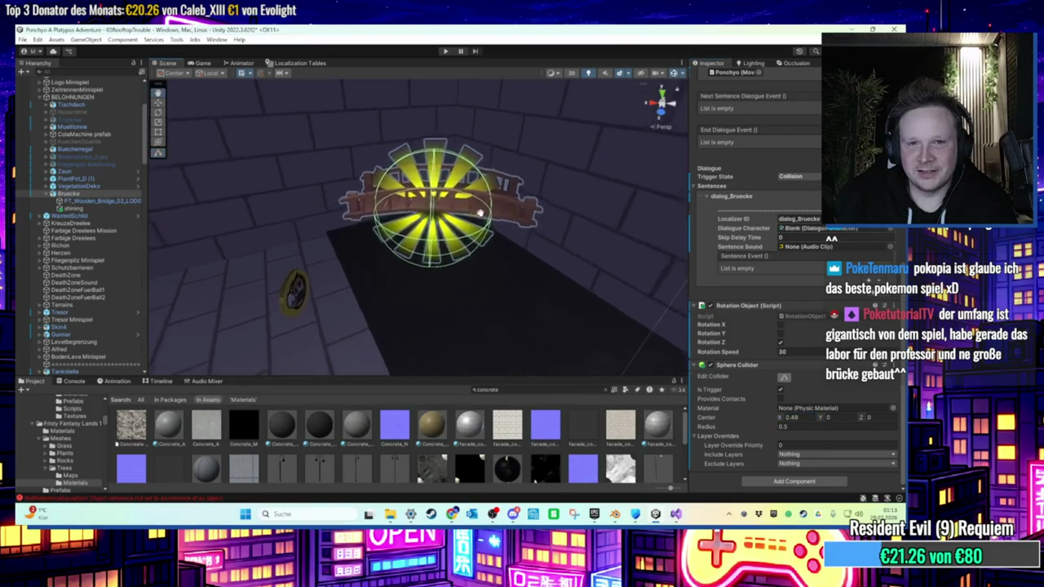
pyautogui.moveTo(492, 258)
pyautogui.mouseDown()
pyautogui.moveTo(485, 193)
pyautogui.moveTo(498, 197)
pyautogui.mouseUp()
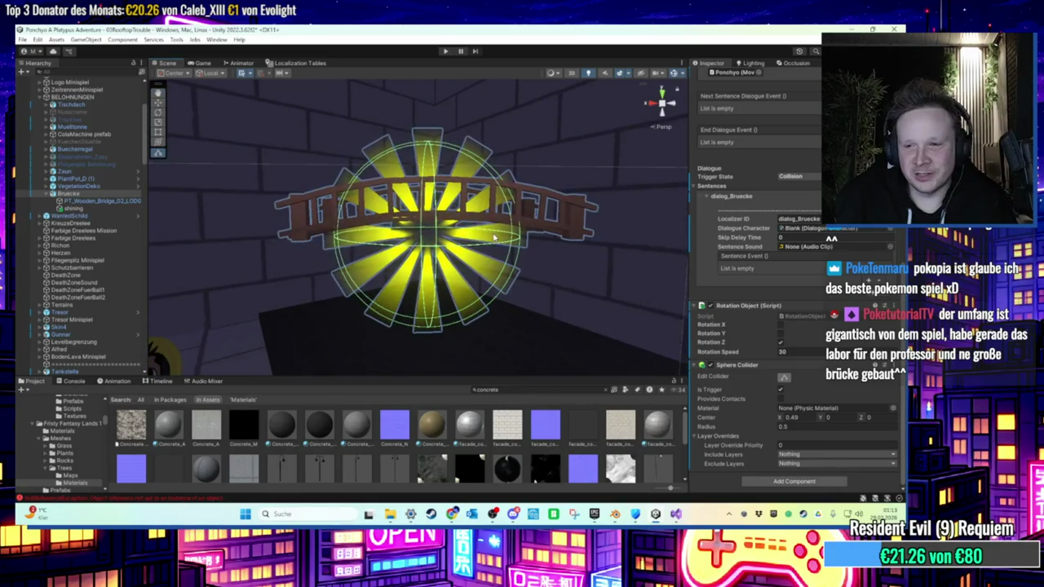
pyautogui.moveTo(494, 237); pyautogui.dragTo(523, 268)
pyautogui.moveTo(822, 420); pyautogui.dragTo(827, 422)
pyautogui.scroll(-5, 502, 284)
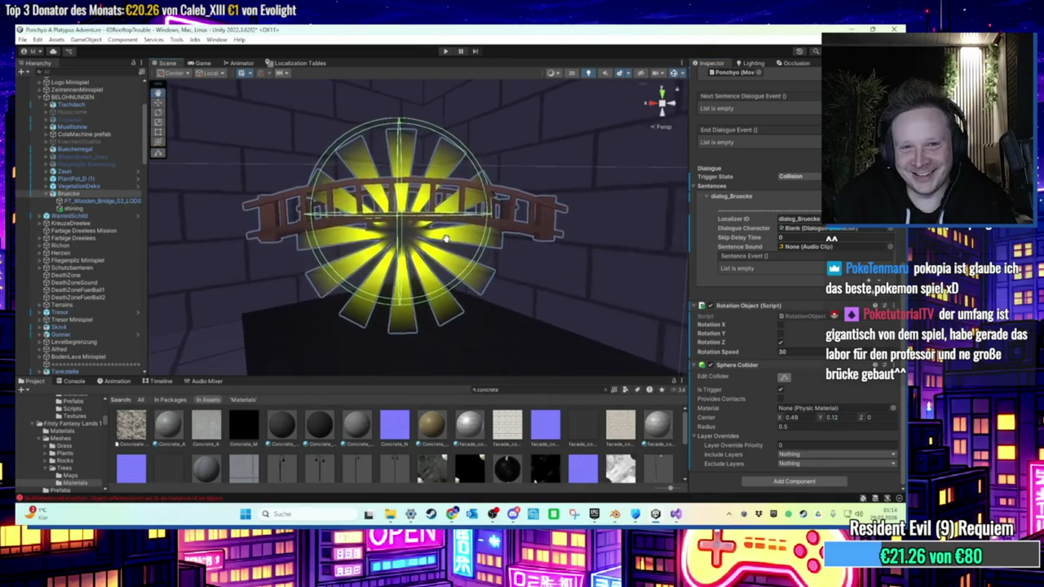
pyautogui.moveTo(469, 264); pyautogui.dragTo(430, 277)
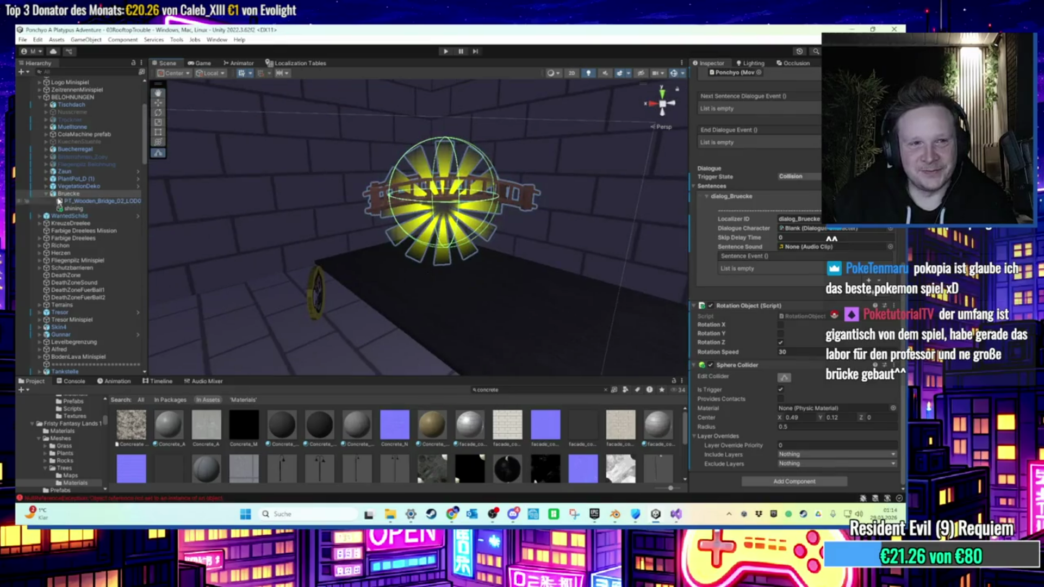
# Check the bridge mesh, Bruecke and the shining sprite, toggling Bruecke off and on.
pyautogui.click(82, 202)
pyautogui.click(132, 195)
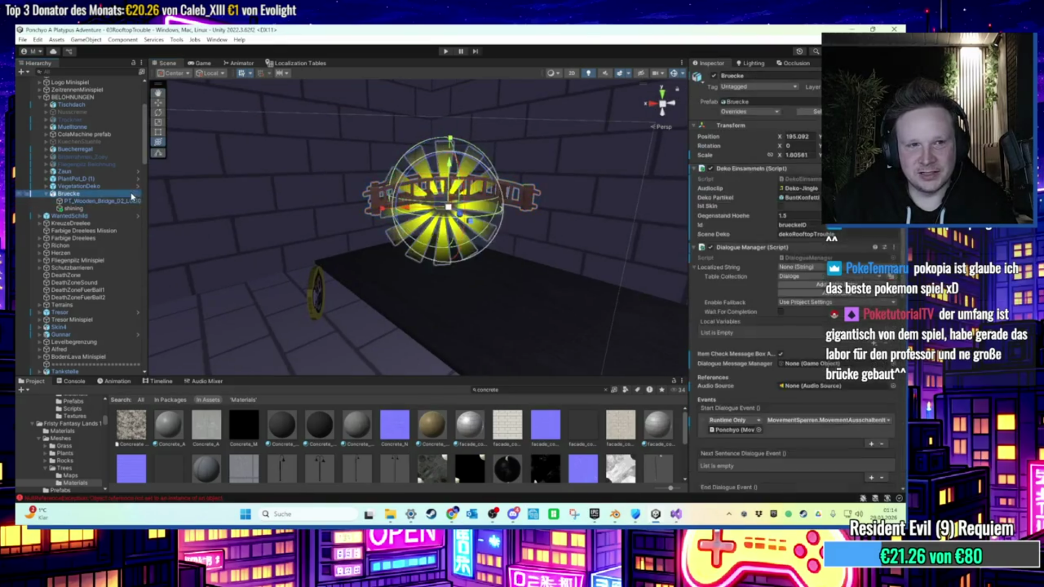
pyautogui.scroll(-10, 725, 312)
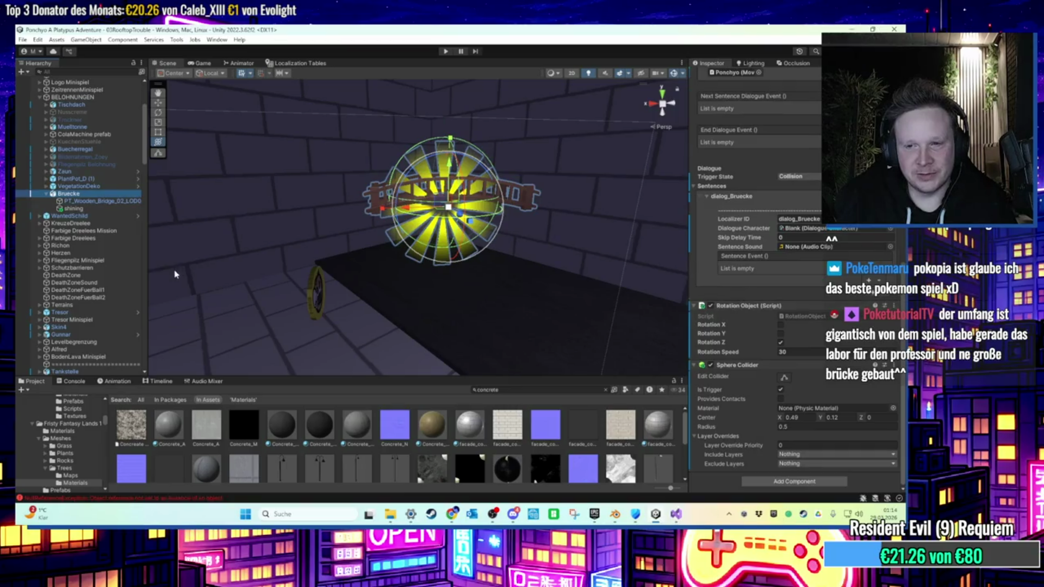
pyautogui.click(99, 210)
pyautogui.click(137, 193)
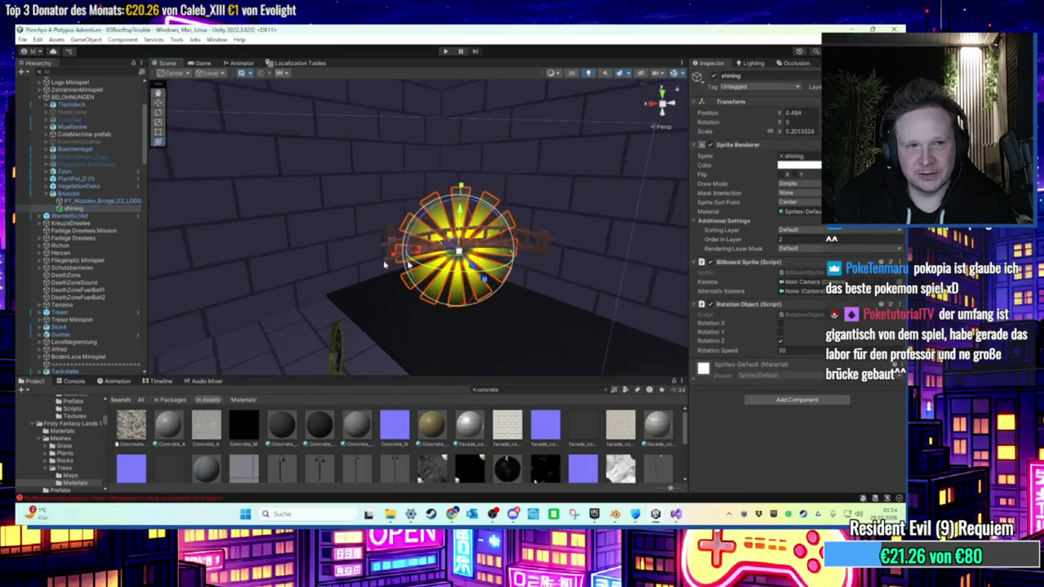
pyautogui.click(715, 75)
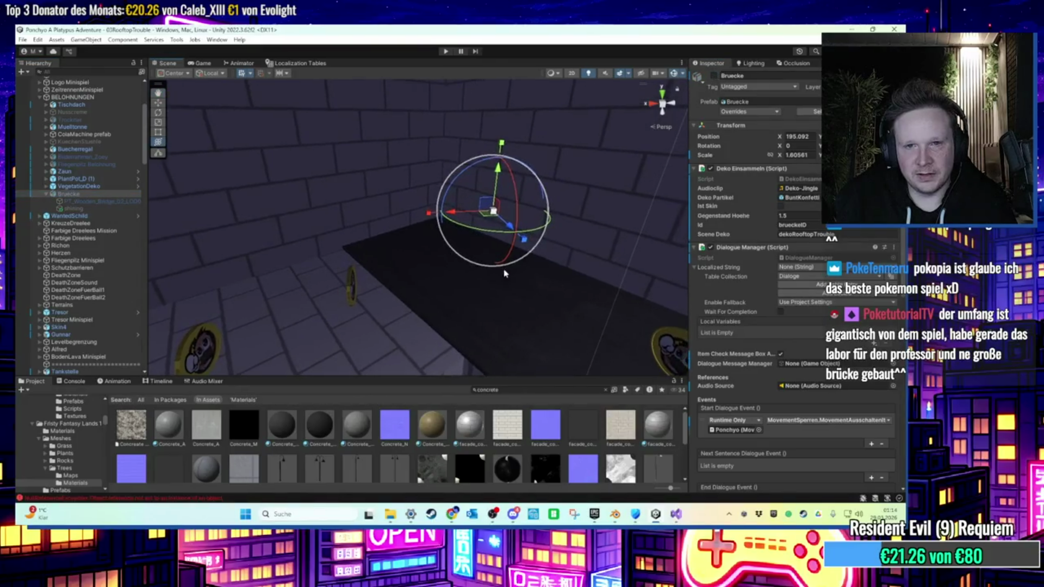
pyautogui.click(715, 76)
# Play-test the rotating bridge, watching it in the scene and game views.
pyautogui.click(446, 52)
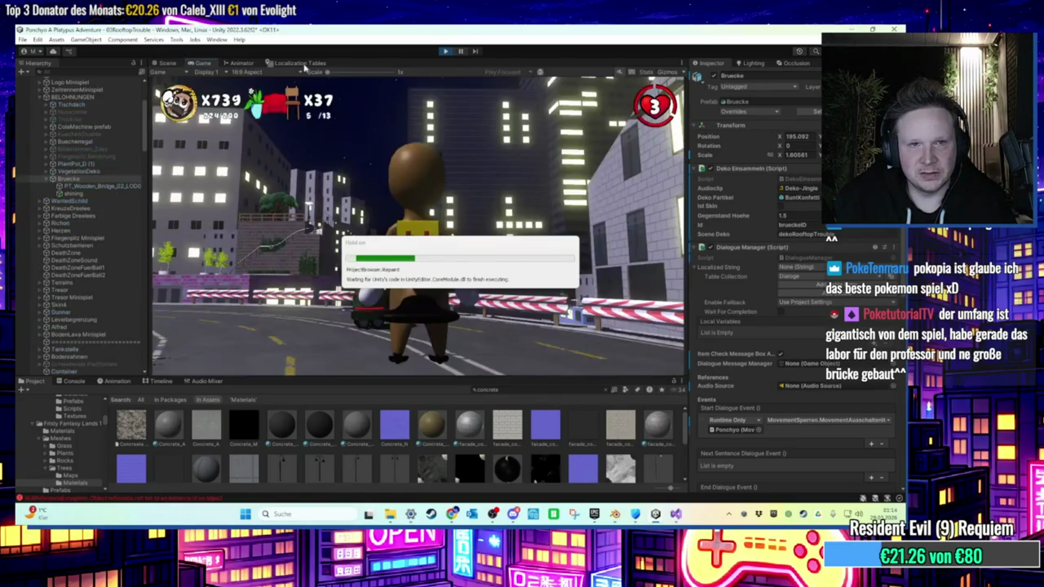
pyautogui.hotkey('ctrl', '1')
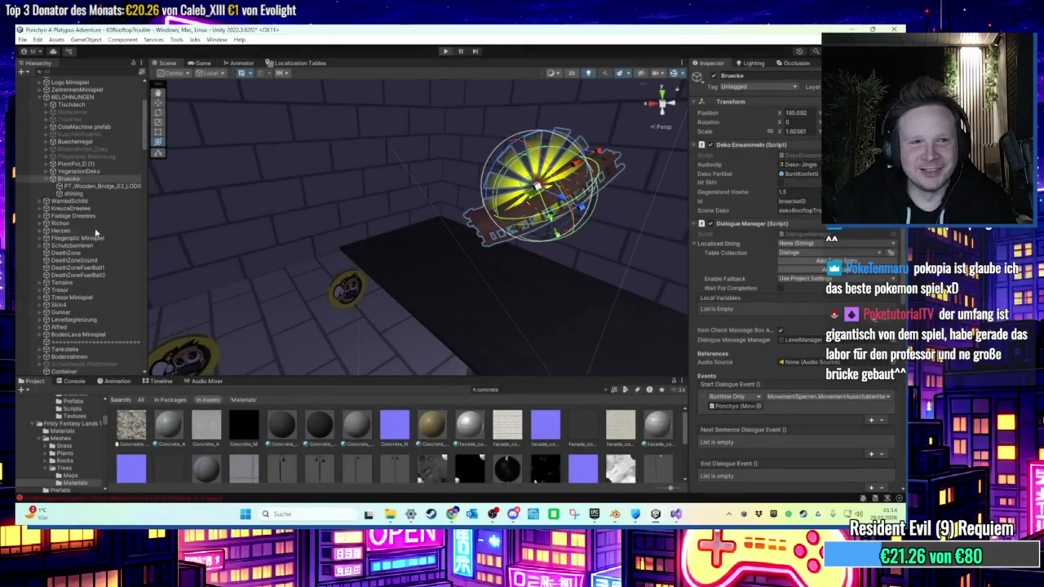
pyautogui.scroll(-10, 794, 356)
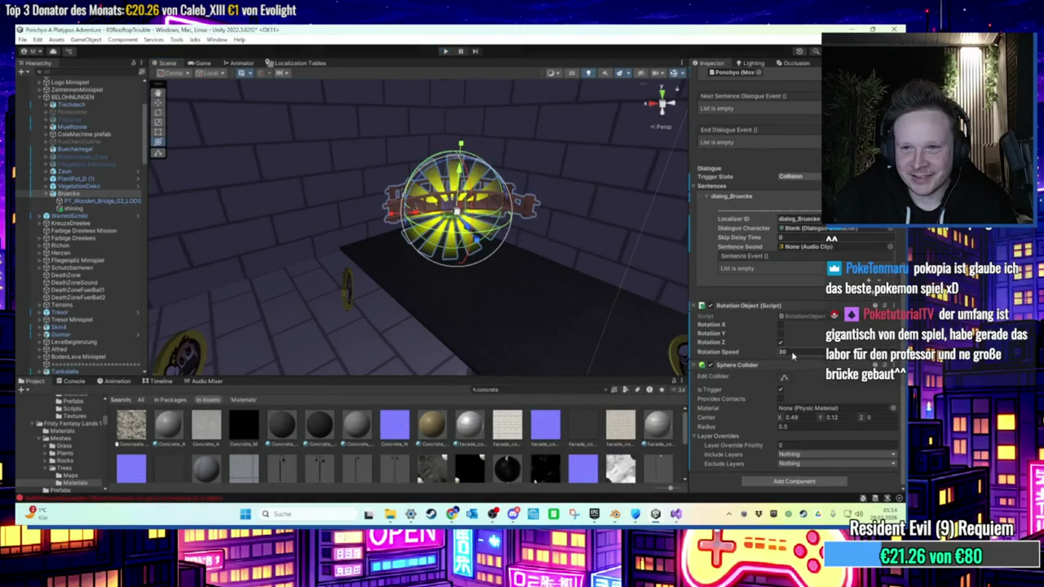
pyautogui.click(447, 52)
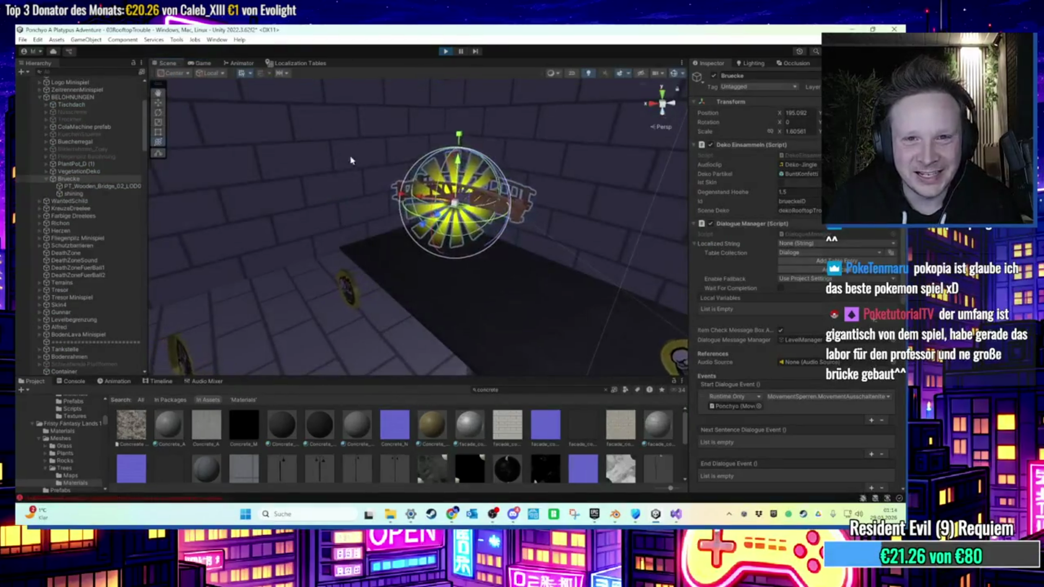
pyautogui.moveTo(453, 212); pyautogui.dragTo(344, 222)
pyautogui.click(202, 66)
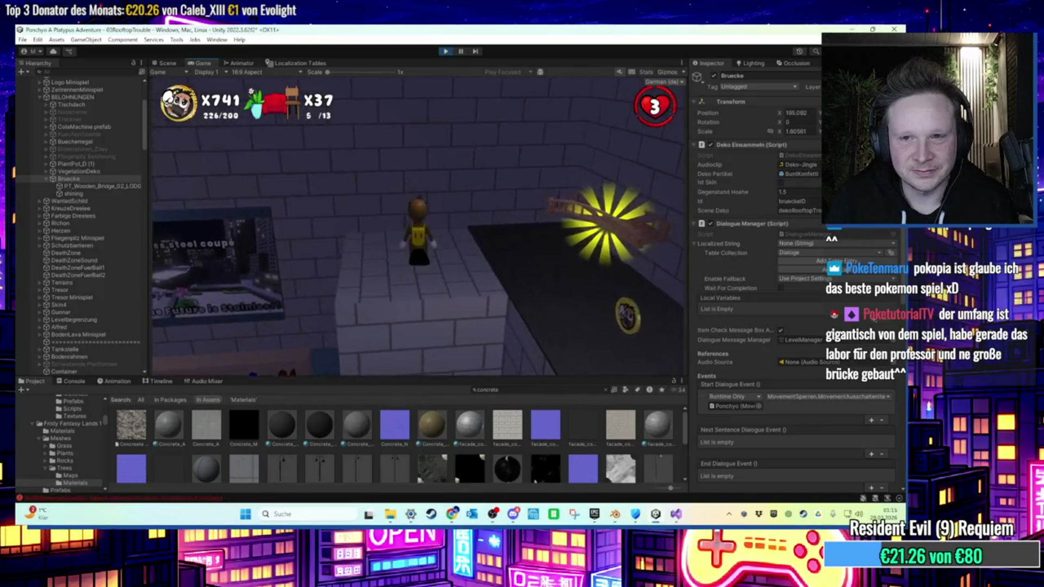
pyautogui.press('super')
pyautogui.press('super')
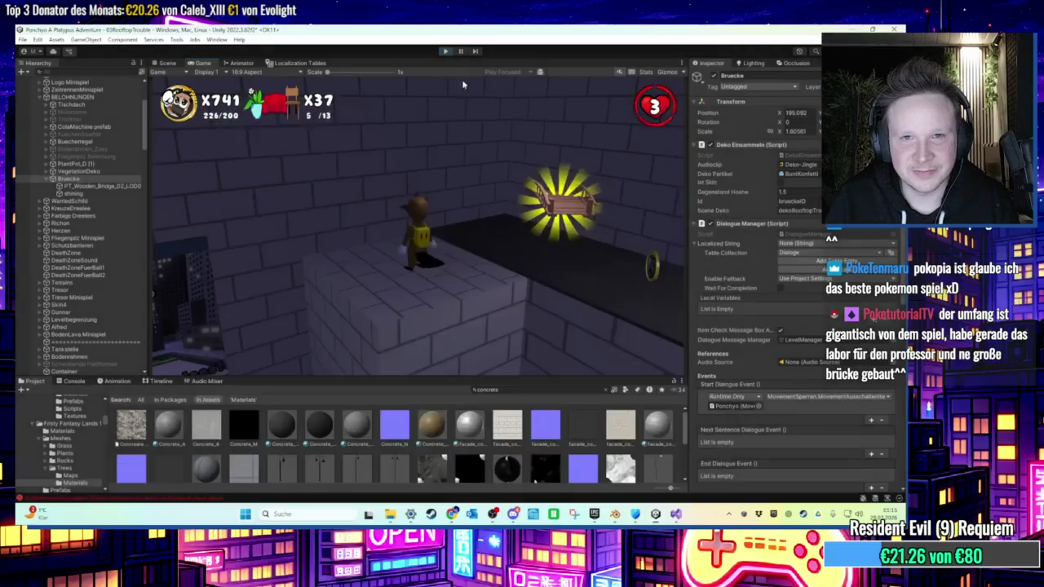
pyautogui.hotkey('ctrl', 'p')
# Locate PT_Wooden_Bridge_02_LOD0's mesh asset and reveal Bruecke.fbx in File Explorer.
pyautogui.click(416, 255)
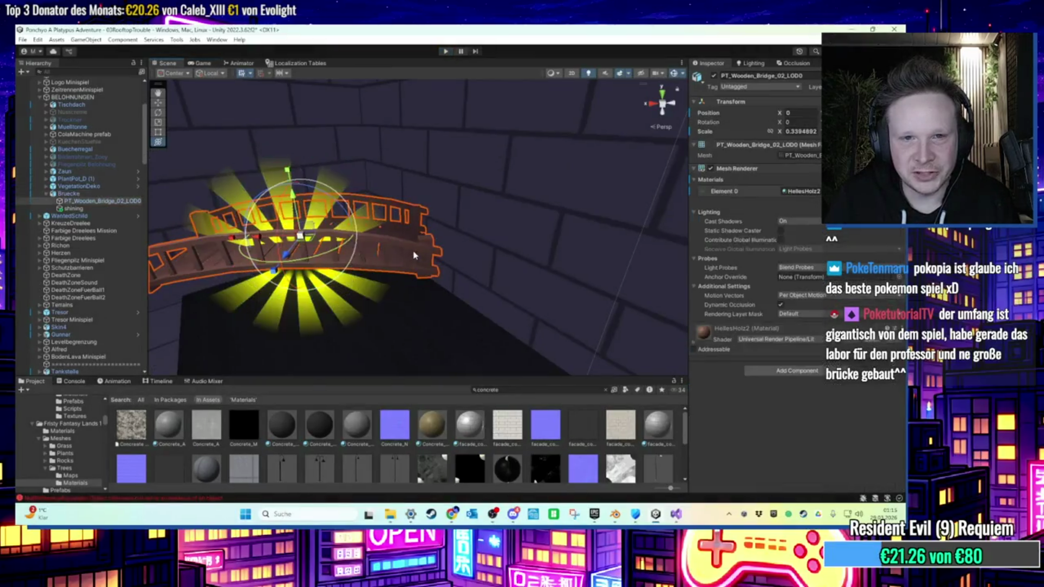
pyautogui.click(799, 156)
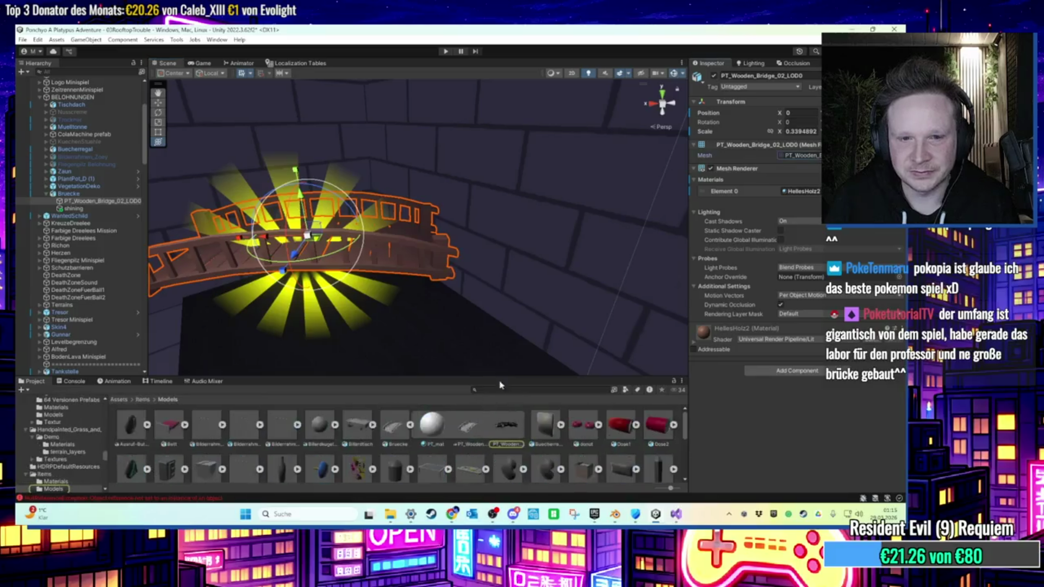
pyautogui.rightClick(394, 431)
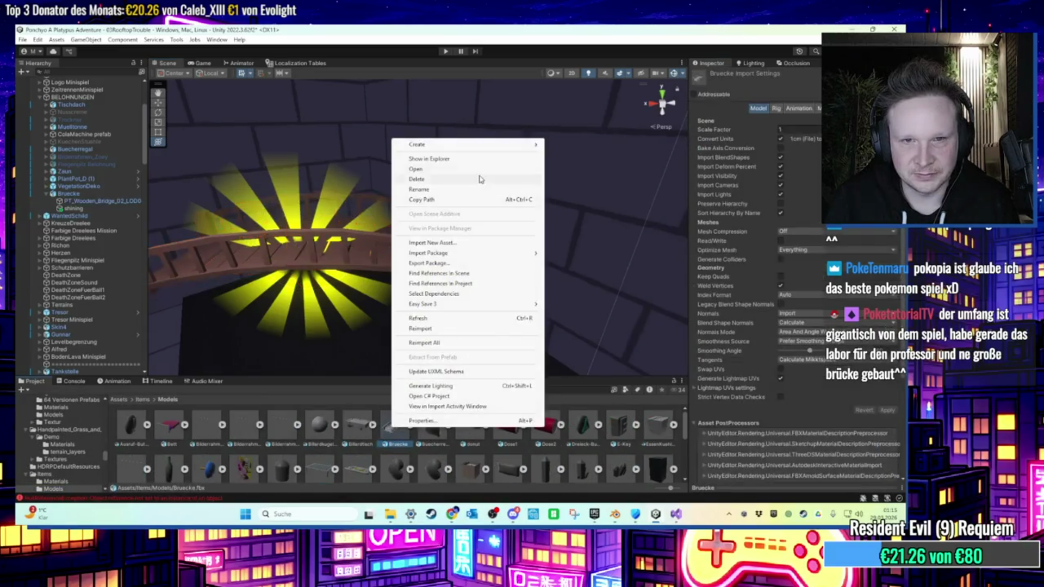
pyautogui.click(468, 159)
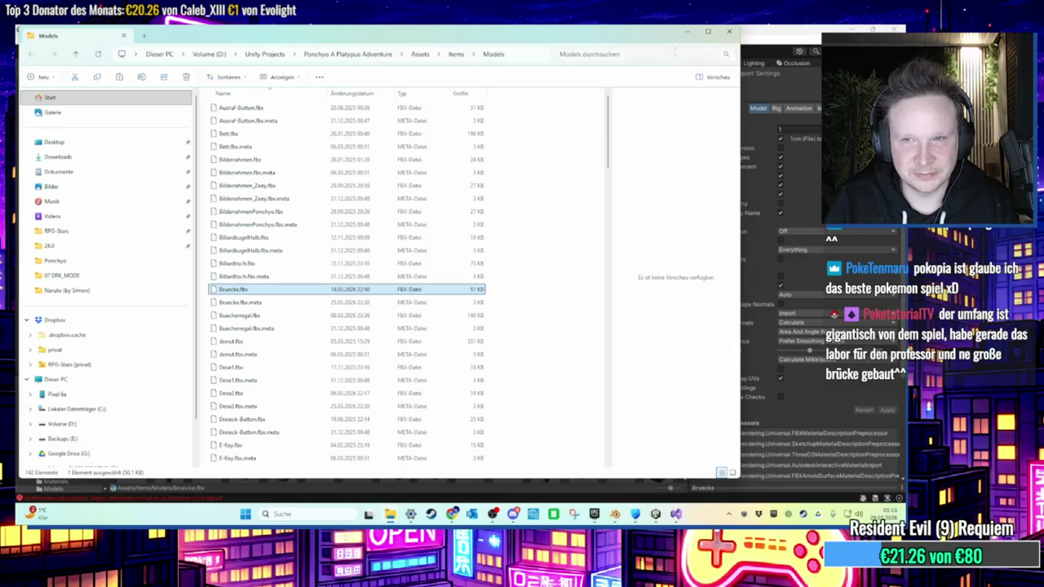
# Paste Bruecke.fbx onto the desktop and launch Blender from its shortcut.
pyautogui.click(686, 31)
pyautogui.click(763, 34)
pyautogui.click(672, 32)
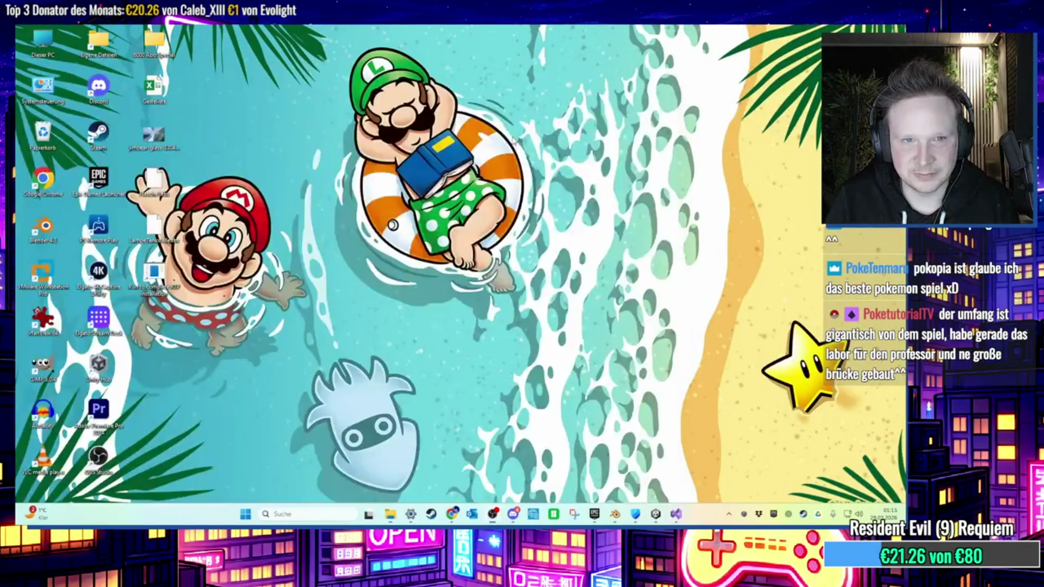
pyautogui.rightClick(468, 157)
pyautogui.click(483, 166)
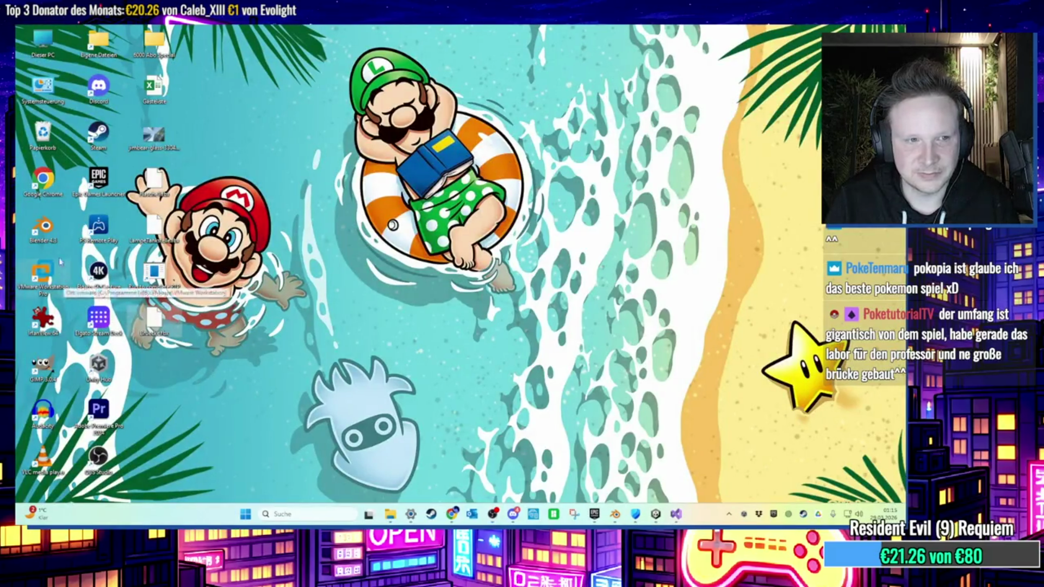
pyautogui.doubleClick(44, 226)
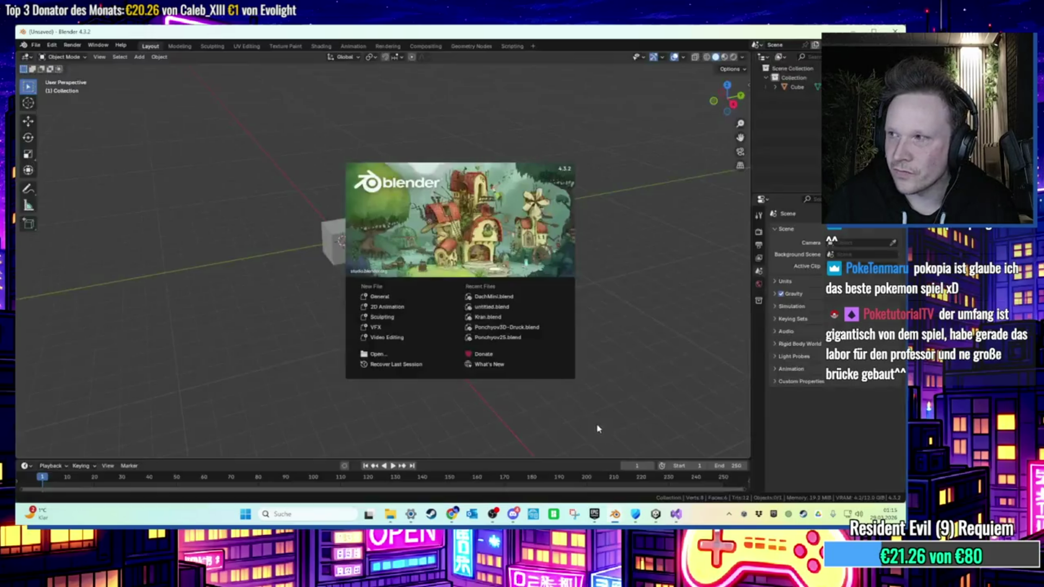
# Delete the default cube and import Bruecke.fbx from the Desktop as FBX.
pyautogui.moveTo(268, 163); pyautogui.dragTo(519, 331)
pyautogui.press('Delete')
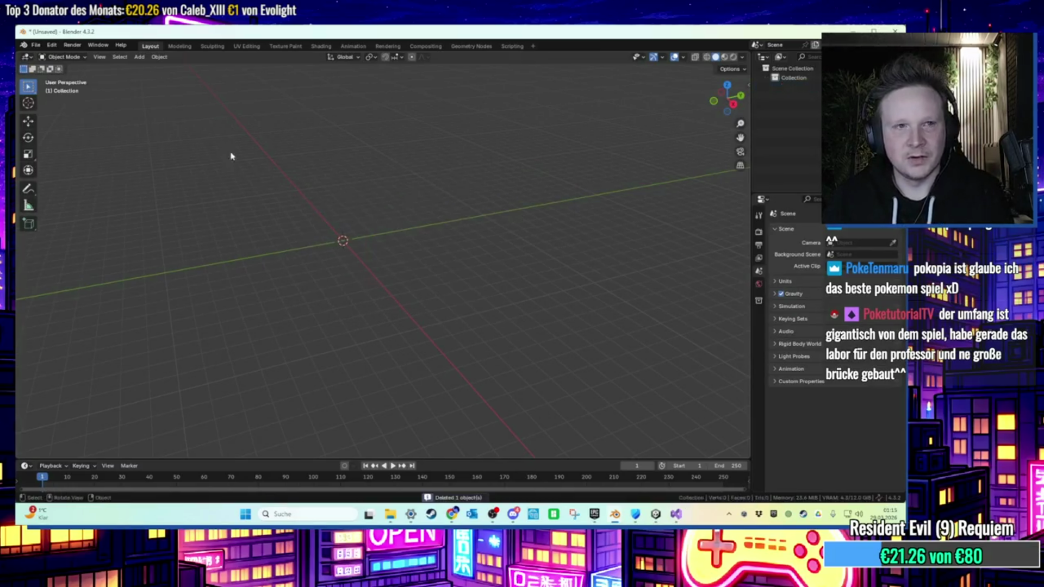
pyautogui.click(30, 45)
pyautogui.moveTo(90, 178)
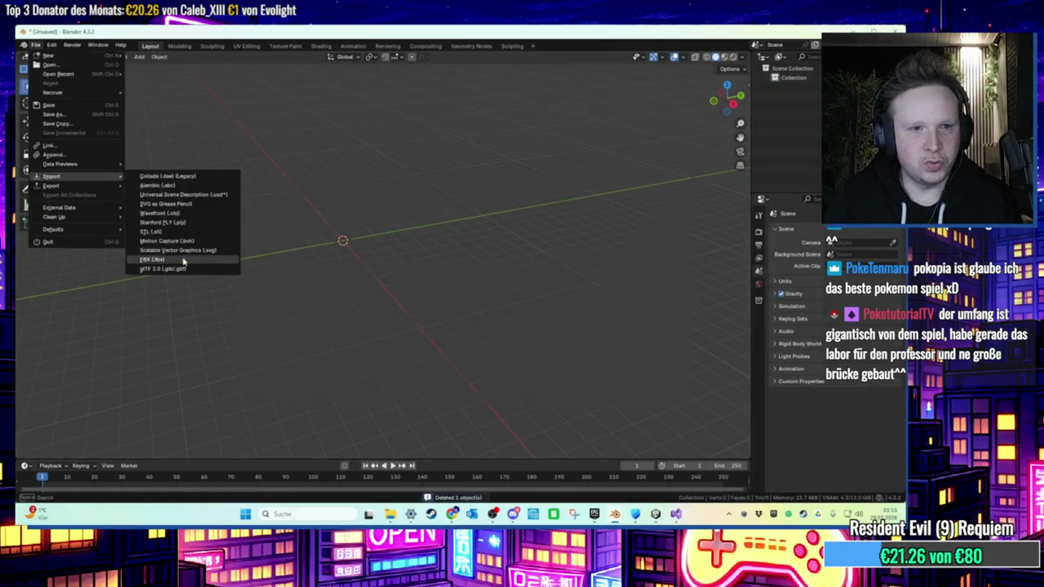
pyautogui.click(179, 261)
pyautogui.click(260, 194)
pyautogui.doubleClick(533, 180)
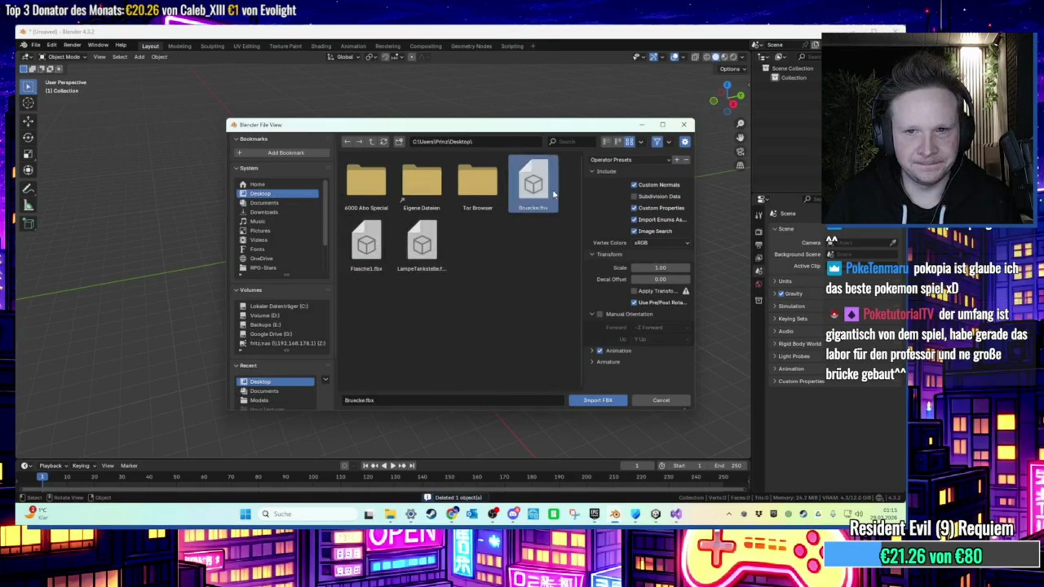
# Apply a Set Origin operation to the imported bridge.
pyautogui.moveTo(375, 229)
pyautogui.mouseDown()
pyautogui.moveTo(393, 240)
pyautogui.moveTo(321, 245)
pyautogui.moveTo(384, 268)
pyautogui.moveTo(442, 266)
pyautogui.moveTo(390, 279)
pyautogui.moveTo(426, 284)
pyautogui.moveTo(245, 250)
pyautogui.moveTo(187, 110)
pyautogui.mouseUp()
pyautogui.scroll(3, 370, 264)
pyautogui.scroll(3, 196, 240)
pyautogui.click(160, 57)
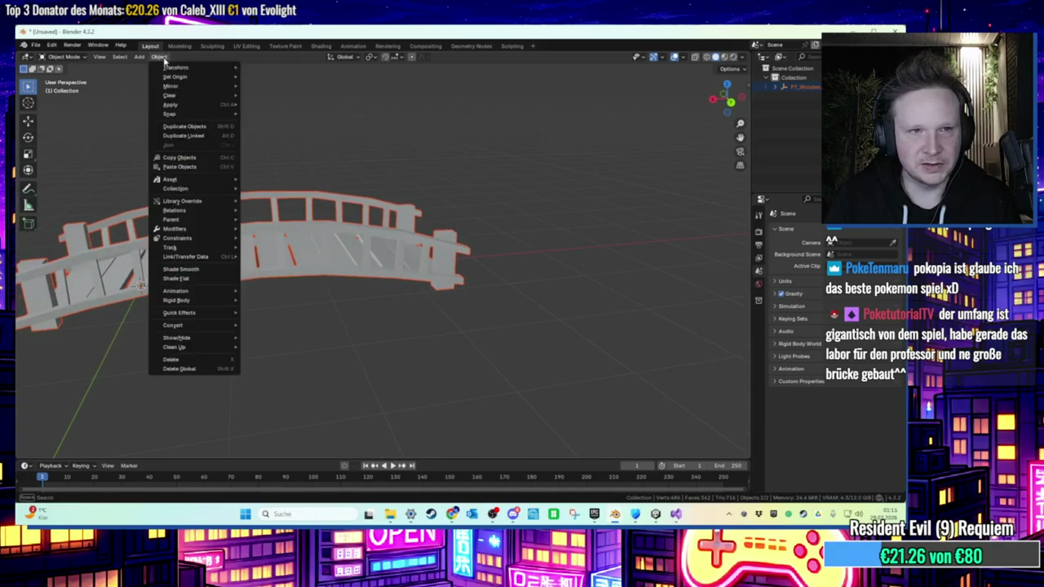
pyautogui.moveTo(175, 77)
pyautogui.click(273, 87)
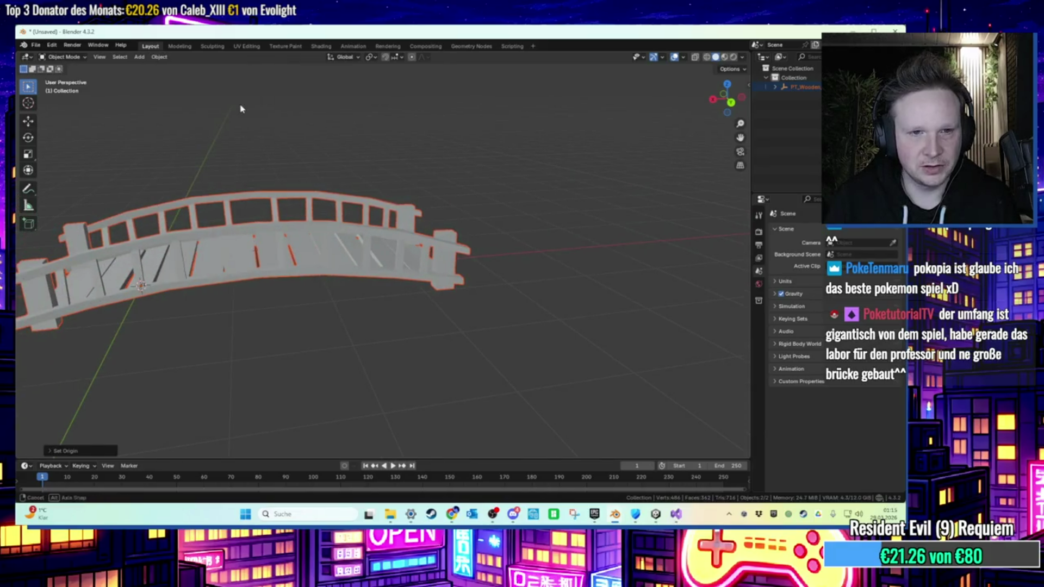
pyautogui.moveTo(241, 109)
pyautogui.mouseDown()
pyautogui.moveTo(256, 110)
pyautogui.moveTo(305, 186)
pyautogui.moveTo(292, 239)
pyautogui.moveTo(368, 191)
pyautogui.moveTo(282, 189)
pyautogui.mouseUp()
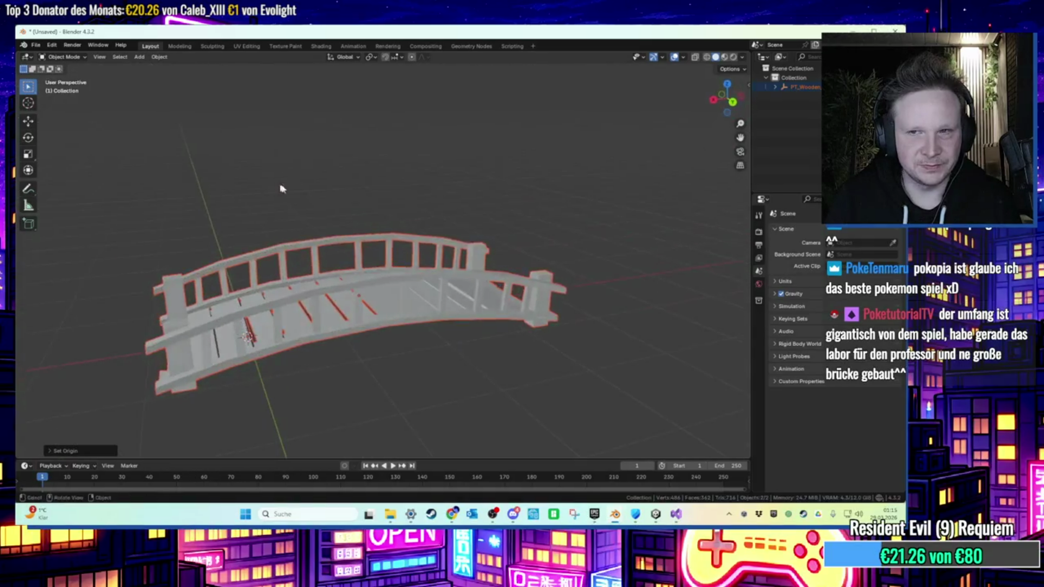
# Select the parent PT_Wooden_Bridge_02 and move its geometry to the world origin.
pyautogui.click(776, 87)
pyautogui.click(804, 97)
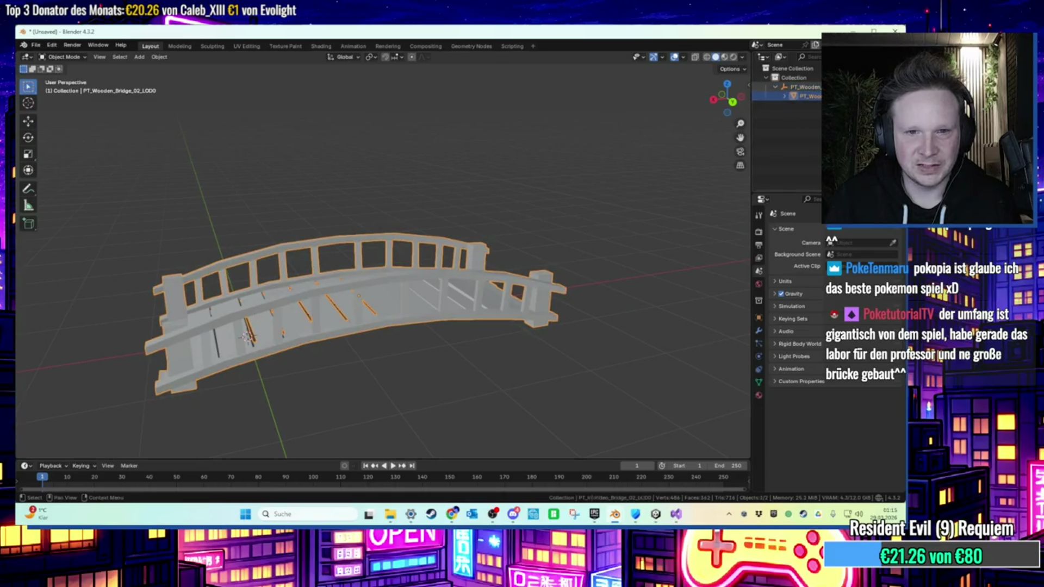
pyautogui.click(246, 337)
pyautogui.click(160, 57)
pyautogui.moveTo(175, 76)
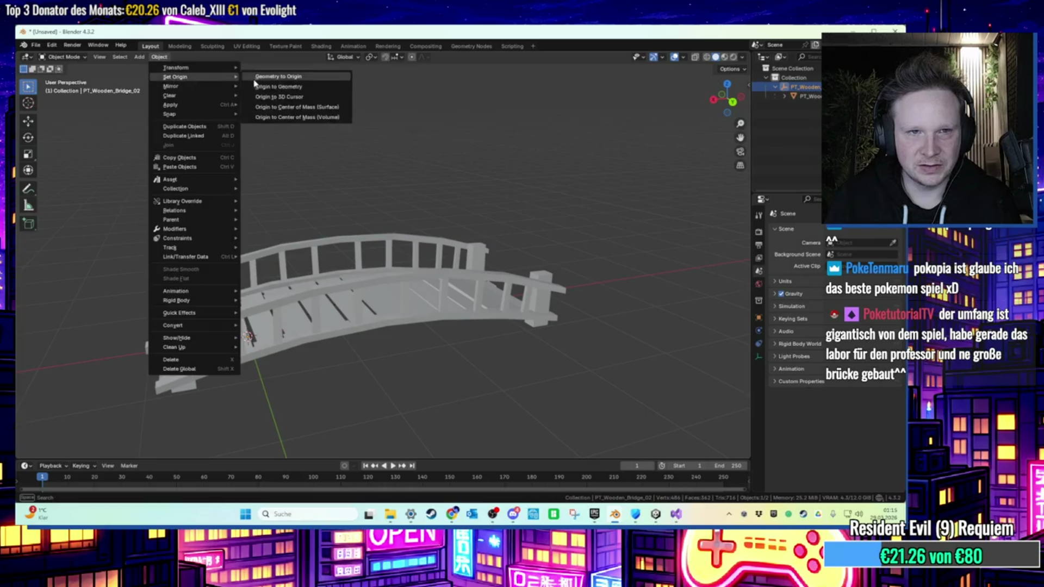
pyautogui.click(255, 79)
# Try rotating the PT_Wooden_Bridge_02_LOD0 mesh, cancel the rotation, then close Blender.
pyautogui.moveTo(382, 156); pyautogui.dragTo(410, 191)
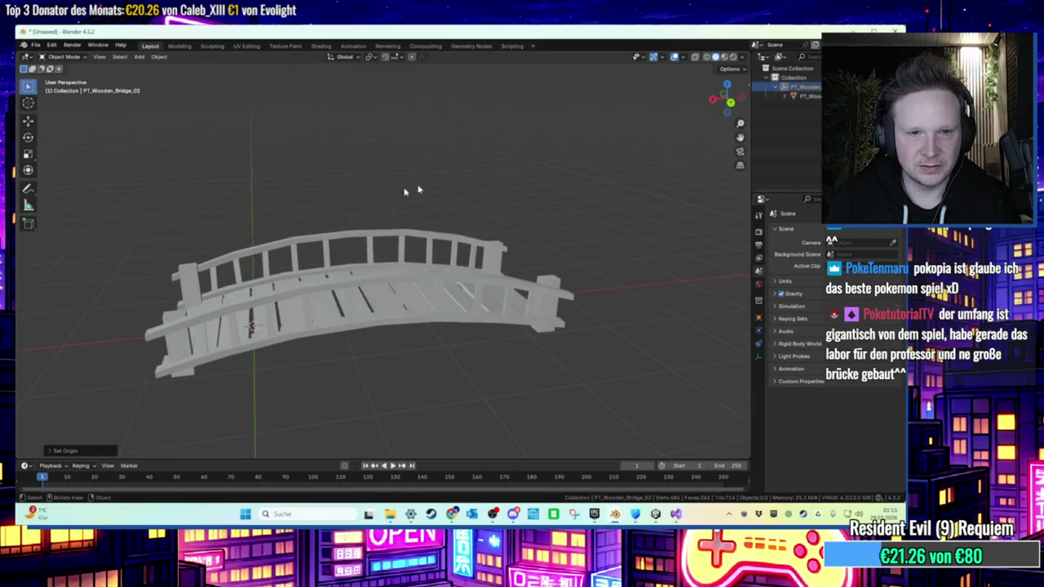
pyautogui.click(522, 136)
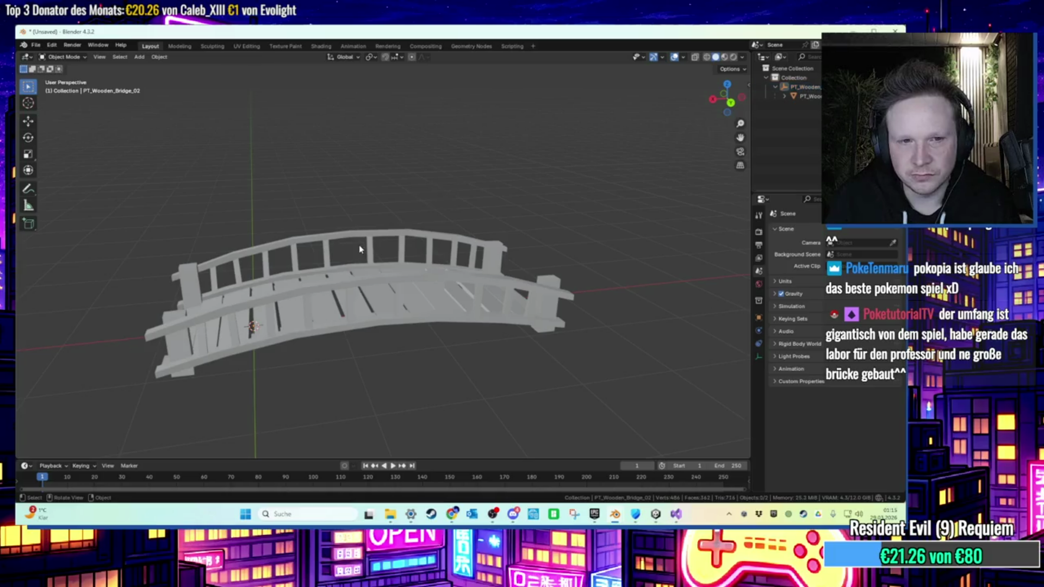
pyautogui.click(217, 283)
pyautogui.scroll(-2, 158, 203)
pyautogui.click(29, 138)
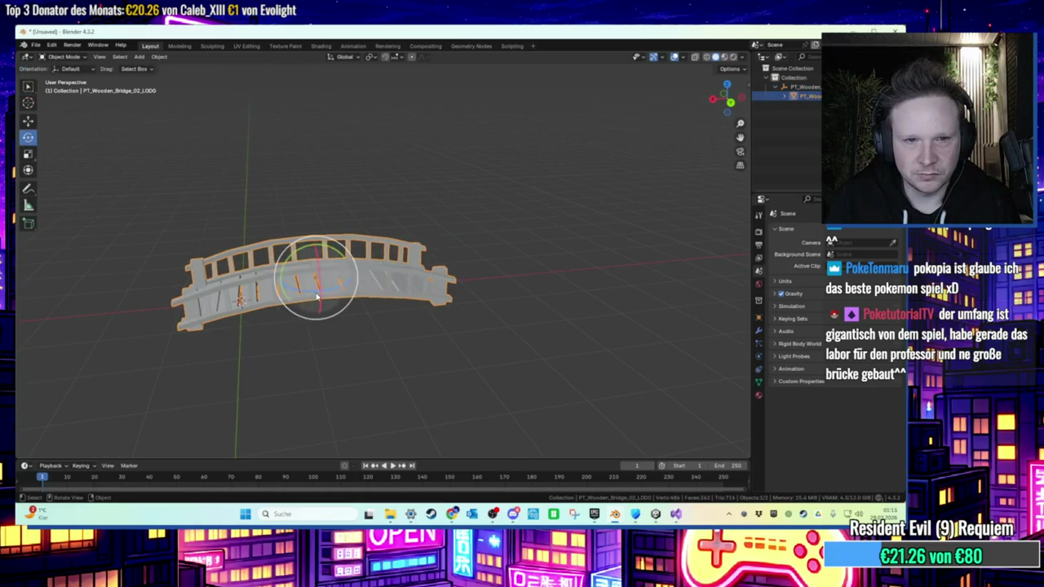
pyautogui.moveTo(315, 278)
pyautogui.mouseDown()
pyautogui.moveTo(229, 428)
pyautogui.moveTo(482, 205)
pyautogui.mouseUp()
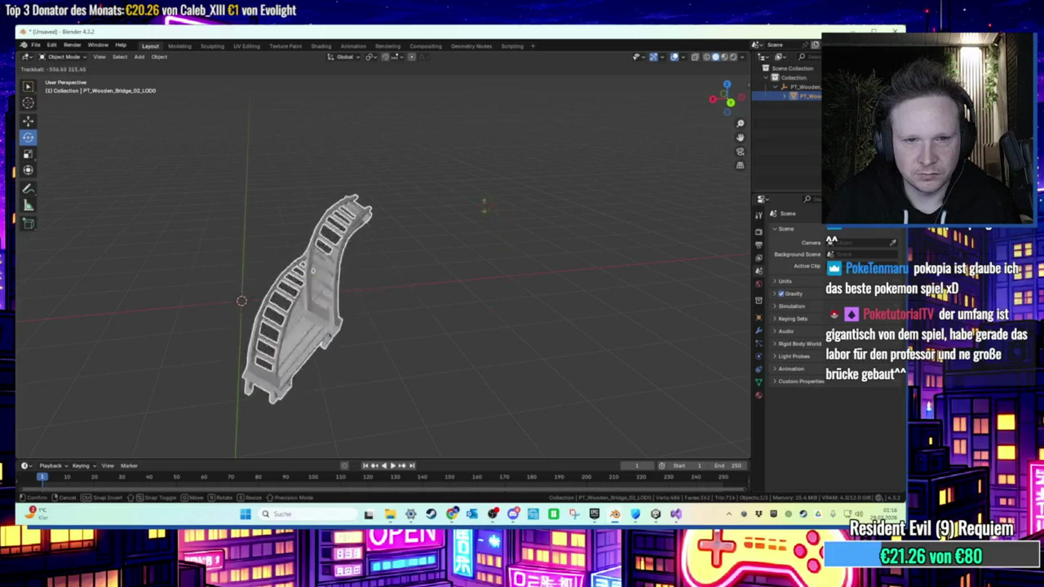
pyautogui.rightClick(483, 205)
pyautogui.moveTo(373, 224); pyautogui.dragTo(385, 285)
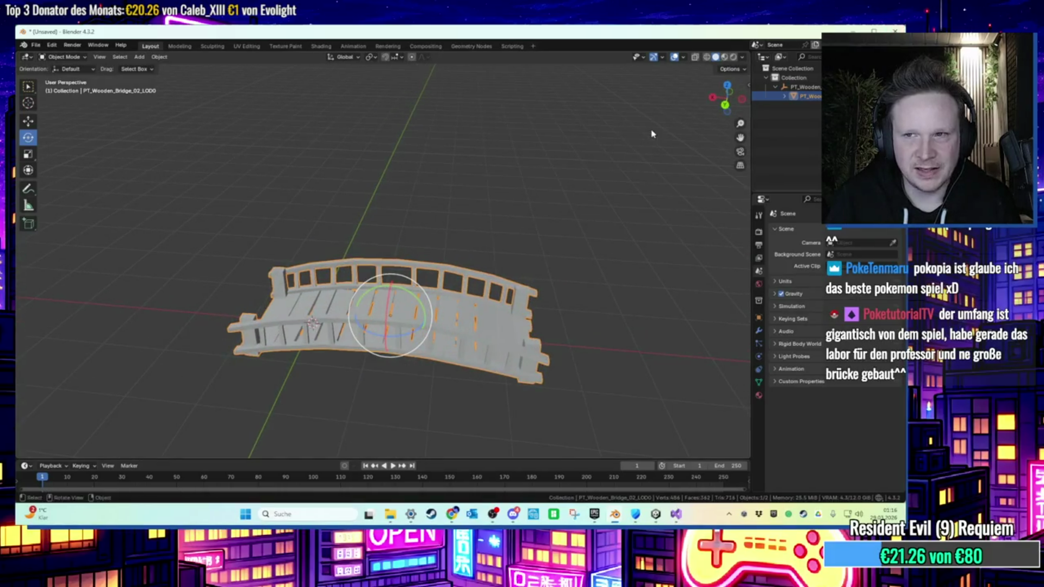
pyautogui.click(895, 31)
# Discard Blender's unsaved changes and select the Bruecke bridge in Unity's scene.
pyautogui.click(476, 288)
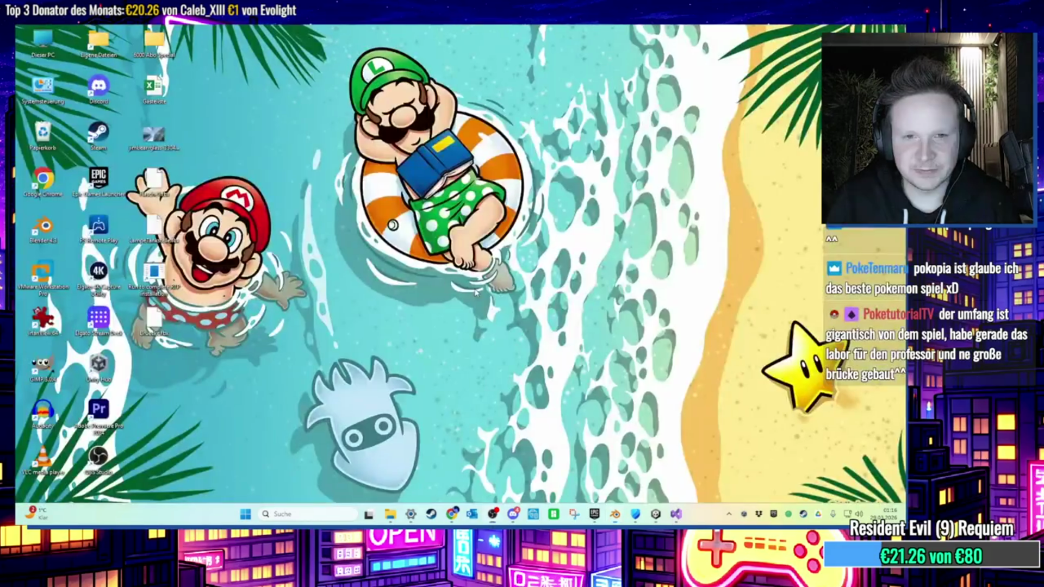
pyautogui.click(656, 516)
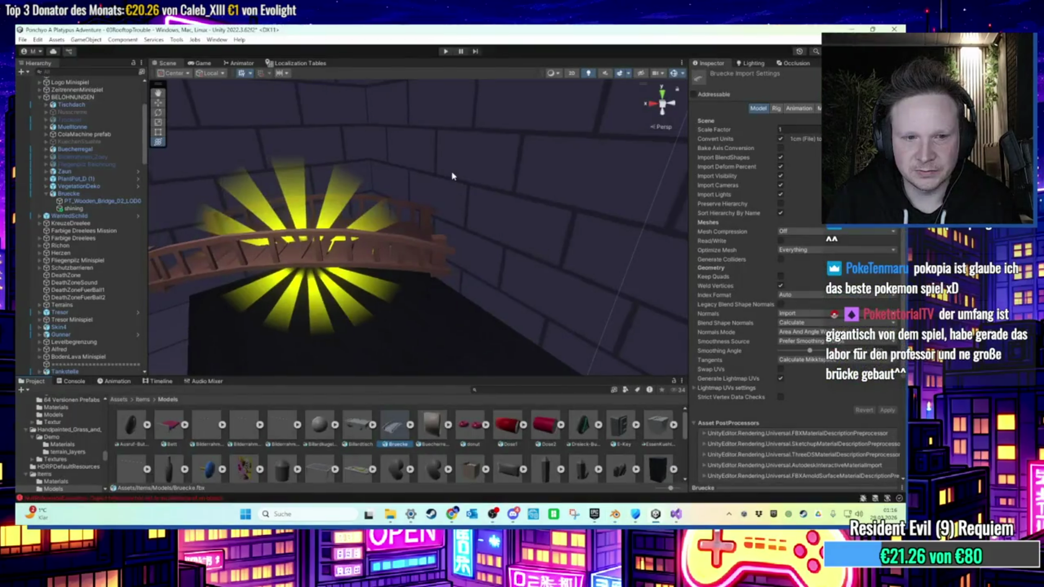
pyautogui.click(408, 249)
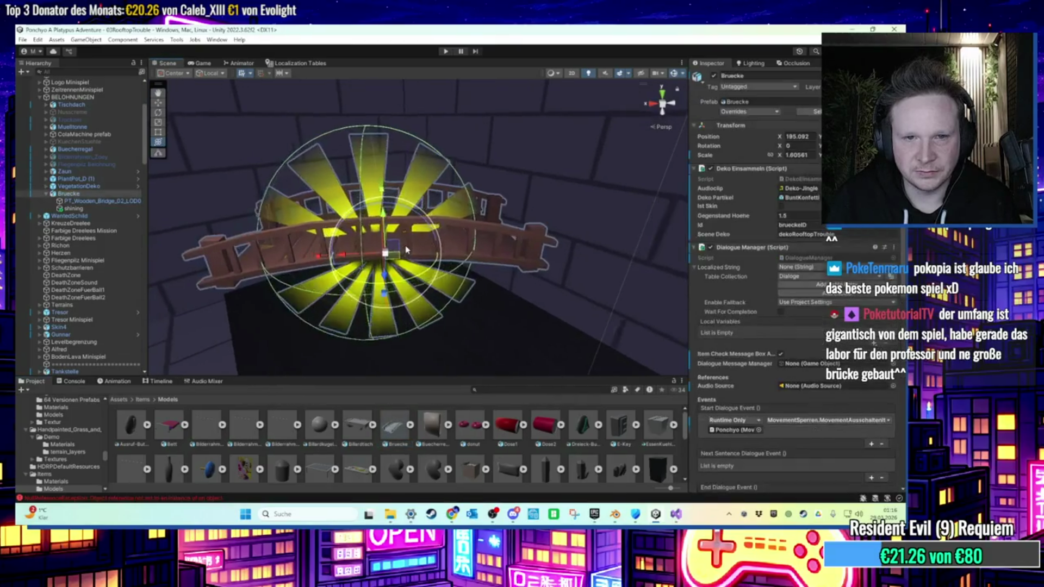
pyautogui.click(226, 255)
pyautogui.click(330, 258)
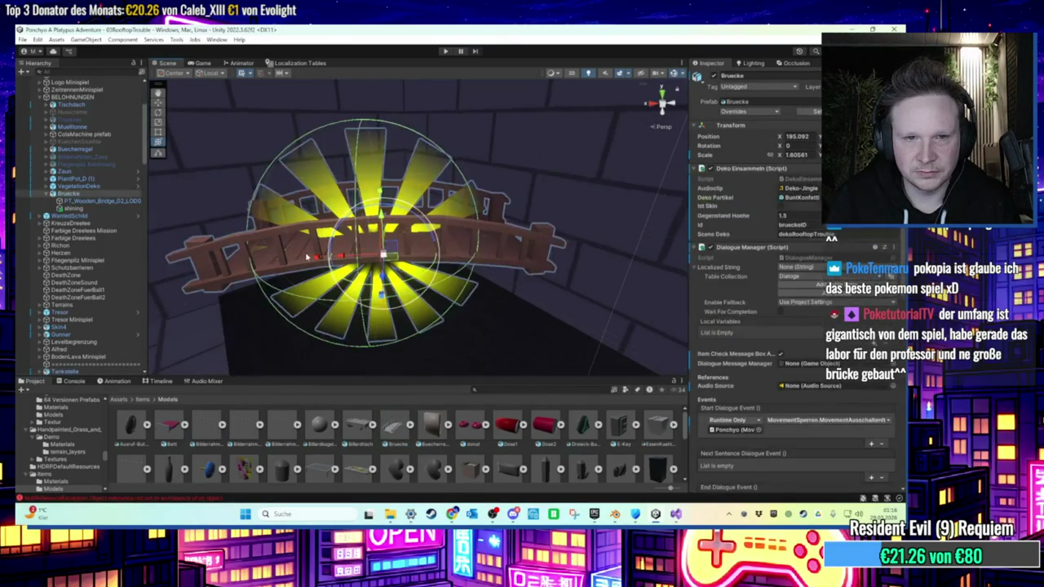
# Select the PT_Wooden_Bridge_02_LOD0 mesh, undo its last change, and minimize Unity.
pyautogui.moveTo(330, 258)
pyautogui.mouseDown()
pyautogui.moveTo(251, 298)
pyautogui.moveTo(174, 291)
pyautogui.moveTo(445, 269)
pyautogui.moveTo(519, 245)
pyautogui.moveTo(523, 294)
pyautogui.moveTo(555, 288)
pyautogui.moveTo(413, 261)
pyautogui.moveTo(413, 234)
pyautogui.mouseUp()
pyautogui.click(408, 260)
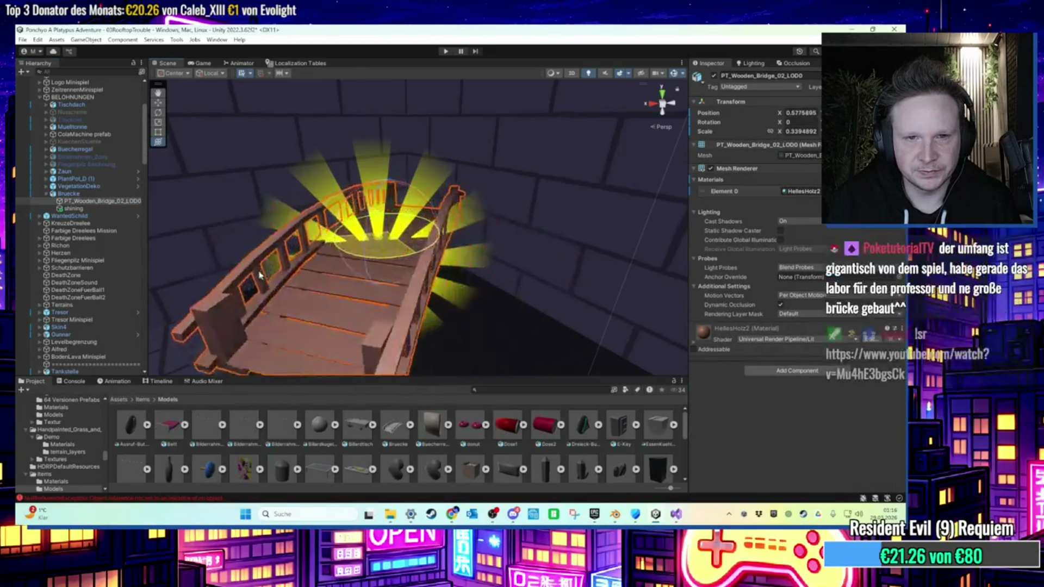
pyautogui.hotkey('ctrl', 'z')
pyautogui.click(851, 29)
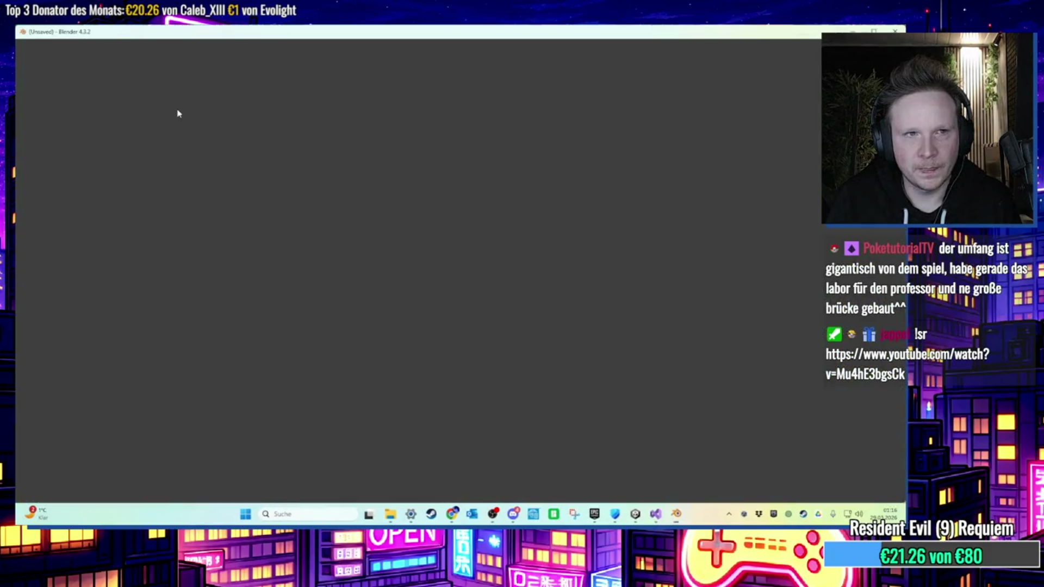
# Delete the default cube and import Bruecke.fbx from the Desktop.
pyautogui.click(407, 268)
pyautogui.press('Delete')
pyautogui.click(35, 45)
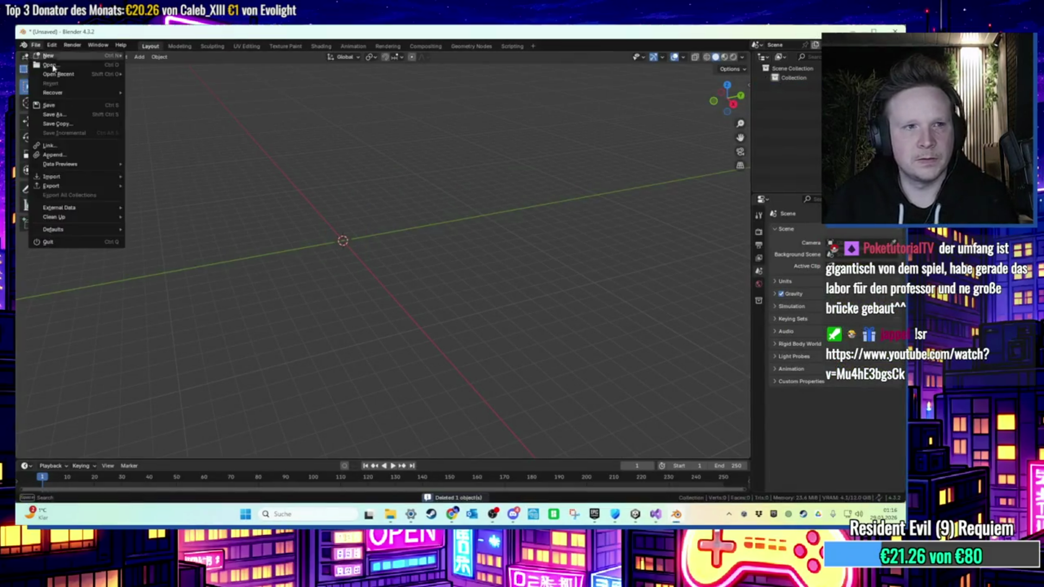
pyautogui.moveTo(77, 183)
pyautogui.click(206, 256)
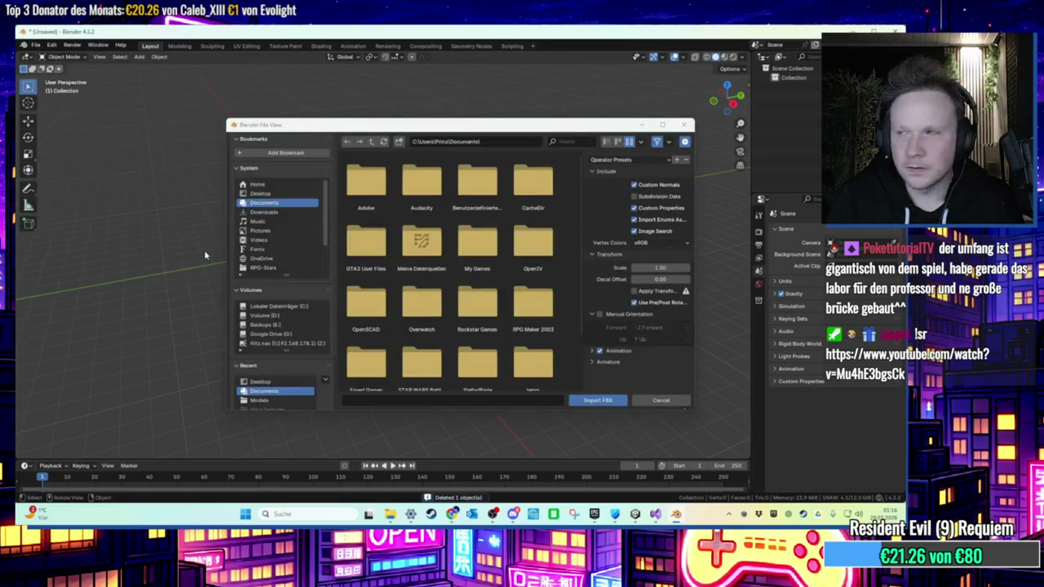
pyautogui.click(248, 211)
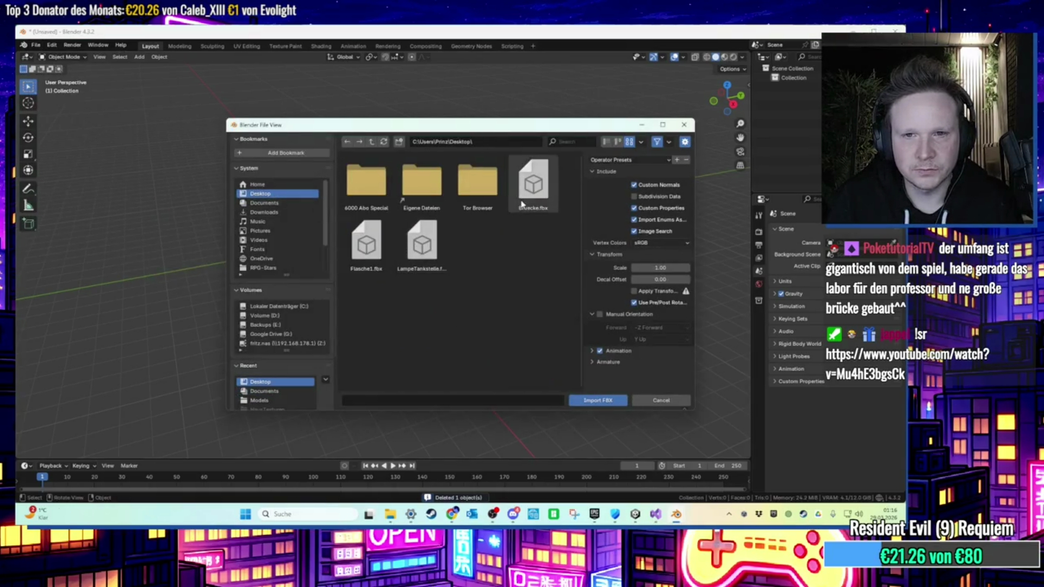
pyautogui.doubleClick(520, 205)
# Set the bridge's origin to its geometry.
pyautogui.scroll(5, 417, 223)
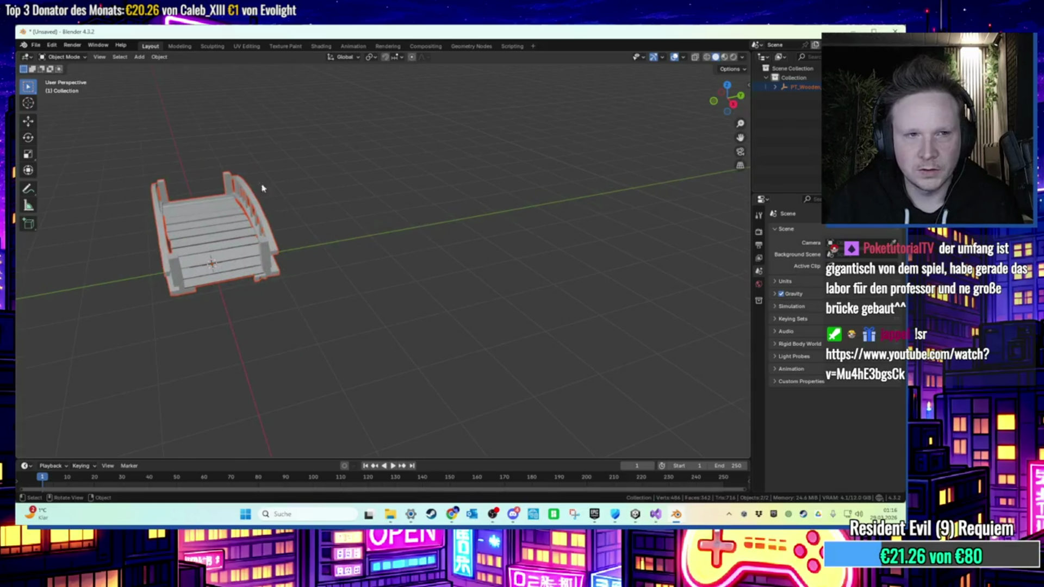
pyautogui.click(160, 57)
pyautogui.moveTo(185, 77)
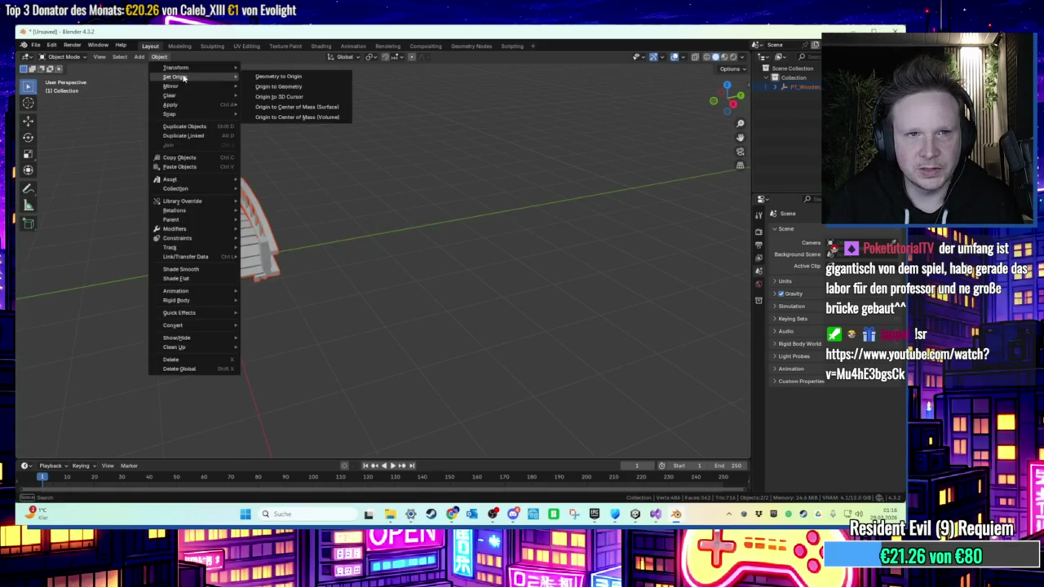
pyautogui.click(284, 88)
# Export the bridge to the Desktop as FBX named BrueckePivot.
pyautogui.click(36, 45)
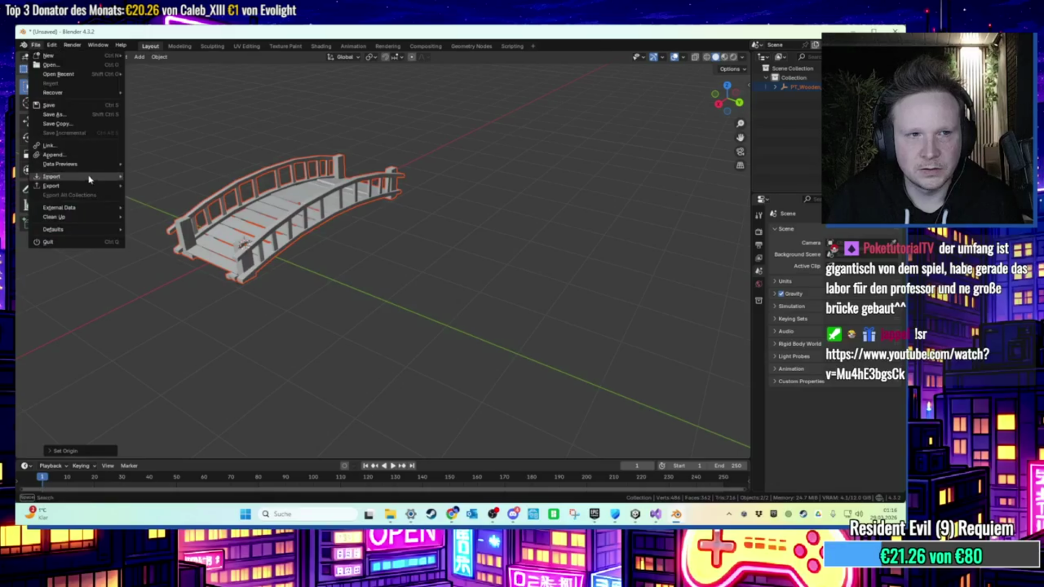
pyautogui.moveTo(87, 186)
pyautogui.click(212, 268)
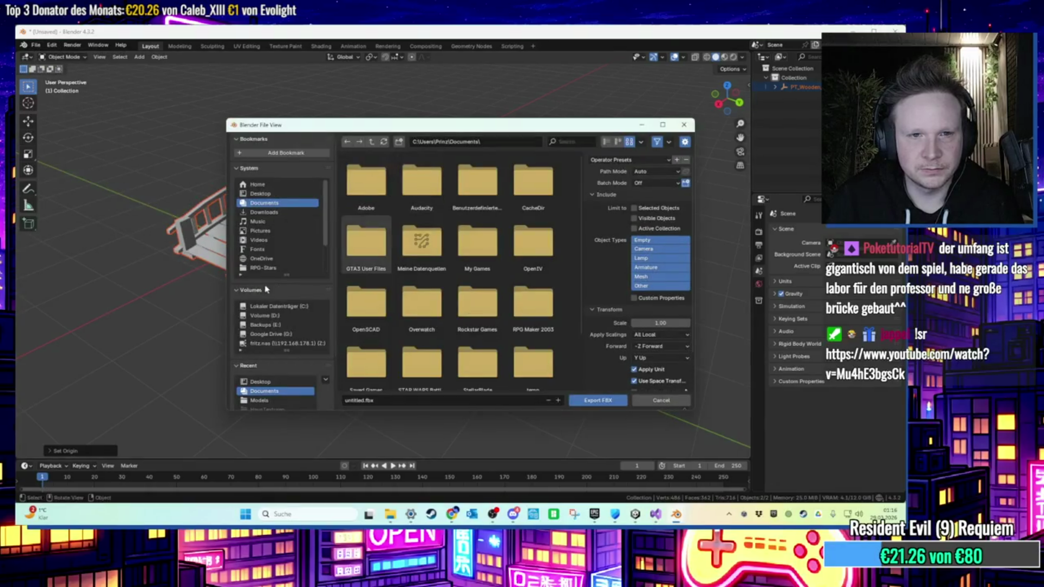
pyautogui.click(278, 195)
pyautogui.click(378, 400)
pyautogui.write('BrueckePlatt')
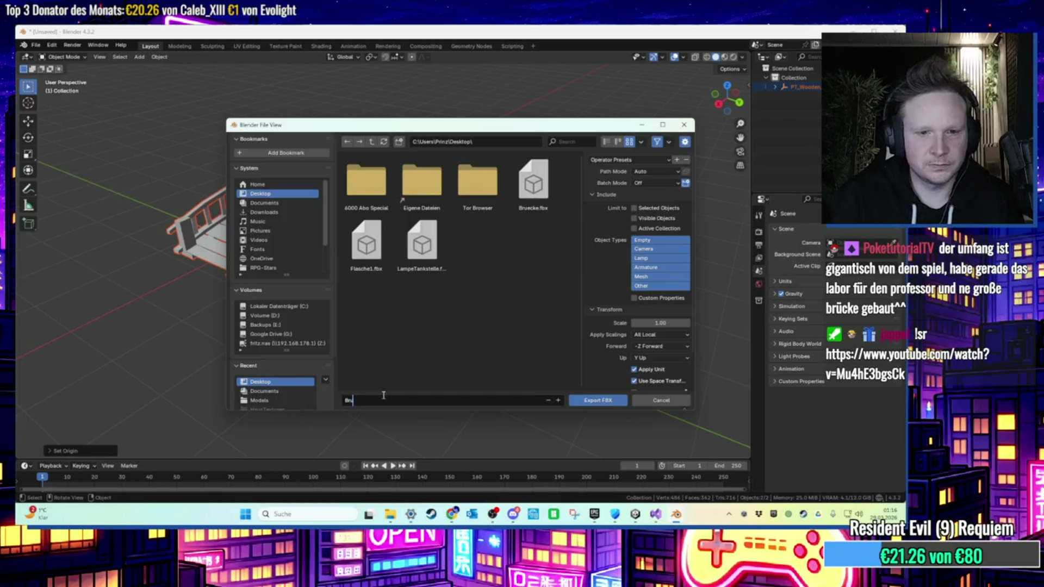
pyautogui.click(596, 400)
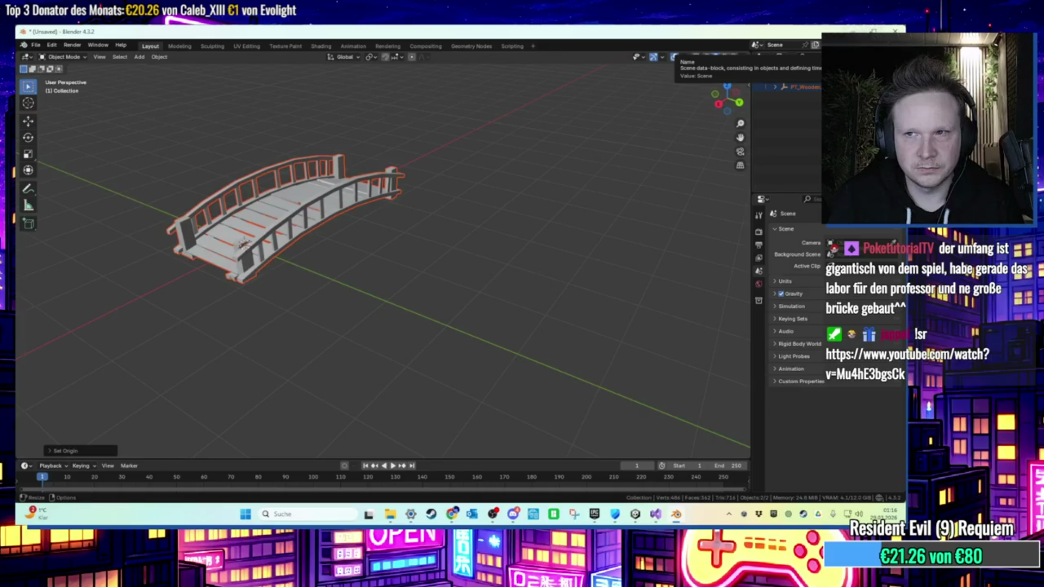
pyautogui.press('super+d')
# Replace the Bruecke object's model with the BrueckePivot asset.
pyautogui.click(639, 520)
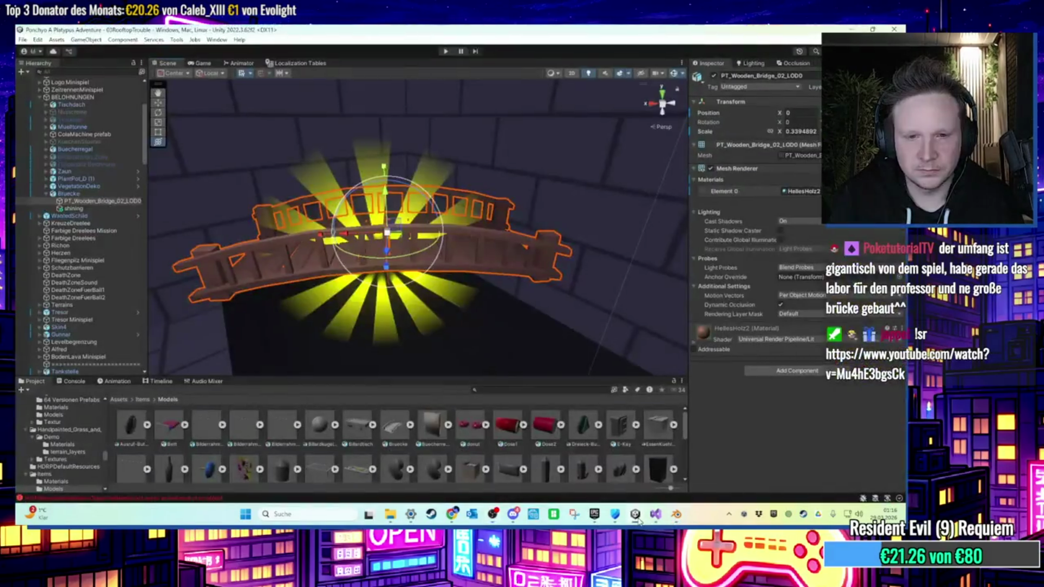
pyautogui.click(635, 515)
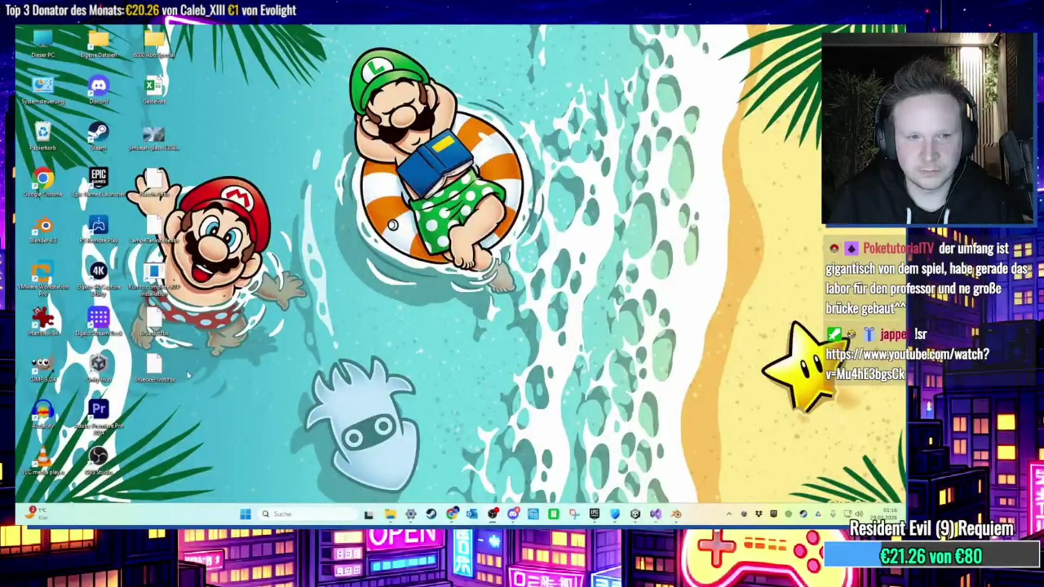
pyautogui.click(636, 516)
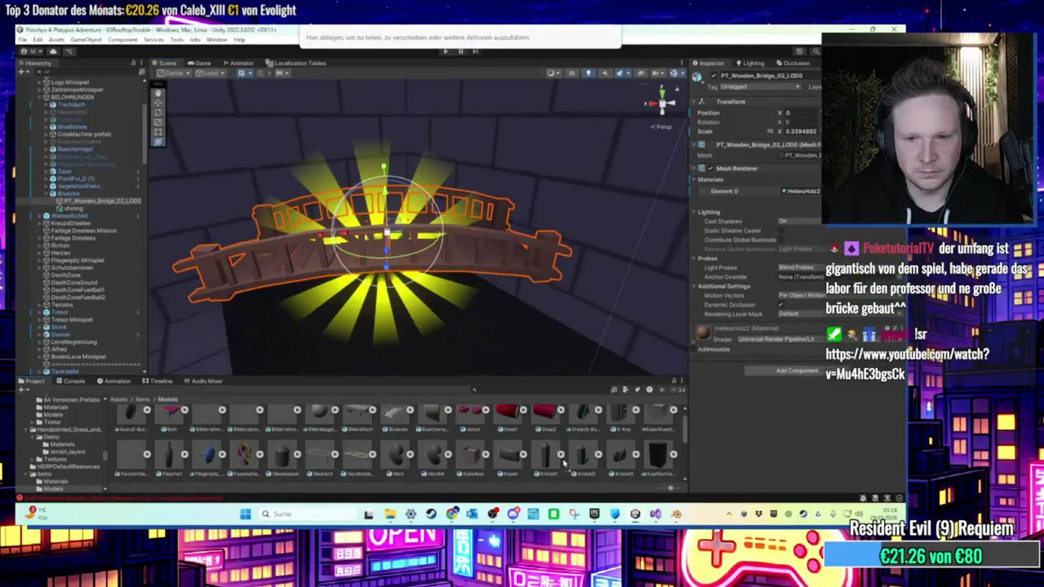
pyautogui.scroll(1, 498, 432)
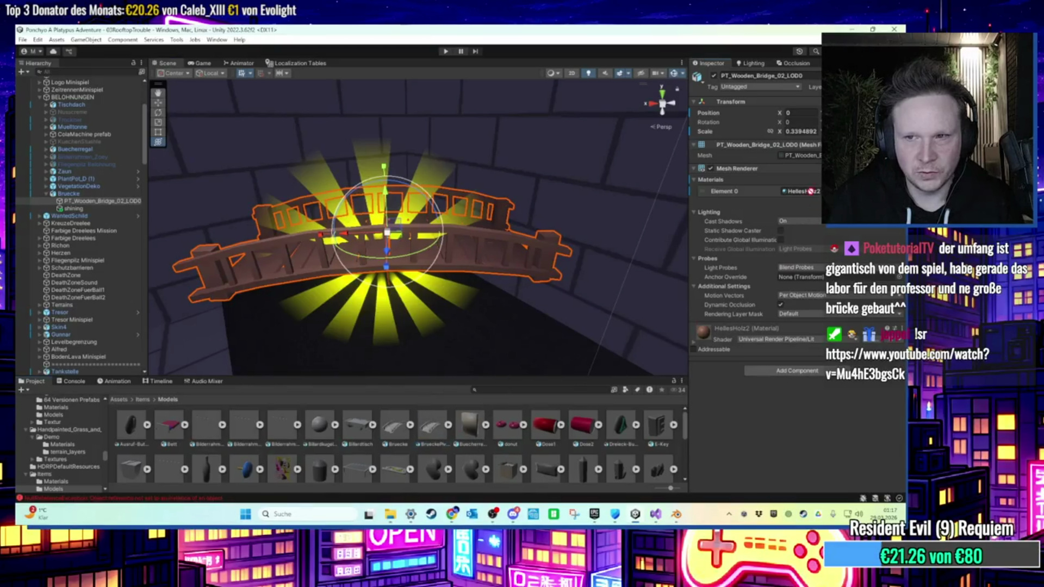
pyautogui.click(82, 194)
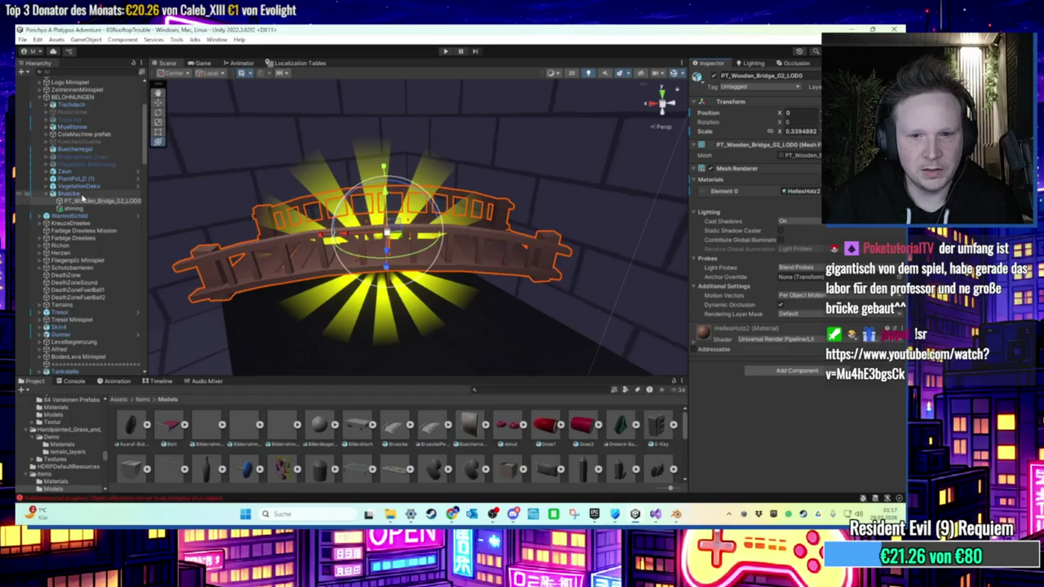
pyautogui.click(777, 103)
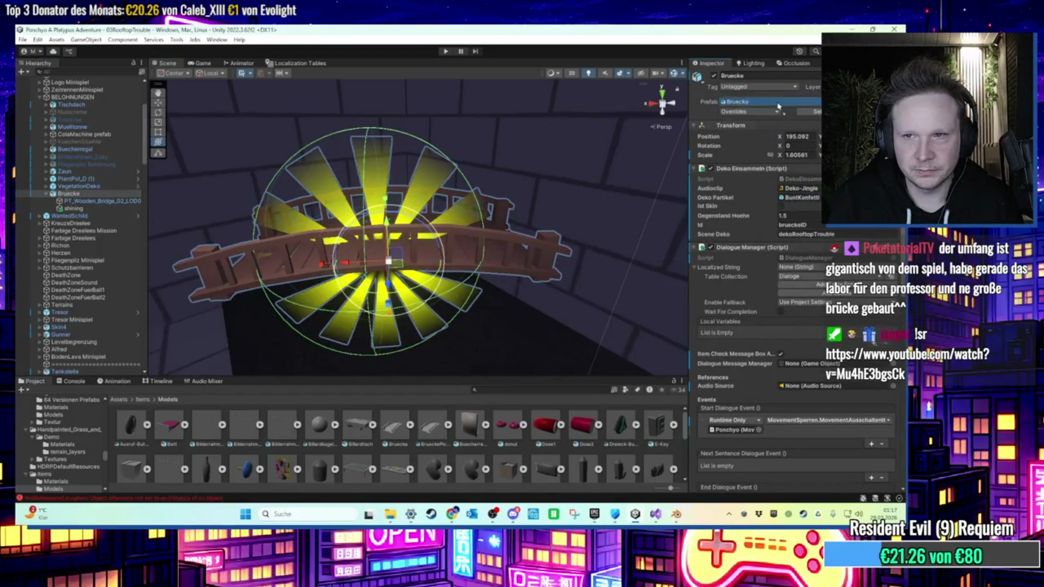
pyautogui.moveTo(767, 105); pyautogui.dragTo(767, 105)
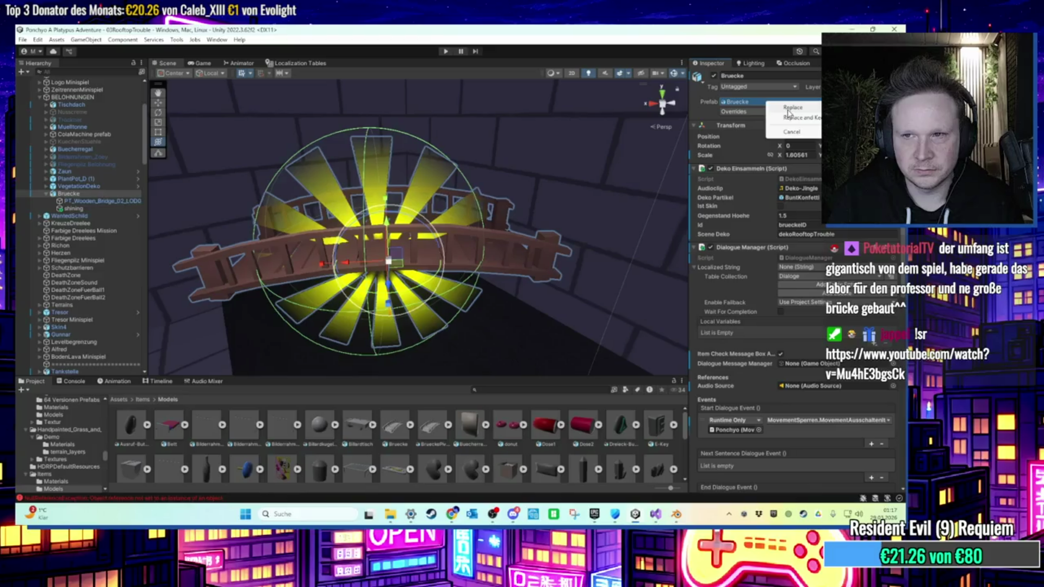
pyautogui.click(789, 109)
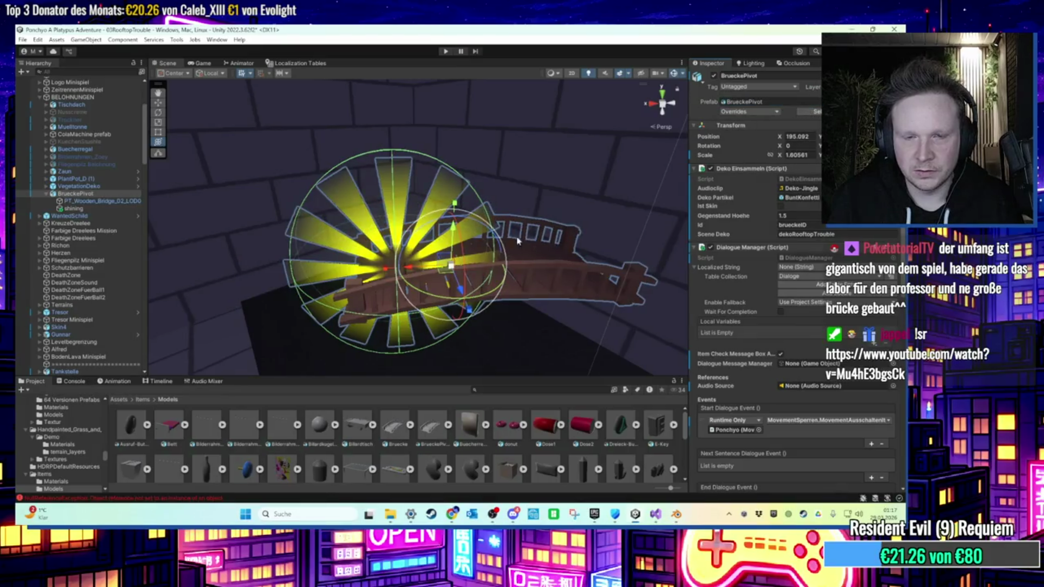
# Inspect BrueckePivot's bridge mesh and sunburst sprite, orbiting around the bridge.
pyautogui.click(103, 201)
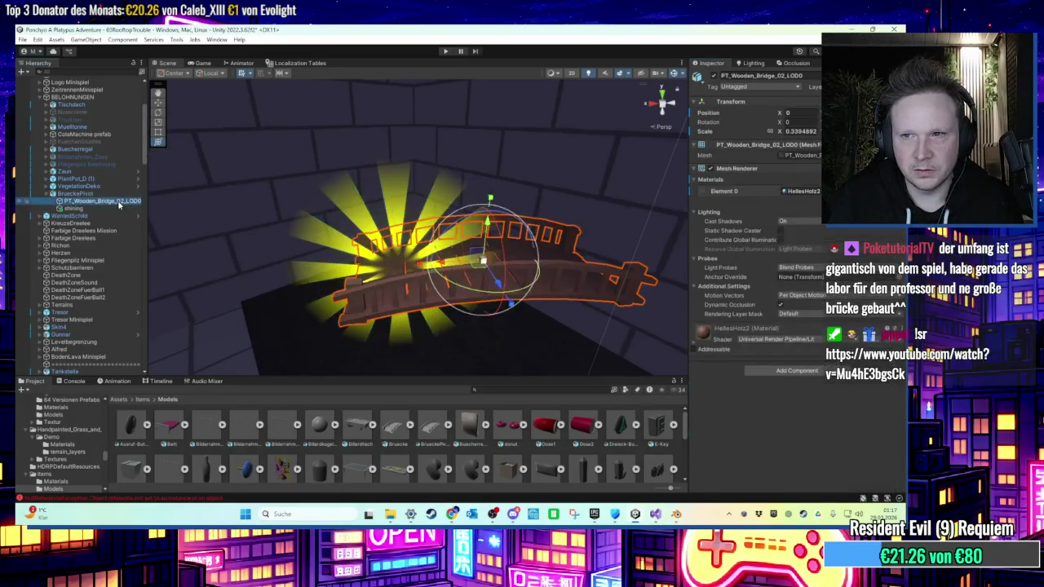
pyautogui.click(89, 209)
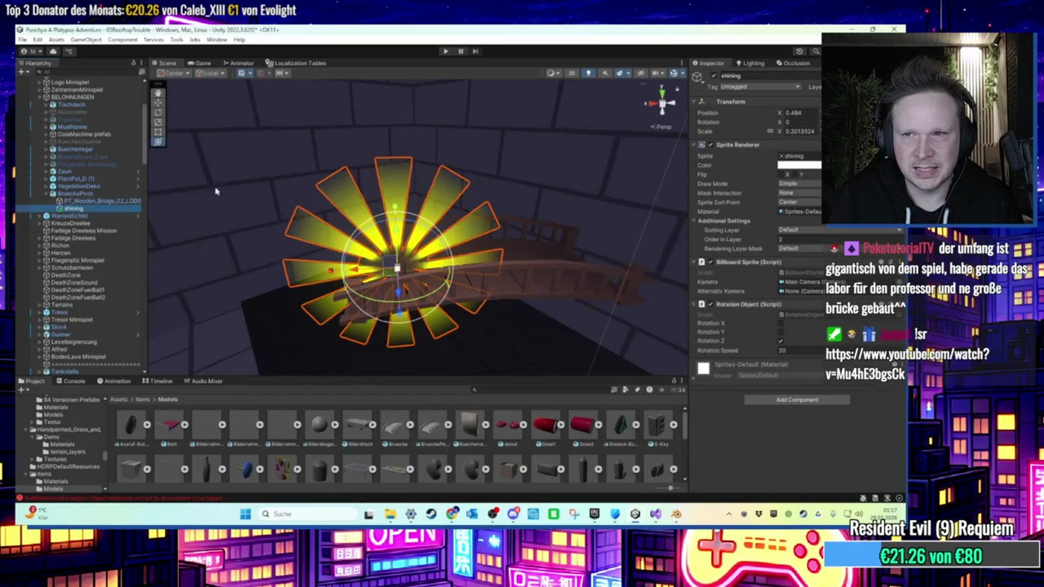
pyautogui.click(89, 194)
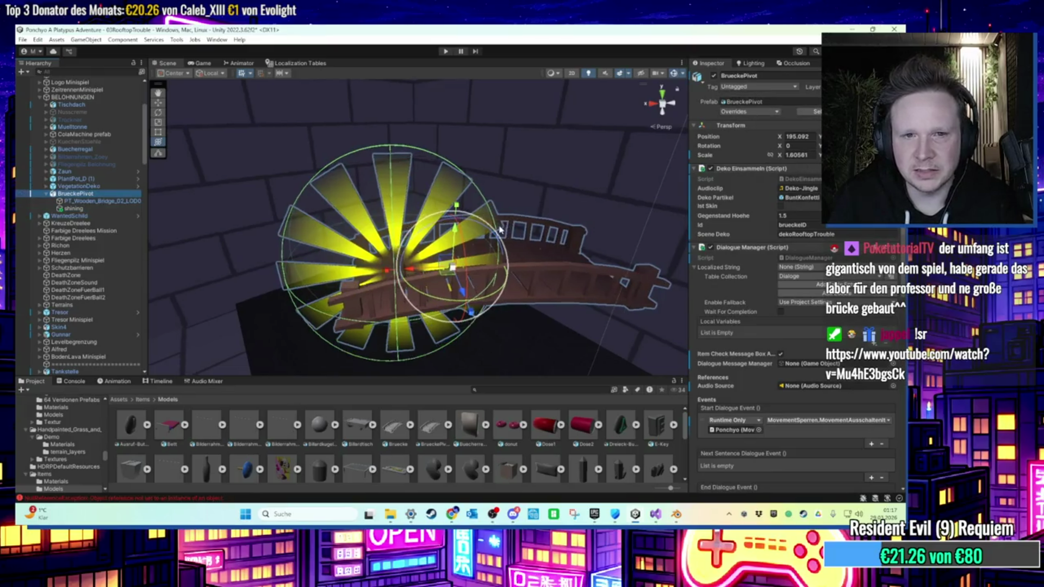
pyautogui.scroll(3, 567, 180)
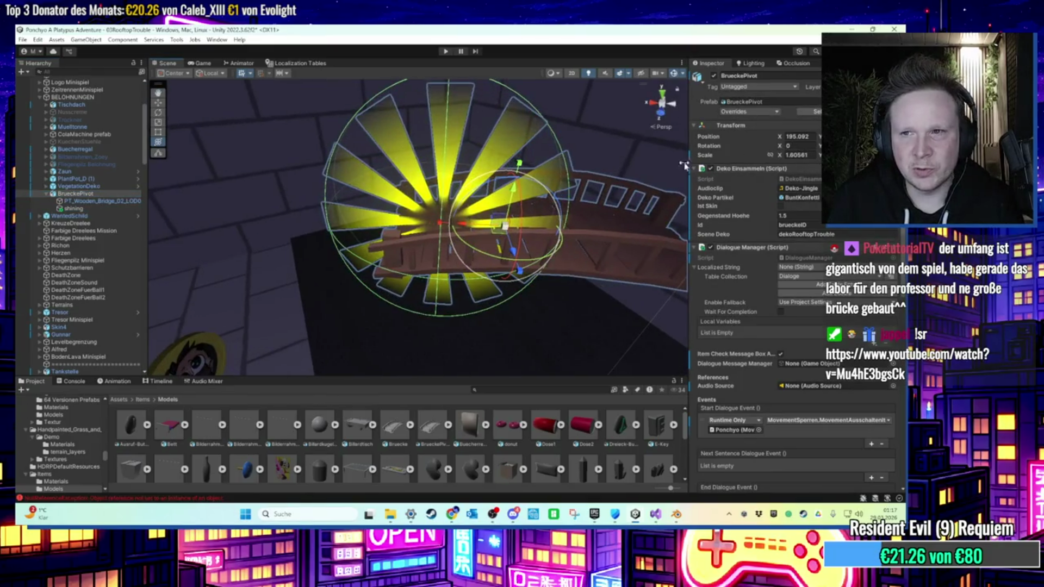
pyautogui.moveTo(592, 205); pyautogui.dragTo(665, 312)
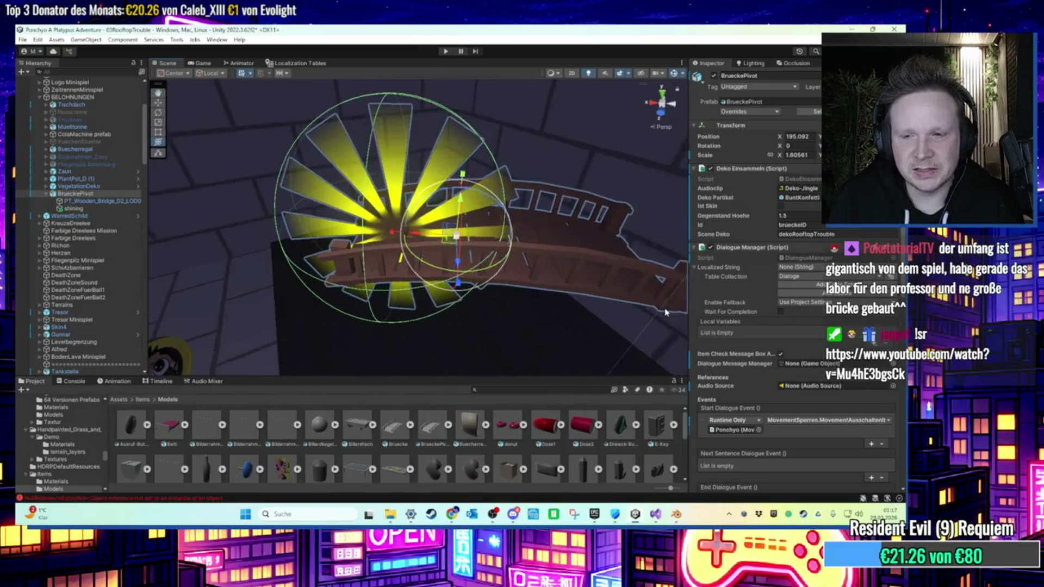
# In Blender, clear the selection and frame the whole bridge, then return to Unity.
pyautogui.click(683, 514)
pyautogui.scroll(3, 429, 268)
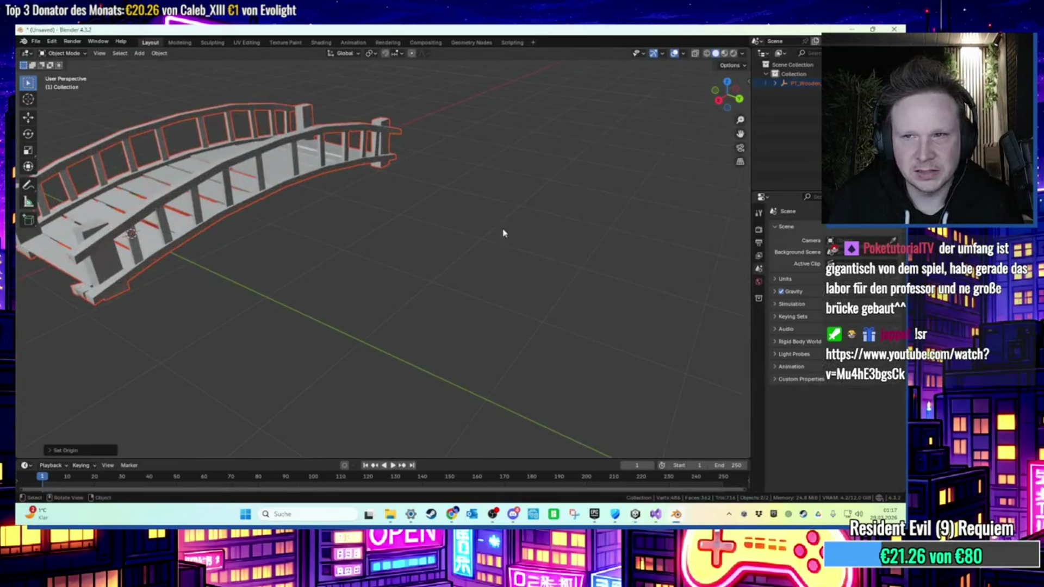
pyautogui.hotkey('alt', 'a')
pyautogui.press('Home')
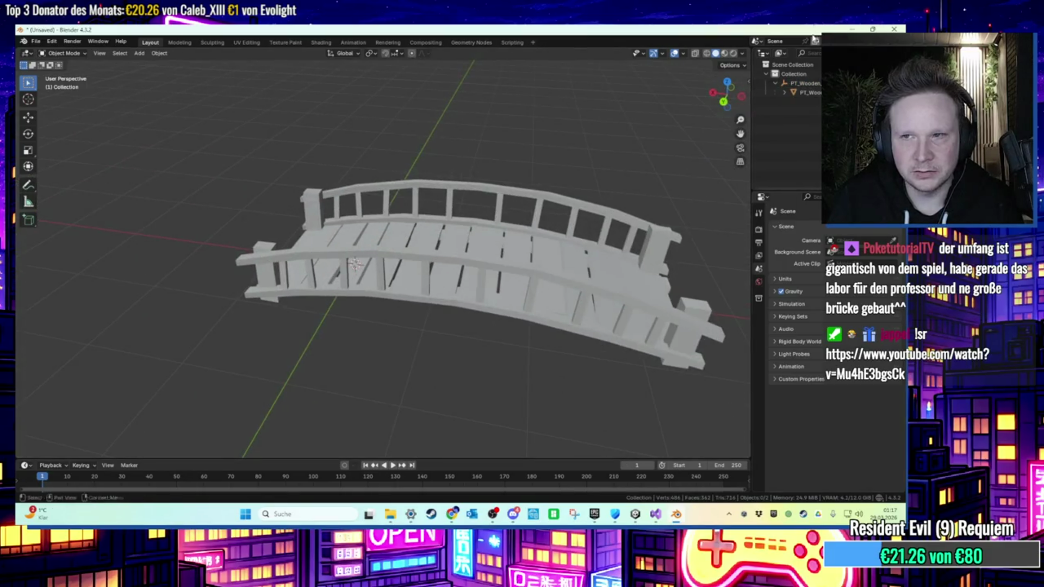
pyautogui.click(852, 29)
pyautogui.click(99, 201)
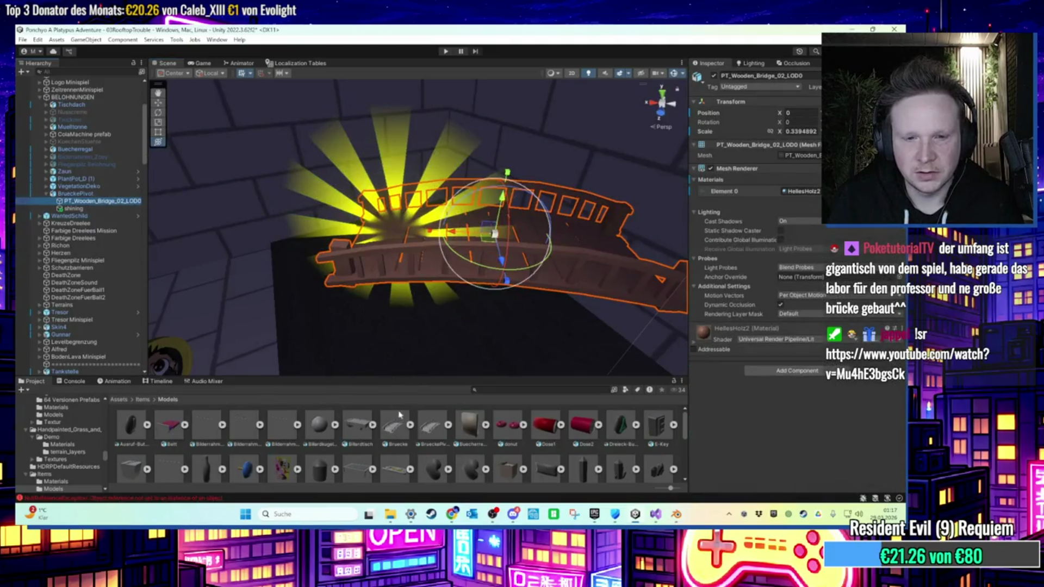
# Swap in the PT_Wooden mesh from the BrueckePivot asset with Keep Overrides, then reopen Blender.
pyautogui.click(448, 426)
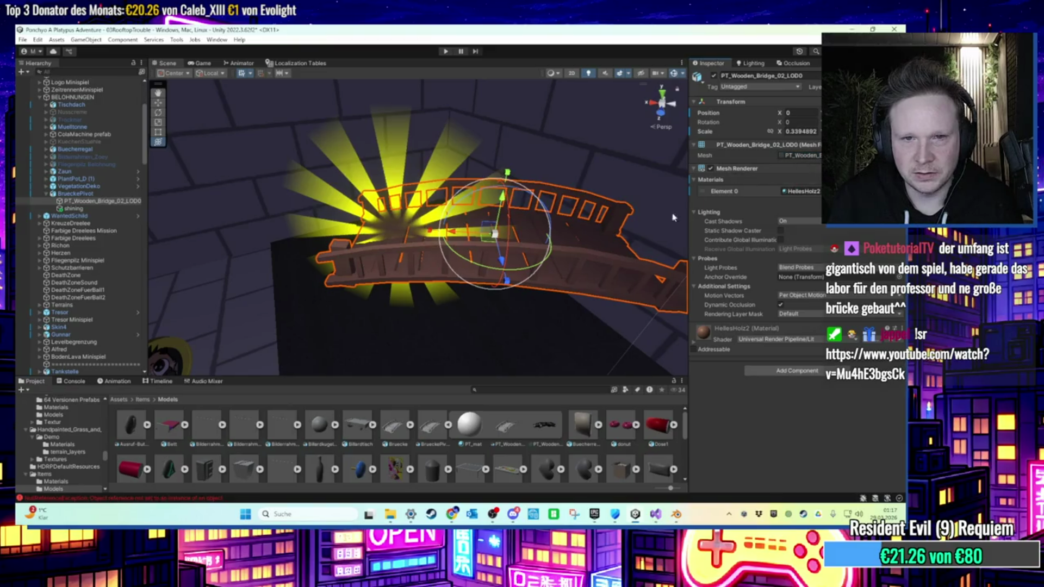
pyautogui.click(75, 194)
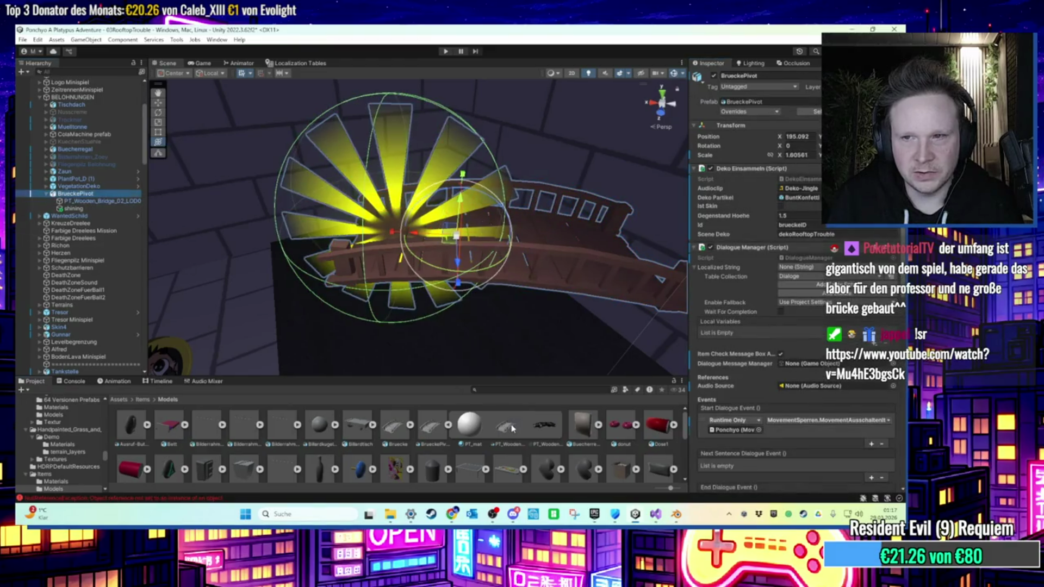
pyautogui.moveTo(512, 428)
pyautogui.mouseDown()
pyautogui.moveTo(786, 155)
pyautogui.moveTo(761, 103)
pyautogui.mouseUp()
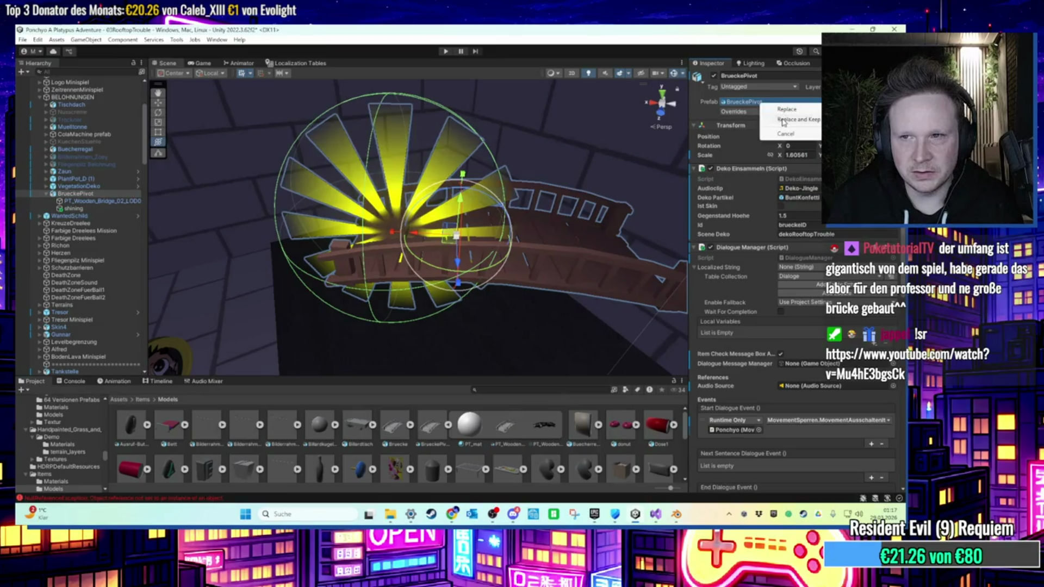
pyautogui.click(783, 121)
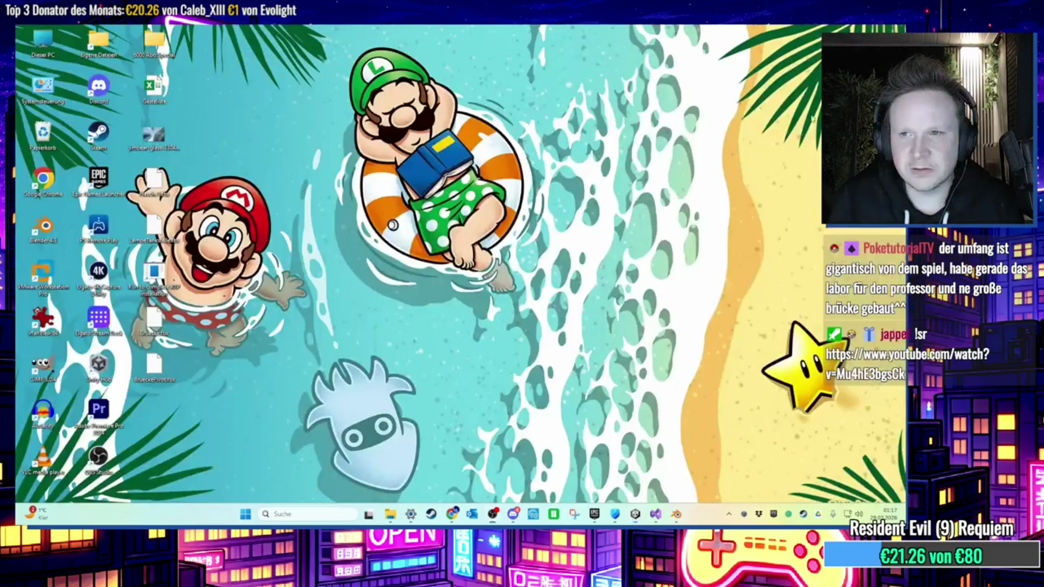
pyautogui.press('super+d')
pyautogui.click(676, 513)
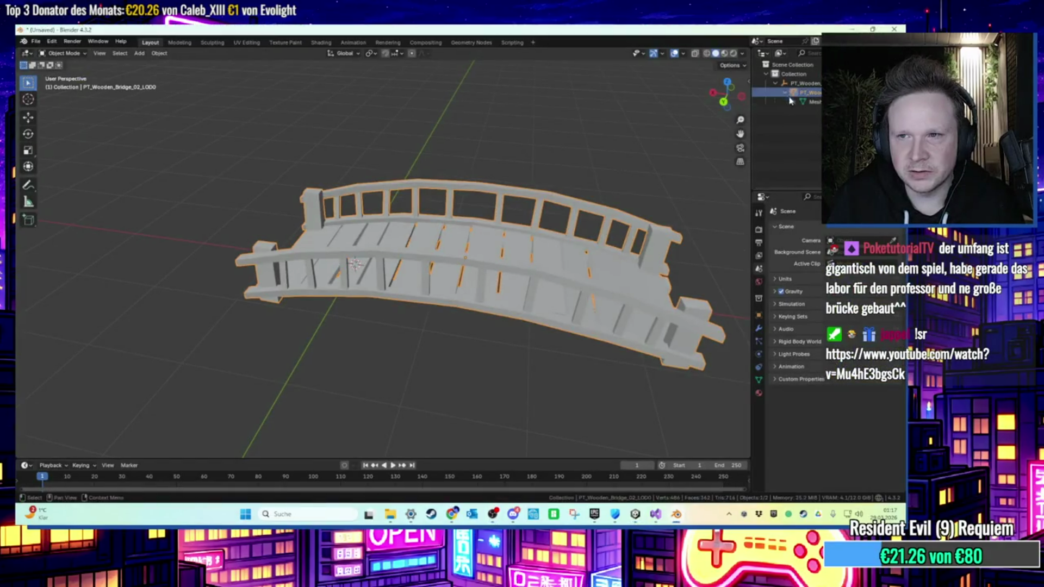
# Move the bridge mesh directly under Collection and delete the extra parent object.
pyautogui.moveTo(791, 94); pyautogui.dragTo(816, 84)
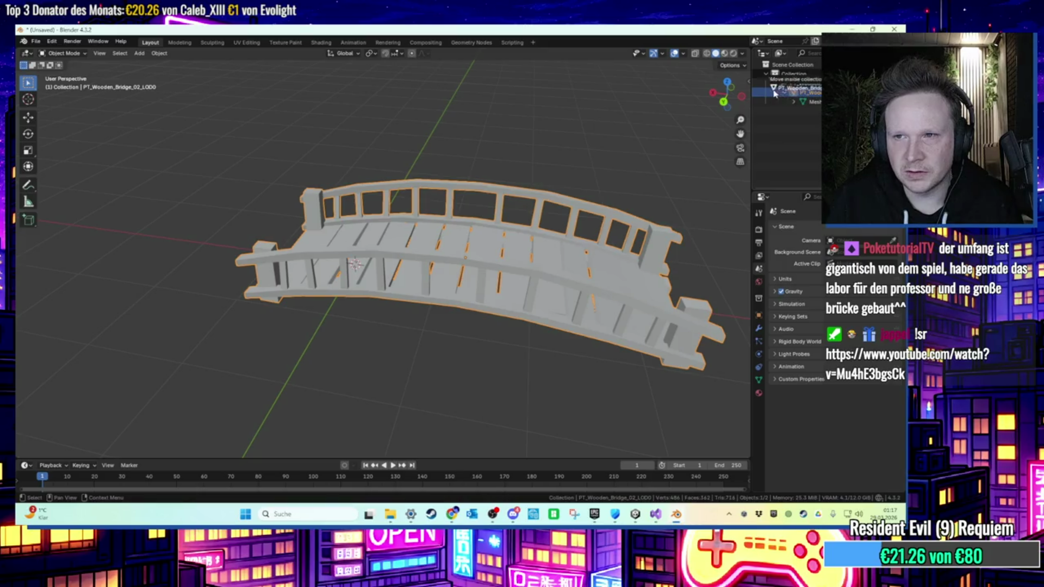
pyautogui.moveTo(769, 93); pyautogui.dragTo(770, 90)
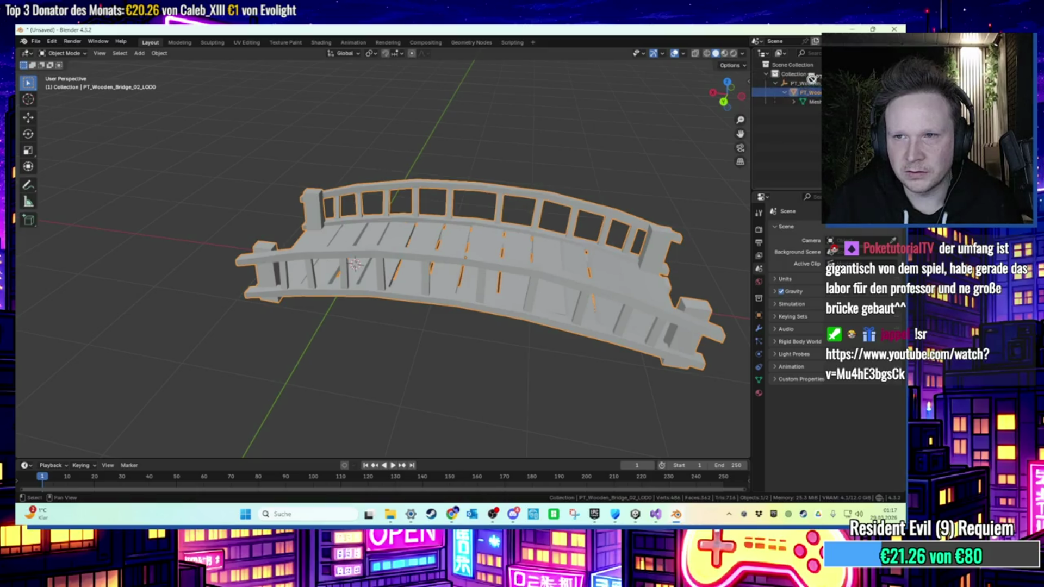
pyautogui.click(814, 82)
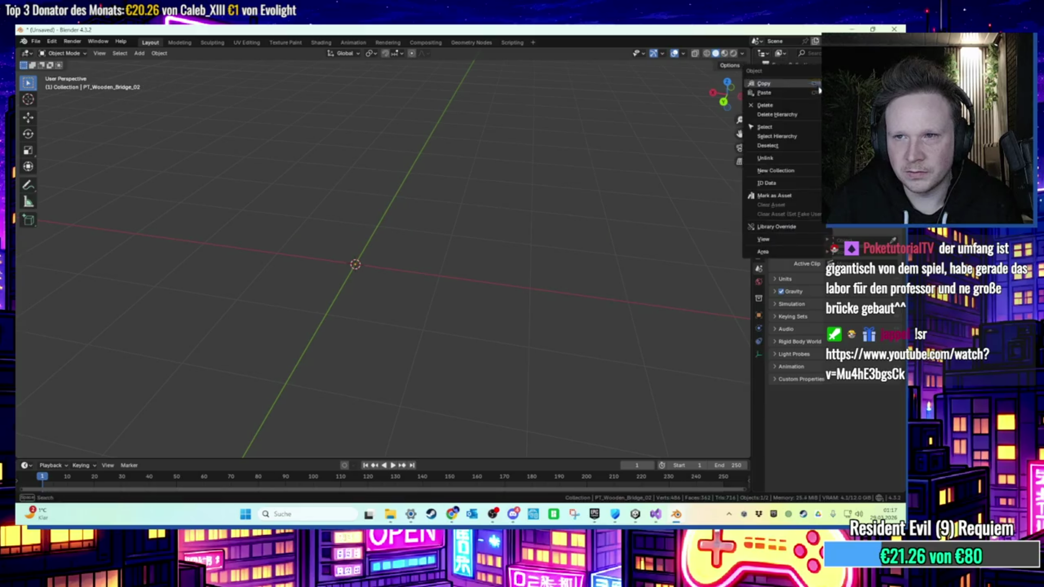
pyautogui.rightClick(808, 82)
pyautogui.click(803, 105)
# Frame the remaining bridge mesh and reset its origin with Object > Set Origin.
pyautogui.click(783, 83)
pyautogui.press('KP_Decimal')
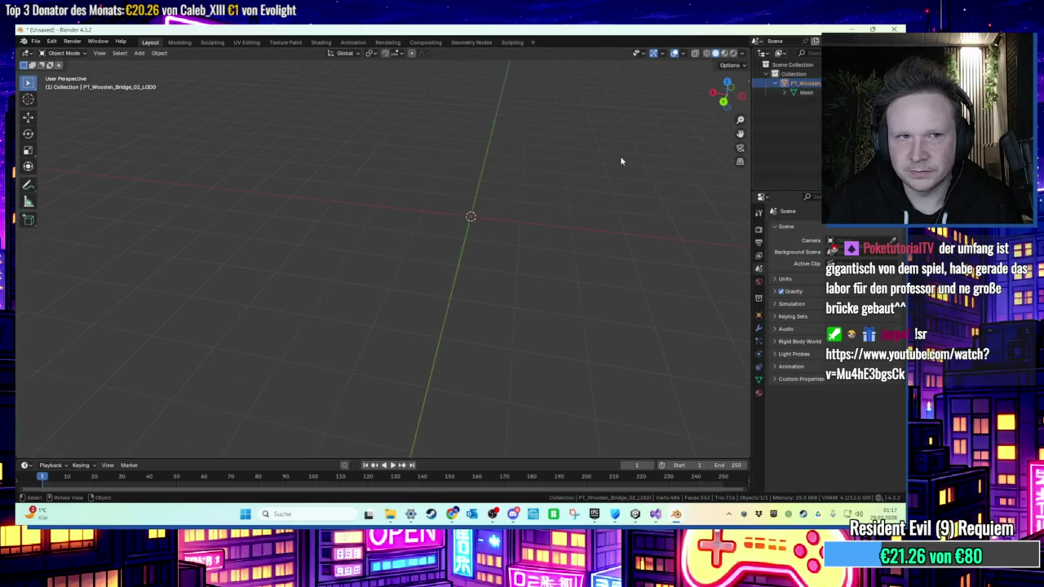
pyautogui.rightClick(492, 230)
pyautogui.press('Escape')
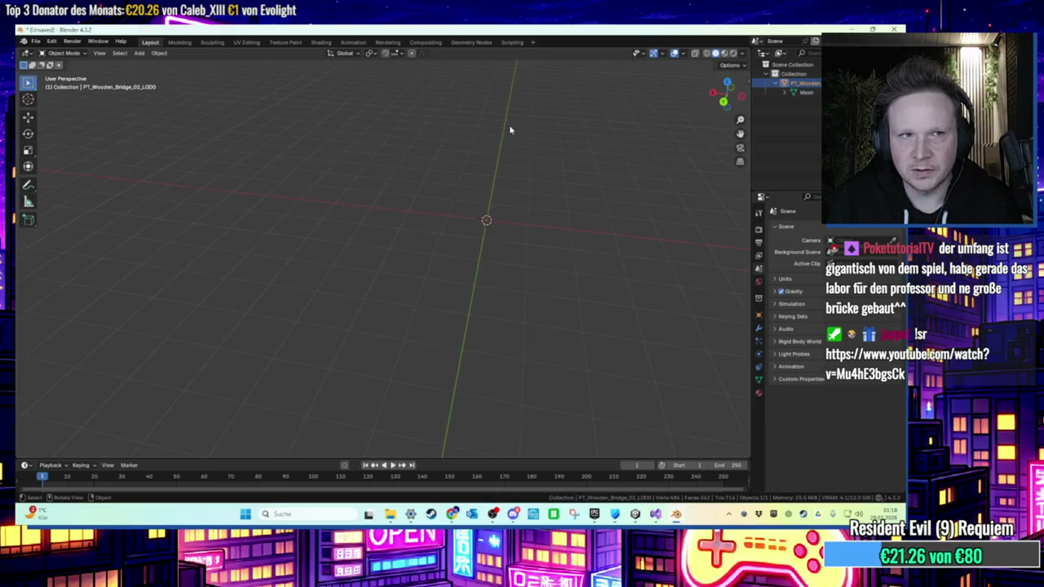
pyautogui.click(160, 53)
pyautogui.moveTo(187, 75)
pyautogui.click(296, 86)
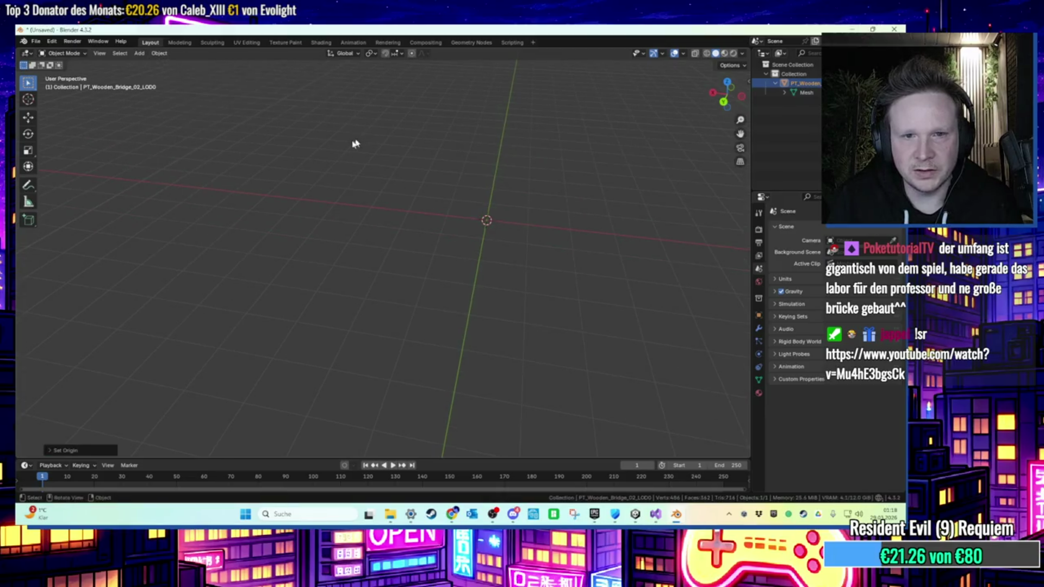
# Hide the bridge mesh, select PT_Wooden_Bridge_02, and use back/front orthographic views to refocus the bridge.
pyautogui.moveTo(357, 176)
pyautogui.mouseDown()
pyautogui.moveTo(327, 154)
pyautogui.moveTo(410, 172)
pyautogui.moveTo(457, 142)
pyautogui.mouseUp()
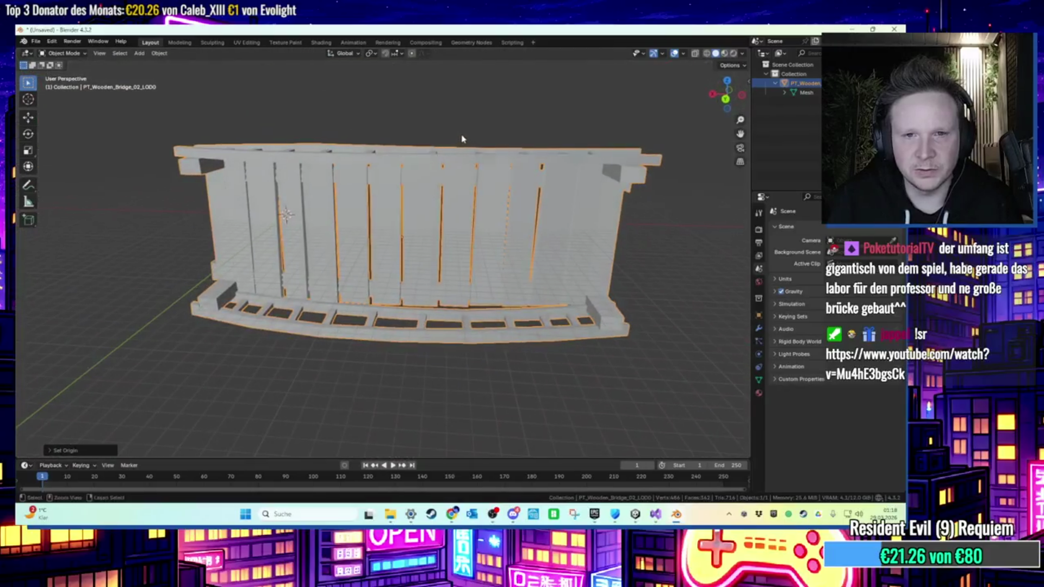
pyautogui.click(438, 150)
pyautogui.press('h')
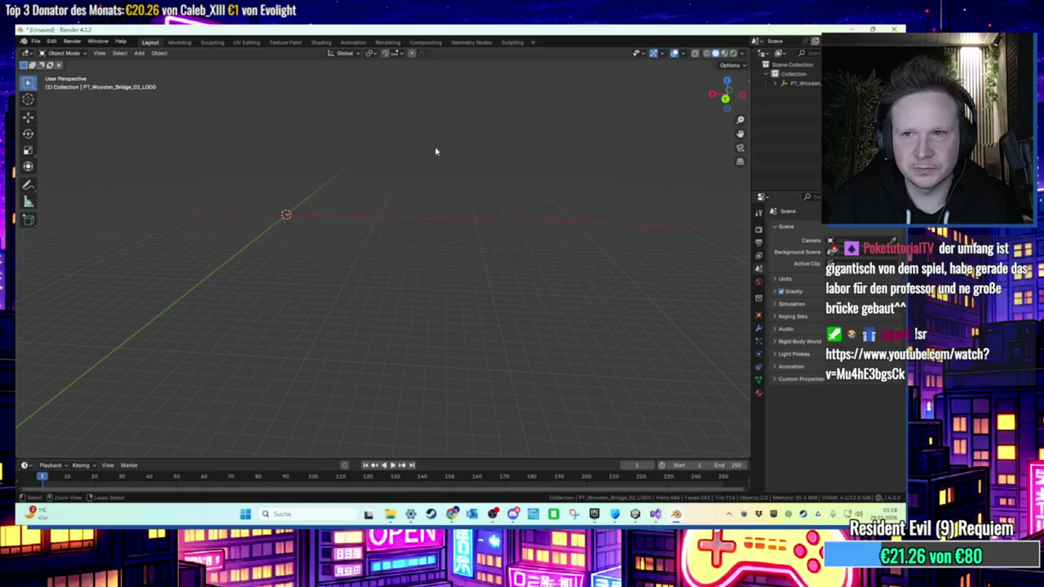
pyautogui.click(776, 84)
pyautogui.moveTo(315, 185)
pyautogui.mouseDown()
pyautogui.moveTo(283, 204)
pyautogui.moveTo(289, 226)
pyautogui.moveTo(261, 236)
pyautogui.moveTo(527, 178)
pyautogui.moveTo(294, 257)
pyautogui.mouseUp()
pyautogui.moveTo(355, 212); pyautogui.dragTo(342, 197)
pyautogui.click(804, 84)
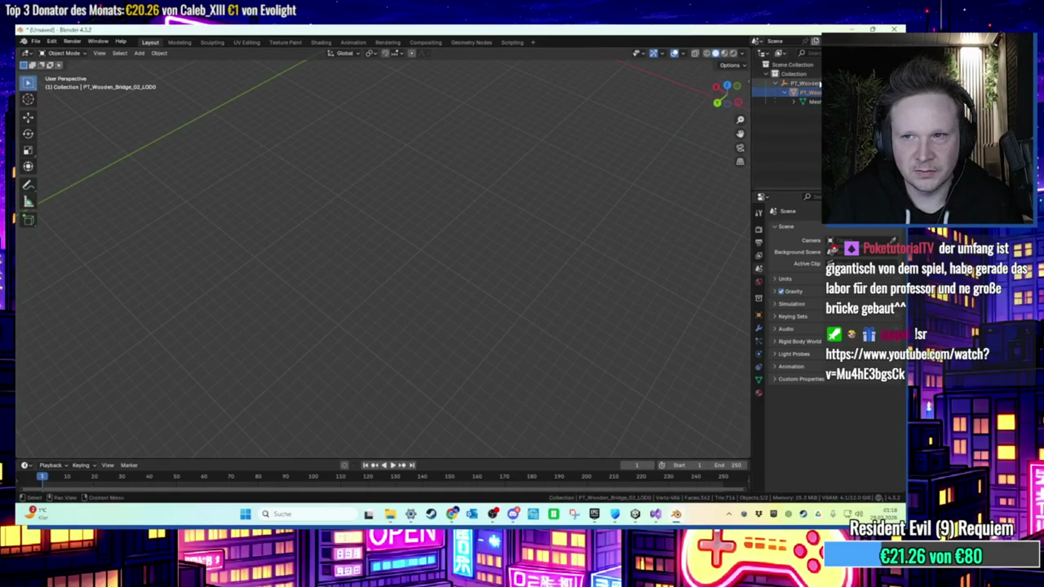
pyautogui.click(717, 103)
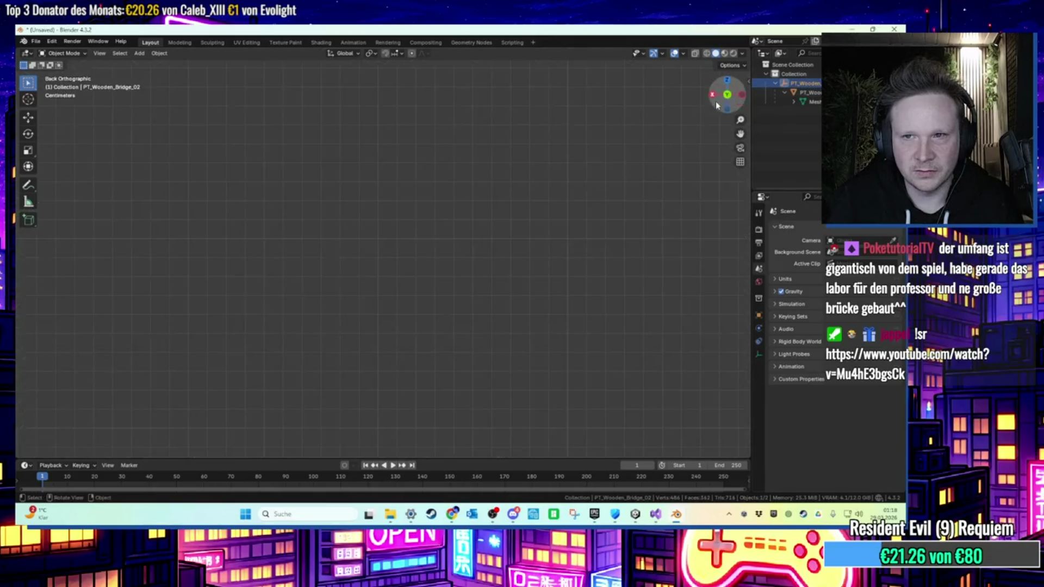
pyautogui.click(727, 95)
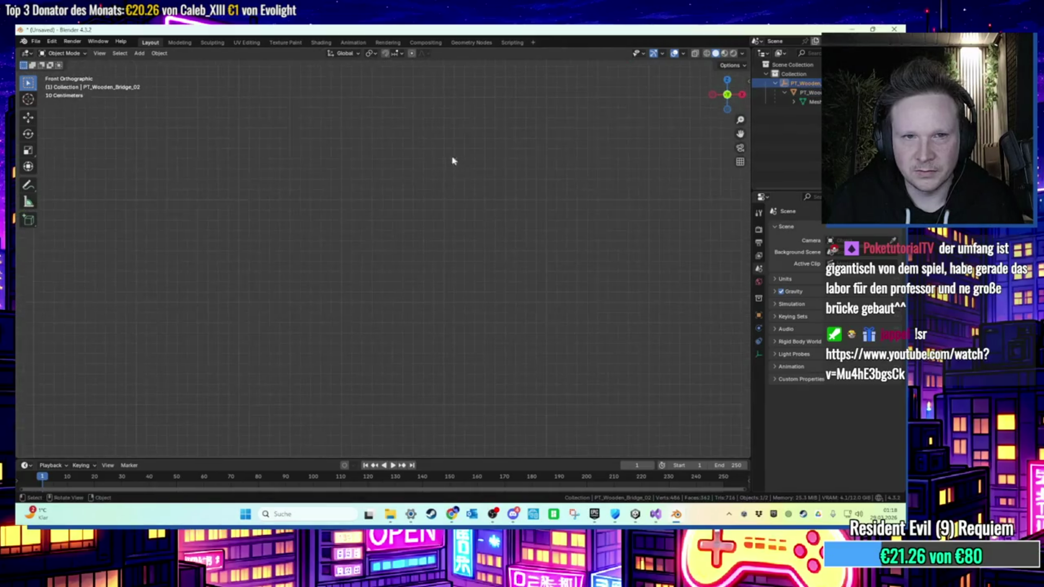
pyautogui.moveTo(446, 185)
pyautogui.mouseDown()
pyautogui.moveTo(391, 221)
pyautogui.moveTo(533, 227)
pyautogui.moveTo(573, 282)
pyautogui.moveTo(258, 259)
pyautogui.moveTo(427, 279)
pyautogui.moveTo(334, 256)
pyautogui.moveTo(462, 297)
pyautogui.moveTo(433, 283)
pyautogui.moveTo(440, 296)
pyautogui.mouseUp()
pyautogui.scroll(5, 427, 280)
# Shift the bridge mesh along the X axis in front view to re-centre it, then deselect.
pyautogui.click(433, 283)
pyautogui.press('g')
pyautogui.press('x')
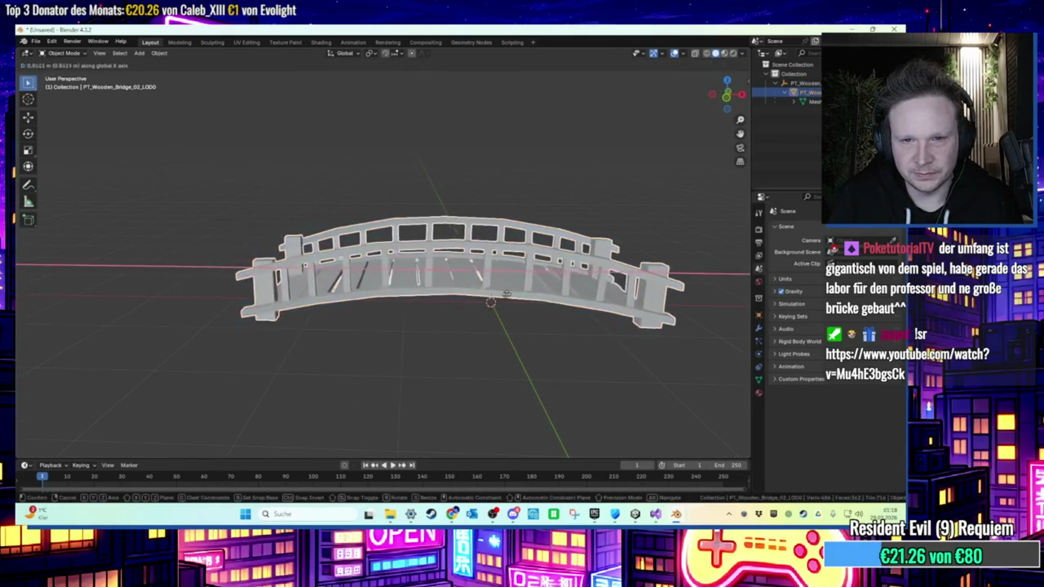
pyautogui.click(545, 295)
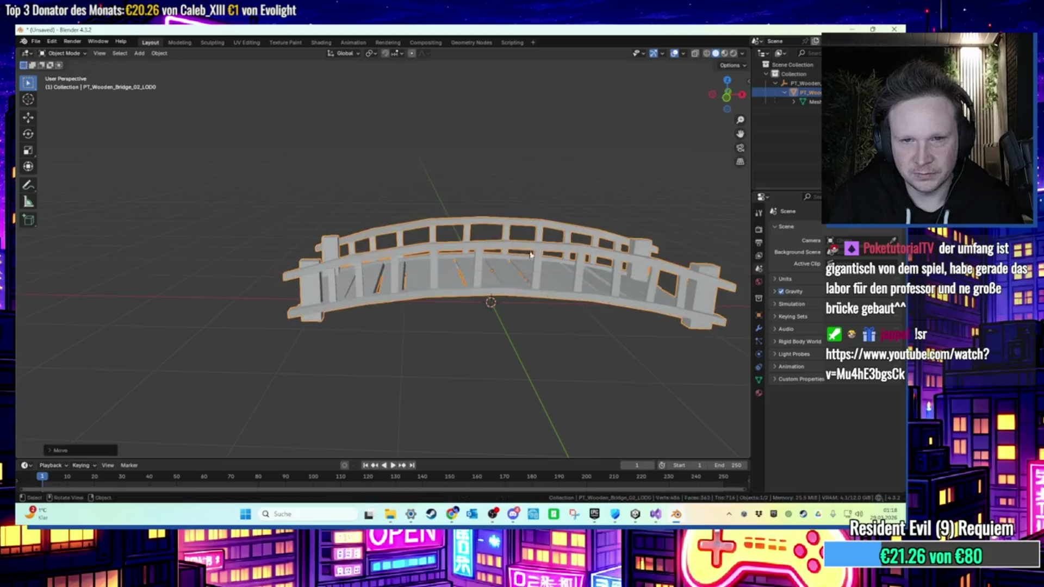
pyautogui.click(727, 96)
pyautogui.press('g')
pyautogui.press('x')
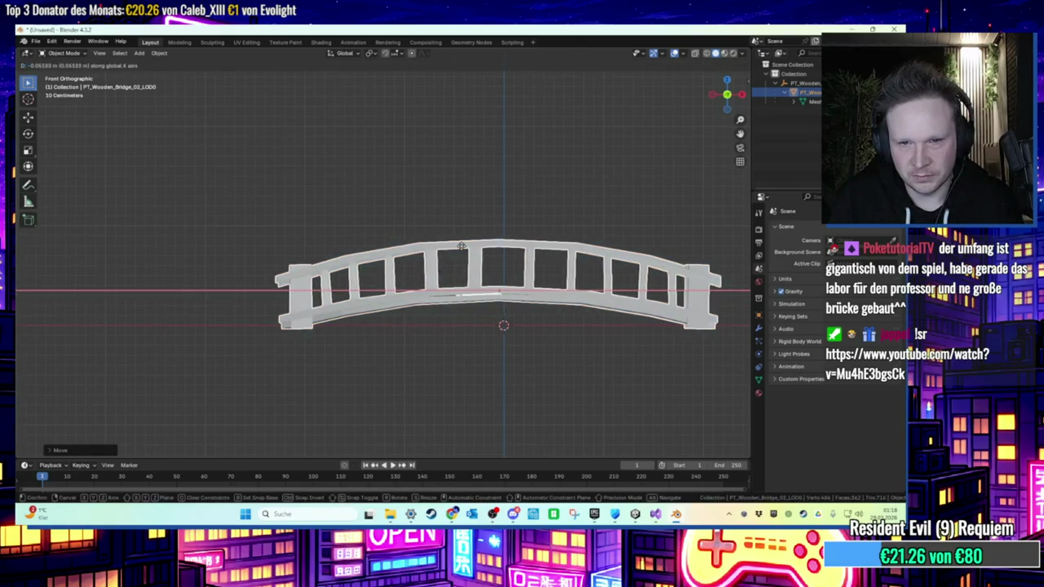
pyautogui.click(466, 248)
pyautogui.click(473, 206)
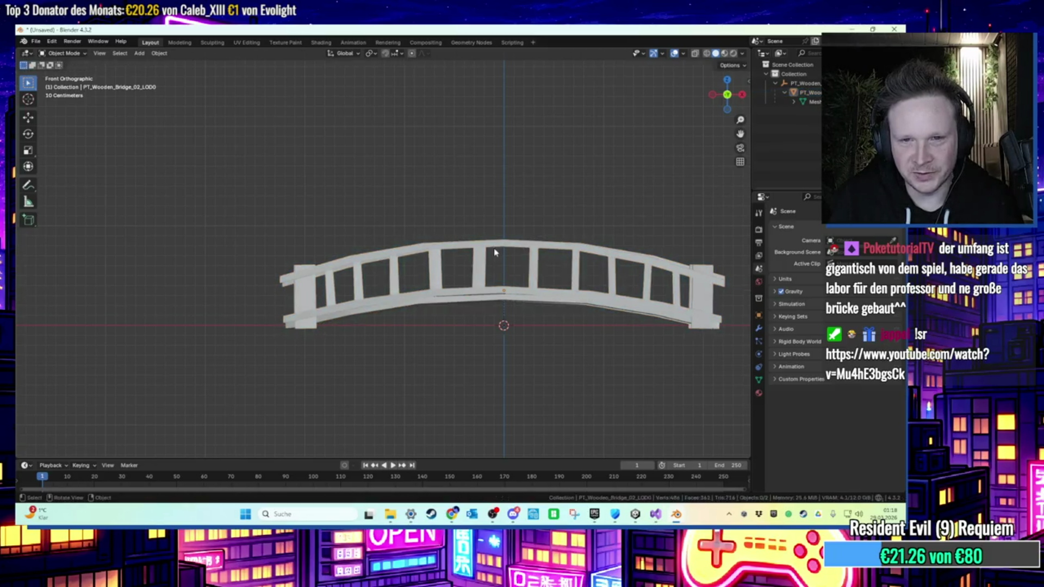
# Reset the origins of the parent bridge object and its bridge mesh child via Set Origin.
pyautogui.click(805, 83)
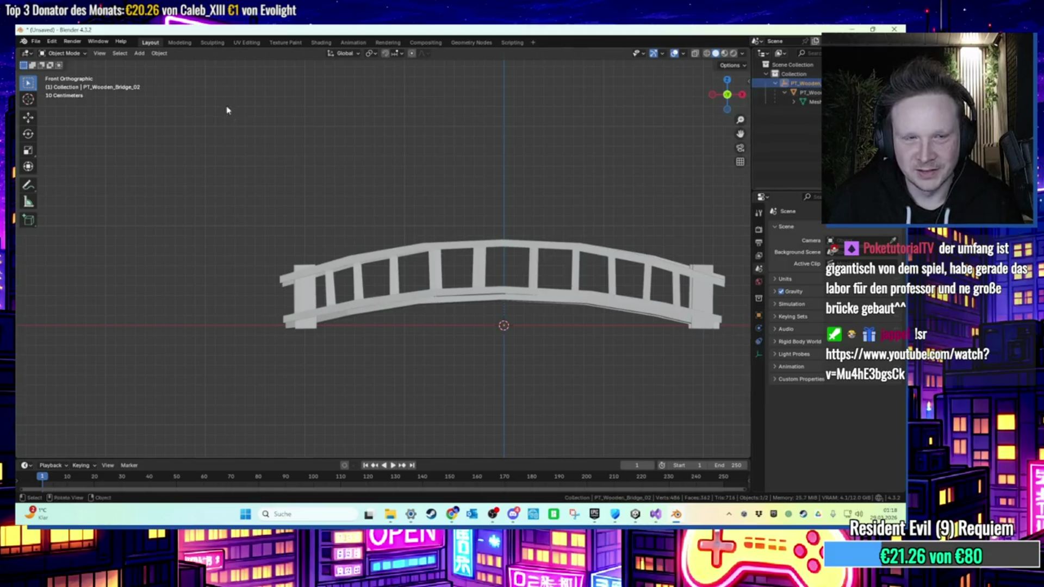
pyautogui.click(159, 53)
pyautogui.moveTo(179, 73)
pyautogui.click(294, 92)
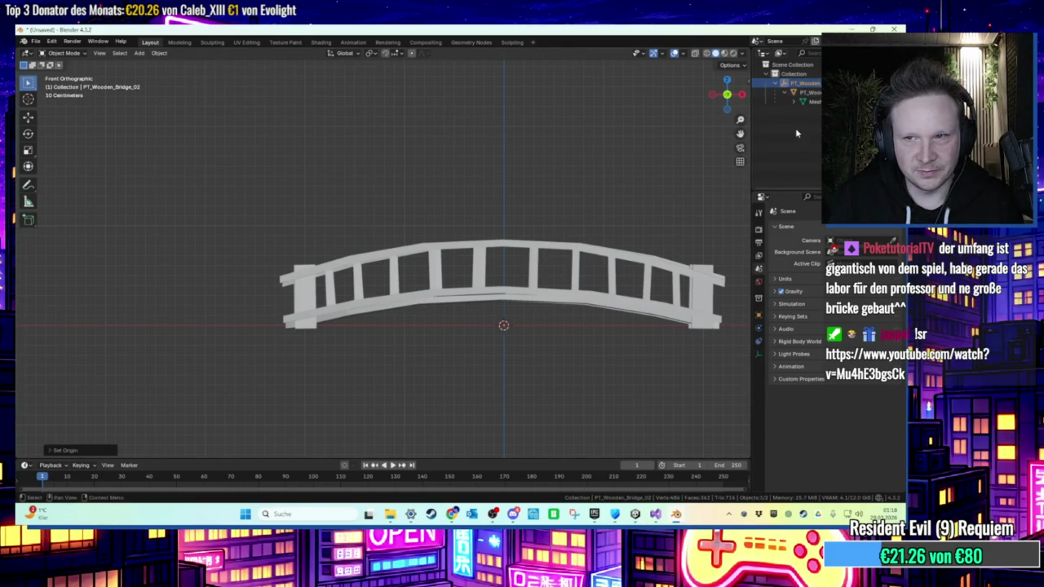
pyautogui.click(808, 94)
pyautogui.click(159, 54)
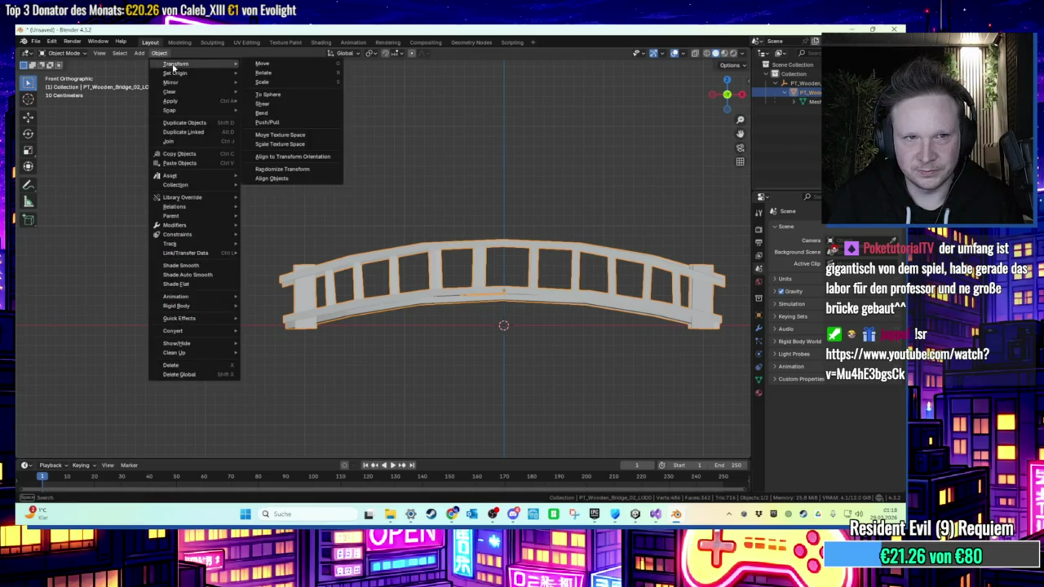
pyautogui.moveTo(196, 73)
pyautogui.click(277, 83)
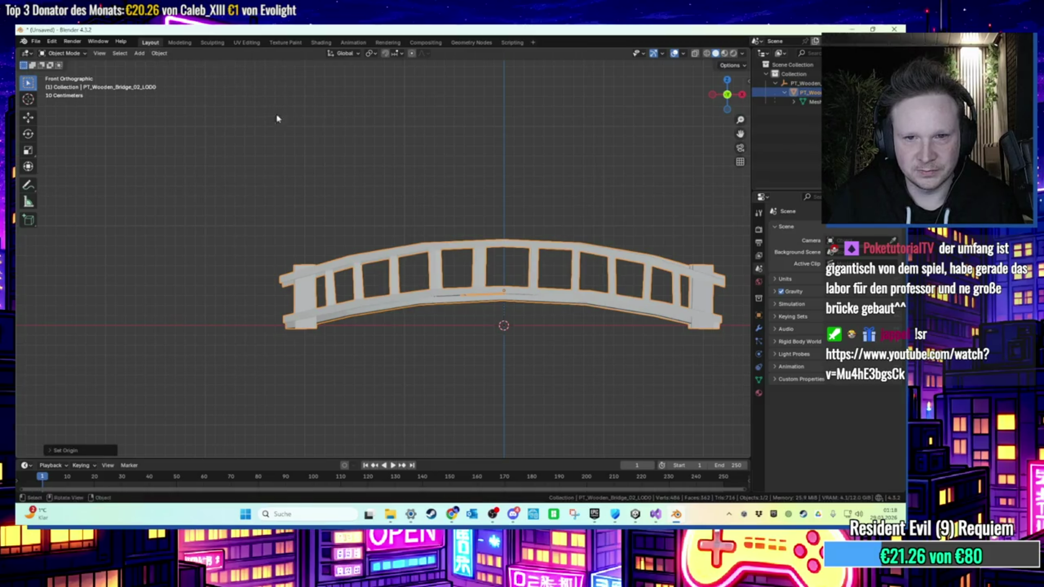
# Export the bridge as FBX, overwriting BrueckePivot.fbx, and minimise Blender.
pyautogui.click(36, 41)
pyautogui.moveTo(55, 175)
pyautogui.click(163, 267)
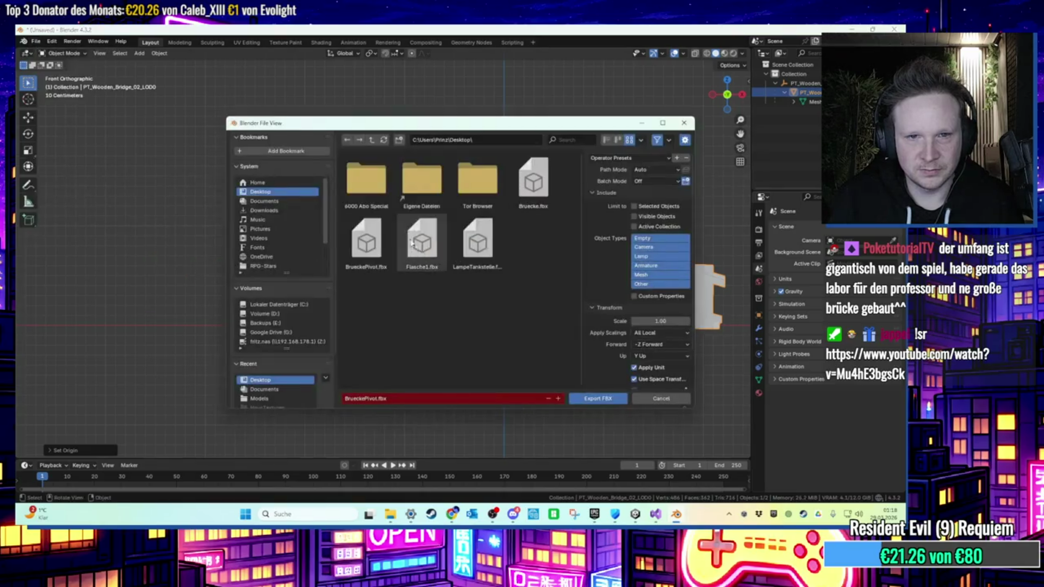
pyautogui.doubleClick(368, 239)
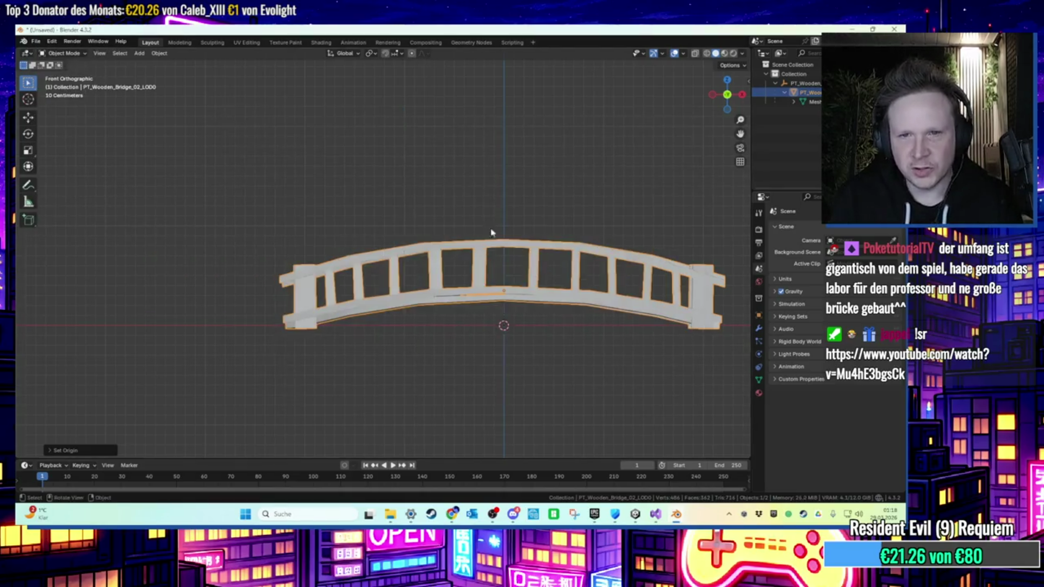
pyautogui.click(855, 29)
# Reveal Models from the Buecherregal asset, copy desktop BrueckePivot.fbx into it, close Explorer, return to Unity.
pyautogui.click(640, 512)
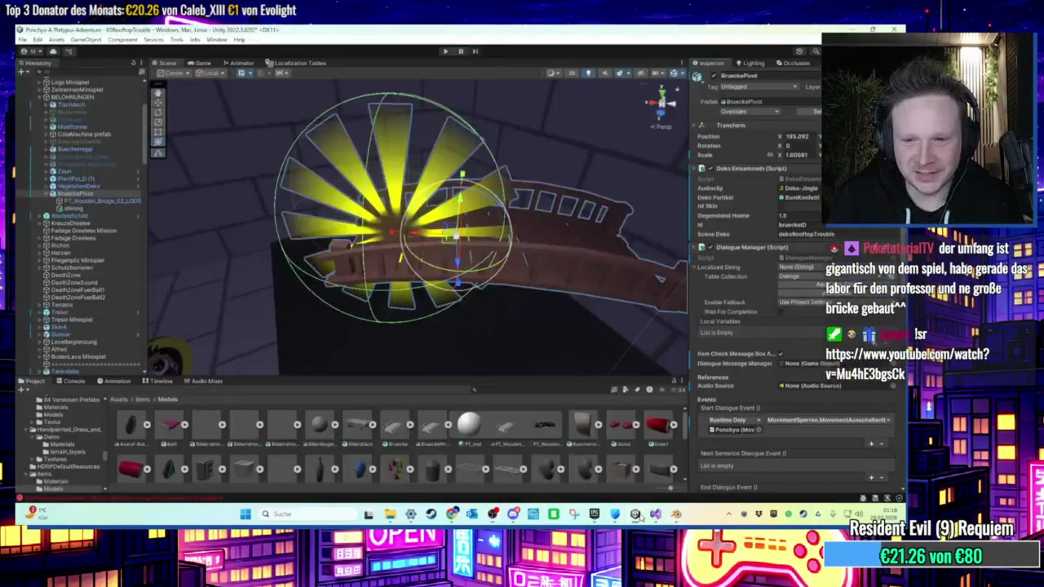
pyautogui.rightClick(591, 446)
pyautogui.click(626, 177)
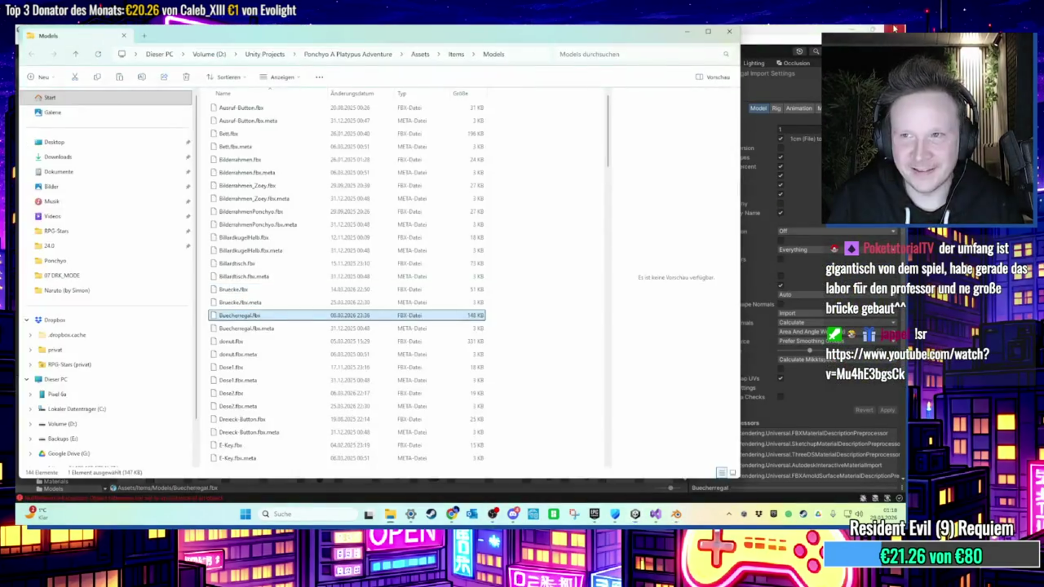
pyautogui.moveTo(591, 40); pyautogui.dragTo(780, 54)
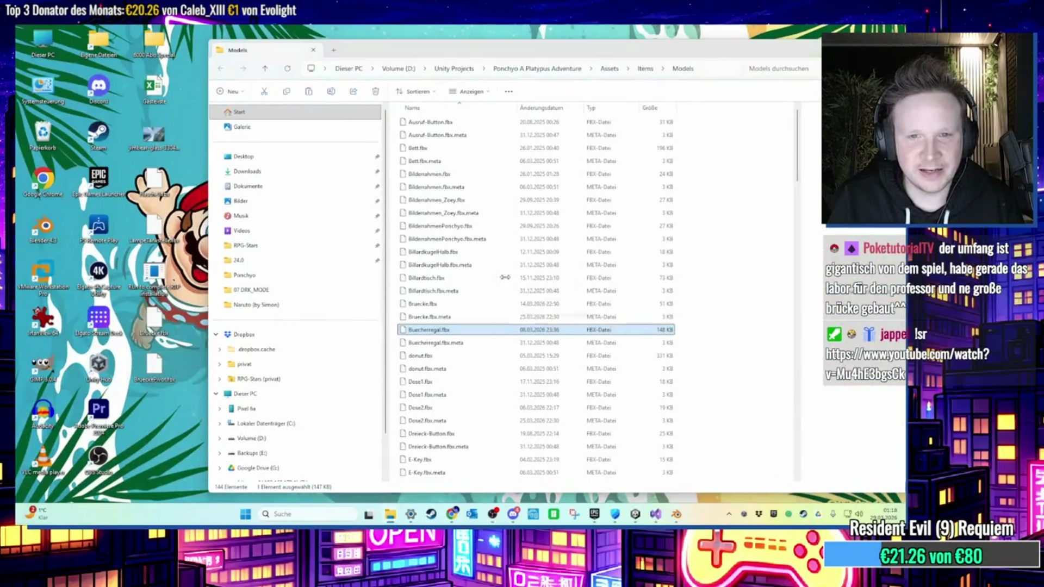
pyautogui.moveTo(429, 330); pyautogui.dragTo(509, 280)
pyautogui.click(524, 295)
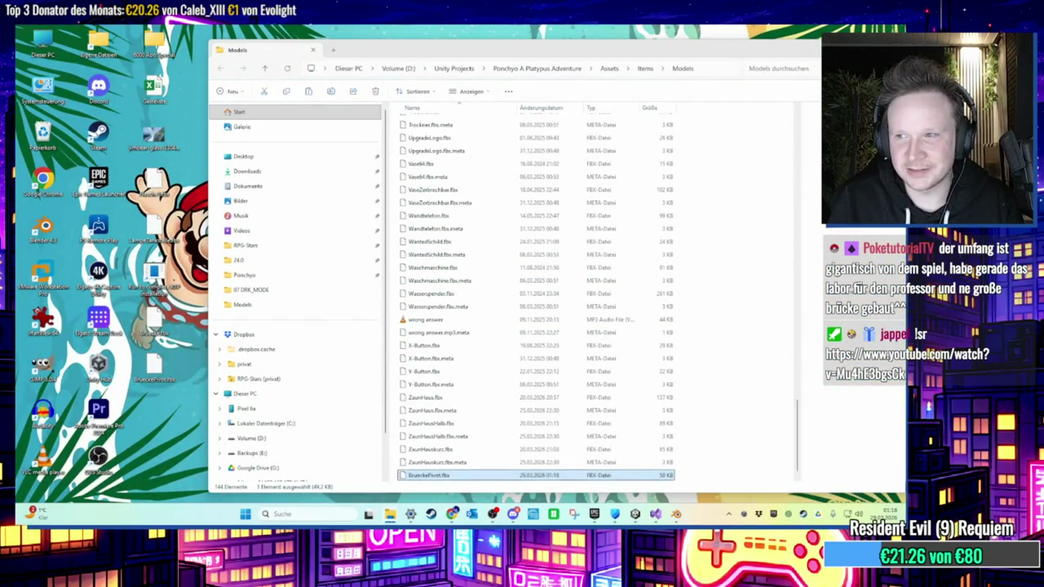
pyautogui.click(810, 49)
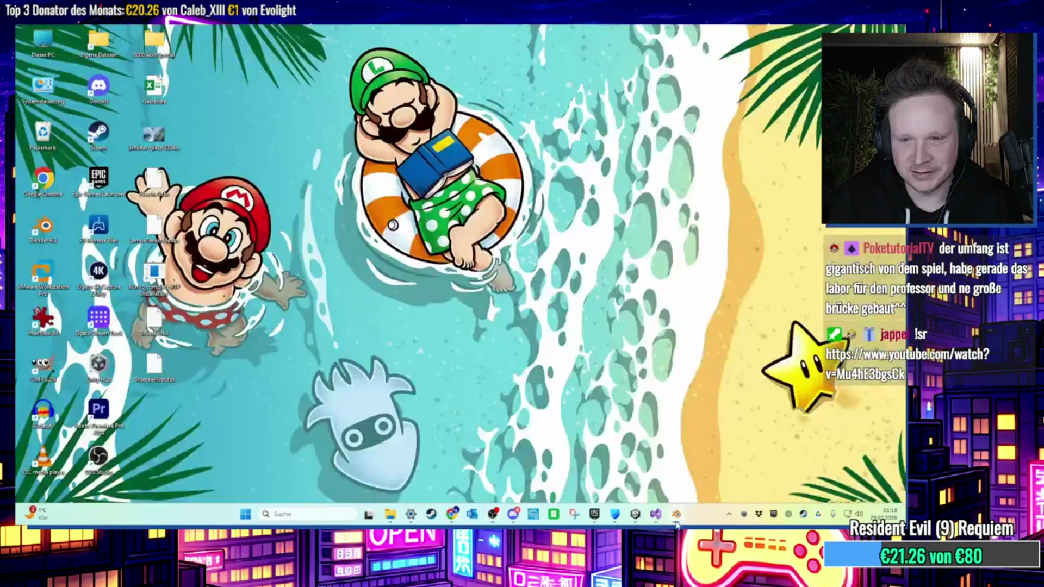
pyautogui.click(635, 514)
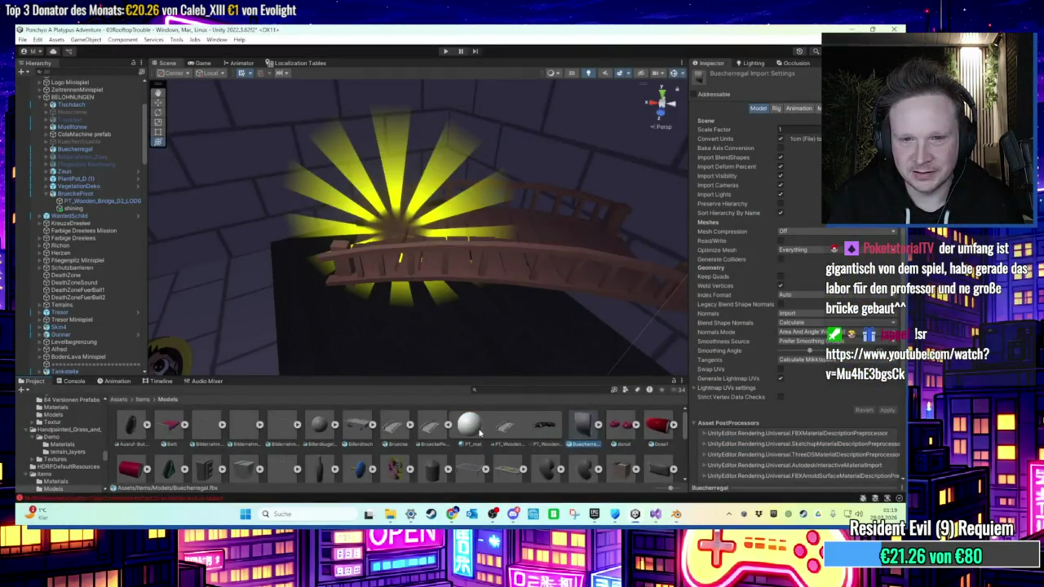
# Select the bridge's child mesh, trial-rotate it to check the pivot, then undo the rotation.
pyautogui.click(445, 265)
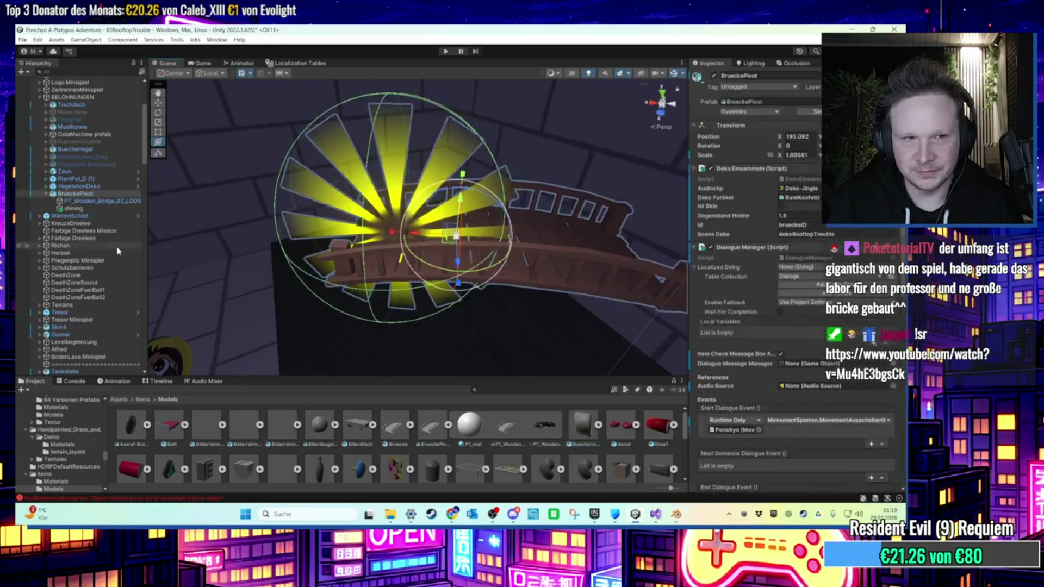
pyautogui.scroll(3, 456, 236)
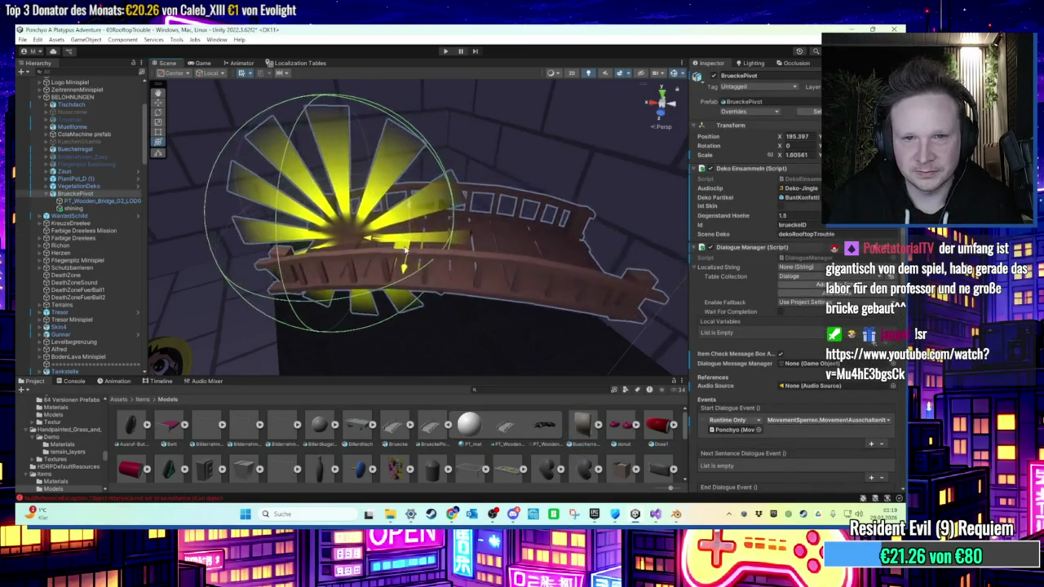
pyautogui.scroll(2, 440, 225)
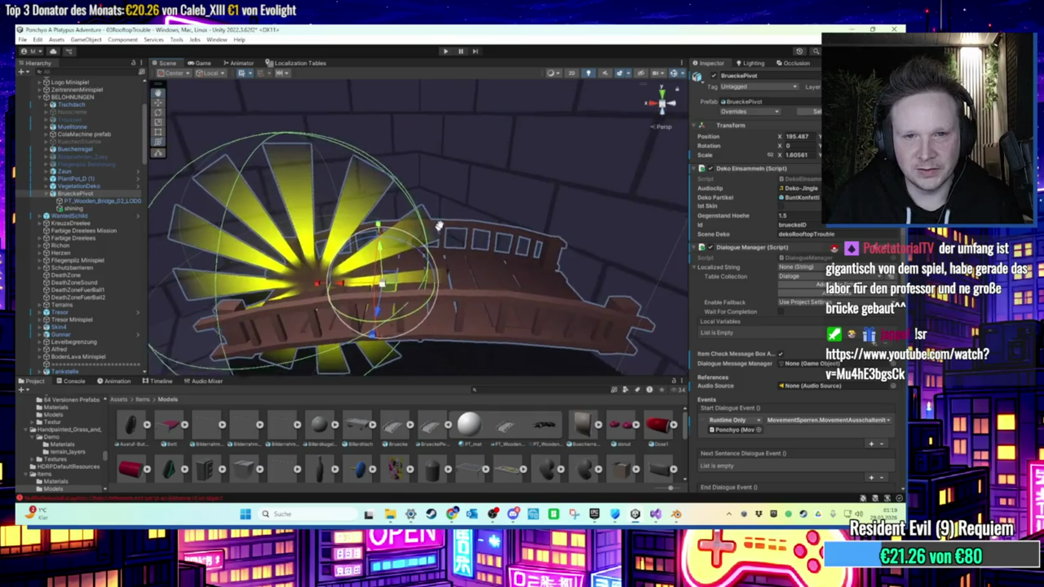
pyautogui.moveTo(439, 225); pyautogui.dragTo(473, 234)
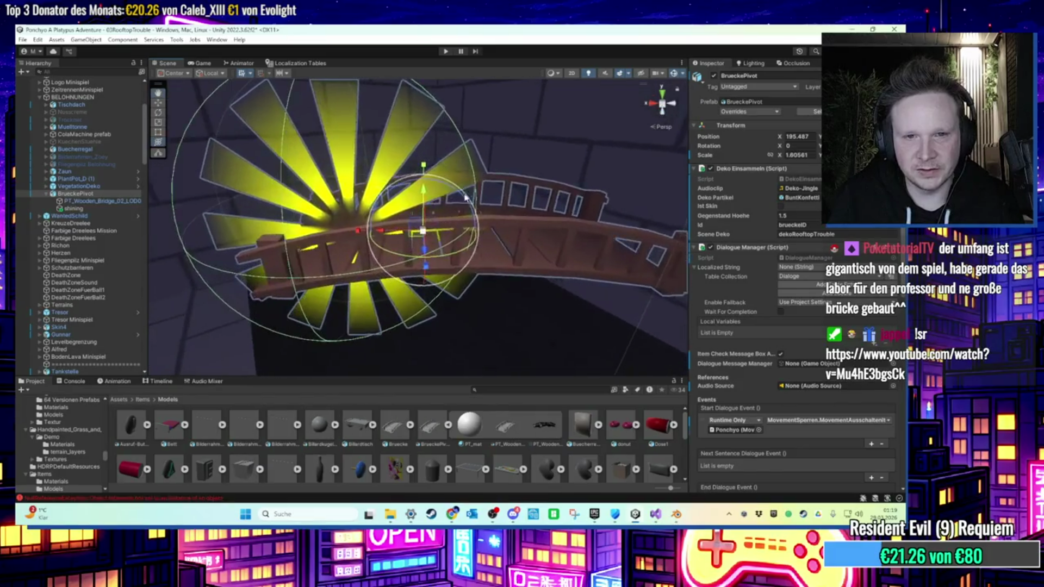
pyautogui.click(511, 240)
pyautogui.scroll(2, 535, 241)
pyautogui.moveTo(535, 242)
pyautogui.mouseDown()
pyautogui.moveTo(560, 256)
pyautogui.moveTo(543, 248)
pyautogui.mouseUp()
pyautogui.hotkey('ctrl', 'z')
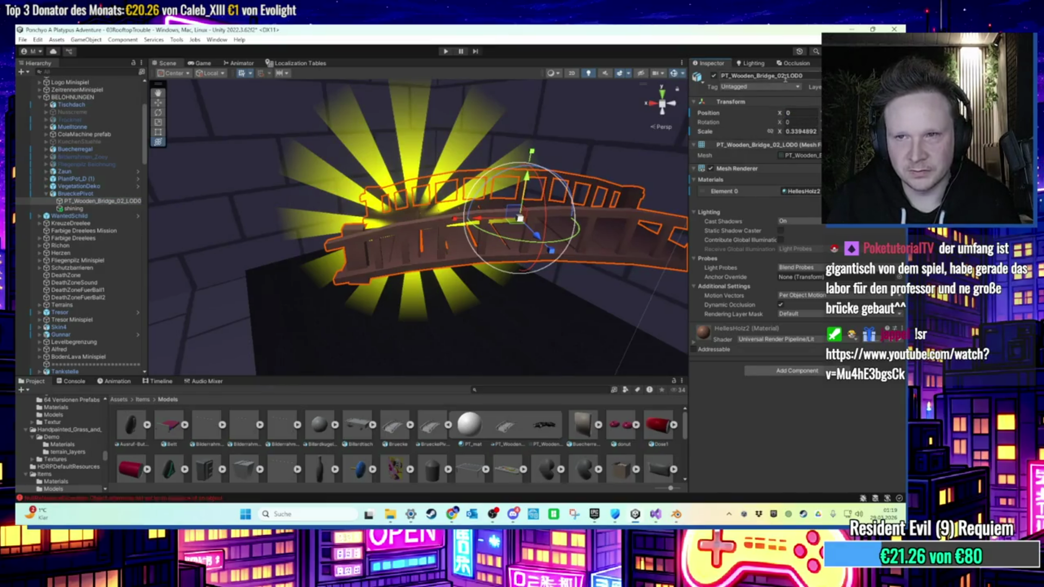
# Locate the bridge mesh asset, select BrueckePivot and PT_Wooden_Bridge_02_LOD0, and look down on the bridge.
pyautogui.click(793, 156)
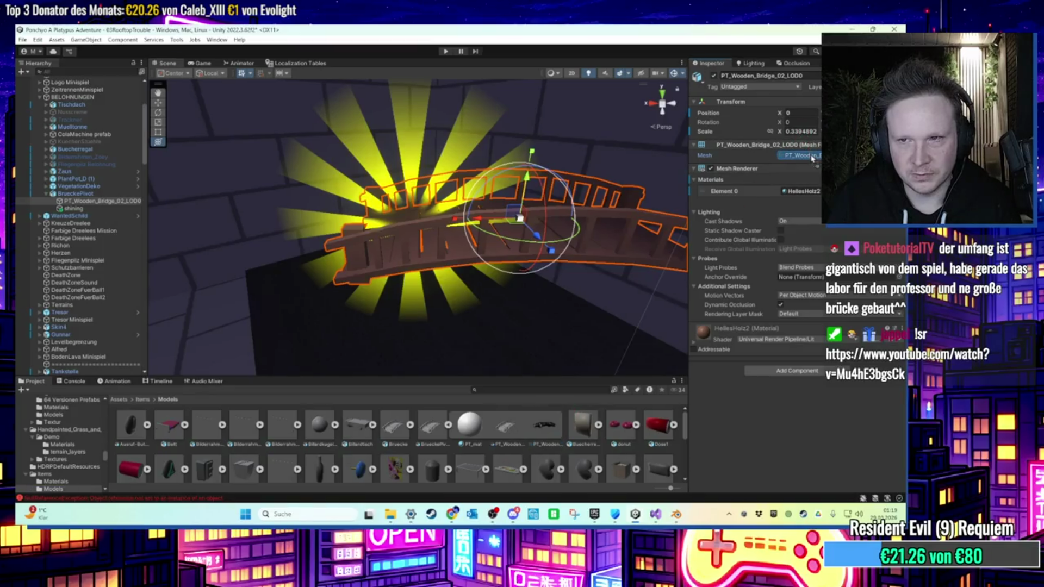
pyautogui.click(98, 195)
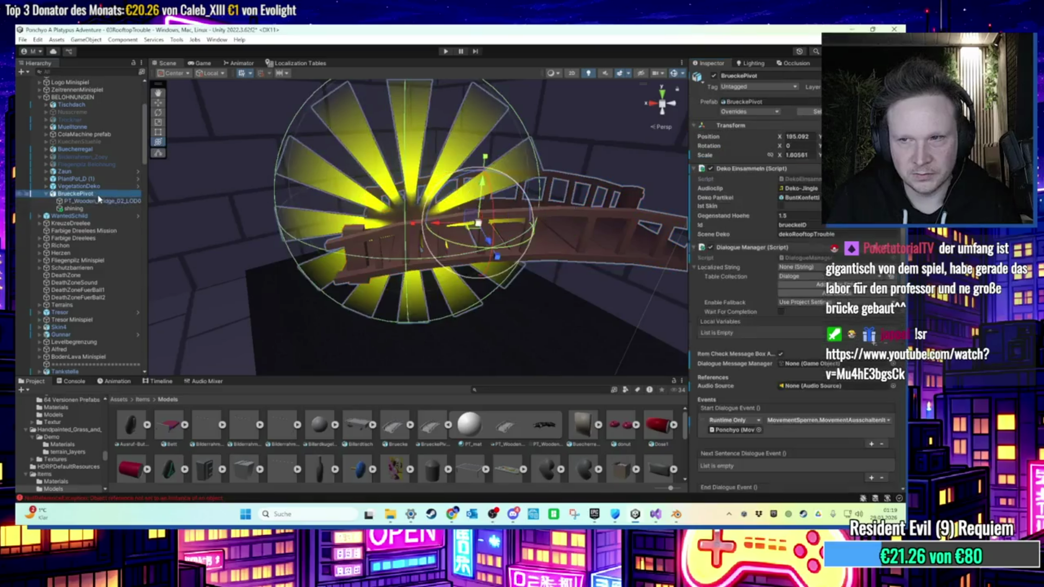
pyautogui.click(97, 202)
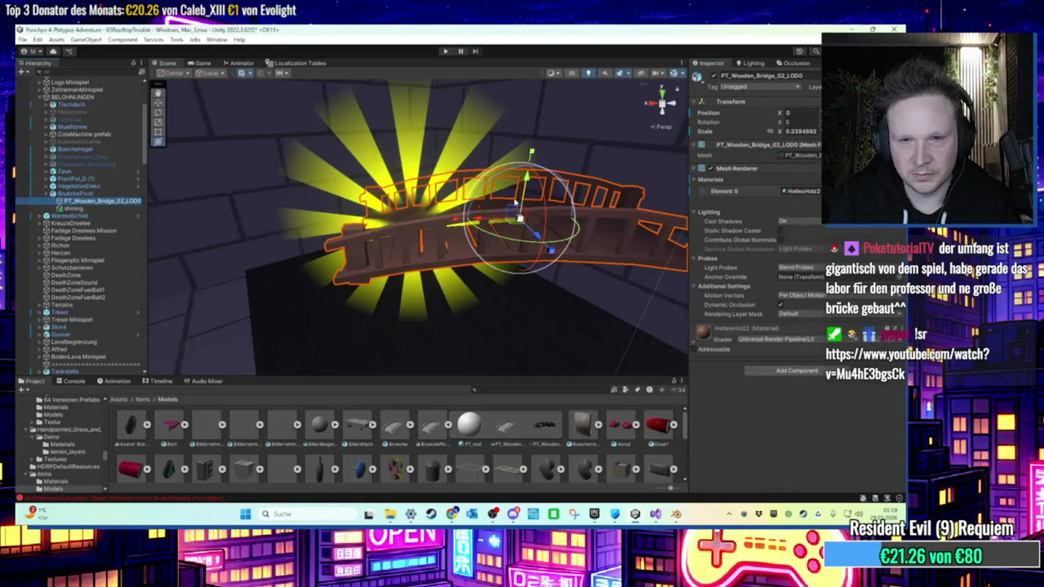
pyautogui.moveTo(521, 221)
pyautogui.mouseDown()
pyautogui.moveTo(494, 280)
pyautogui.moveTo(370, 255)
pyautogui.mouseUp()
# Play-test with BrueckePivot's handle set to Pivot, then stop playing and select shining.
pyautogui.click(446, 51)
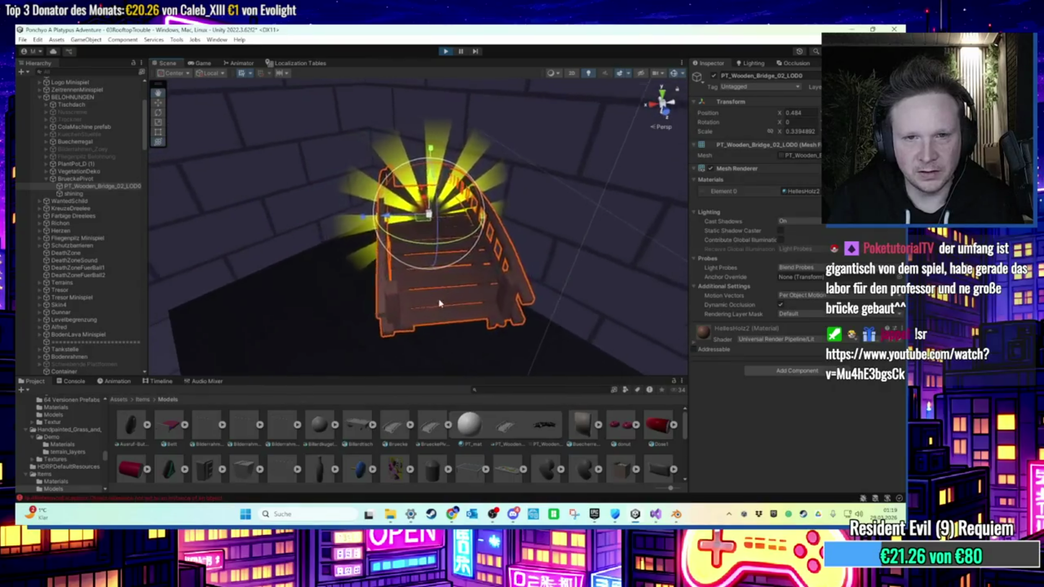
pyautogui.click(101, 180)
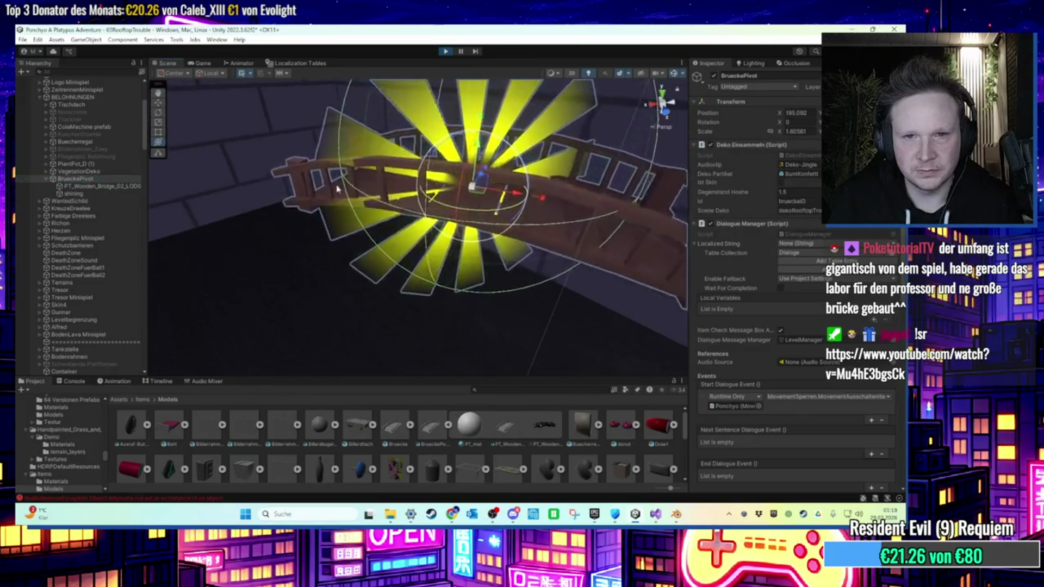
pyautogui.click(173, 73)
pyautogui.click(187, 95)
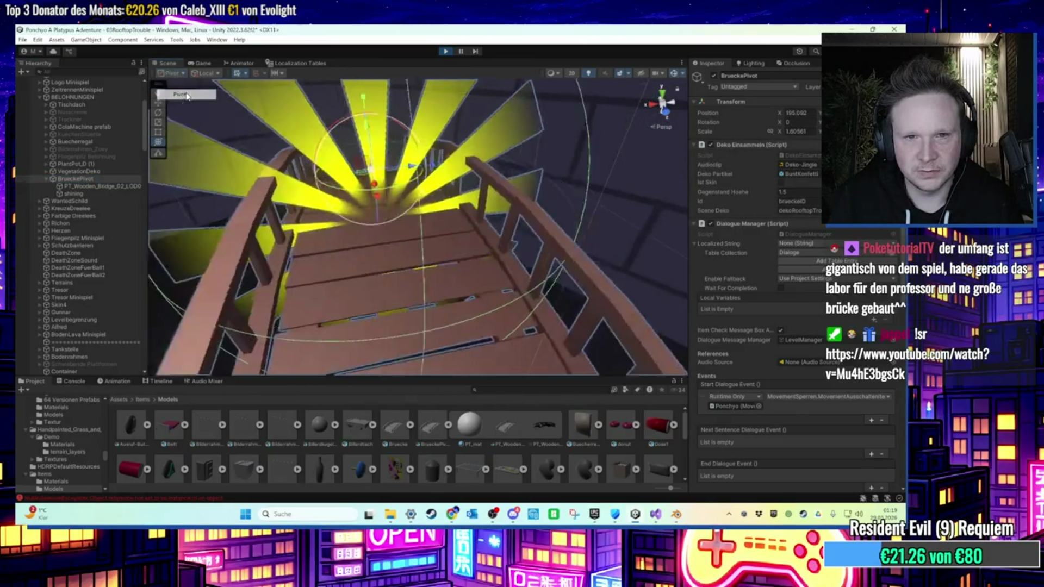
pyautogui.click(446, 51)
pyautogui.click(440, 249)
pyautogui.scroll(3, 440, 249)
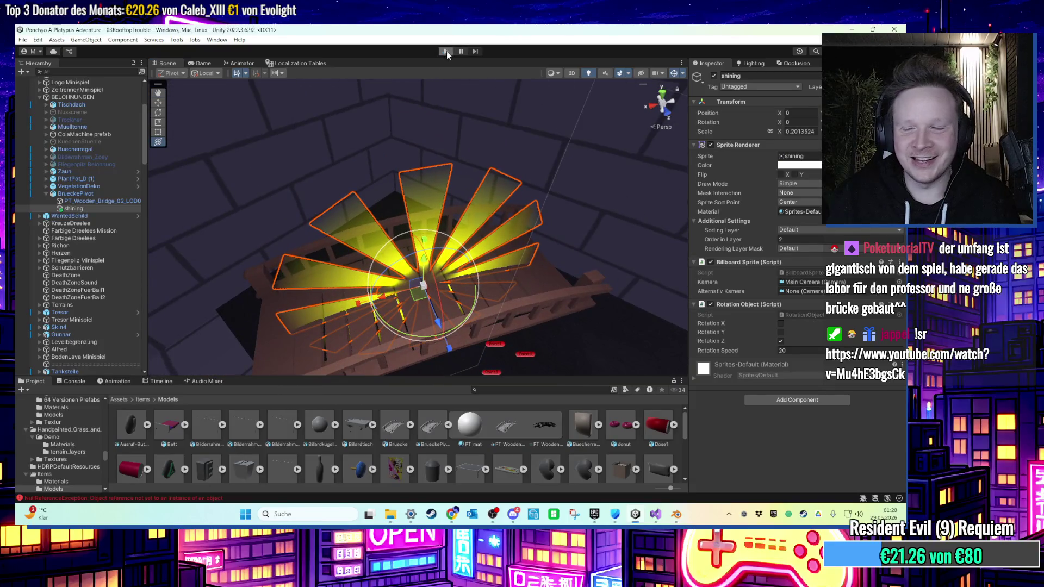
# Run 03RooftopTrouble in play mode again and watch it in the Game view.
pyautogui.click(446, 51)
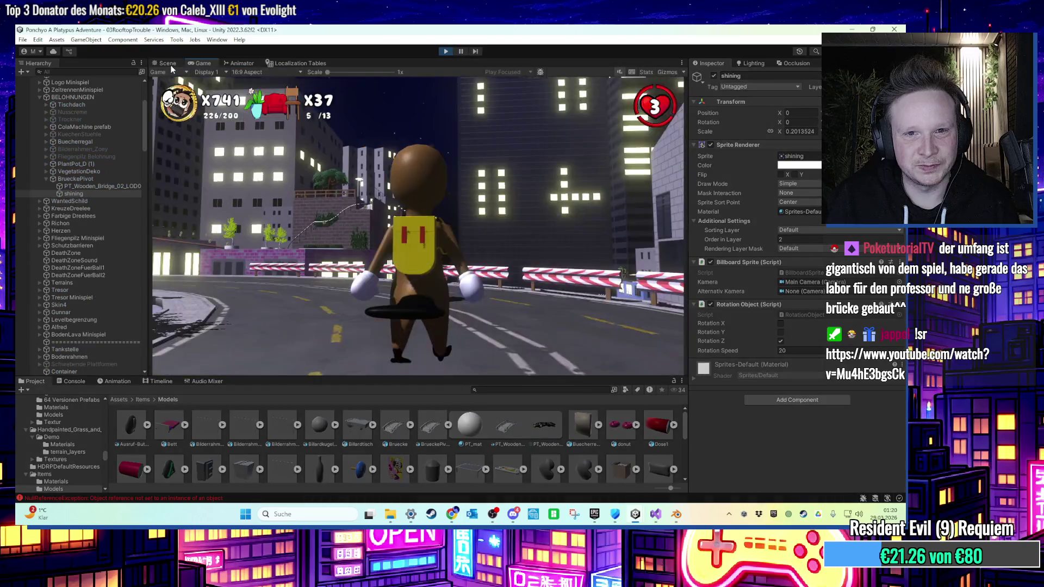
pyautogui.click(168, 63)
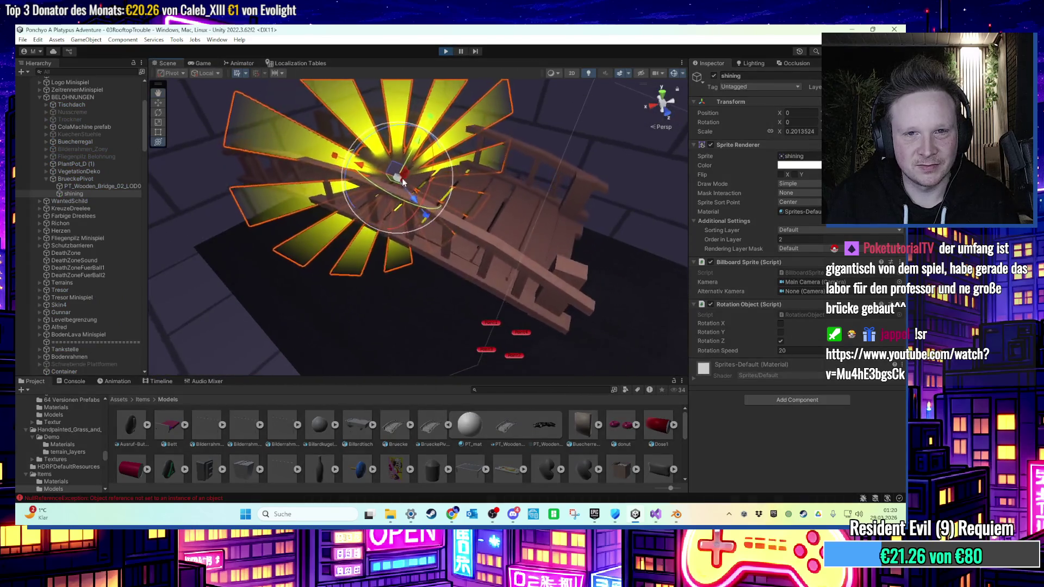
pyautogui.click(203, 63)
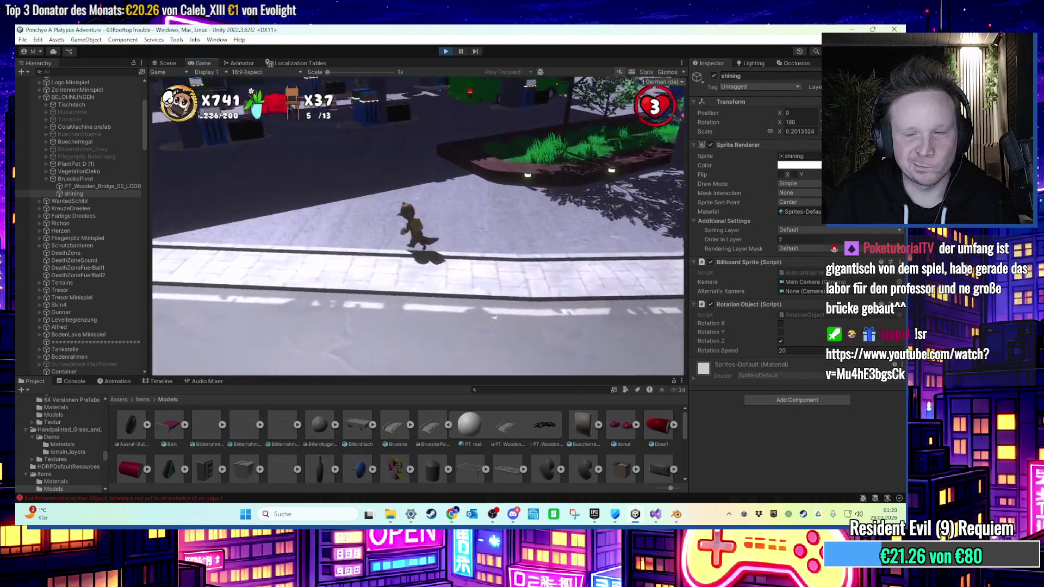
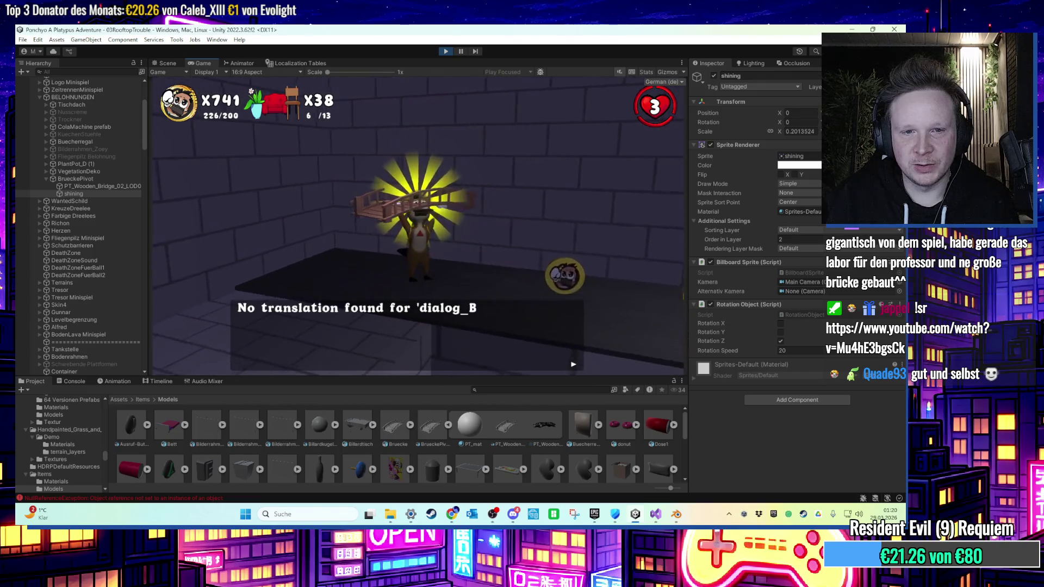
# Stop the game and set BrueckePivot's Gegenstand Hoehe to 2.
pyautogui.press('super')
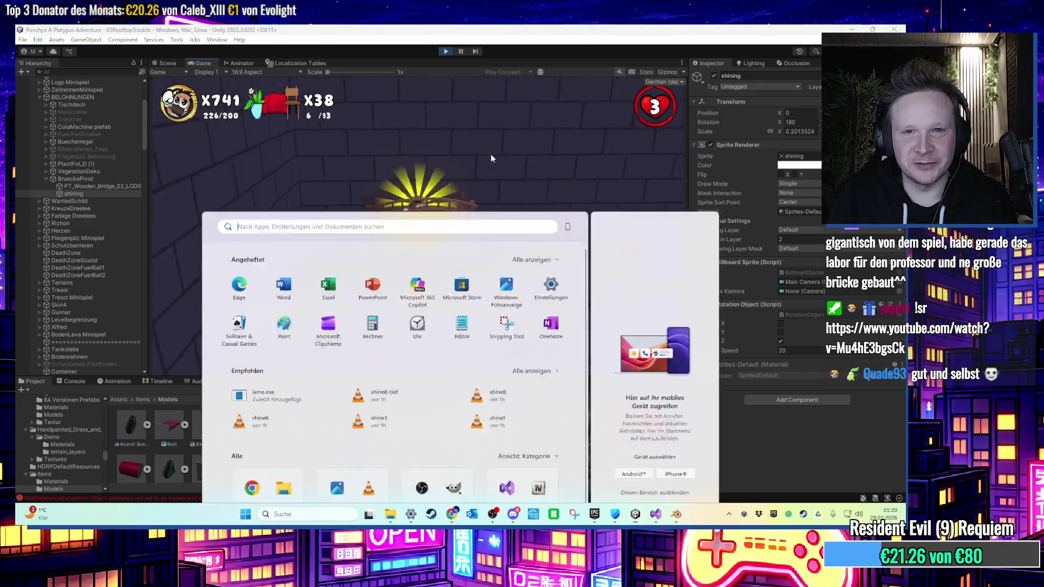
pyautogui.click(432, 167)
pyautogui.hotkey('ctrl', '1')
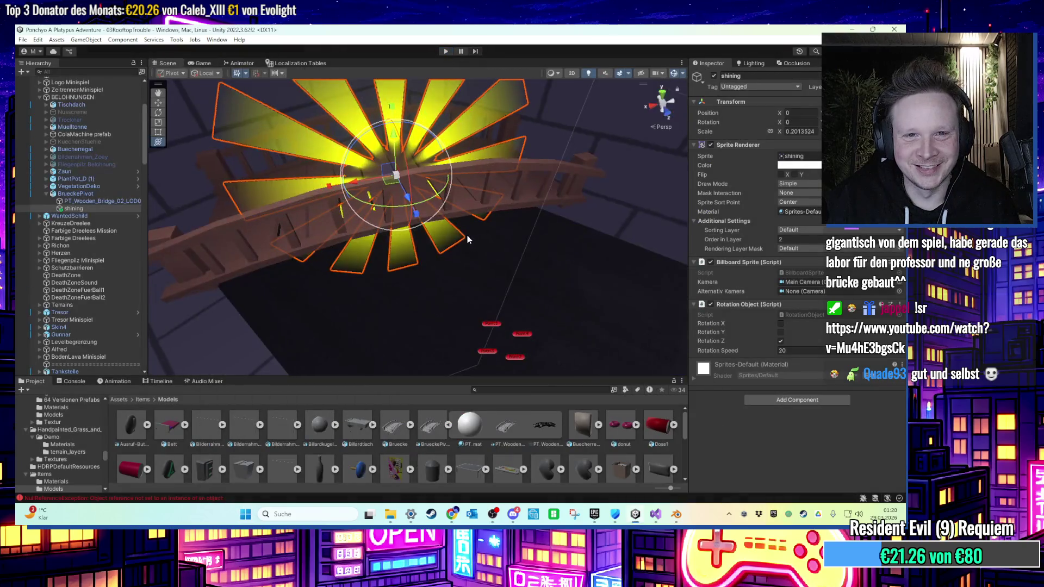
pyautogui.click(107, 195)
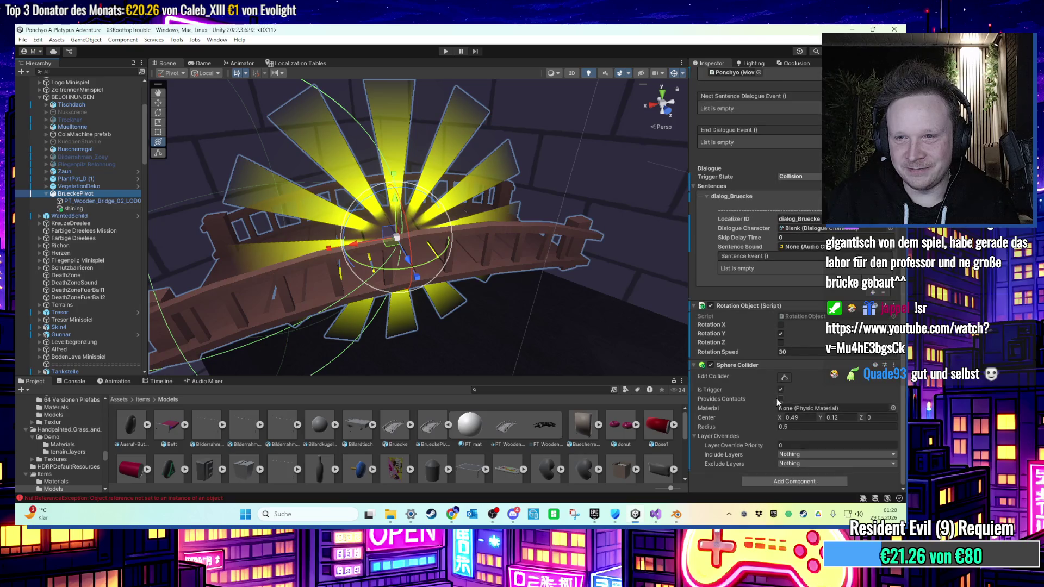
pyautogui.scroll(15, 780, 408)
pyautogui.click(801, 209)
# Test-run, then set the Sphere Collider Center X to 0 and run the game again.
pyautogui.click(445, 51)
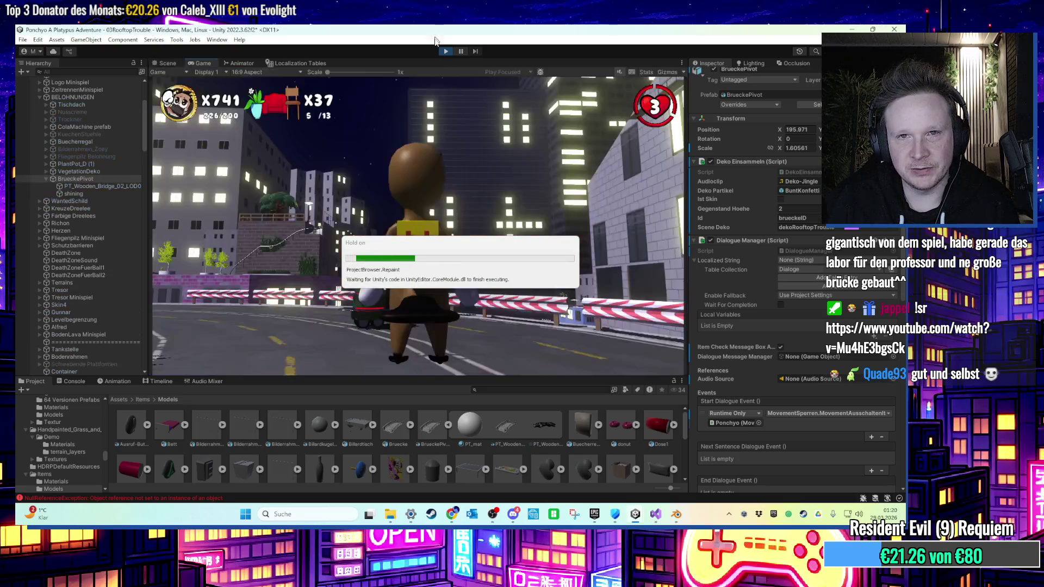
pyautogui.hotkey('ctrl', 'p')
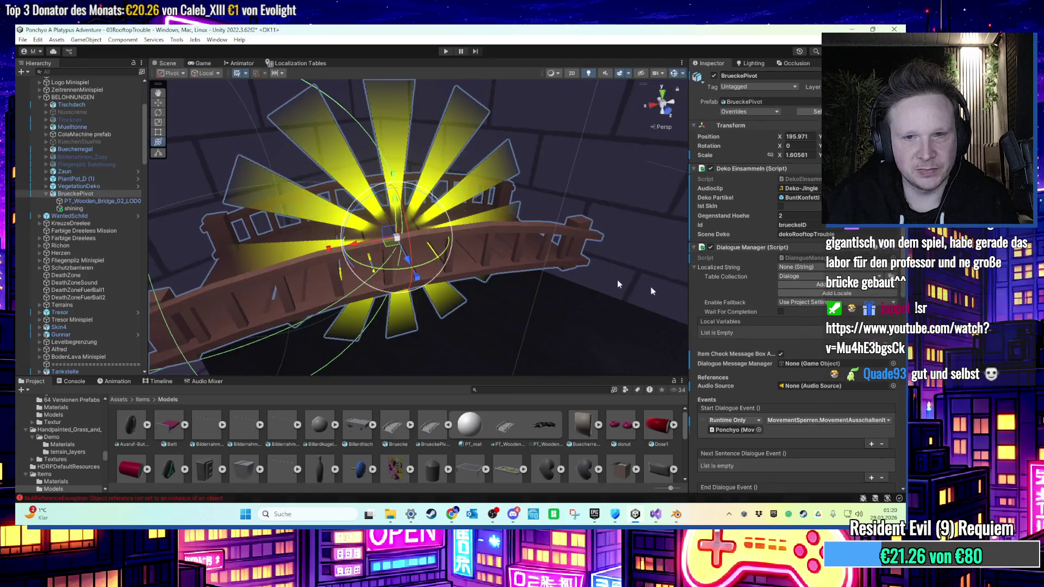
pyautogui.scroll(-10, 820, 397)
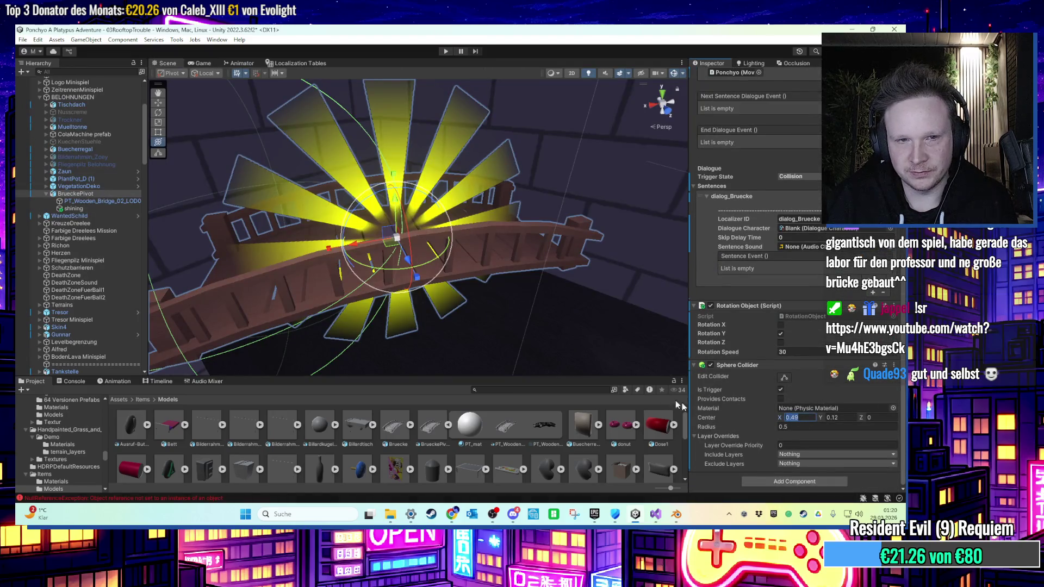
pyautogui.click(445, 53)
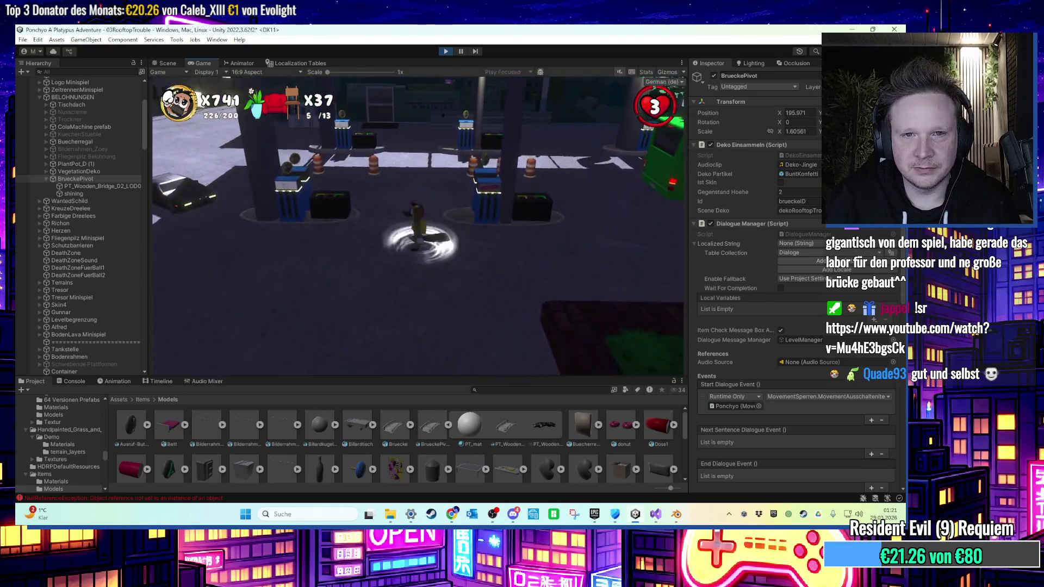
# Run and jump the character past the shelf, glass cabinets and crate onto the coin-lined ledge.
pyautogui.press('w')
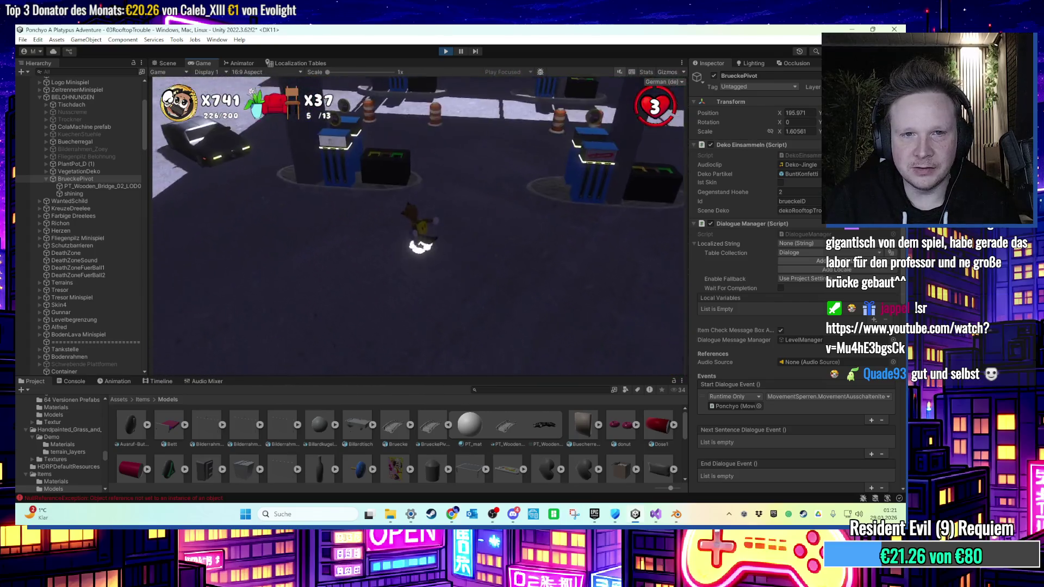
pyautogui.press('w')
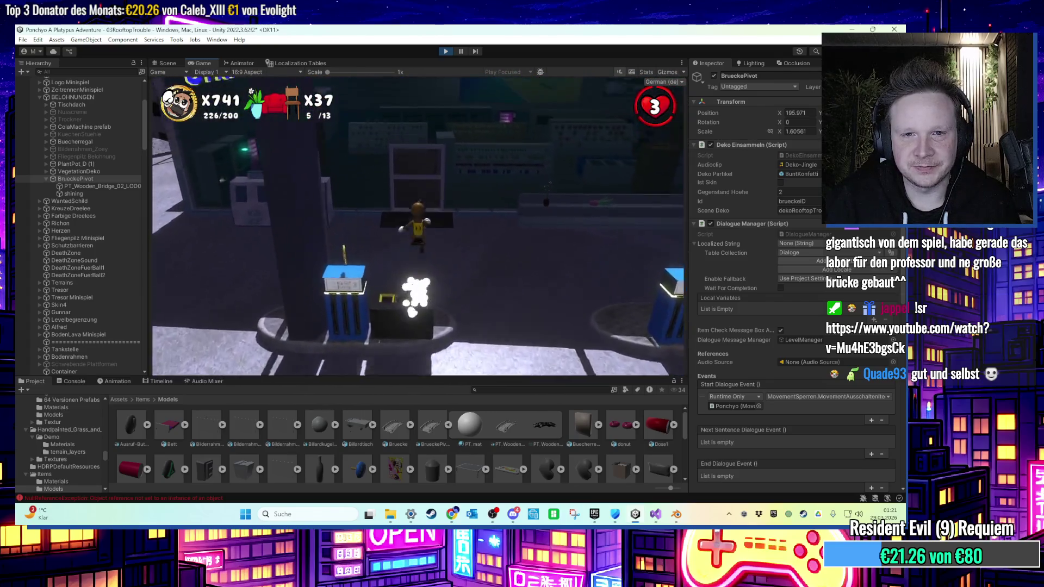
pyautogui.press('w')
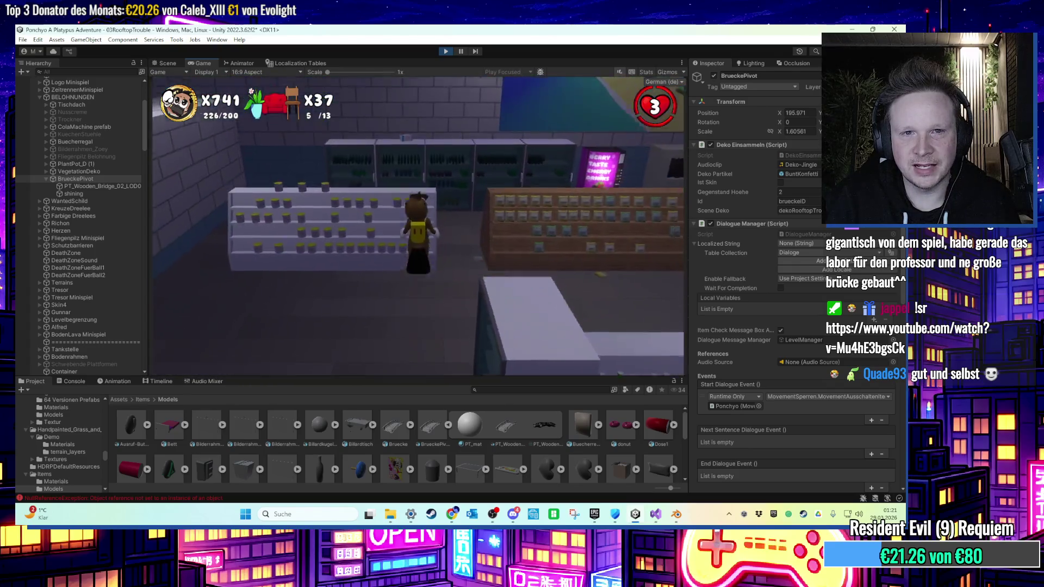
pyautogui.press('w')
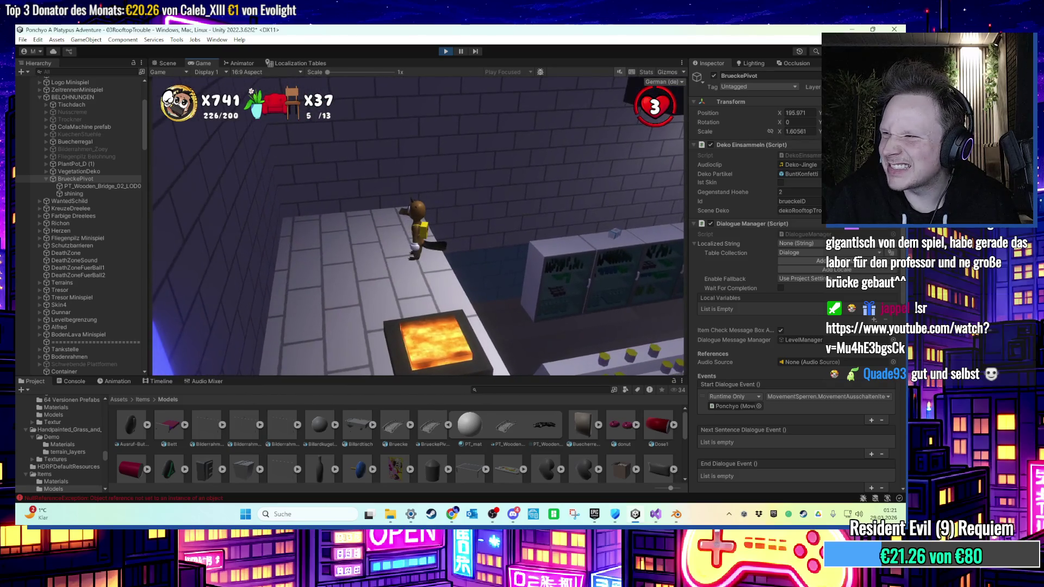
pyautogui.press('w')
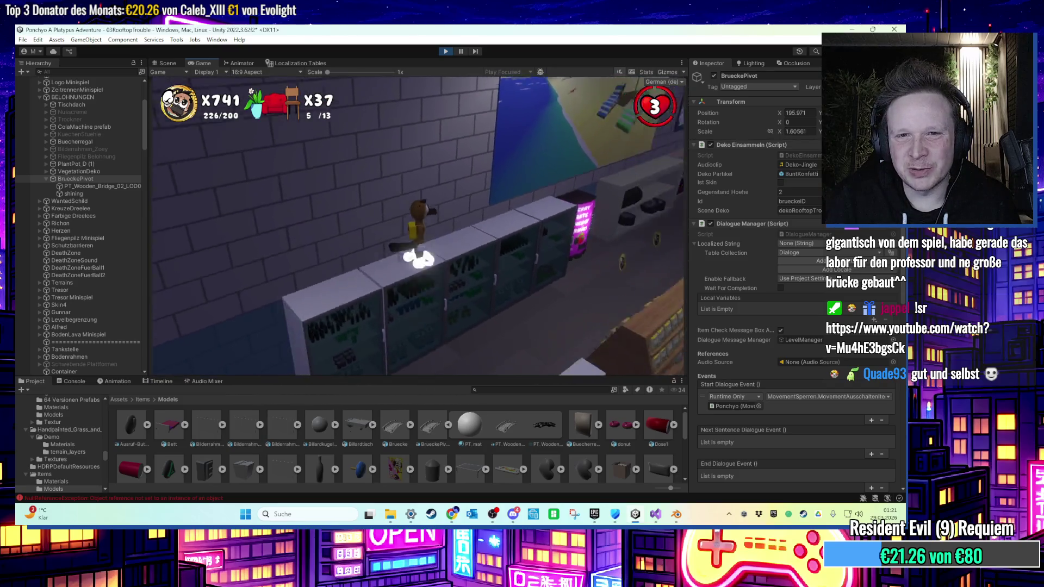
pyautogui.press('w')
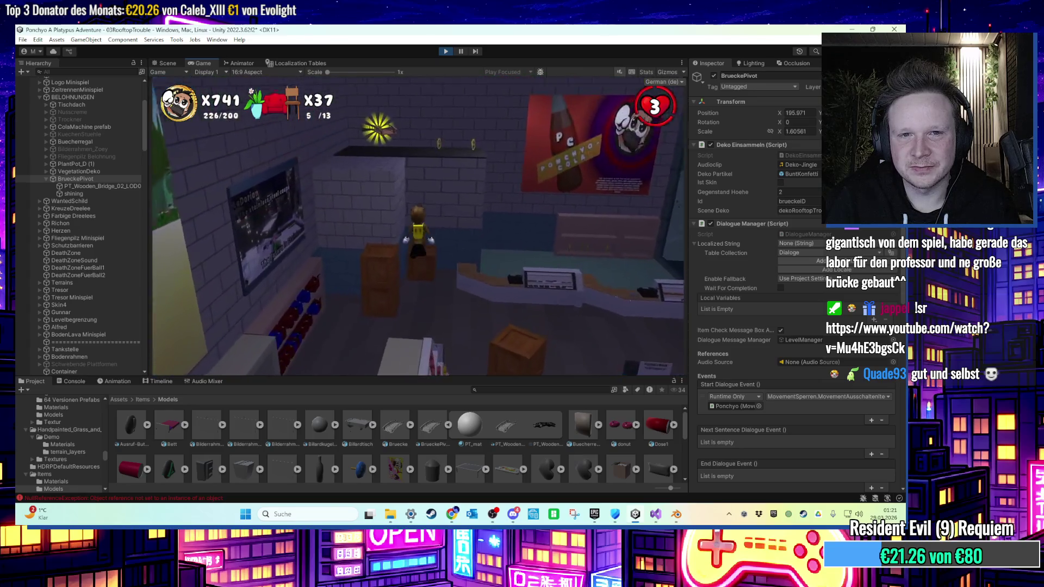
pyautogui.press('w')
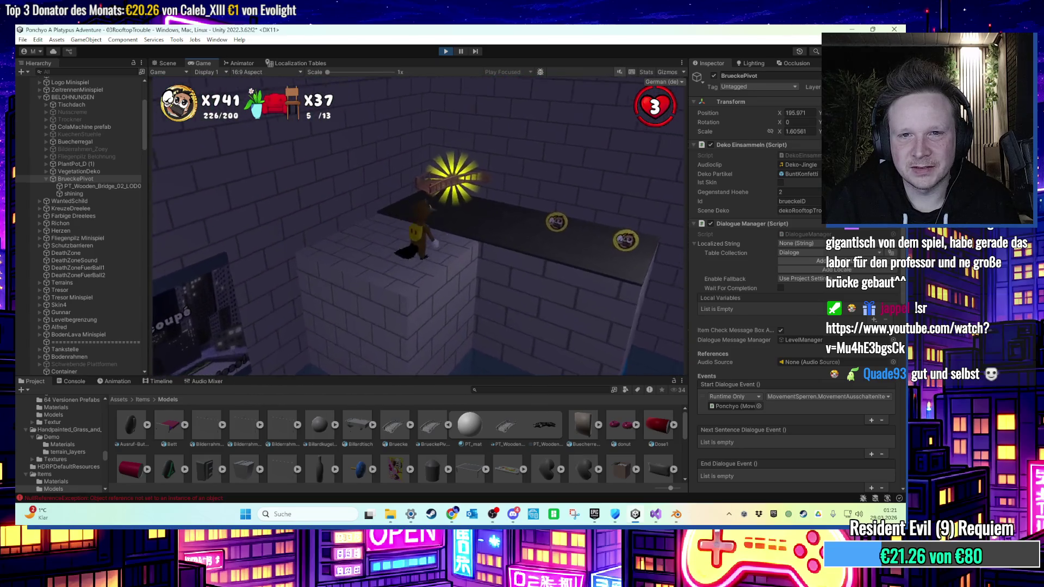
pyautogui.press('super')
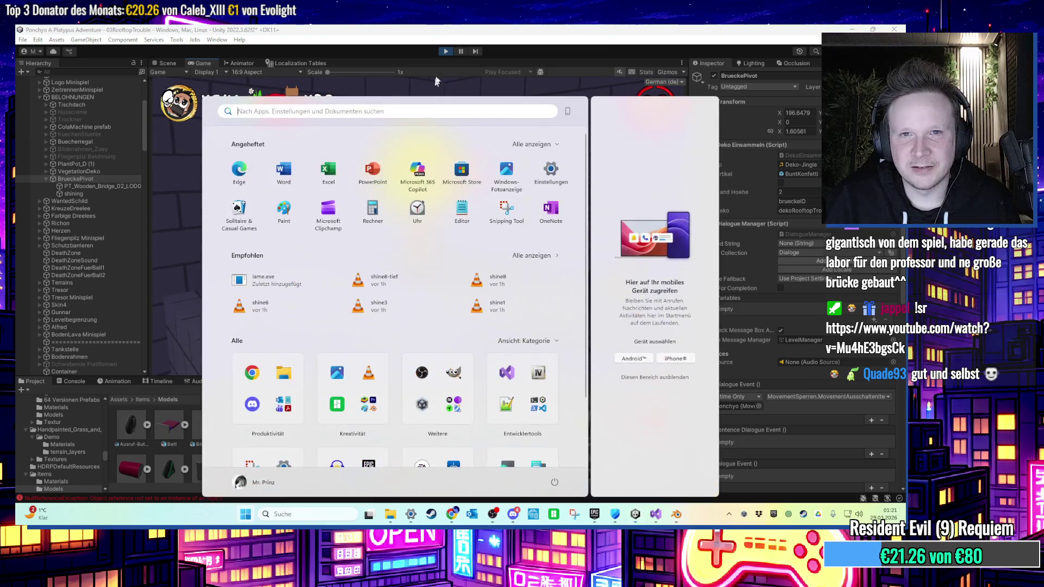
# Exit Play mode and slide the Cube rooftop platform sideways along X.
pyautogui.press('super')
pyautogui.hotkey('ctrl', 'p')
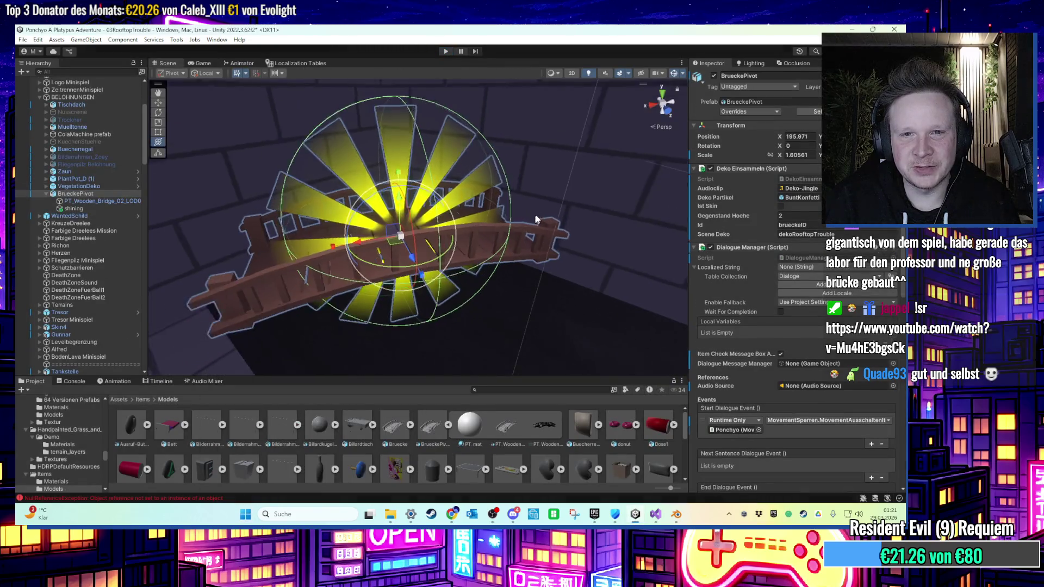
pyautogui.scroll(-5, 534, 217)
pyautogui.click(511, 325)
pyautogui.moveTo(510, 342)
pyautogui.mouseDown()
pyautogui.moveTo(547, 354)
pyautogui.moveTo(520, 247)
pyautogui.moveTo(499, 283)
pyautogui.mouseUp()
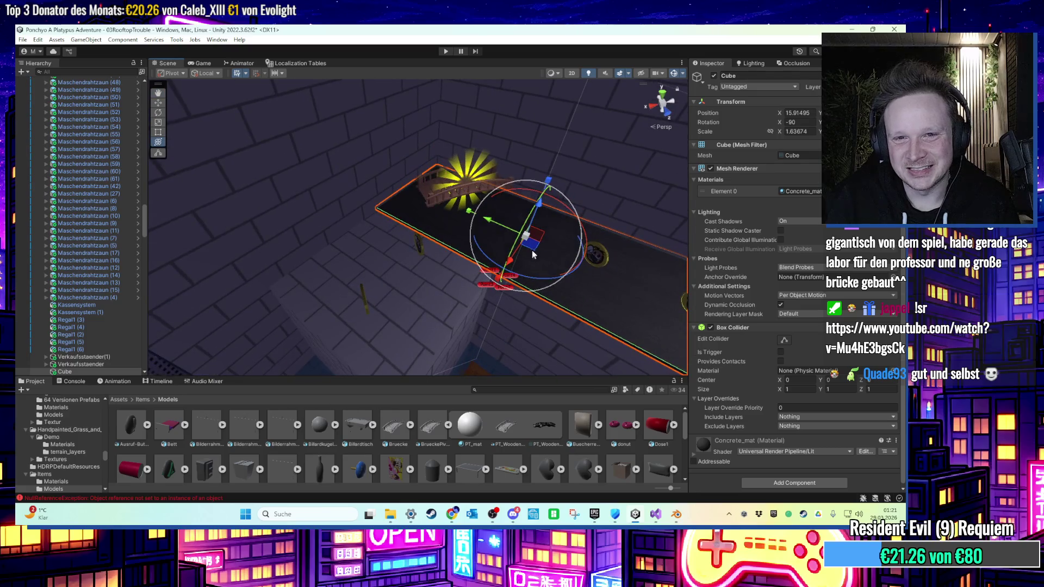
pyautogui.moveTo(534, 251); pyautogui.dragTo(412, 300)
pyautogui.scroll(-1, 387, 266)
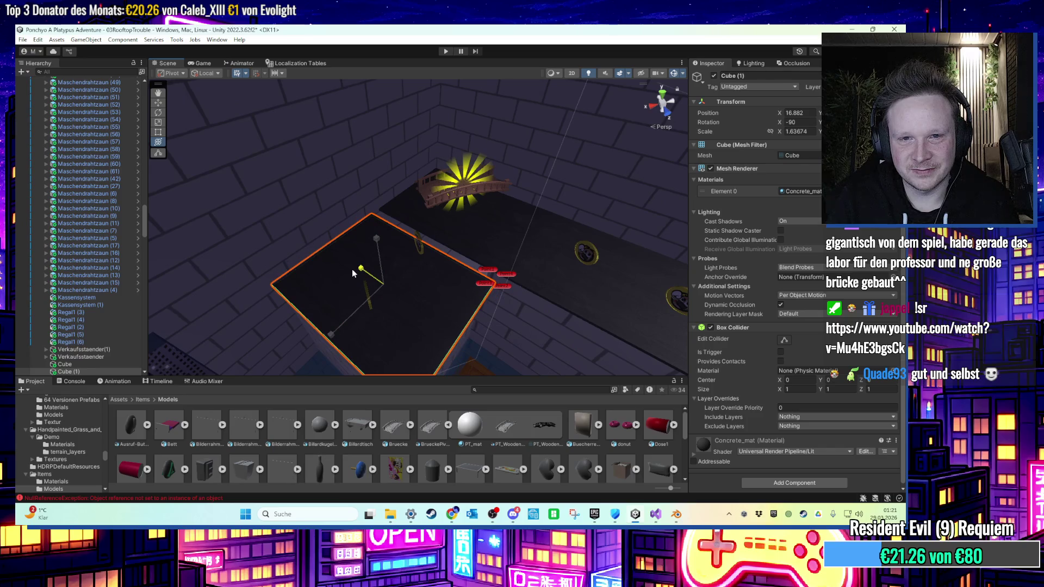
pyautogui.press('f')
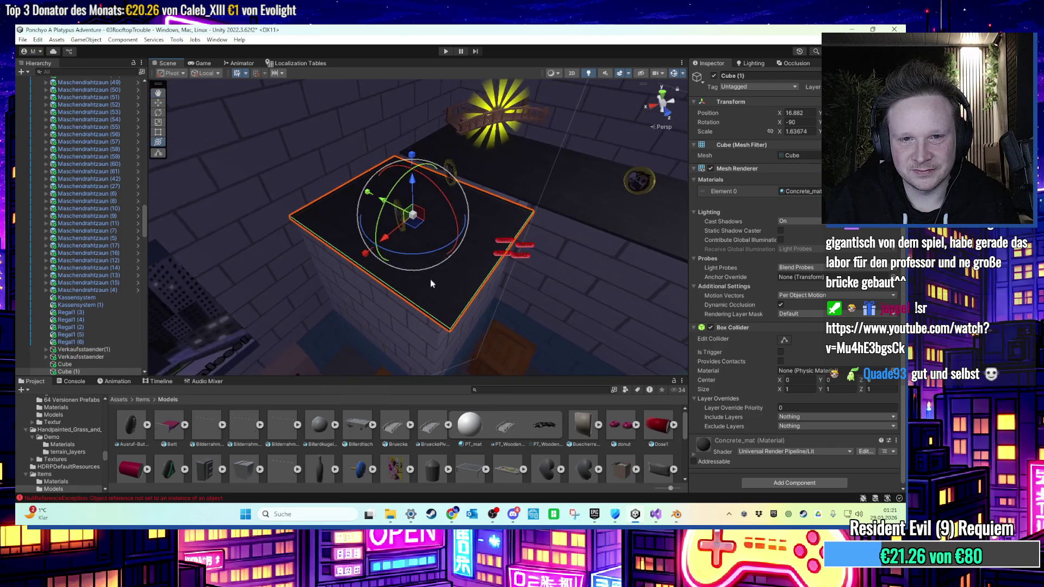
pyautogui.moveTo(463, 308)
pyautogui.mouseDown()
pyautogui.moveTo(358, 273)
pyautogui.moveTo(391, 313)
pyautogui.moveTo(381, 244)
pyautogui.mouseUp()
# Select Cube (1) and stretch it wider to an X scale of 1.75.
pyautogui.click(642, 267)
pyautogui.moveTo(642, 266); pyautogui.dragTo(310, 186)
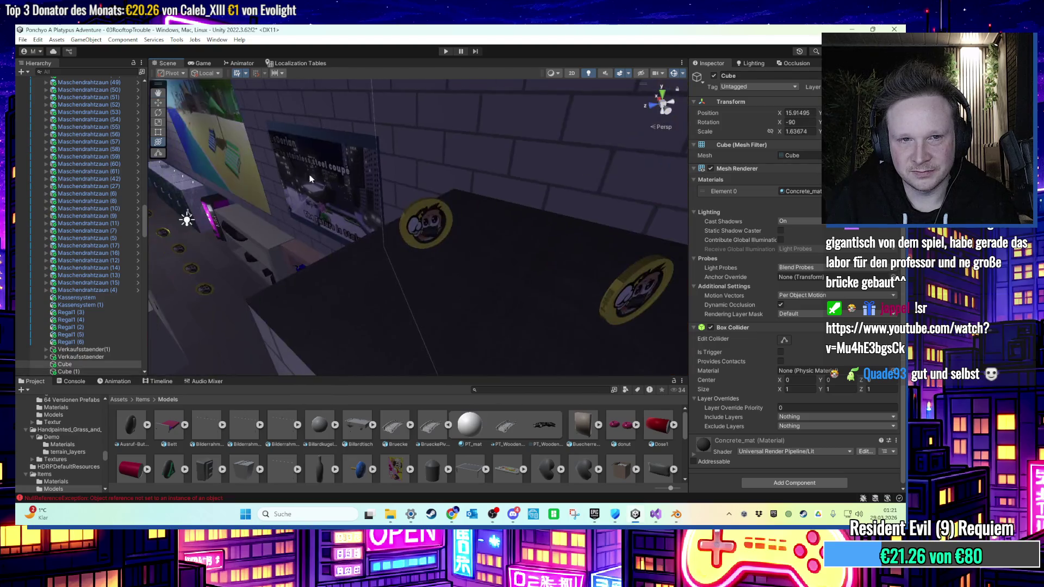
pyautogui.click(434, 225)
pyautogui.moveTo(435, 225)
pyautogui.mouseDown()
pyautogui.moveTo(576, 262)
pyautogui.moveTo(448, 251)
pyautogui.moveTo(464, 175)
pyautogui.moveTo(438, 235)
pyautogui.moveTo(372, 235)
pyautogui.moveTo(478, 263)
pyautogui.moveTo(460, 266)
pyautogui.moveTo(448, 195)
pyautogui.mouseUp()
pyautogui.click(458, 265)
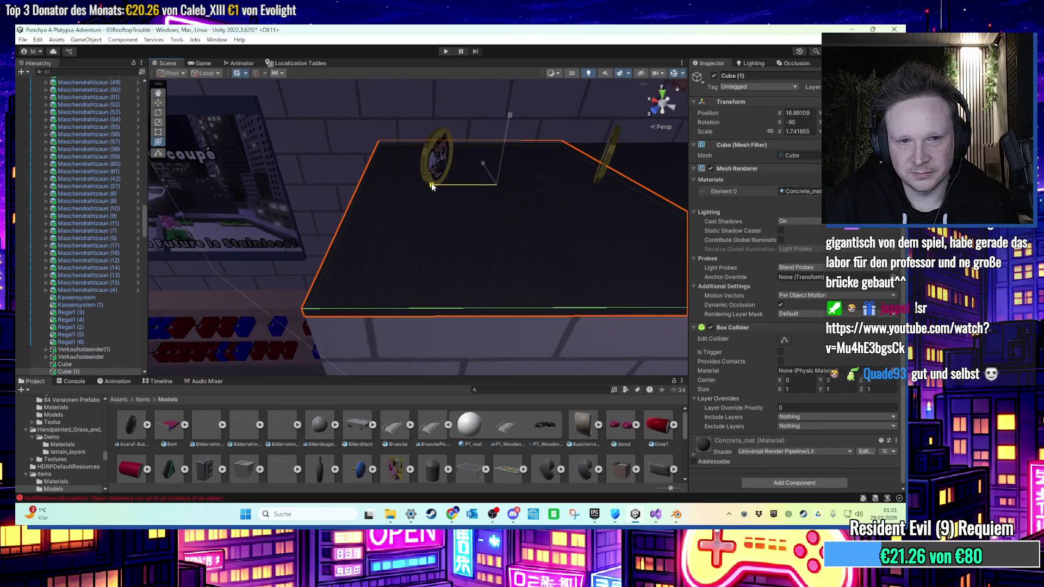
pyautogui.moveTo(432, 183)
pyautogui.mouseDown()
pyautogui.moveTo(384, 246)
pyautogui.moveTo(262, 294)
pyautogui.moveTo(506, 242)
pyautogui.moveTo(478, 214)
pyautogui.moveTo(483, 205)
pyautogui.moveTo(582, 198)
pyautogui.moveTo(552, 230)
pyautogui.mouseUp()
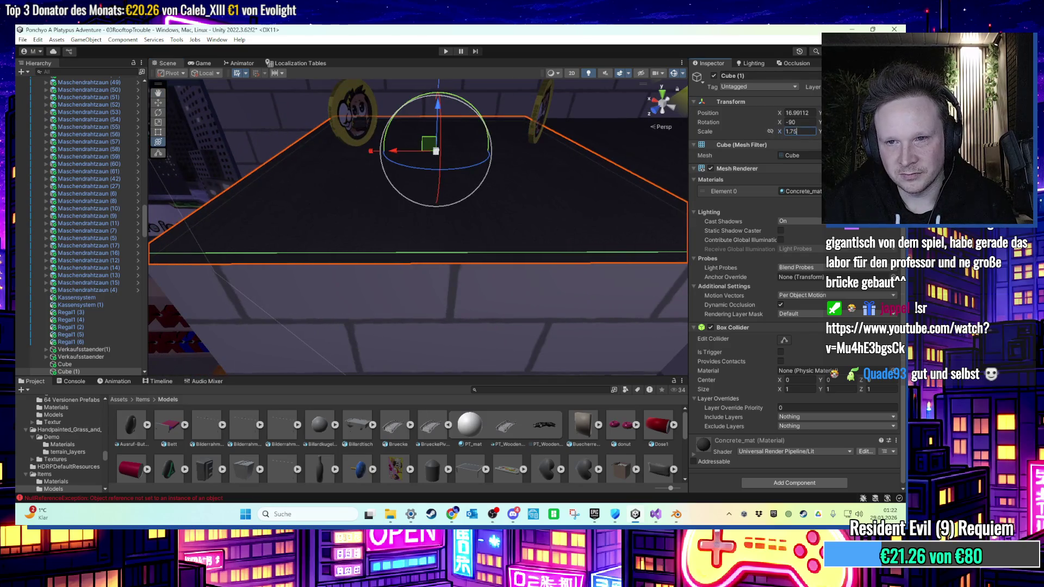
# Check Cube (1)'s edge against the Cube platform, then start Play mode.
pyautogui.moveTo(493, 229)
pyautogui.mouseDown()
pyautogui.moveTo(270, 205)
pyautogui.moveTo(310, 234)
pyautogui.moveTo(350, 228)
pyautogui.moveTo(397, 243)
pyautogui.moveTo(484, 226)
pyautogui.mouseUp()
pyautogui.scroll(5, 484, 234)
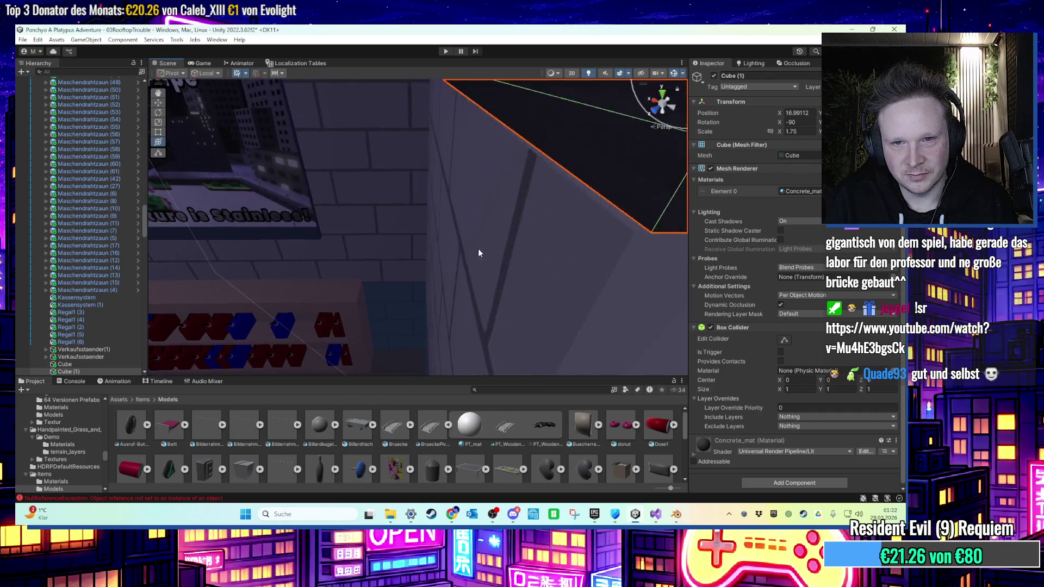
pyautogui.moveTo(354, 271)
pyautogui.mouseDown()
pyautogui.moveTo(305, 275)
pyautogui.moveTo(345, 275)
pyautogui.moveTo(345, 288)
pyautogui.moveTo(352, 278)
pyautogui.mouseUp()
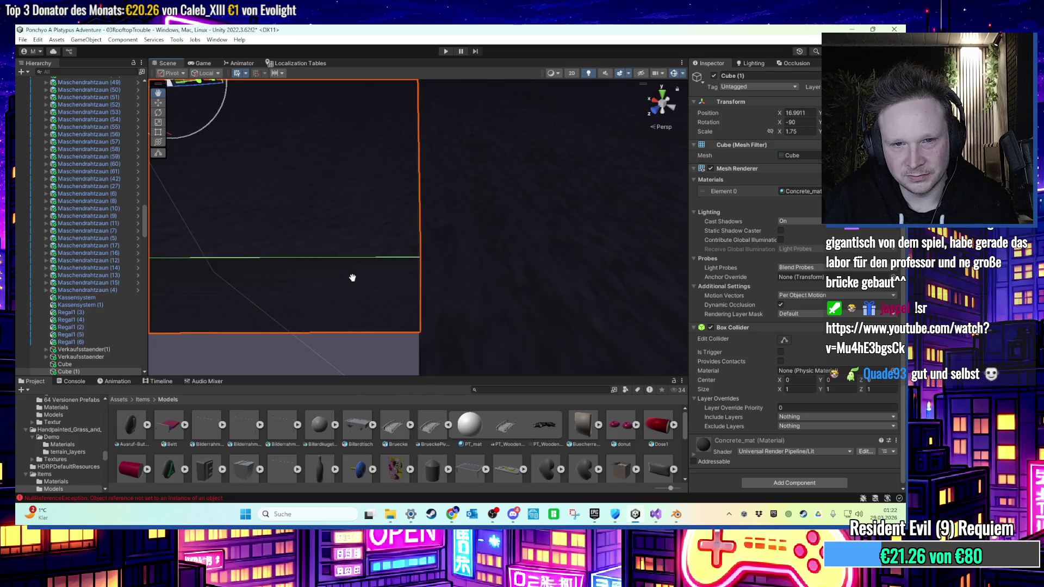
pyautogui.scroll(-5, 354, 280)
pyautogui.click(422, 250)
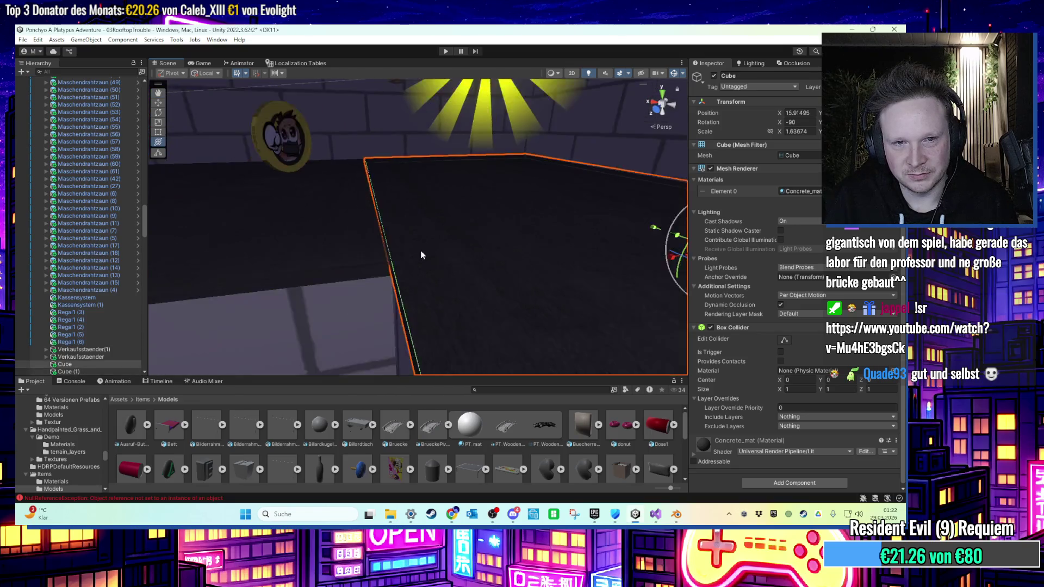
pyautogui.press('f')
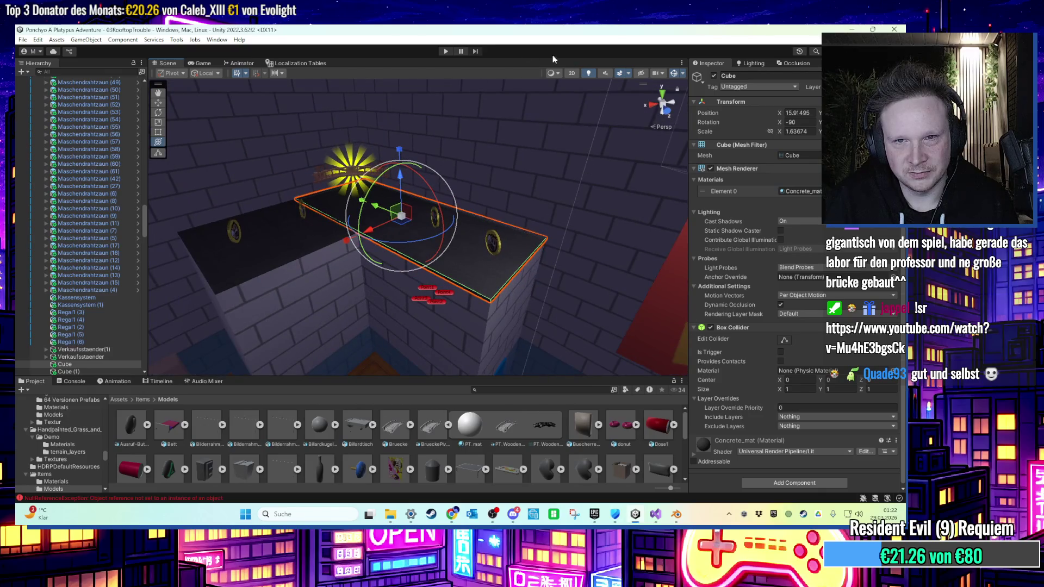
pyautogui.click(444, 51)
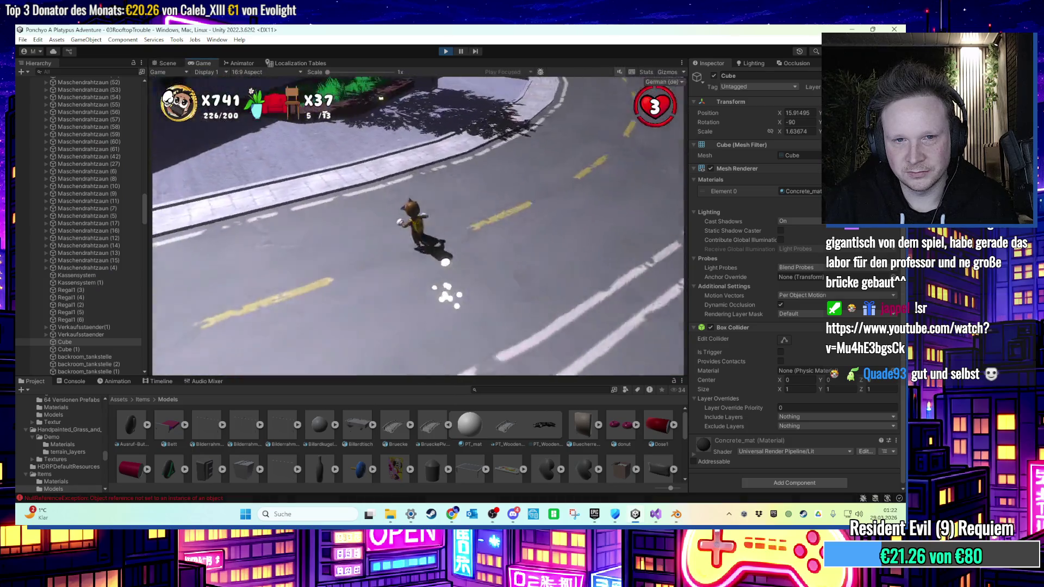
# Run the character past the blue bins, through the shop over shelf, counter and crate.
pyautogui.press('w')
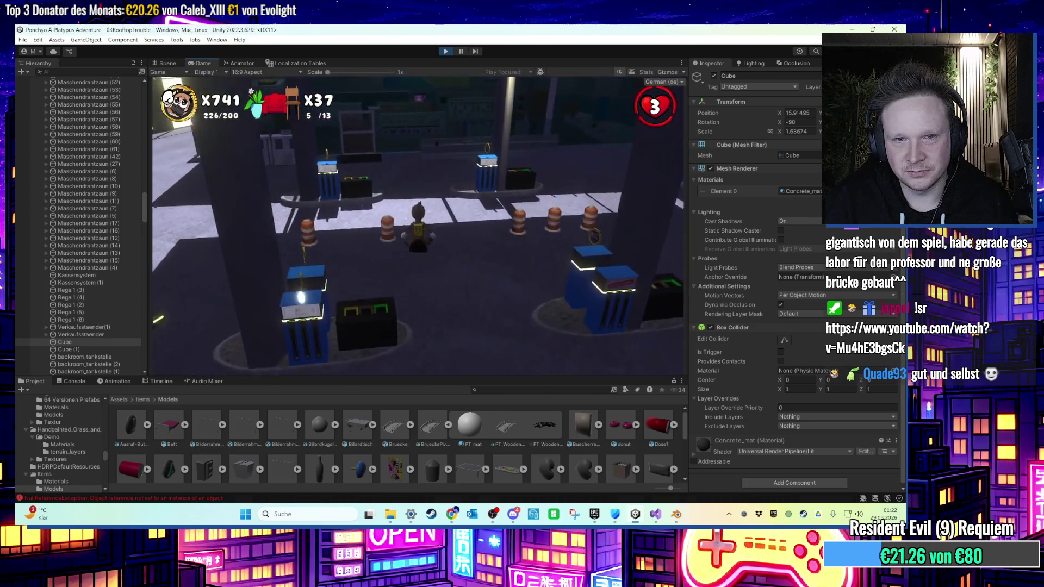
pyautogui.press('a')
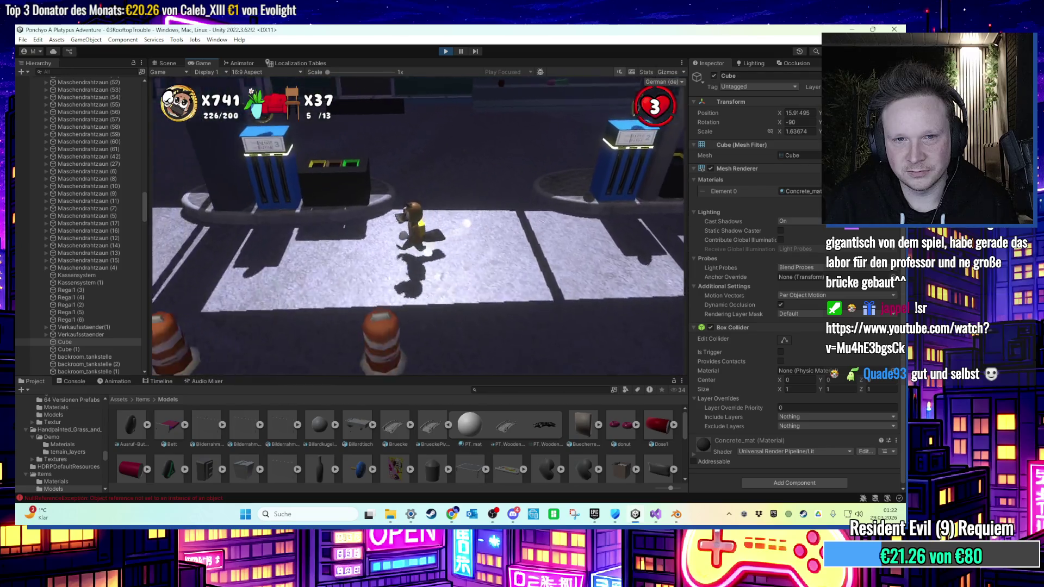
pyautogui.press('w')
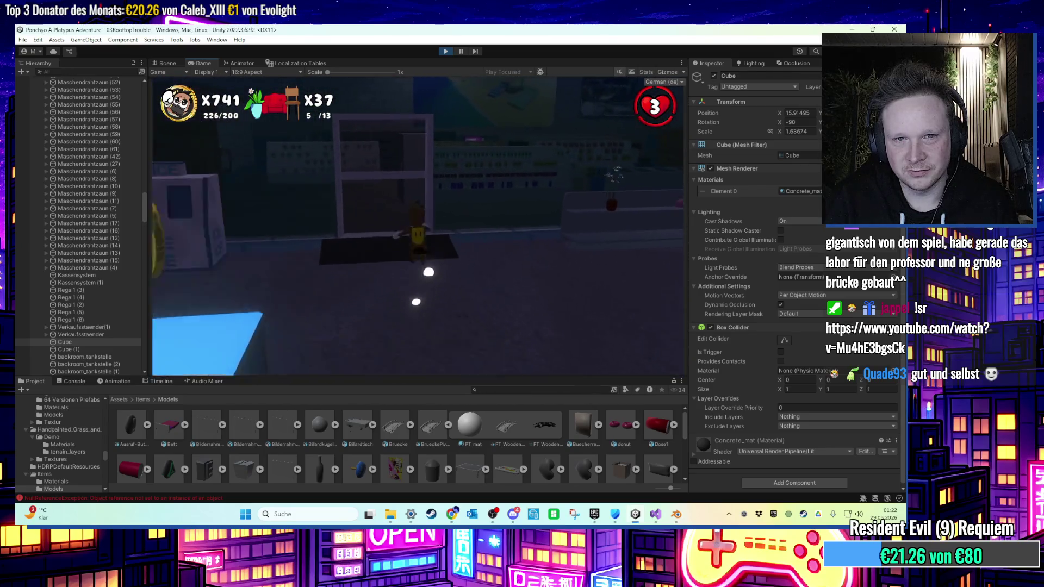
pyautogui.press('w')
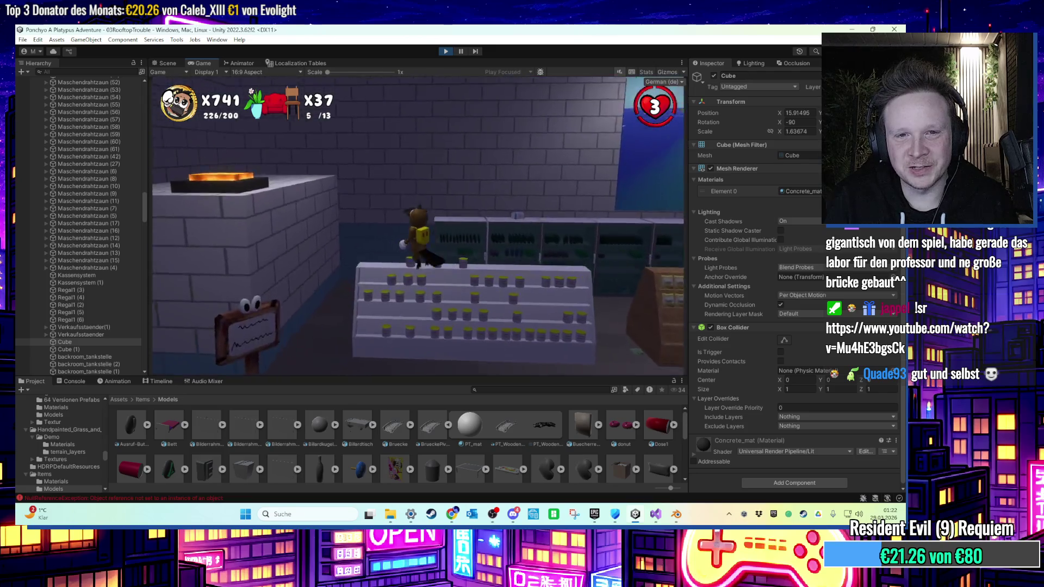
pyautogui.press('a')
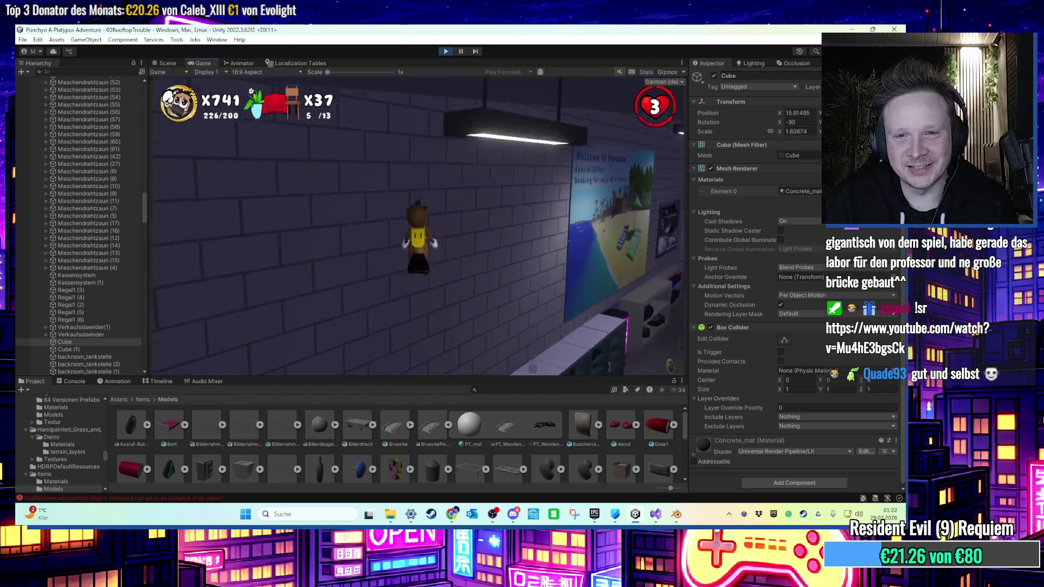
pyautogui.press('w')
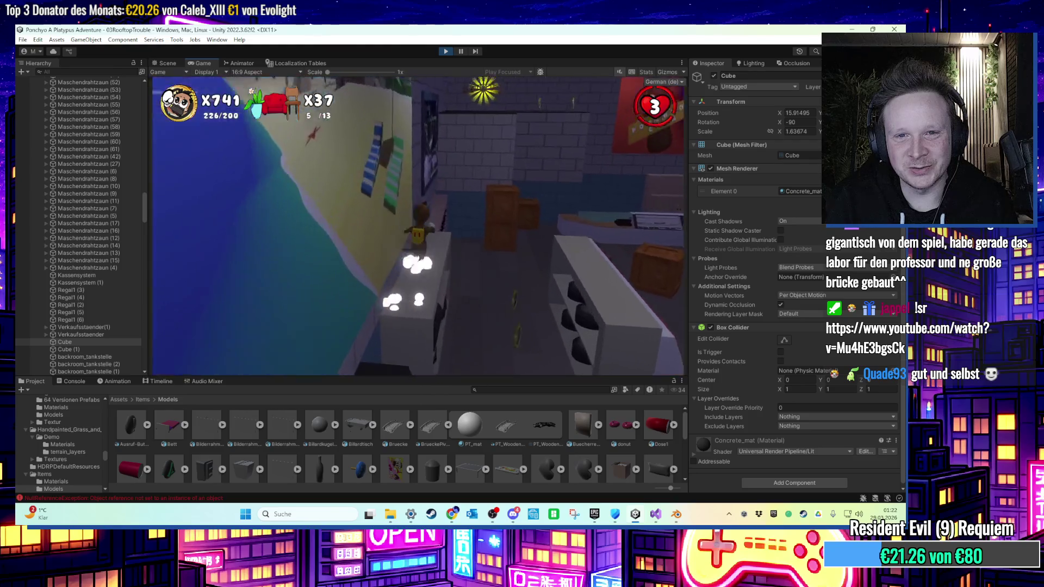
pyautogui.press('w')
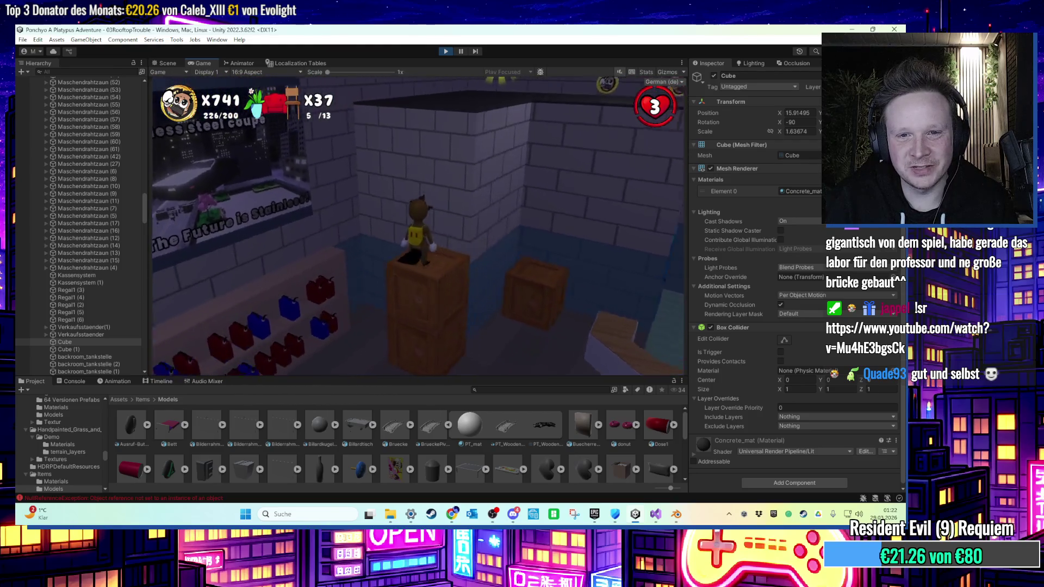
pyautogui.press('w')
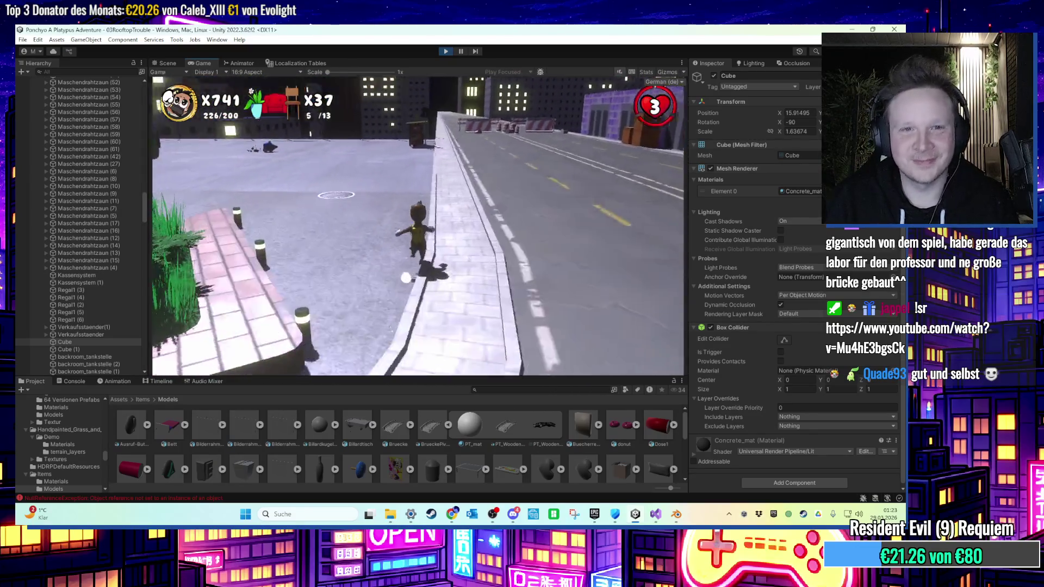
pyautogui.press('super')
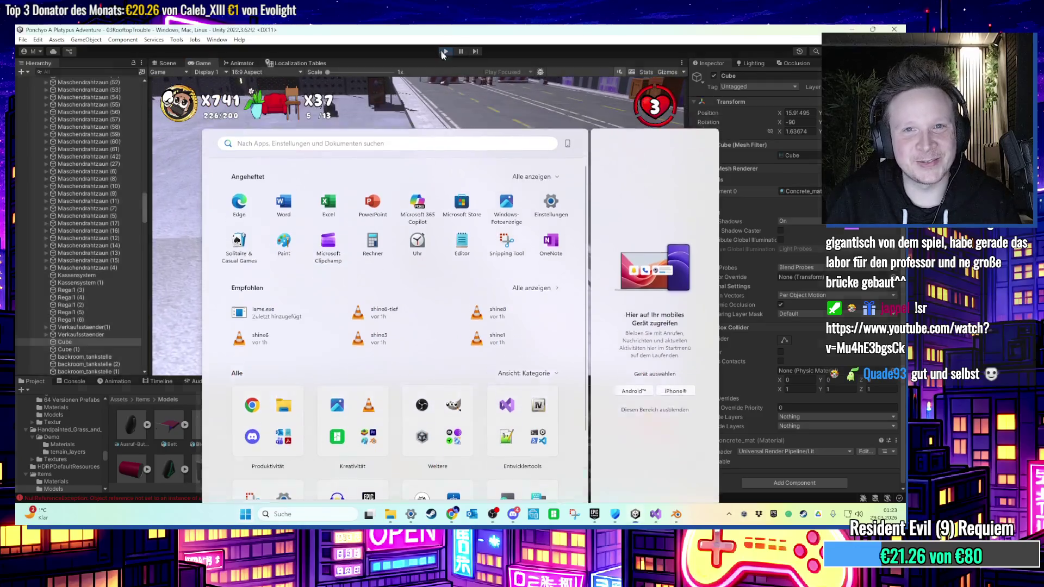
# Stop the play-test and expand UI Canvas in the Hierarchy.
pyautogui.click(383, 148)
pyautogui.hotkey('ctrl', 'p')
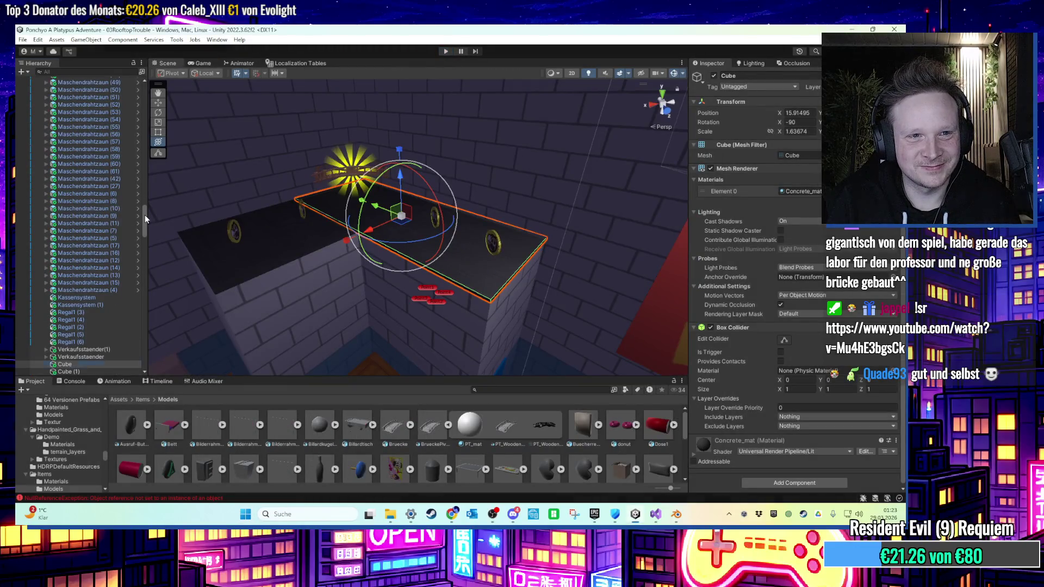
pyautogui.moveTo(145, 214); pyautogui.dragTo(150, 95)
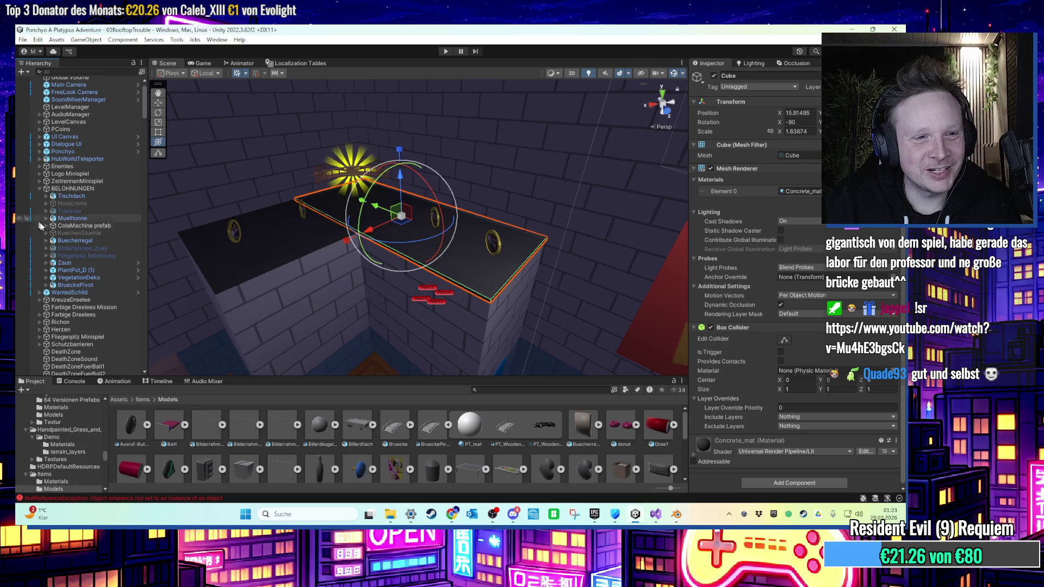
pyautogui.scroll(2, 96, 287)
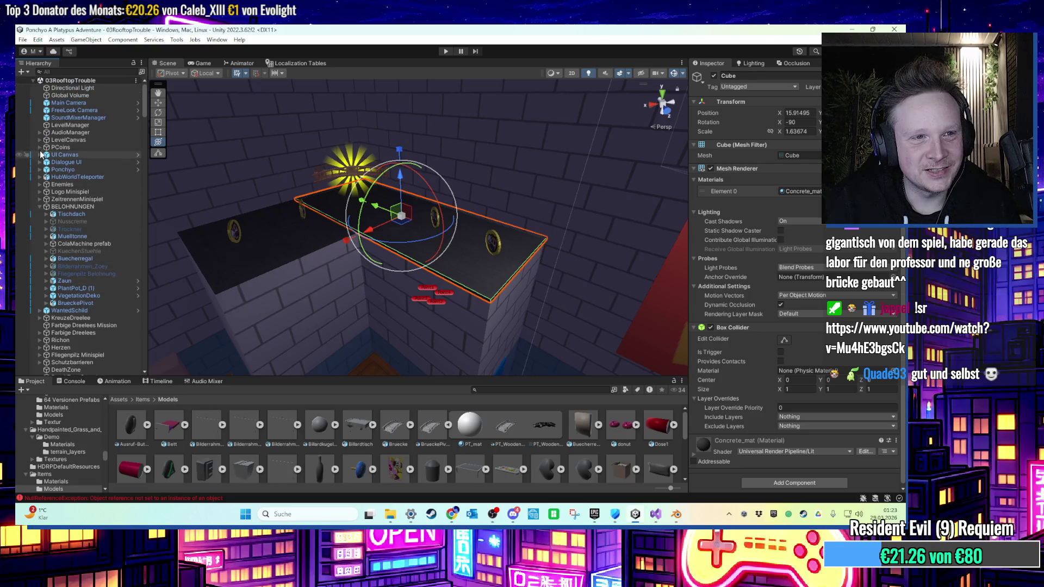
pyautogui.click(79, 156)
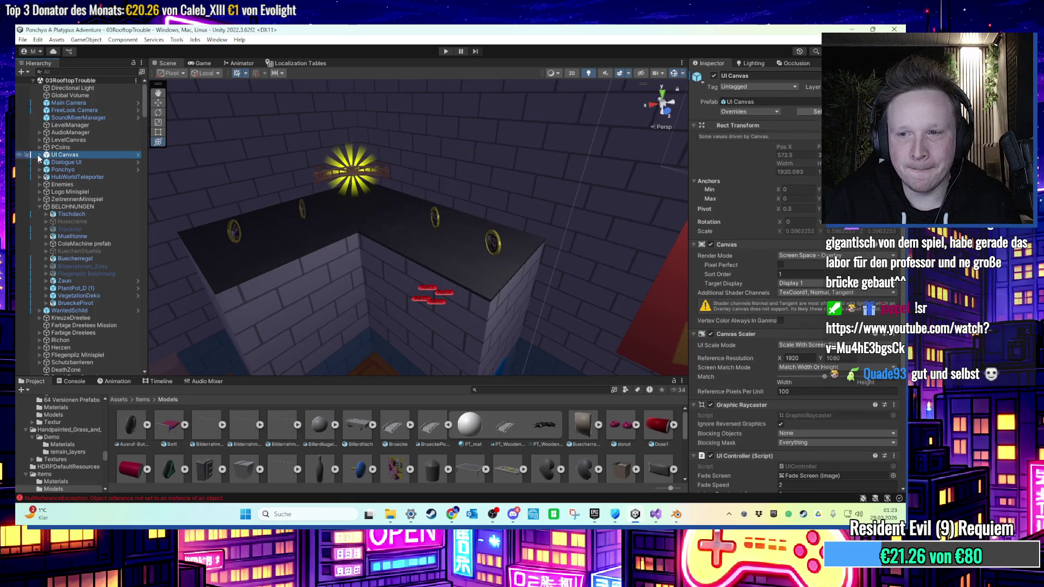
pyautogui.scroll(-5, 716, 351)
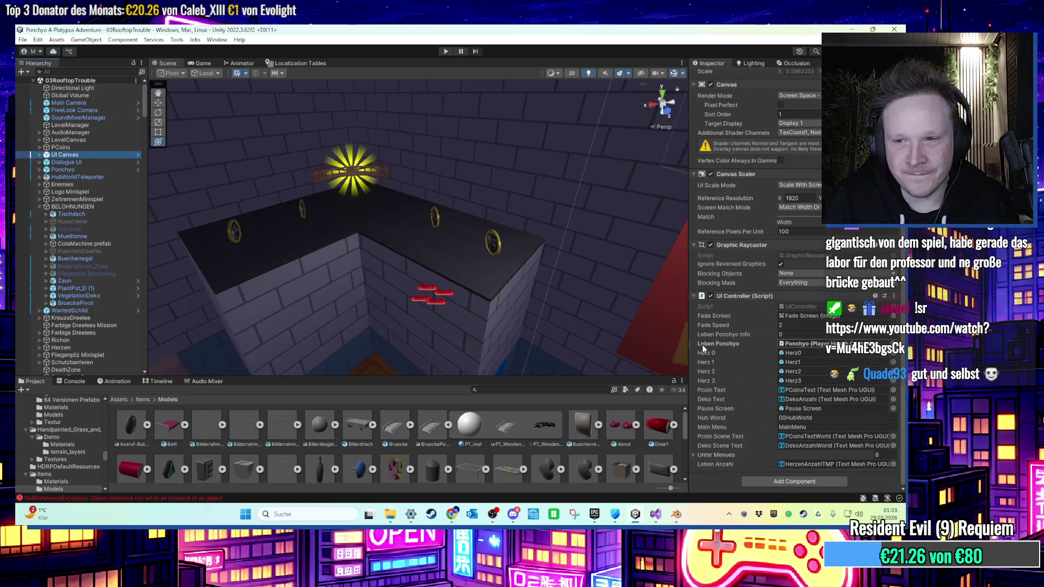
pyautogui.click(40, 156)
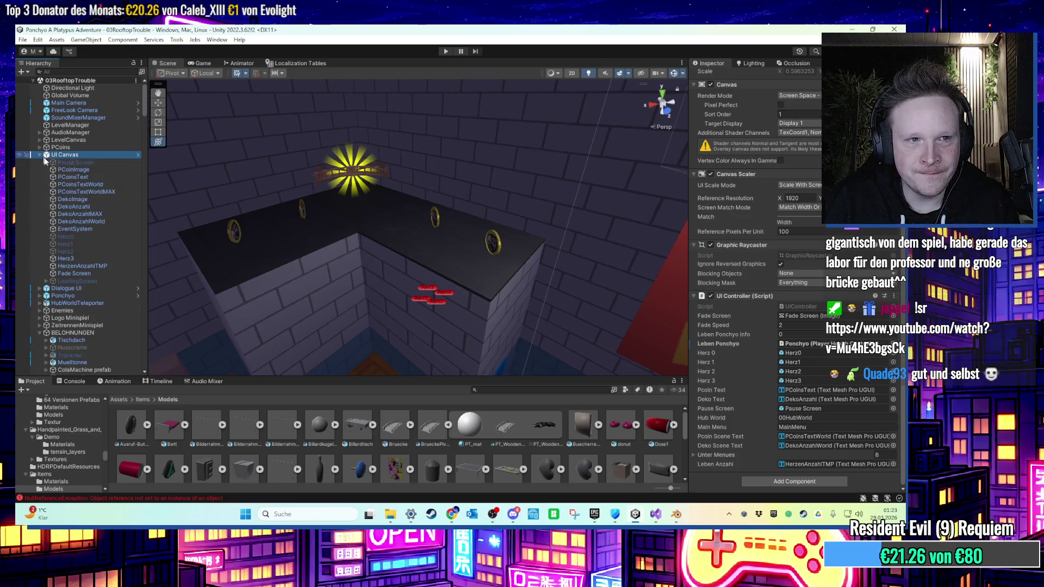
# Change PCoinsTextWorldMAX's text input from /200 to /400.
pyautogui.click(106, 214)
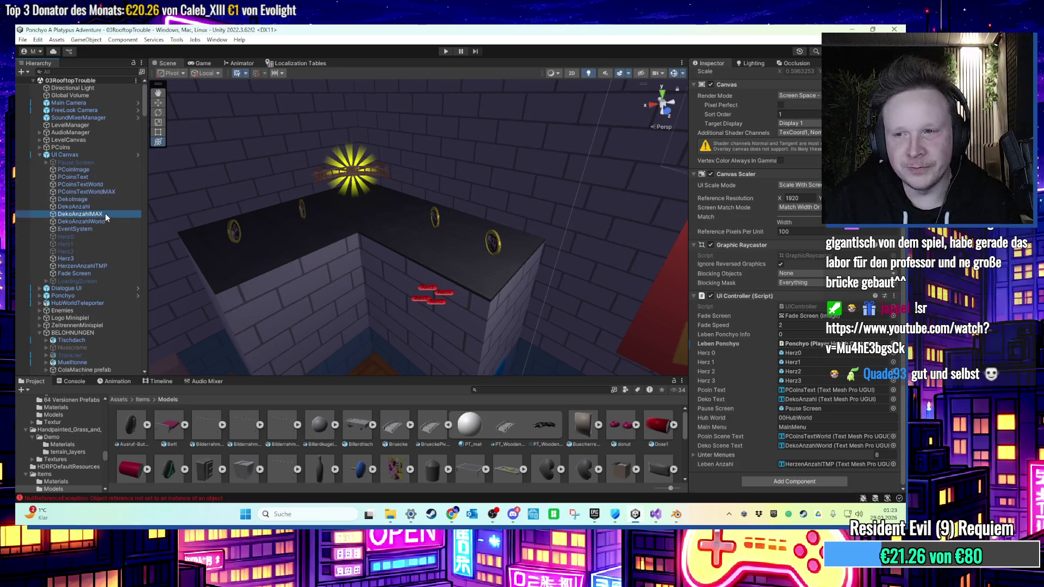
pyautogui.scroll(5, 746, 296)
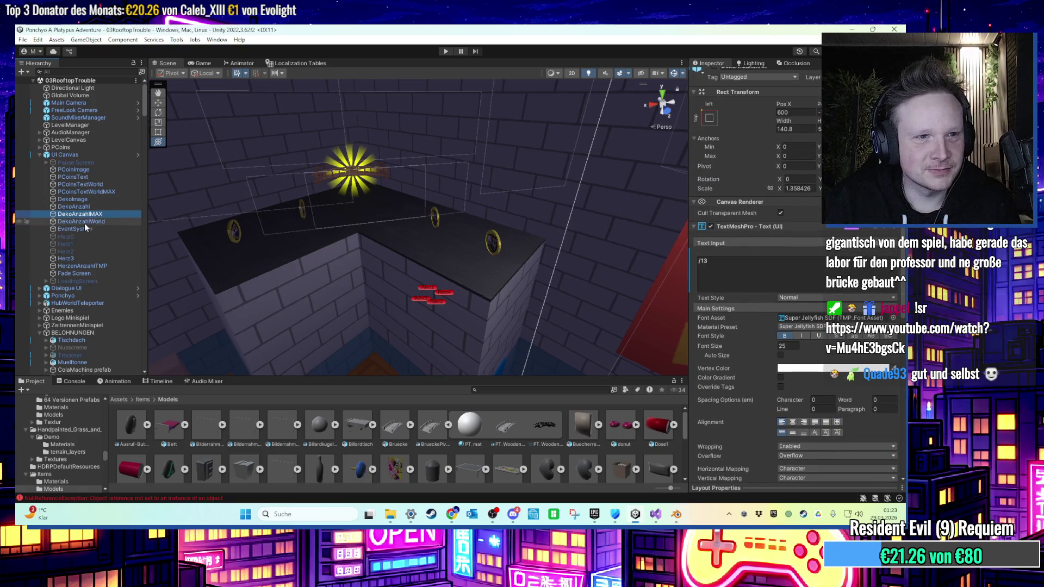
pyautogui.click(95, 191)
pyautogui.click(702, 264)
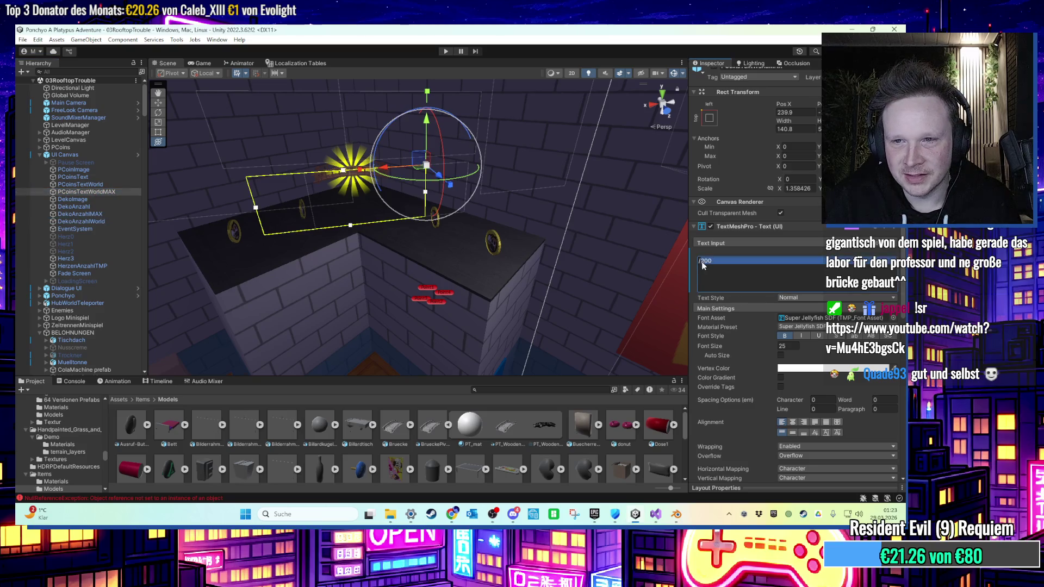
pyautogui.write('/4')
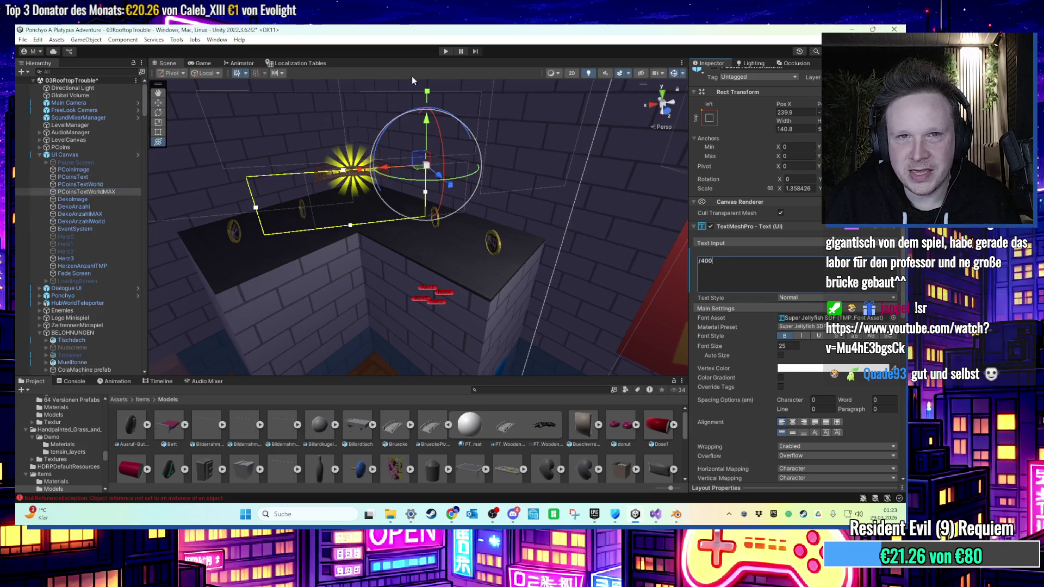
# Play-test to confirm the counter reads 227/400, then stop.
pyautogui.click(446, 52)
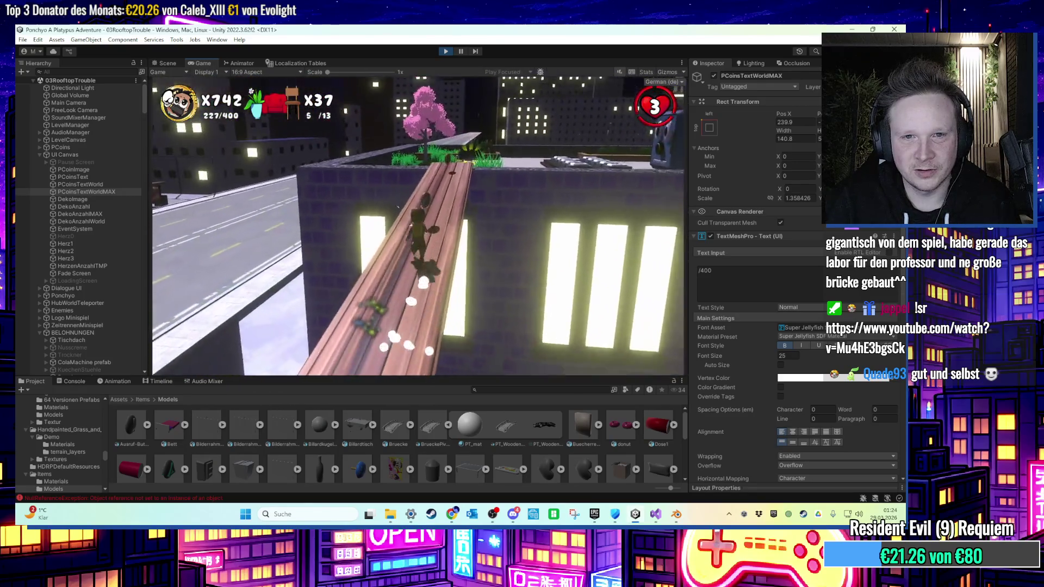
pyautogui.press('super')
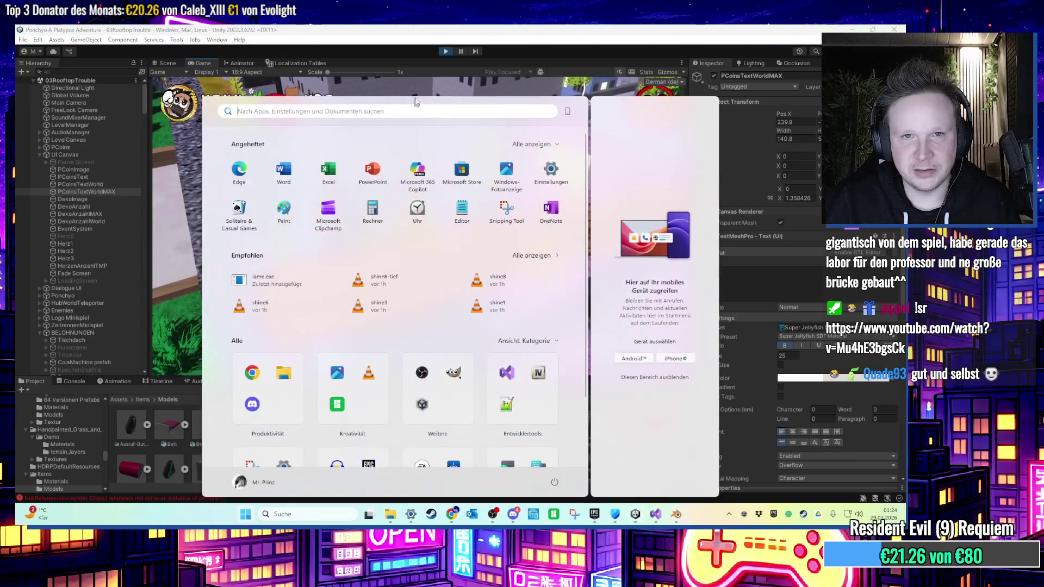
pyautogui.click(465, 145)
pyautogui.hotkey('ctrl', 'p')
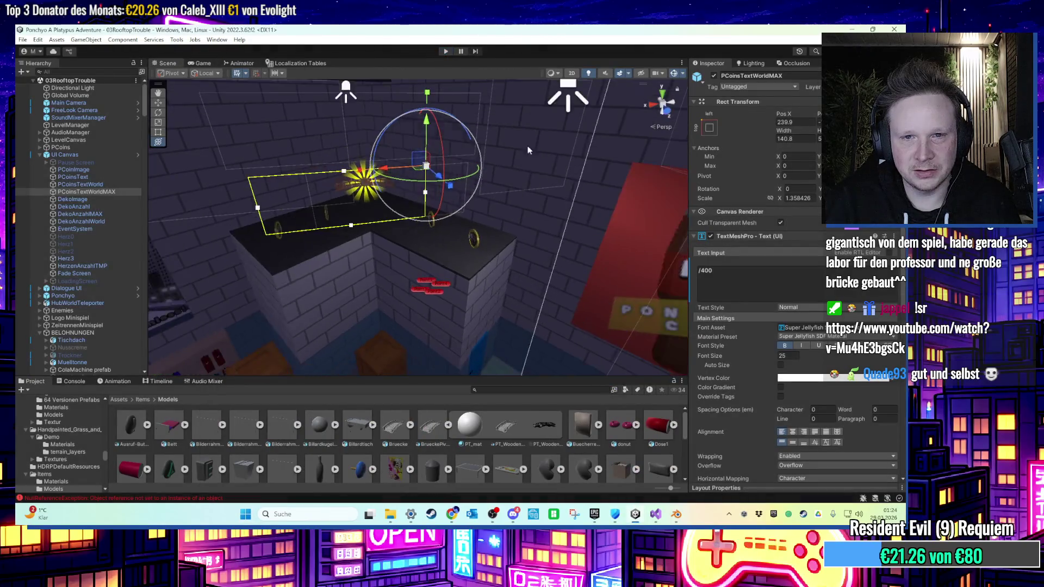
# Select PCoin (356) and move it toward the gas station.
pyautogui.moveTo(532, 185)
pyautogui.mouseDown()
pyautogui.moveTo(257, 224)
pyautogui.moveTo(524, 147)
pyautogui.moveTo(439, 208)
pyautogui.moveTo(445, 144)
pyautogui.mouseUp()
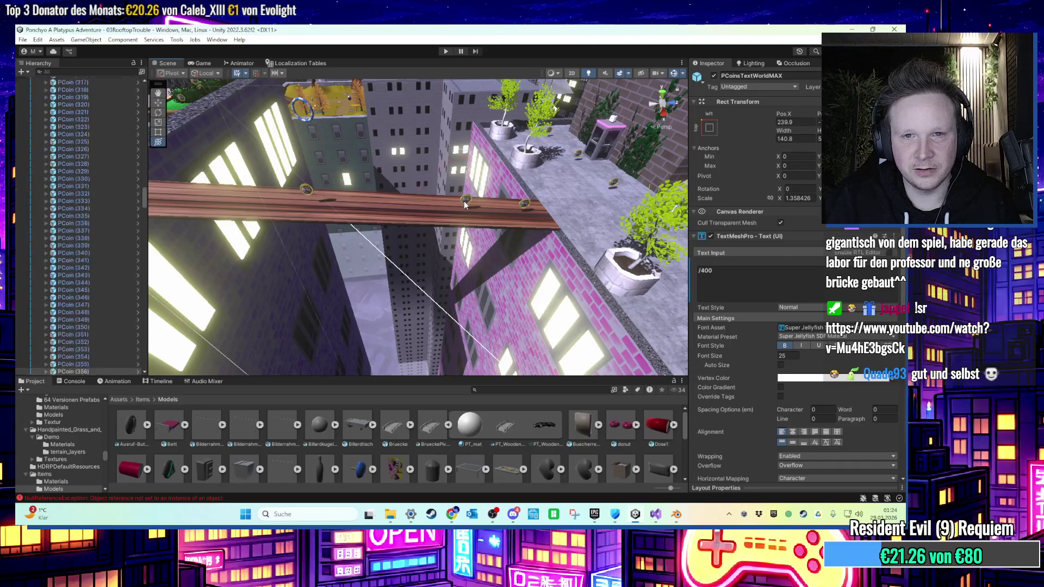
pyautogui.click(465, 200)
pyautogui.press('f')
pyautogui.moveTo(493, 224); pyautogui.dragTo(386, 219)
pyautogui.moveTo(294, 244)
pyautogui.mouseDown()
pyautogui.moveTo(610, 225)
pyautogui.moveTo(506, 240)
pyautogui.moveTo(531, 250)
pyautogui.moveTo(615, 217)
pyautogui.moveTo(620, 190)
pyautogui.moveTo(594, 245)
pyautogui.mouseUp()
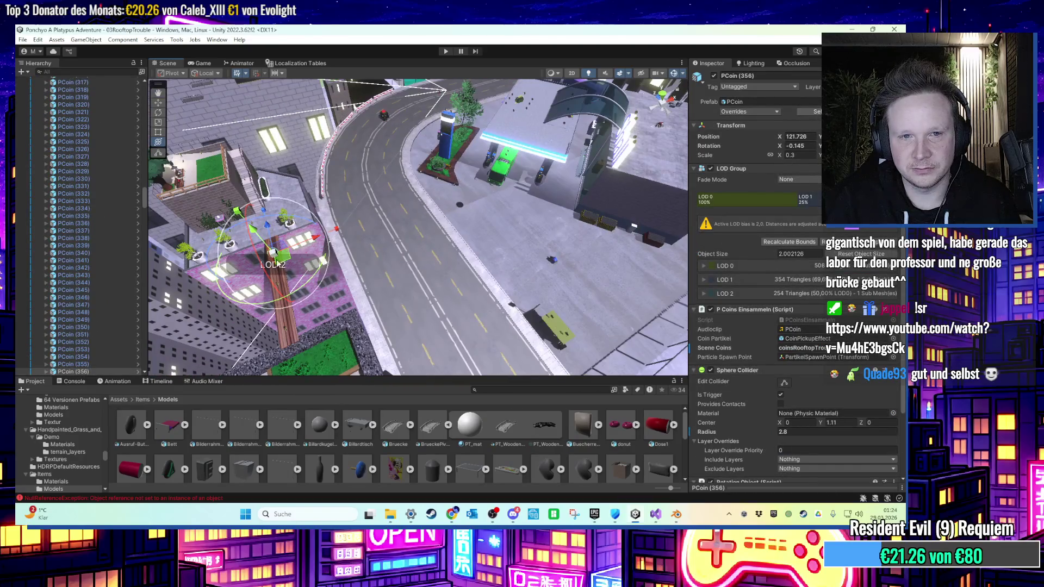
pyautogui.press('f')
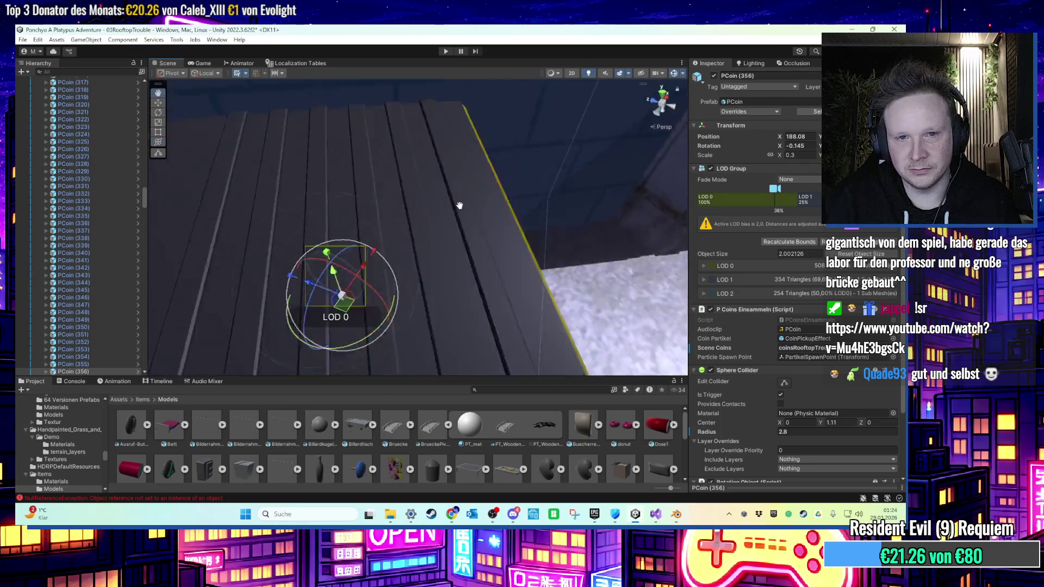
pyautogui.moveTo(496, 221)
pyautogui.mouseDown()
pyautogui.moveTo(493, 238)
pyautogui.moveTo(361, 285)
pyautogui.moveTo(364, 310)
pyautogui.moveTo(497, 158)
pyautogui.moveTo(499, 233)
pyautogui.mouseUp()
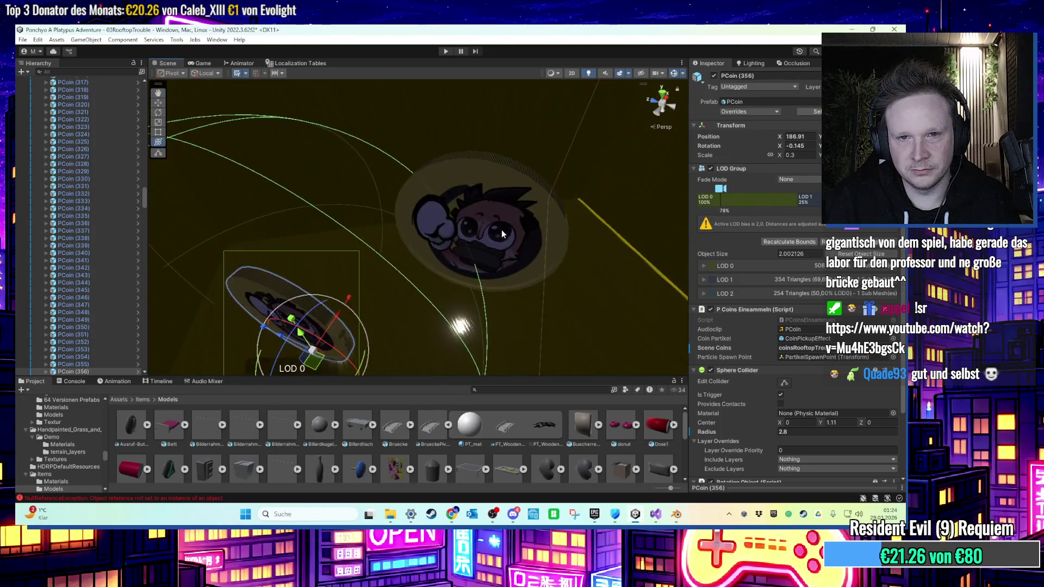
pyautogui.scroll(-3, 776, 310)
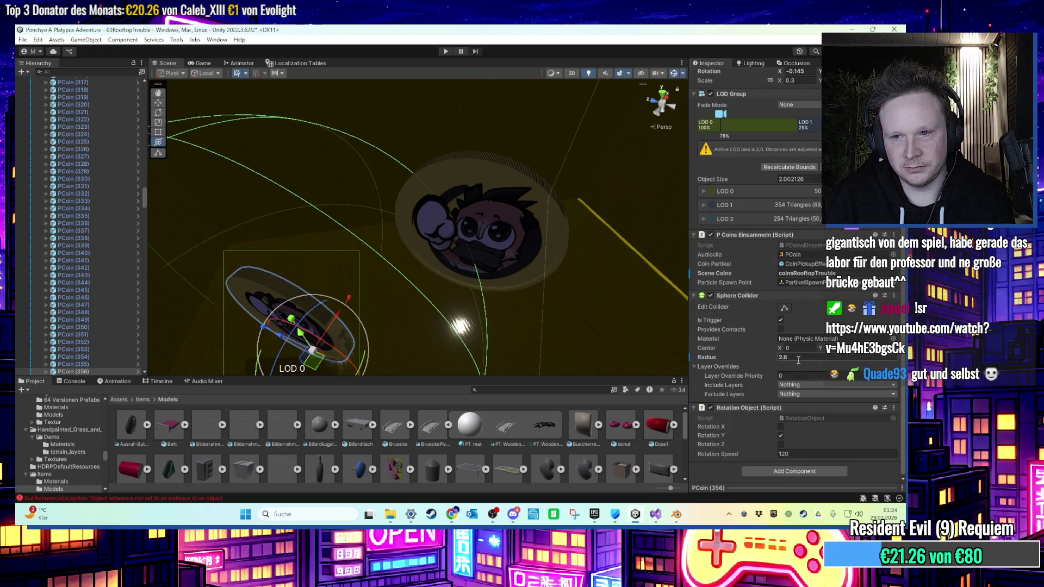
# Select and frame the far coin, PCoin (357), on the rooftop.
pyautogui.click(479, 217)
pyautogui.press('f')
pyautogui.press('y')
pyautogui.moveTo(377, 235); pyautogui.dragTo(579, 245)
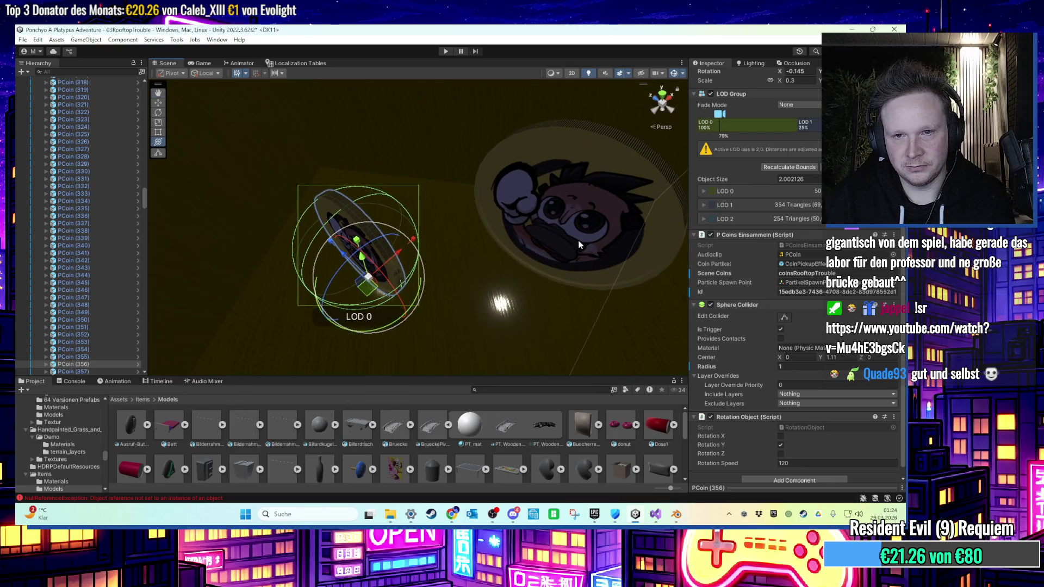
pyautogui.click(580, 245)
pyautogui.press('f')
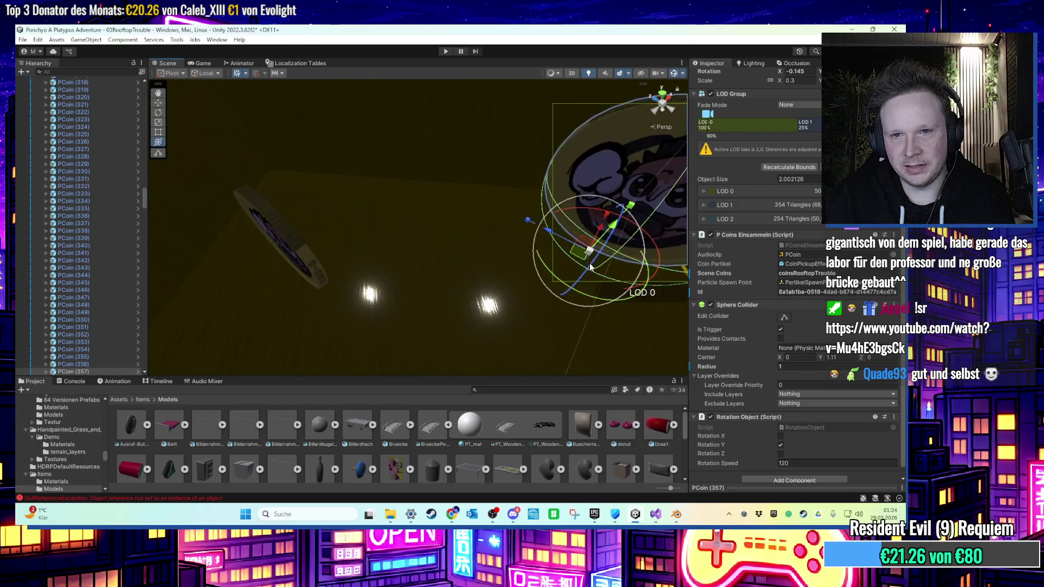
pyautogui.press('f')
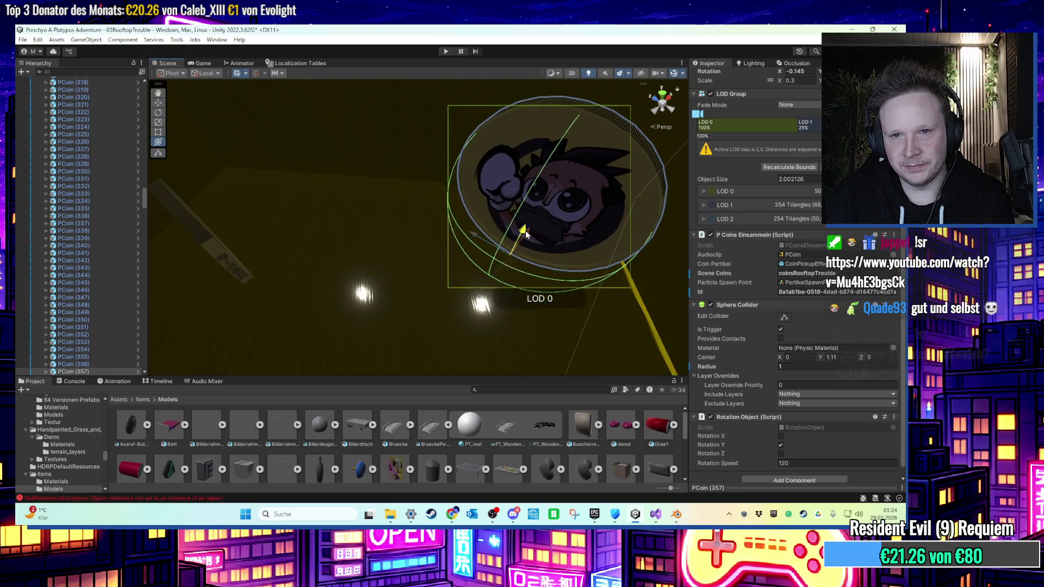
pyautogui.scroll(-3, 527, 233)
pyautogui.moveTo(511, 234); pyautogui.dragTo(390, 216)
pyautogui.scroll(2, 390, 215)
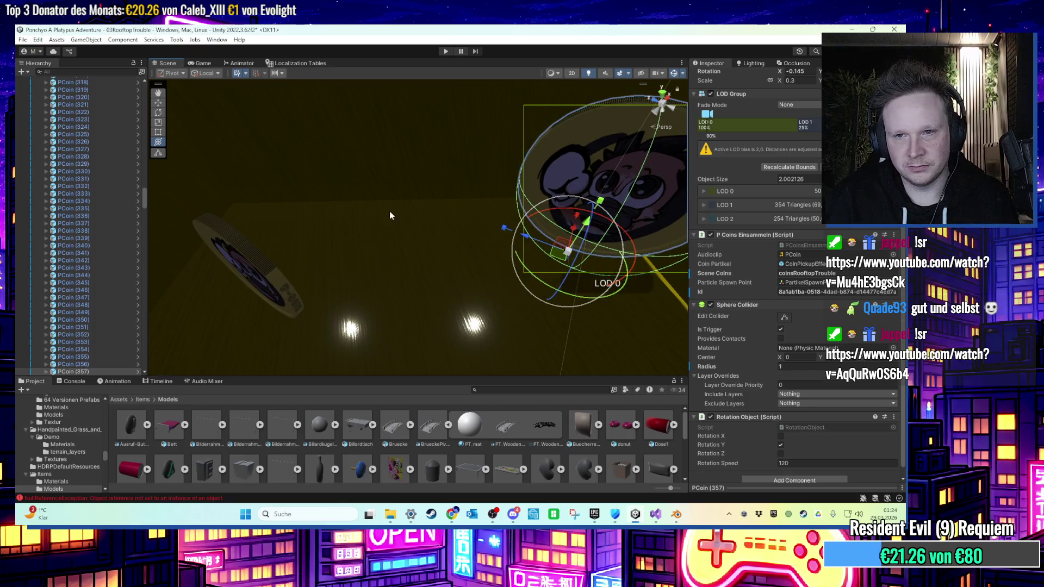
pyautogui.scroll(3, 758, 235)
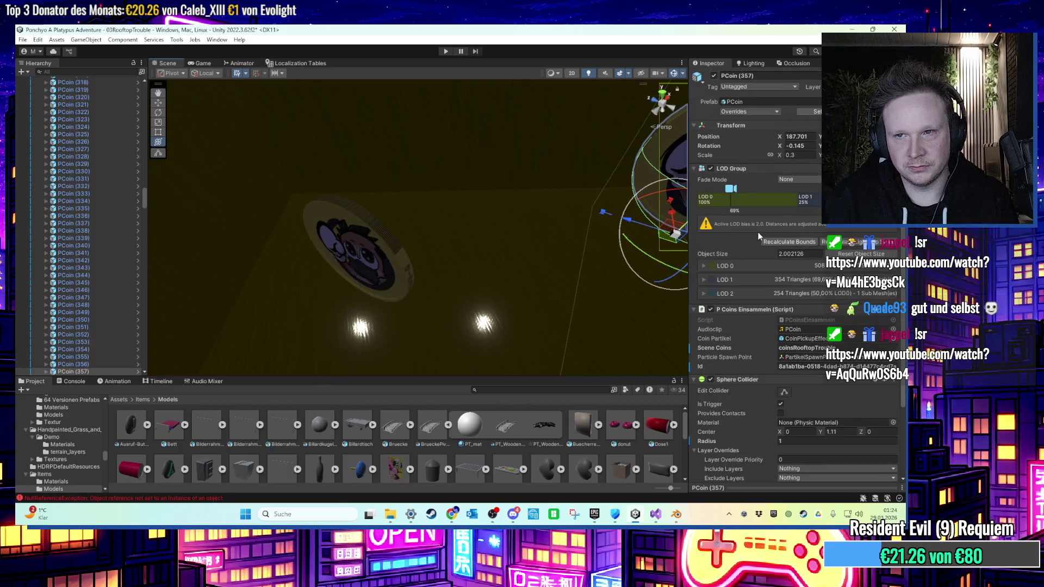
# Reselect and frame PCoin (356), then collapse the PCoins group.
pyautogui.click(371, 261)
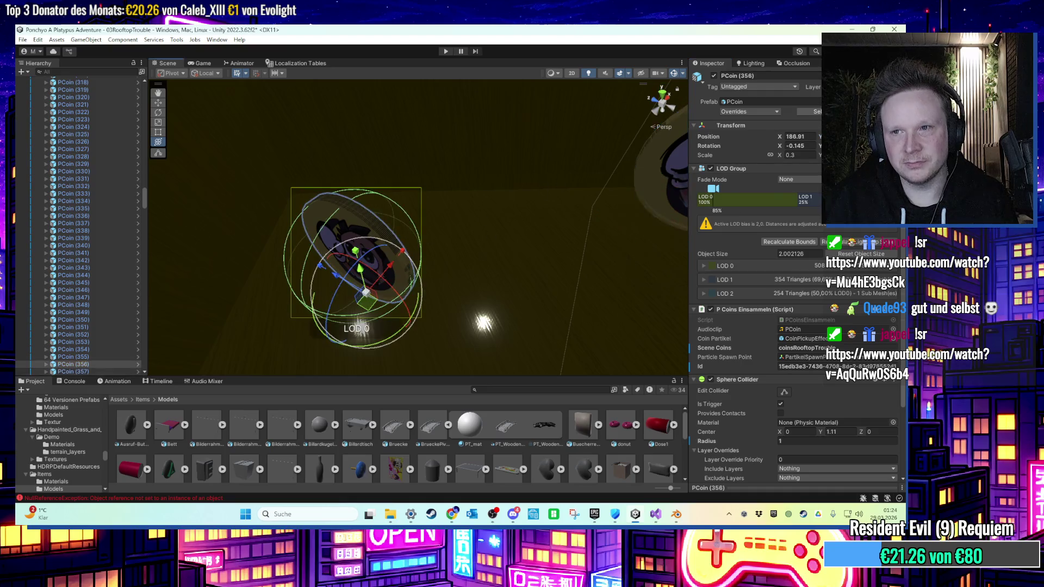
pyautogui.moveTo(372, 261)
pyautogui.mouseDown()
pyautogui.moveTo(381, 245)
pyautogui.moveTo(435, 218)
pyautogui.moveTo(566, 185)
pyautogui.moveTo(562, 240)
pyautogui.mouseUp()
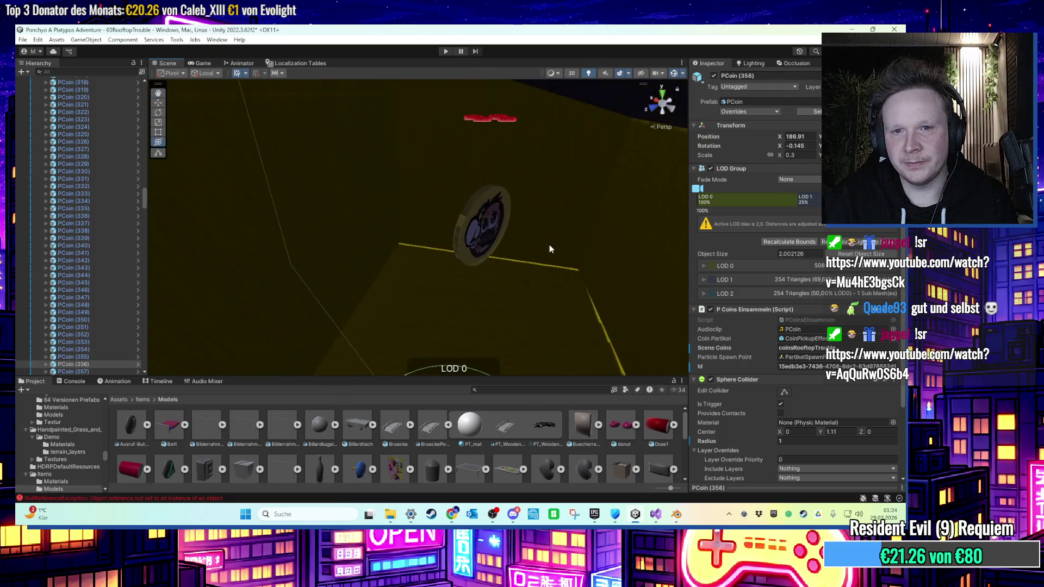
pyautogui.scroll(3, 557, 247)
pyautogui.press('f')
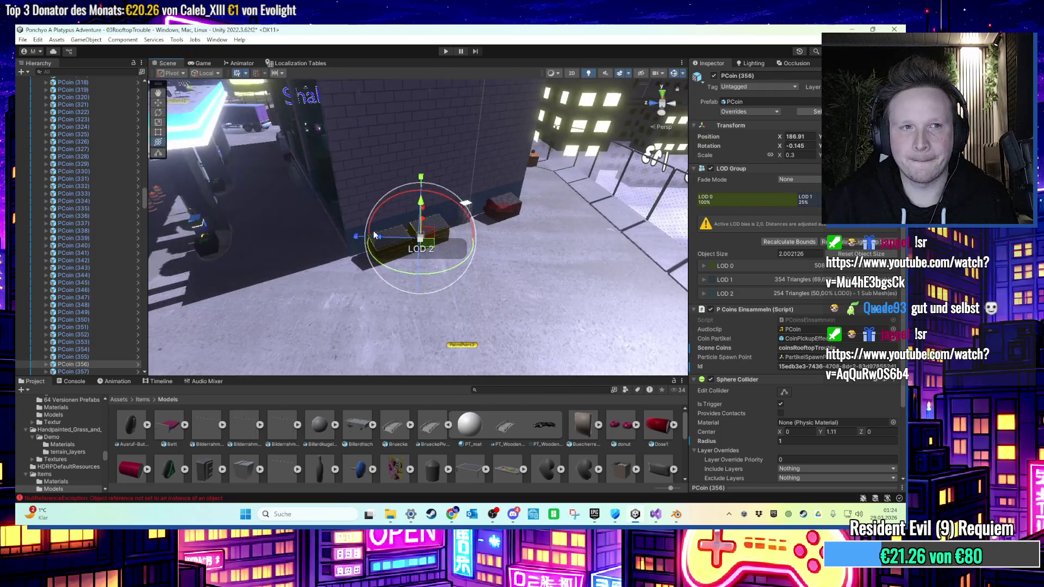
pyautogui.scroll(20, 131, 196)
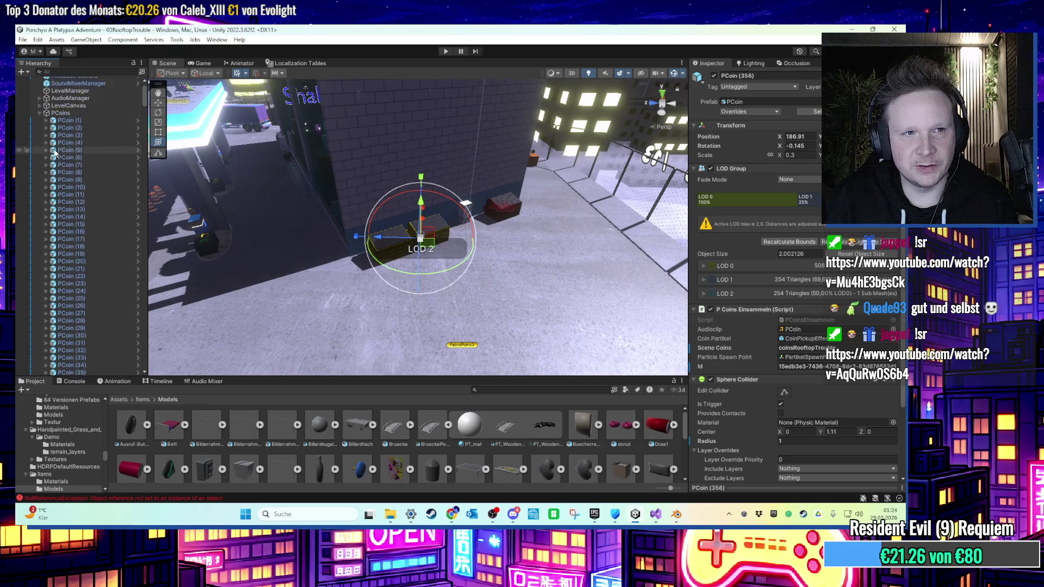
pyautogui.click(40, 148)
# Expand BodenLava Minispiel and inspect LavaBoden, Button_Lava and its Cube.001 collider.
pyautogui.click(40, 155)
pyautogui.moveTo(327, 245)
pyautogui.mouseDown()
pyautogui.moveTo(385, 292)
pyautogui.moveTo(486, 178)
pyautogui.moveTo(353, 220)
pyautogui.moveTo(372, 227)
pyautogui.moveTo(361, 233)
pyautogui.moveTo(381, 250)
pyautogui.moveTo(469, 243)
pyautogui.moveTo(473, 275)
pyautogui.moveTo(378, 246)
pyautogui.moveTo(174, 220)
pyautogui.mouseUp()
pyautogui.click(39, 155)
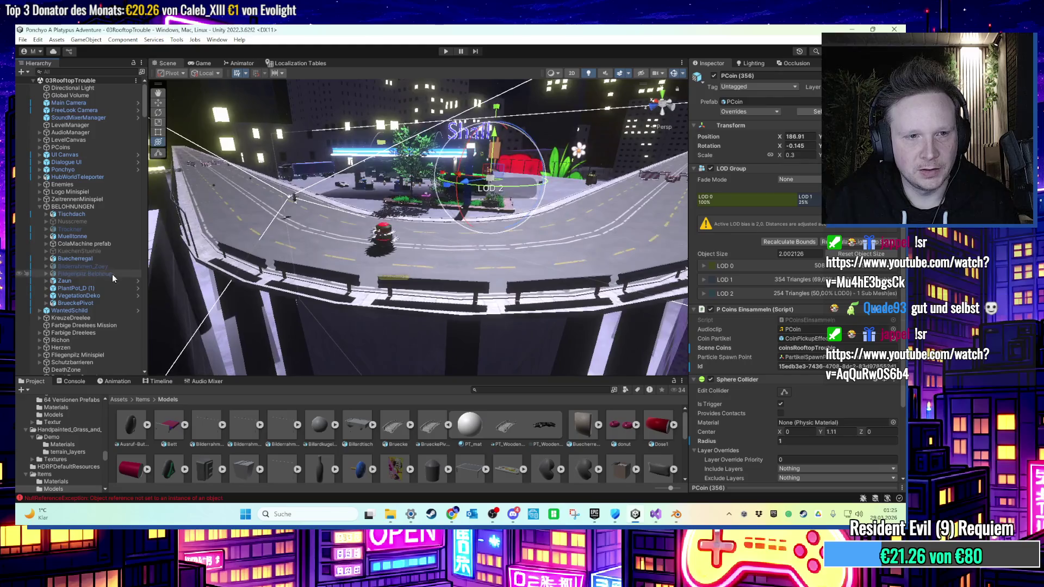
pyautogui.scroll(-5, 116, 270)
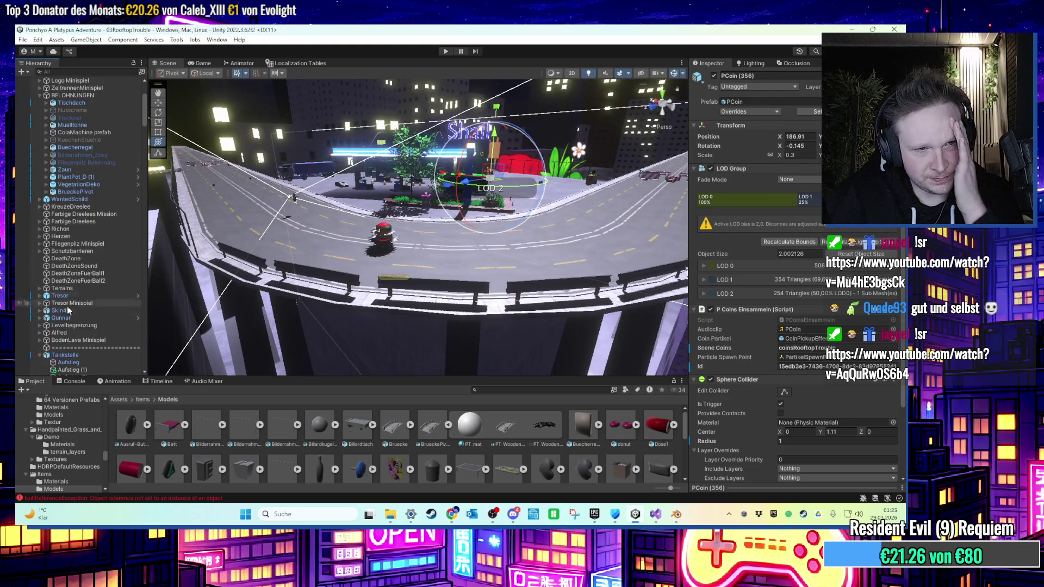
pyautogui.click(38, 340)
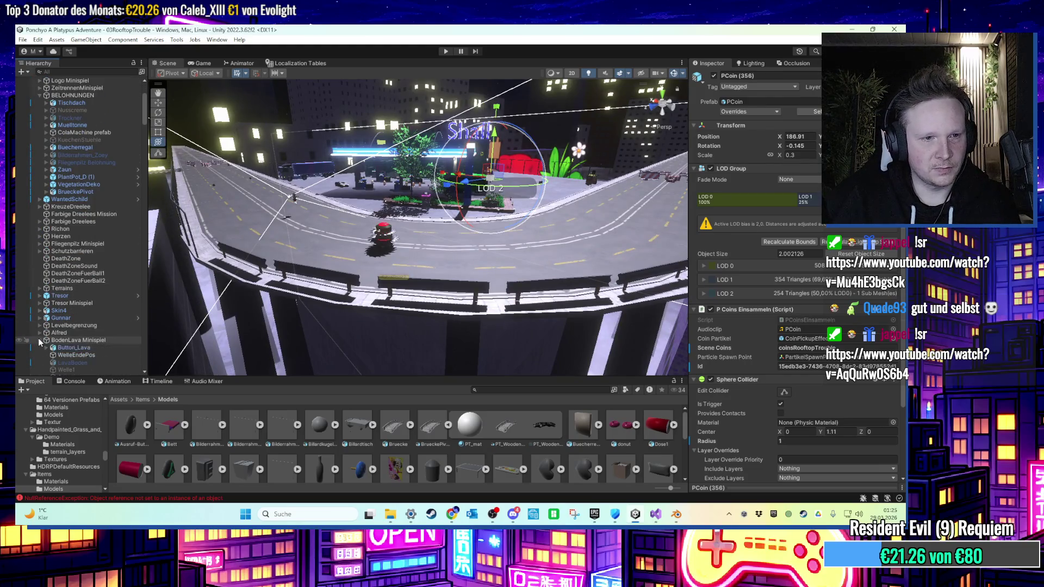
pyautogui.scroll(-2, 57, 329)
pyautogui.click(87, 307)
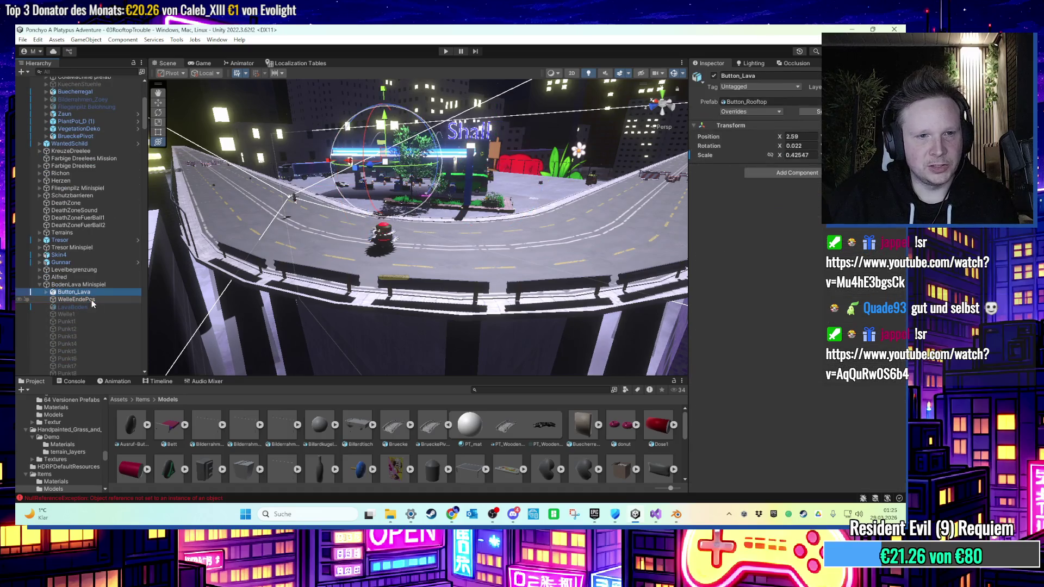
pyautogui.scroll(-3, 786, 387)
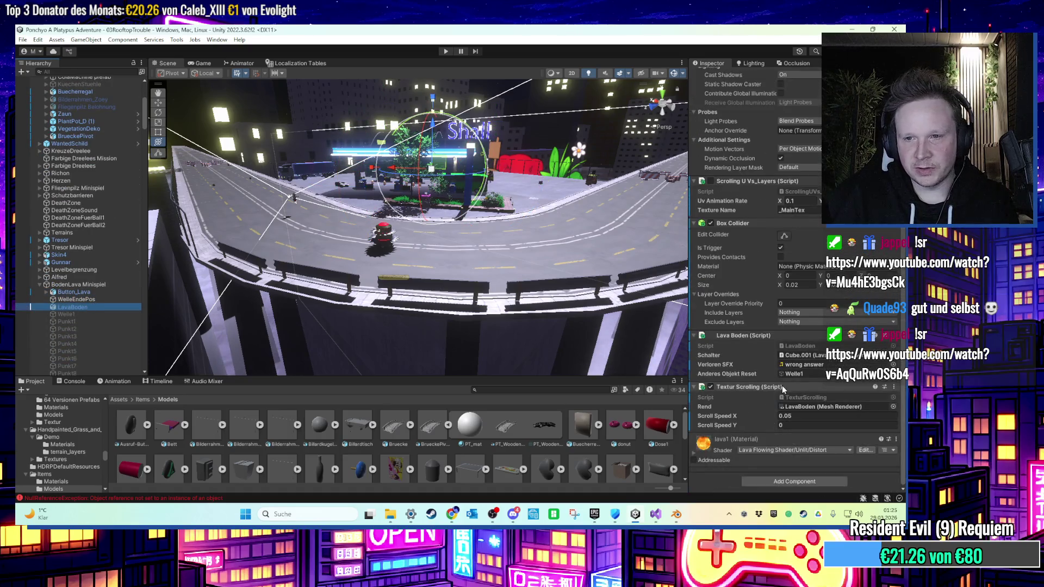
pyautogui.click(111, 293)
pyautogui.press('Right')
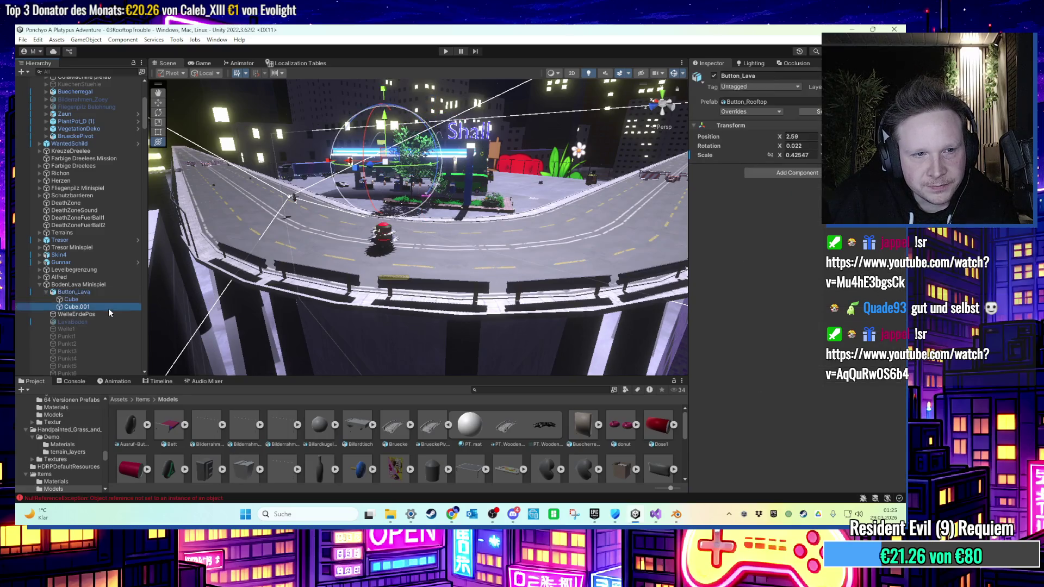
pyautogui.click(109, 308)
# Frame the Punkt15 light point and select the spinning shine sprite.
pyautogui.scroll(3, 549, 286)
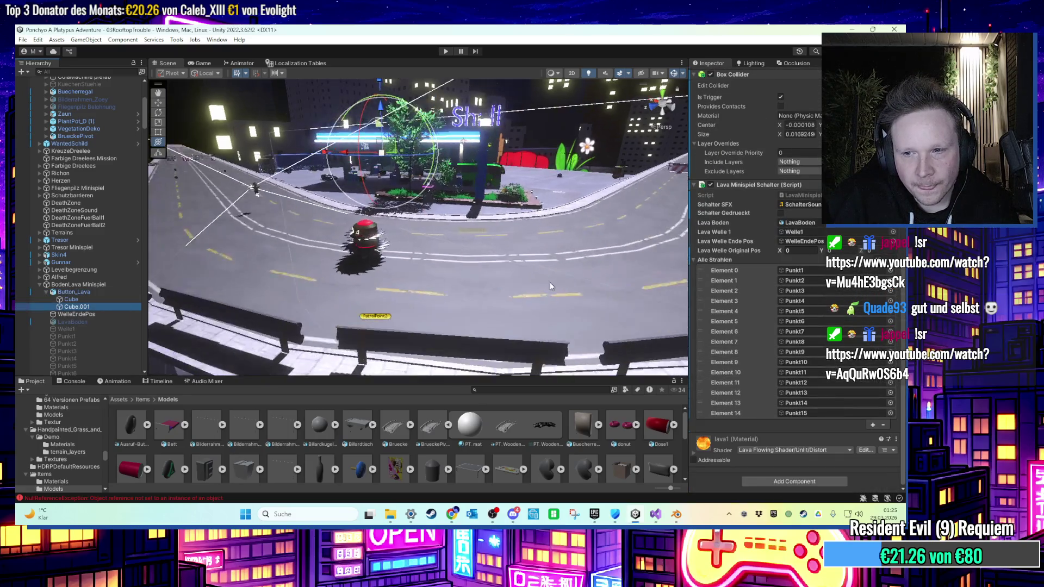
pyautogui.scroll(-3, 549, 285)
pyautogui.scroll(-5, 122, 321)
pyautogui.click(99, 300)
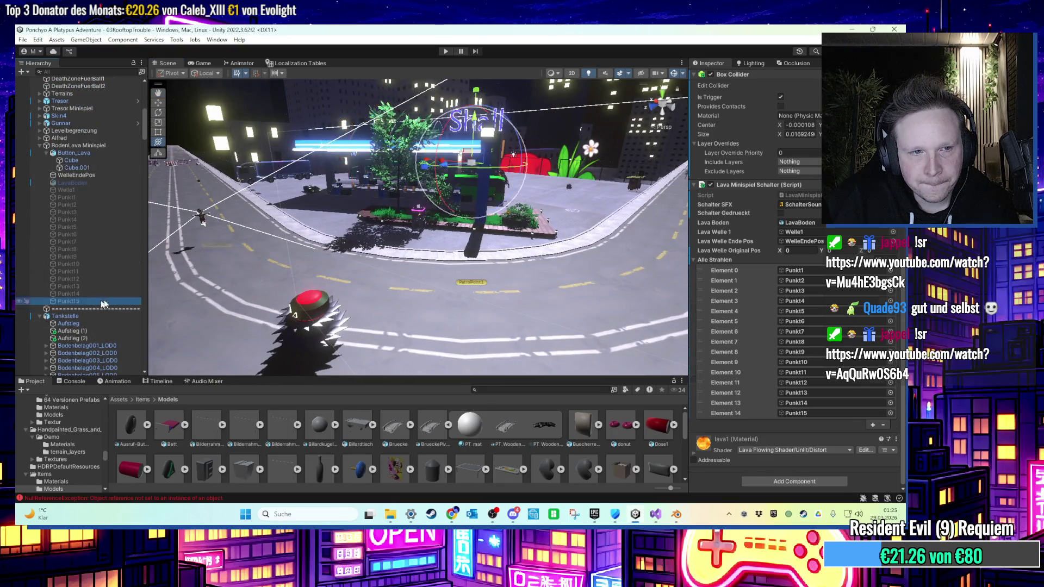
pyautogui.press('f')
pyautogui.moveTo(529, 295)
pyautogui.mouseDown()
pyautogui.moveTo(474, 318)
pyautogui.moveTo(428, 257)
pyautogui.moveTo(546, 219)
pyautogui.moveTo(492, 242)
pyautogui.mouseUp()
pyautogui.click(467, 212)
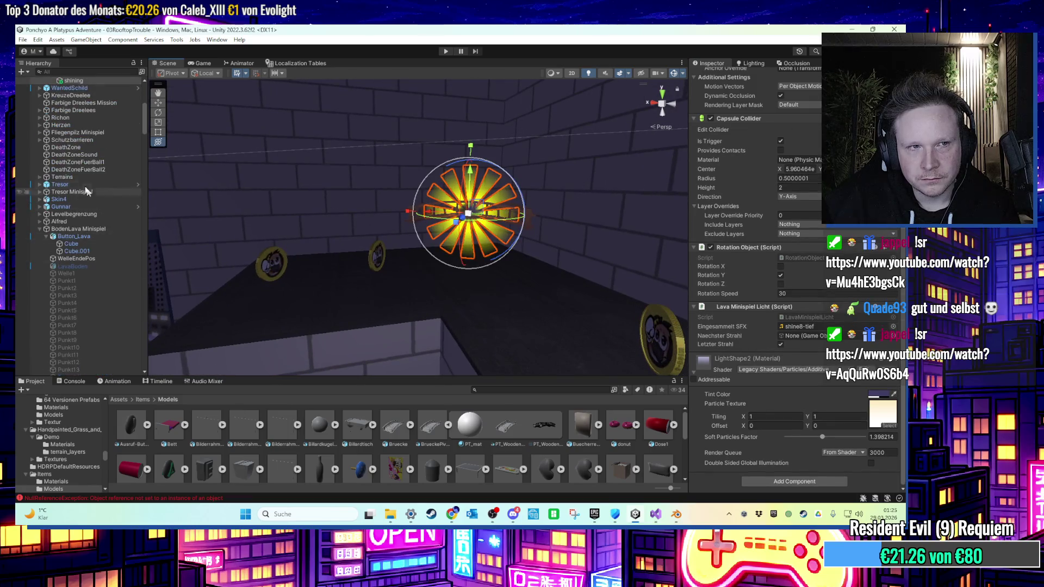
# Assign BrueckePivot as Naechster Strahl and rename it to Bruecke.
pyautogui.scroll(3, 89, 195)
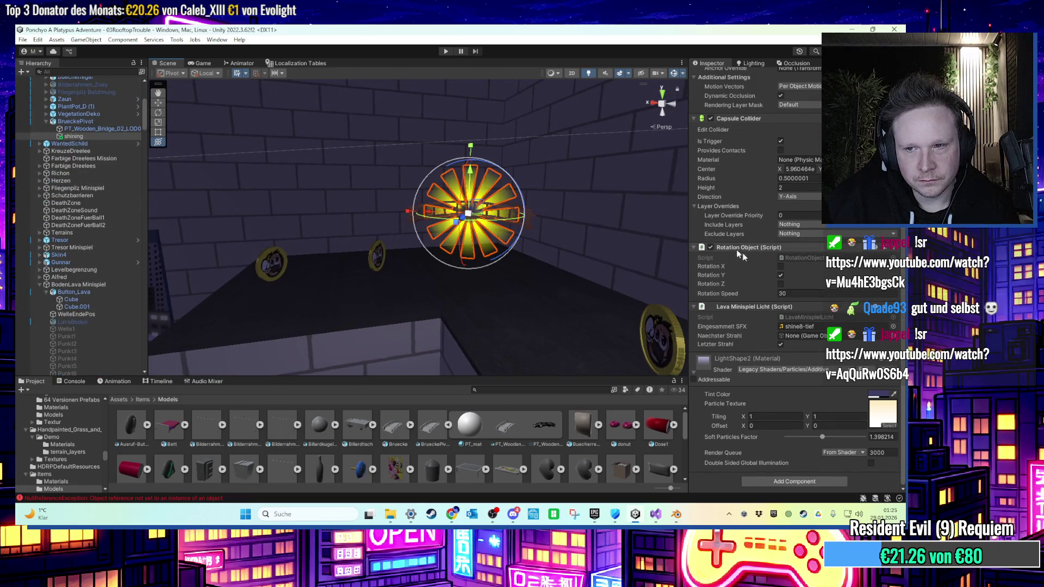
pyautogui.moveTo(86, 122); pyautogui.dragTo(802, 336)
pyautogui.rightClick(88, 123)
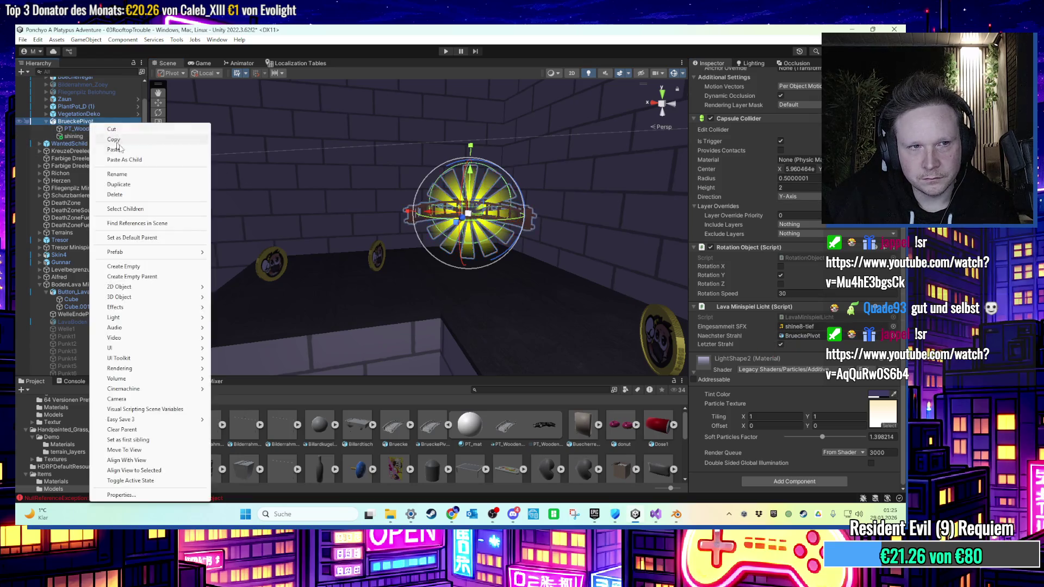
pyautogui.click(101, 182)
pyautogui.press('BackSpace')
pyautogui.press('Return')
# Deactivate the Bruecke object.
pyautogui.moveTo(438, 191)
pyautogui.mouseDown()
pyautogui.moveTo(345, 264)
pyautogui.moveTo(541, 280)
pyautogui.moveTo(524, 240)
pyautogui.mouseUp()
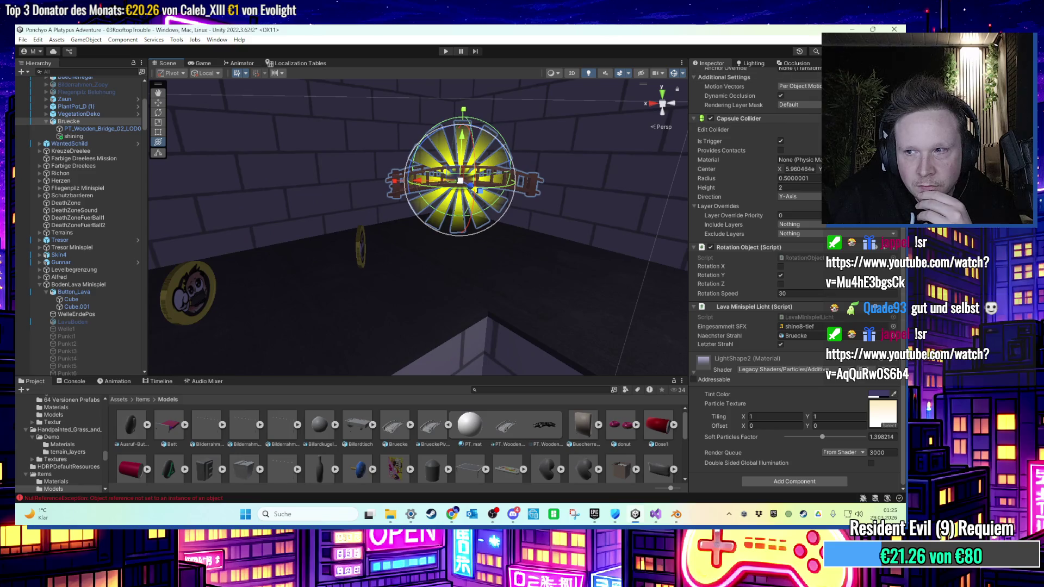
pyautogui.moveTo(583, 194)
pyautogui.mouseDown()
pyautogui.moveTo(545, 246)
pyautogui.moveTo(463, 277)
pyautogui.mouseUp()
pyautogui.scroll(5, 756, 272)
pyautogui.scroll(5, 762, 122)
pyautogui.click(714, 75)
pyautogui.moveTo(585, 144)
pyautogui.mouseDown()
pyautogui.moveTo(480, 240)
pyautogui.moveTo(522, 240)
pyautogui.moveTo(511, 250)
pyautogui.mouseUp()
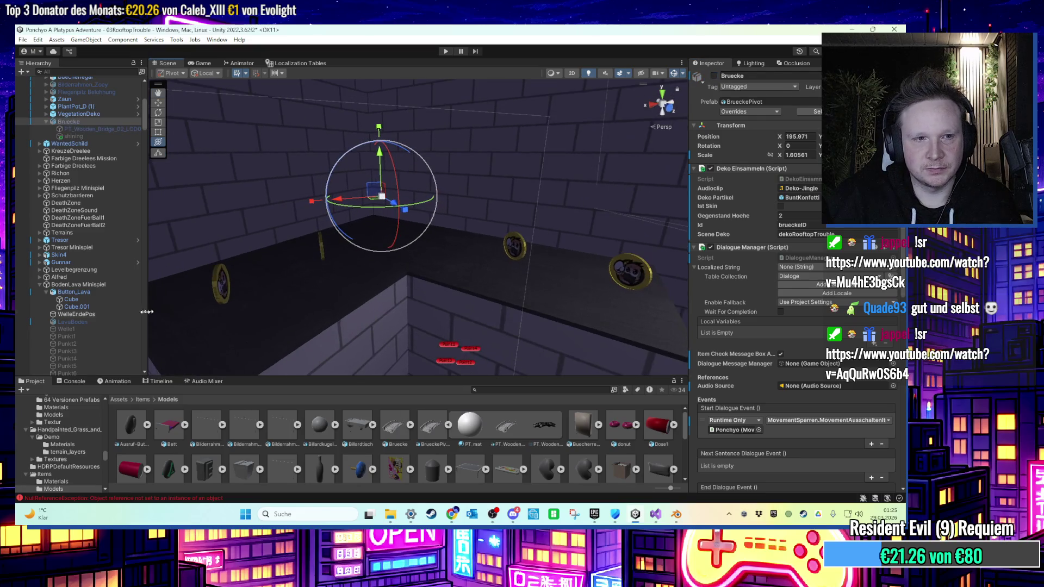
# Select Punkt15 and open its LavaMinispielLicht script in Visual Studio.
pyautogui.click(87, 307)
pyautogui.scroll(-5, 96, 344)
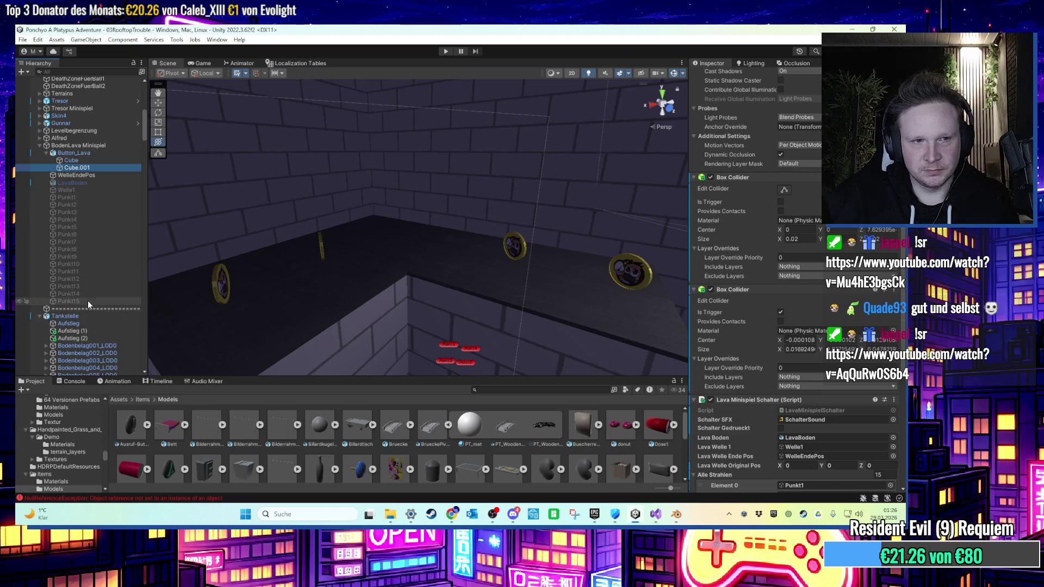
pyautogui.click(87, 301)
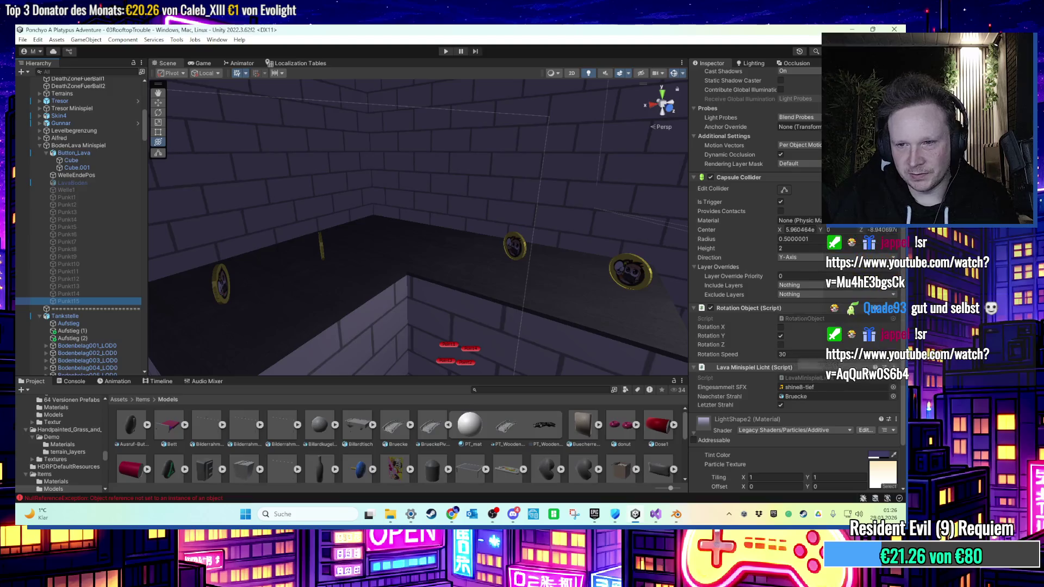
pyautogui.doubleClick(802, 378)
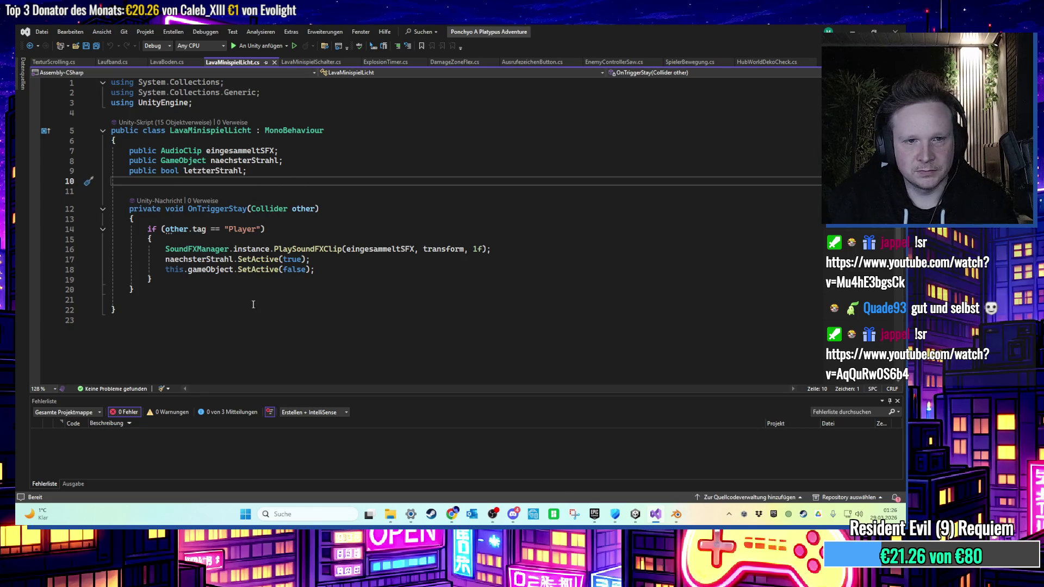
# Duplicate the eingesammeltSFX declaration as a new challengeDoneSFX field and save.
pyautogui.click(234, 289)
pyautogui.click(221, 284)
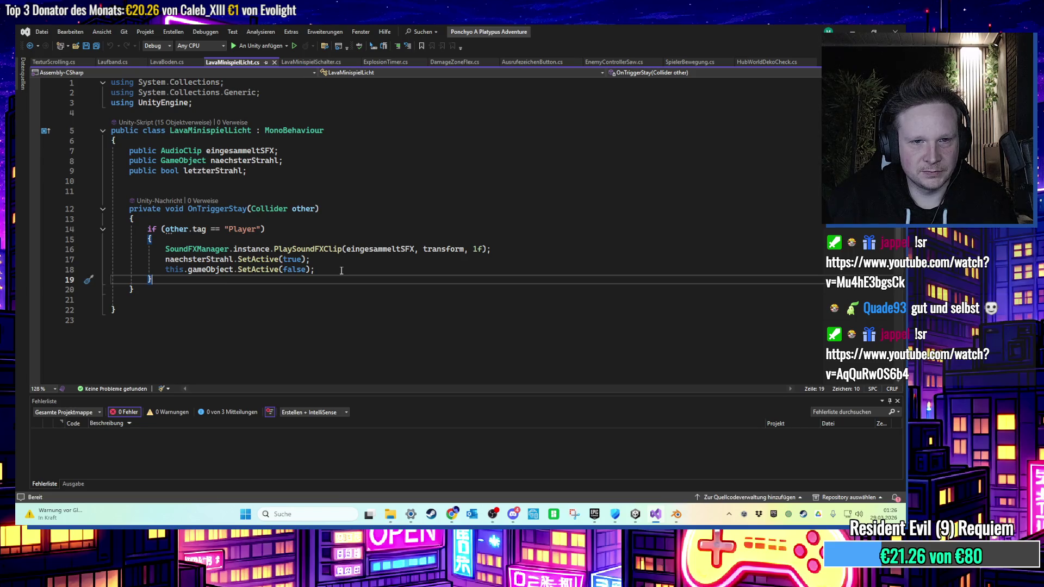
pyautogui.moveTo(280, 151); pyautogui.dragTo(127, 153)
pyautogui.hotkey('ctrl', 'c')
pyautogui.press('End')
pyautogui.press('Return')
pyautogui.hotkey('ctrl', 'v')
pyautogui.press('Left')
pyautogui.hotkey('ctrl', 'shift', 'Left')
pyautogui.write('c')
pyautogui.write('hallengeDone')
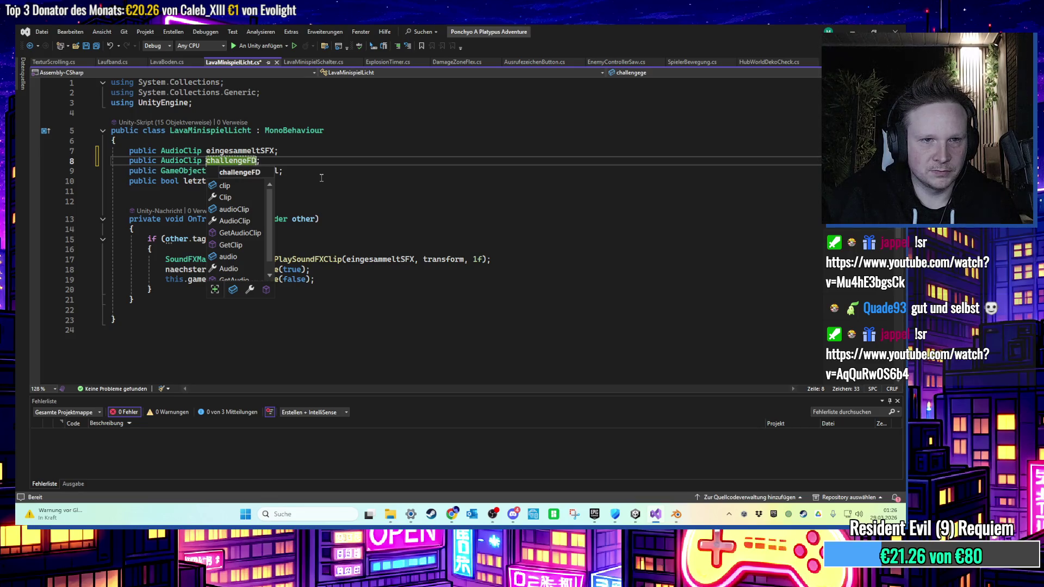
pyautogui.write('SFX')
pyautogui.hotkey('ctrl', 's')
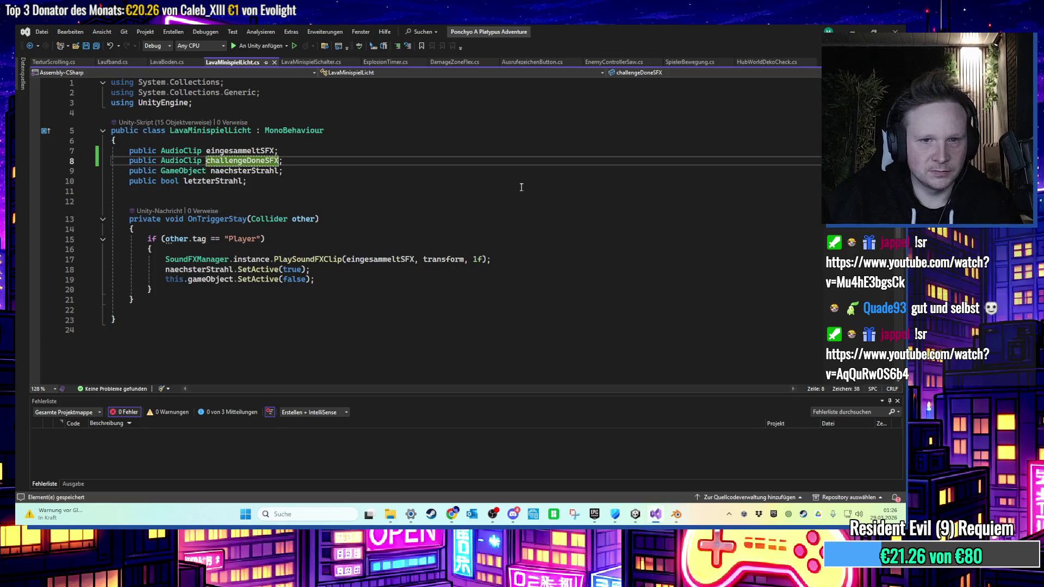
# Insert an empty if (!letzterStrahl) block above the sound-playing line.
pyautogui.click(509, 262)
pyautogui.hotkey('ctrl', 'Return')
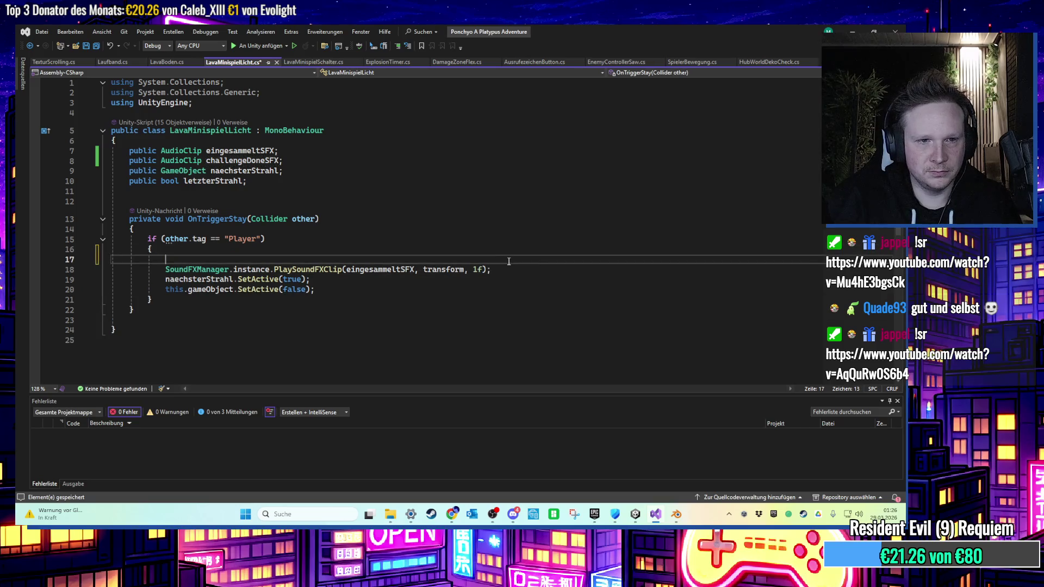
pyautogui.write('if (!naechsterStrahl) {')
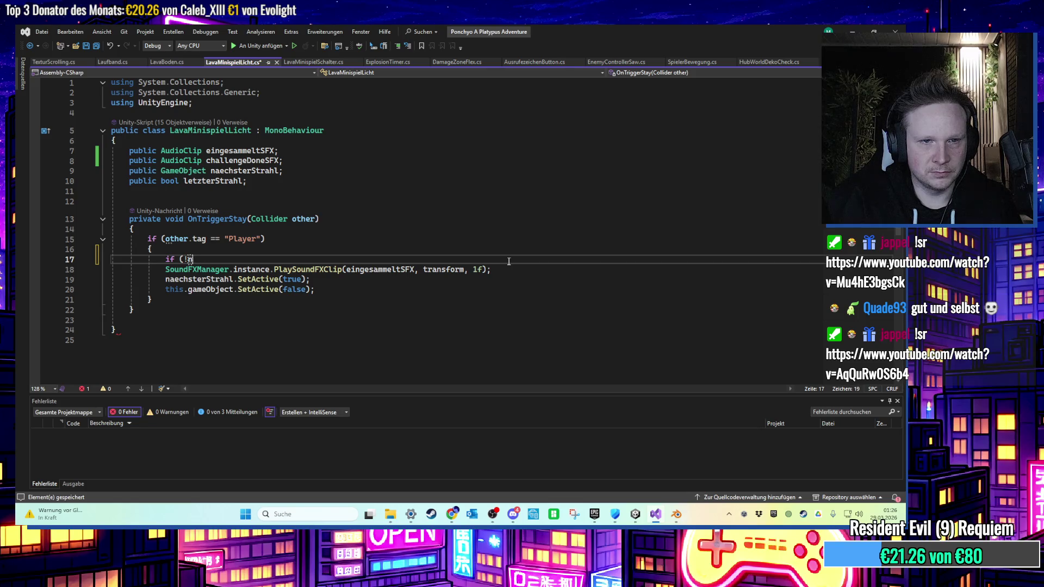
pyautogui.press('BackSpace')
pyautogui.press('BackSpace')
pyautogui.press('BackSpace')
pyautogui.write('letz')
pyautogui.write(')')
pyautogui.press('Return')
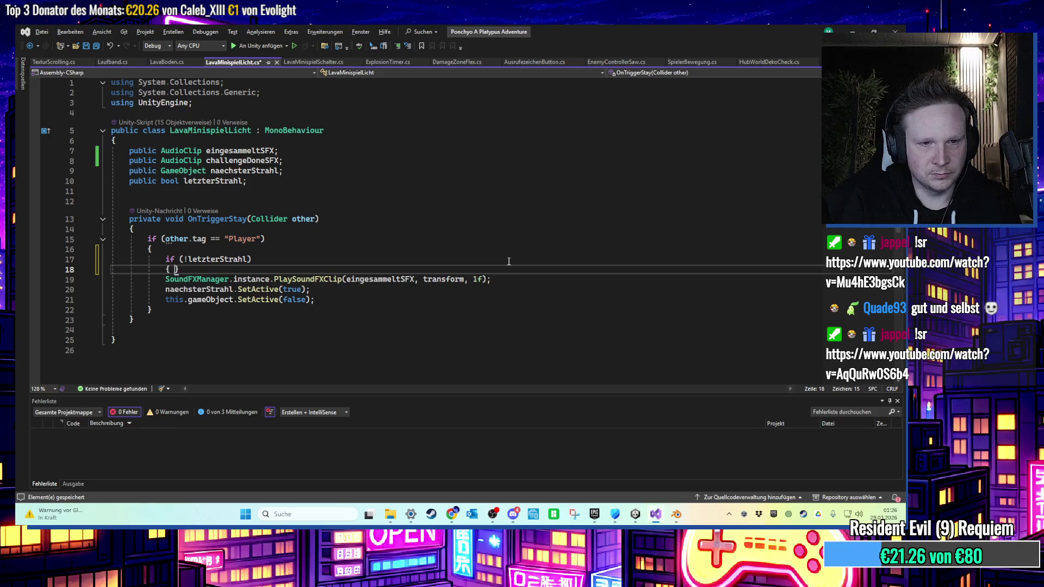
pyautogui.press('Return')
pyautogui.click(503, 305)
pyautogui.press('Return')
pyautogui.write('G')
pyautogui.press('Tab')
pyautogui.write('{')
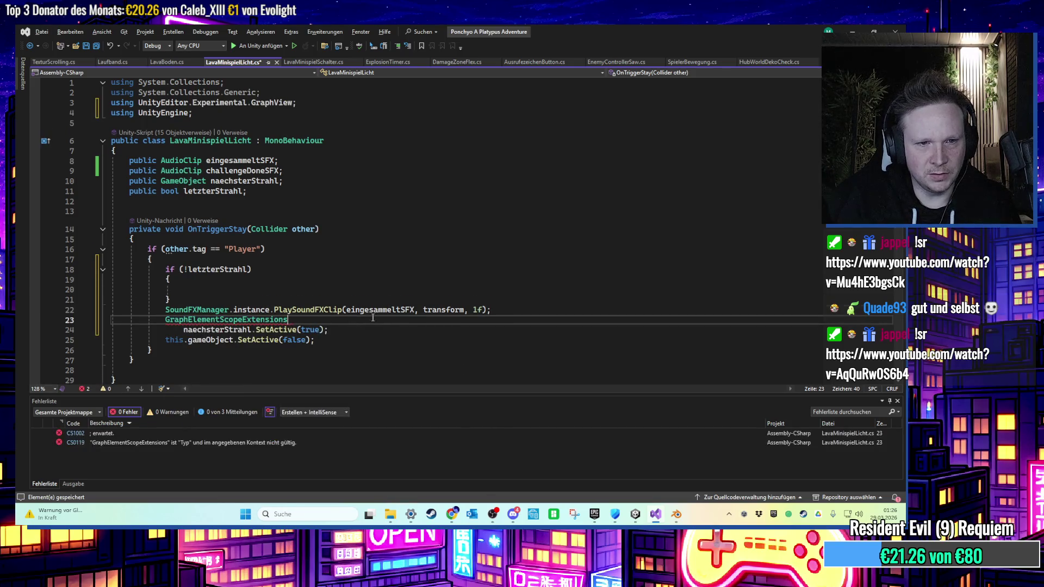
pyautogui.hotkey('ctrl', 'z')
pyautogui.hotkey('ctrl', 'z')
pyautogui.hotkey('ctrl', 'z')
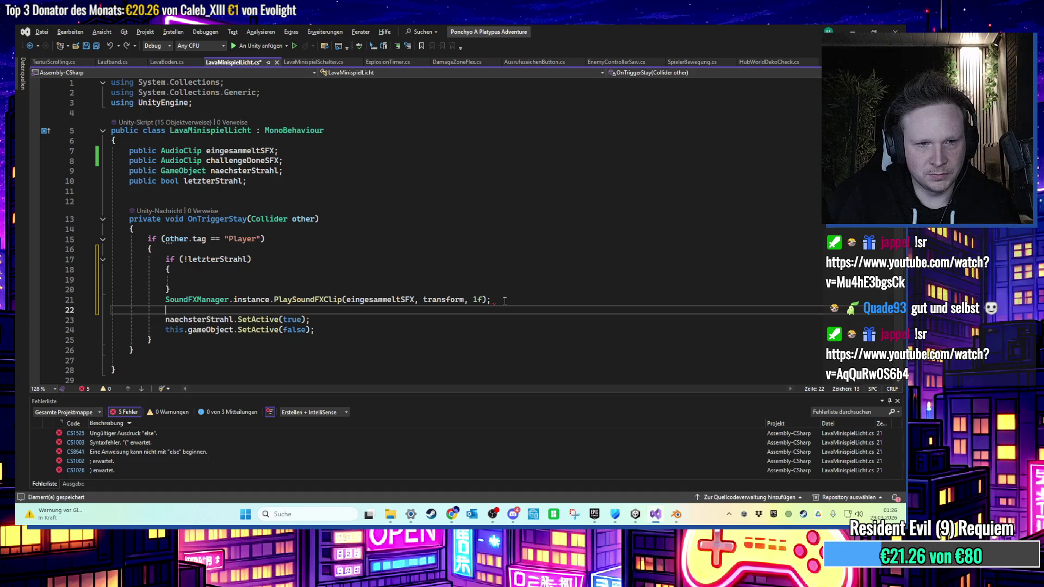
# Move the sound call into the if block and add an else block with a copy of it.
pyautogui.moveTo(504, 300); pyautogui.dragTo(166, 299)
pyautogui.hotkey('ctrl', 'x')
pyautogui.press('Up')
pyautogui.press('Up')
pyautogui.hotkey('ctrl', 'v')
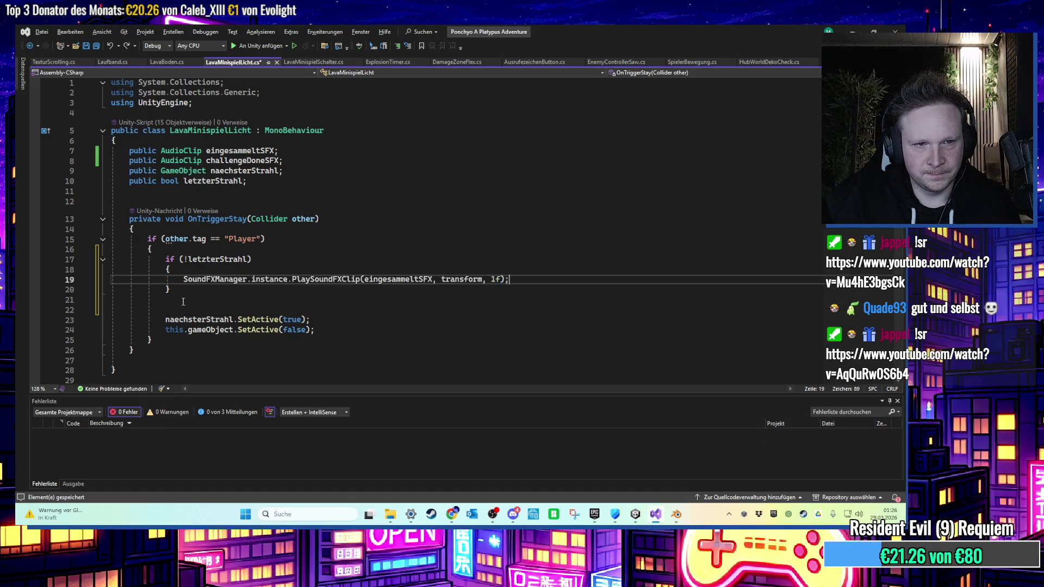
pyautogui.click(183, 302)
pyautogui.write('else')
pyautogui.press('Return')
pyautogui.write('{')
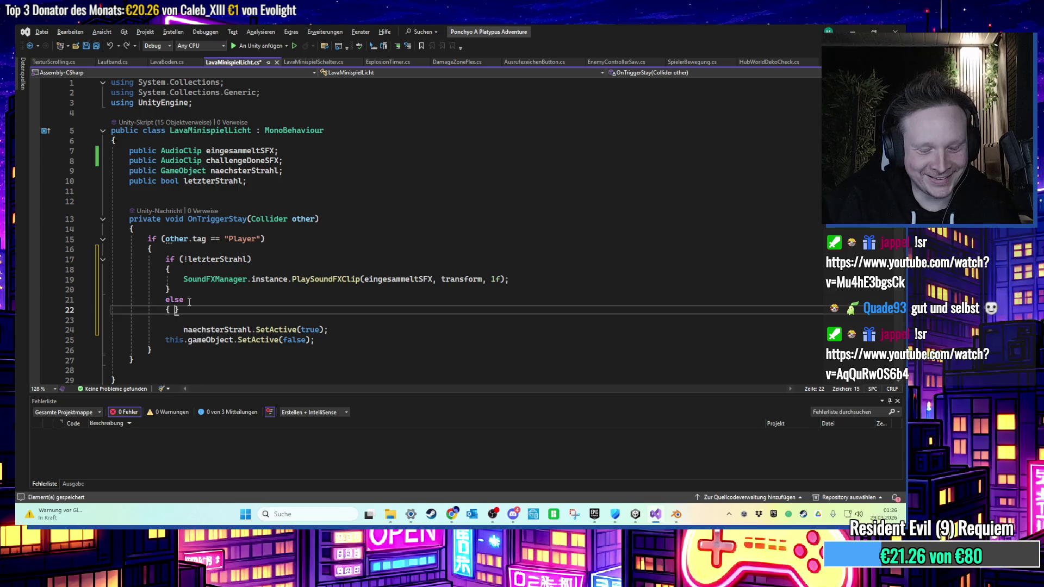
pyautogui.press('Return')
pyautogui.press('BackSpace')
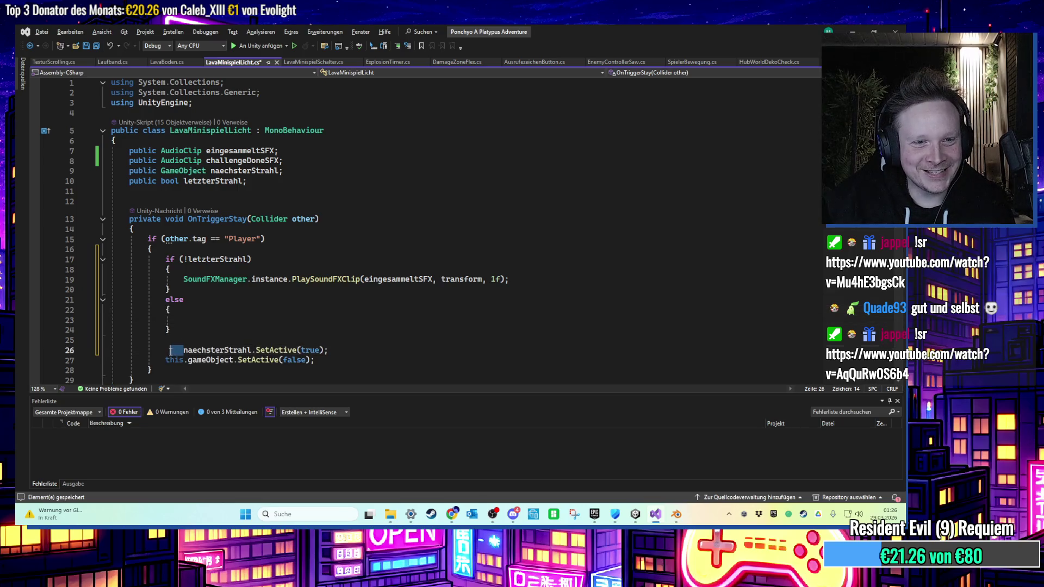
pyautogui.moveTo(510, 279)
pyautogui.mouseDown()
pyautogui.moveTo(168, 290)
pyautogui.moveTo(184, 282)
pyautogui.mouseUp()
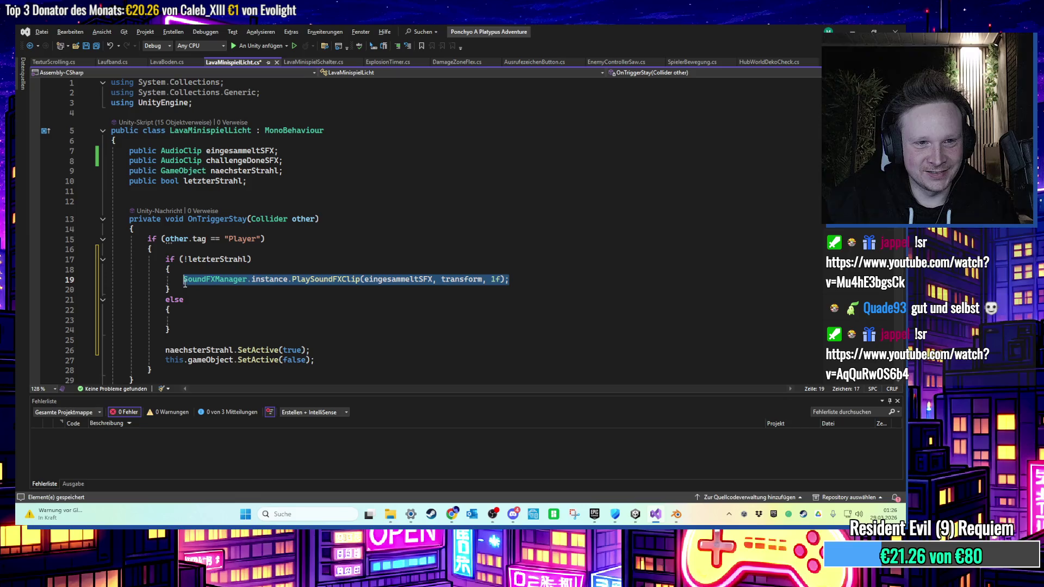
pyautogui.hotkey('ctrl', 'c')
pyautogui.click(213, 320)
pyautogui.hotkey('ctrl', 'v')
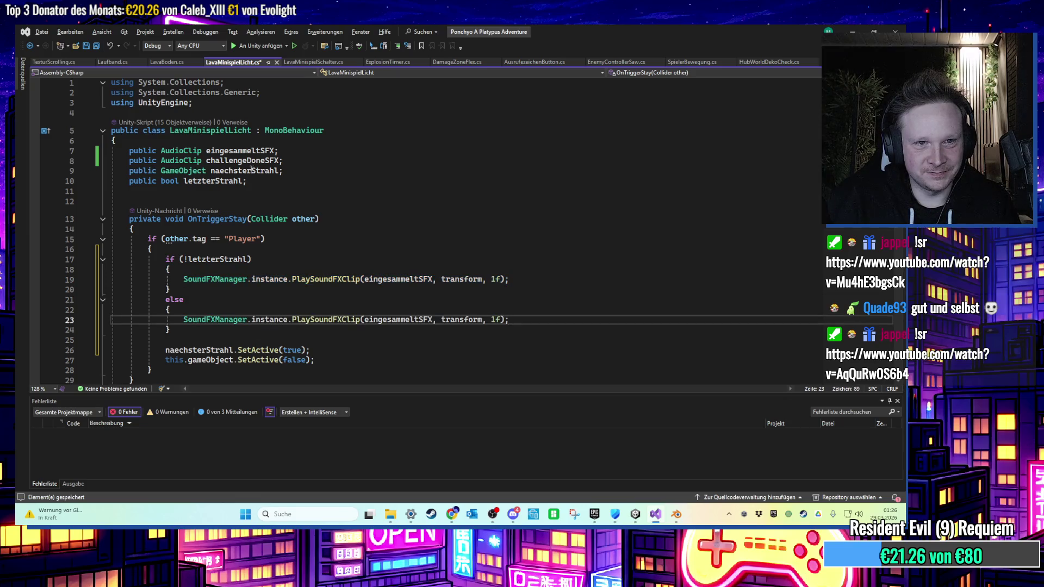
# Make the else branch play challengeDoneSFX instead of eingesammeltSFX.
pyautogui.doubleClick(251, 163)
pyautogui.hotkey('ctrl', 'c')
pyautogui.doubleClick(387, 319)
pyautogui.hotkey('ctrl', 'v')
pyautogui.click(555, 289)
pyautogui.scroll(-3, 435, 293)
pyautogui.scroll(2, 350, 300)
pyautogui.click(350, 300)
pyautogui.scroll(-1, 326, 326)
pyautogui.scroll(1, 321, 325)
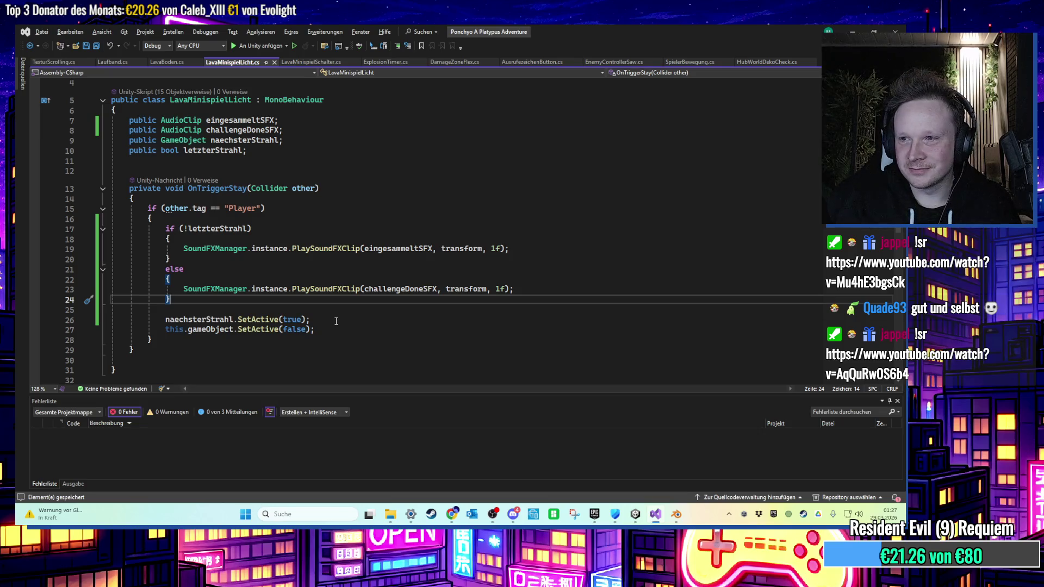
pyautogui.scroll(1, 336, 322)
# Declare the field line 'public GameObject lavaWelle, lavaBoden;' below letzterStrahl.
pyautogui.click(299, 183)
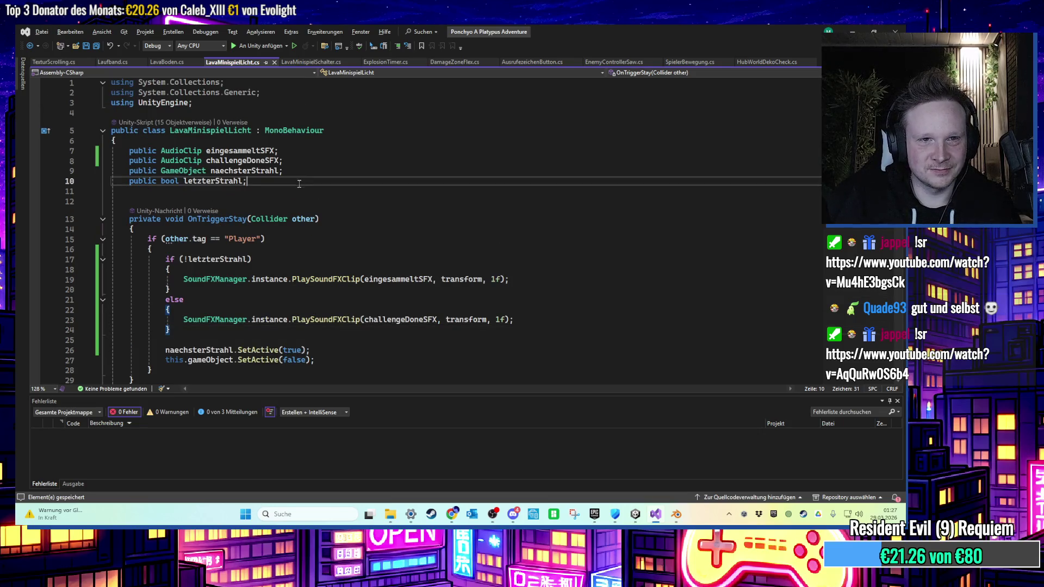
pyautogui.press('Return')
pyautogui.write('public ')
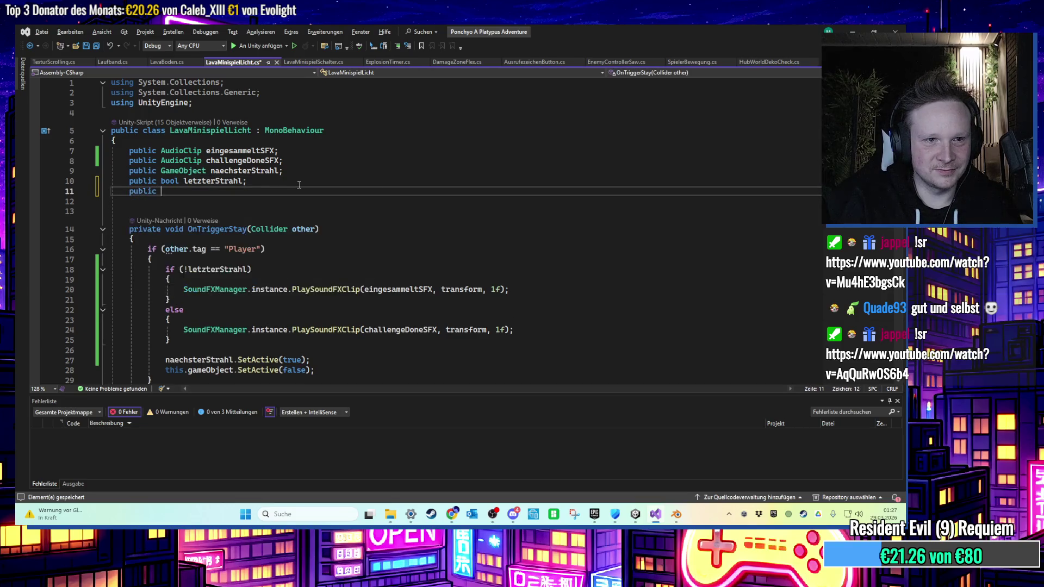
pyautogui.write('GameObject d')
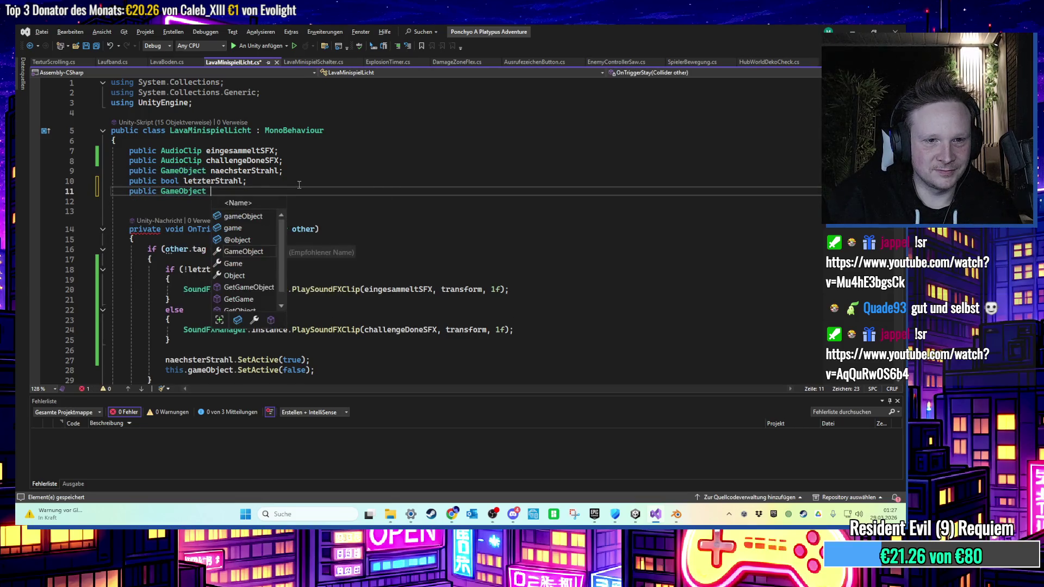
pyautogui.press('BackSpace')
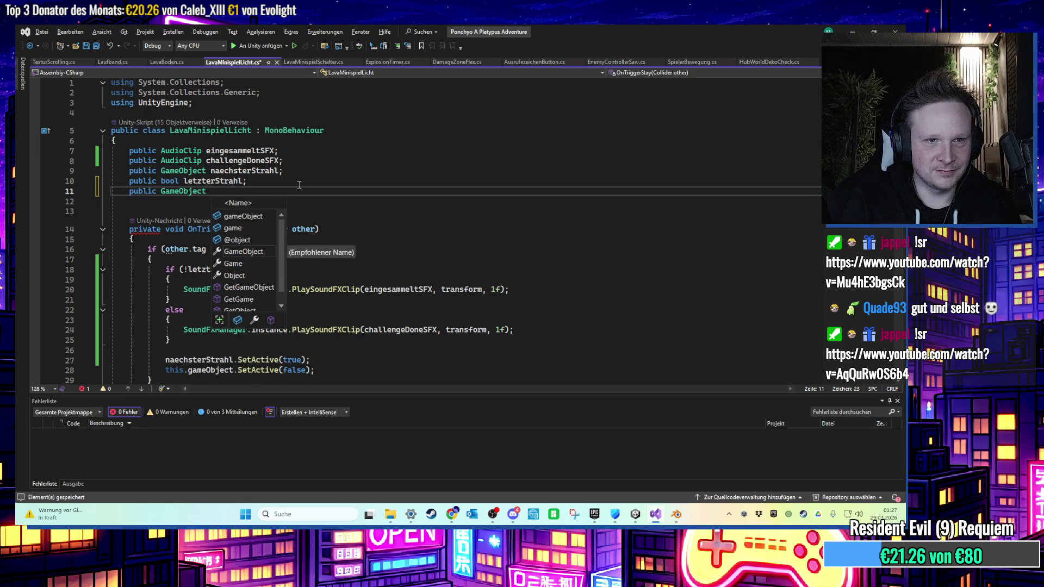
pyautogui.write('lava')
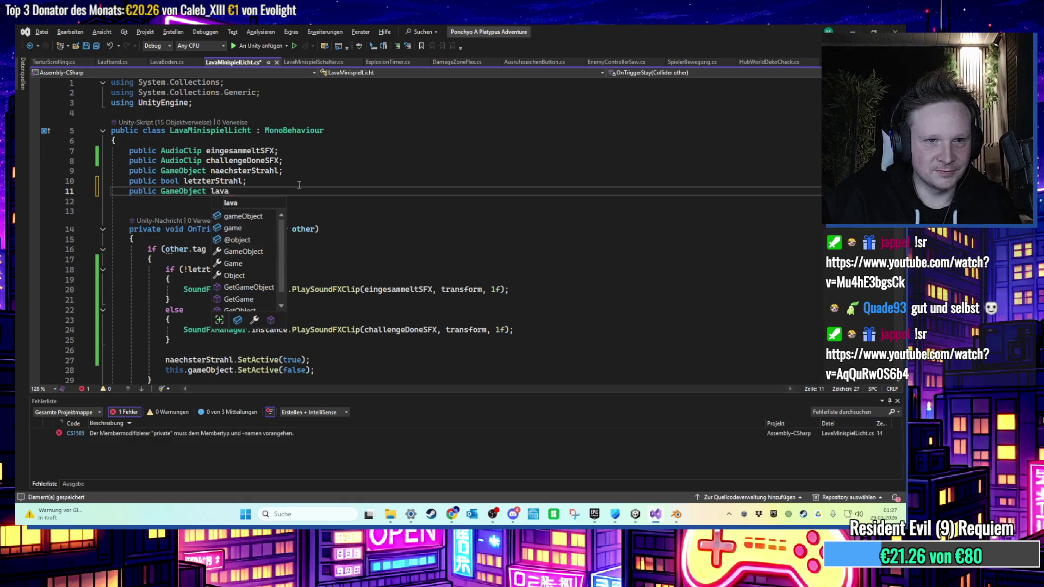
pyautogui.write('Weg,')
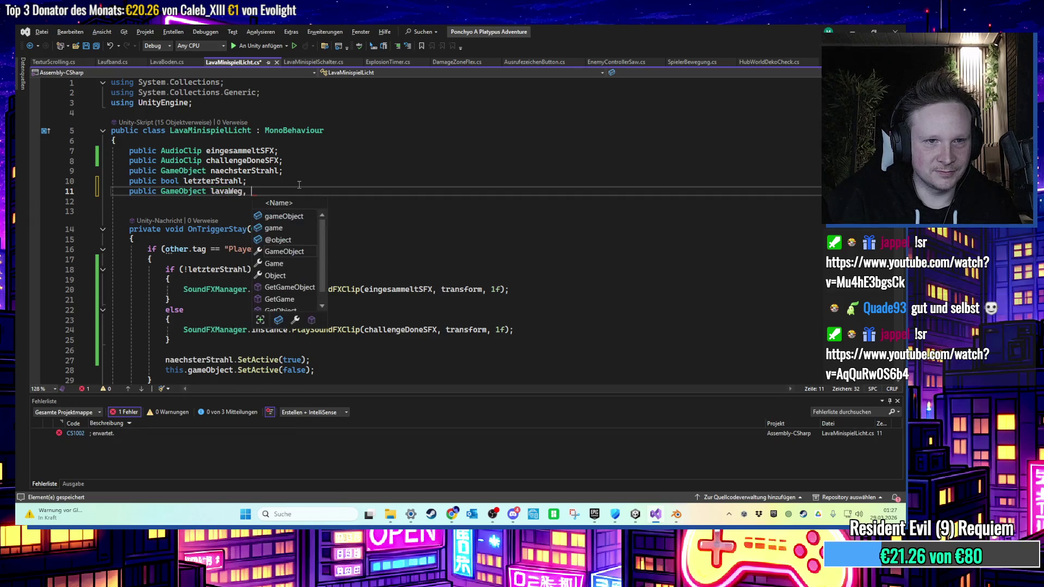
pyautogui.press('Escape')
pyautogui.press('BackSpace')
pyautogui.press('BackSpace')
pyautogui.press('BackSpace')
pyautogui.write('Welle, ')
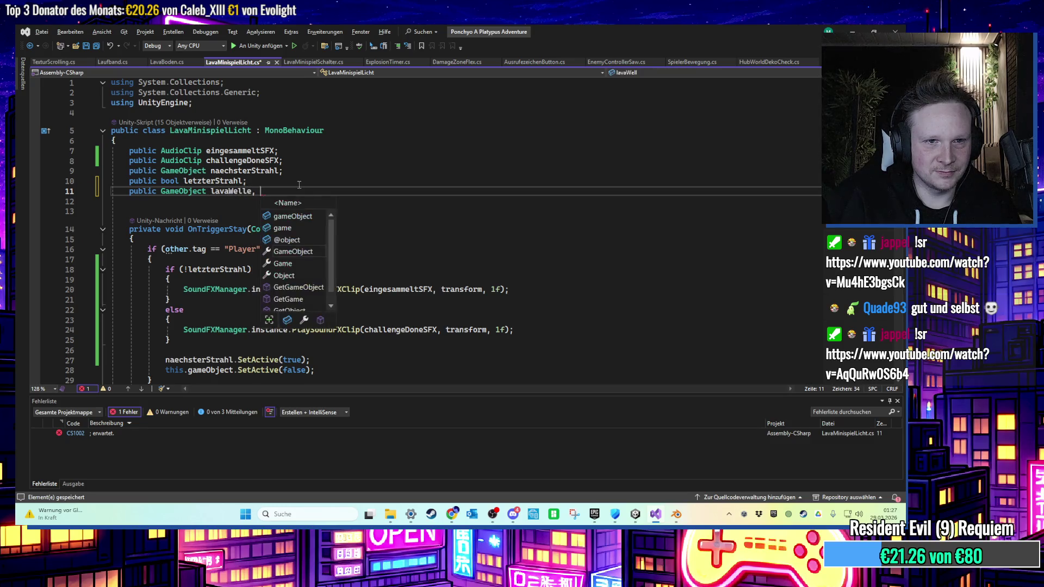
pyautogui.write('lavaBoden;')
# Wrap naechsterStrahl.SetActive(true) in an if (naechsterStrahl != null) check.
pyautogui.scroll(-3, 413, 218)
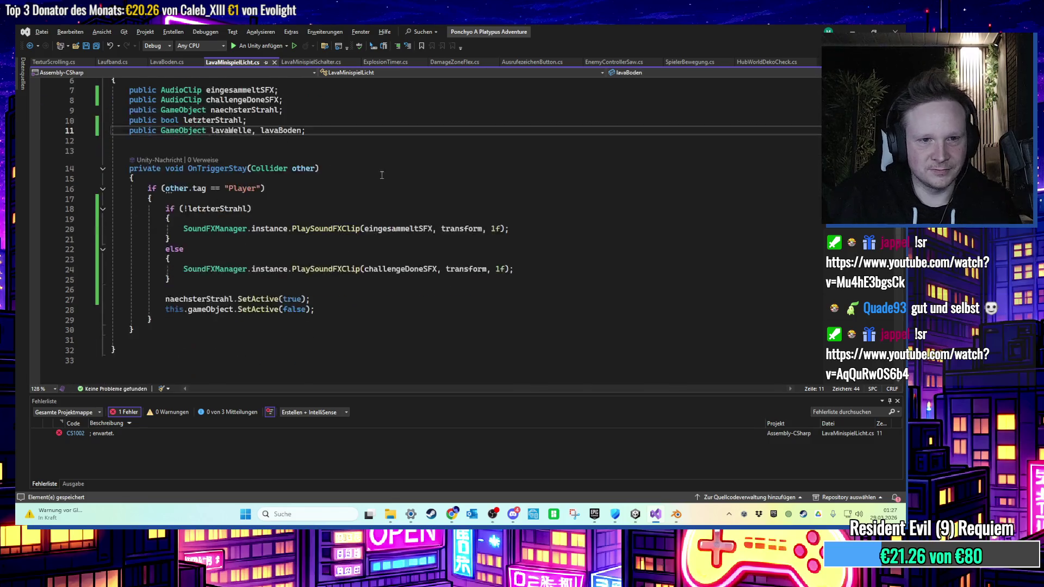
pyautogui.click(521, 237)
pyautogui.press('Return')
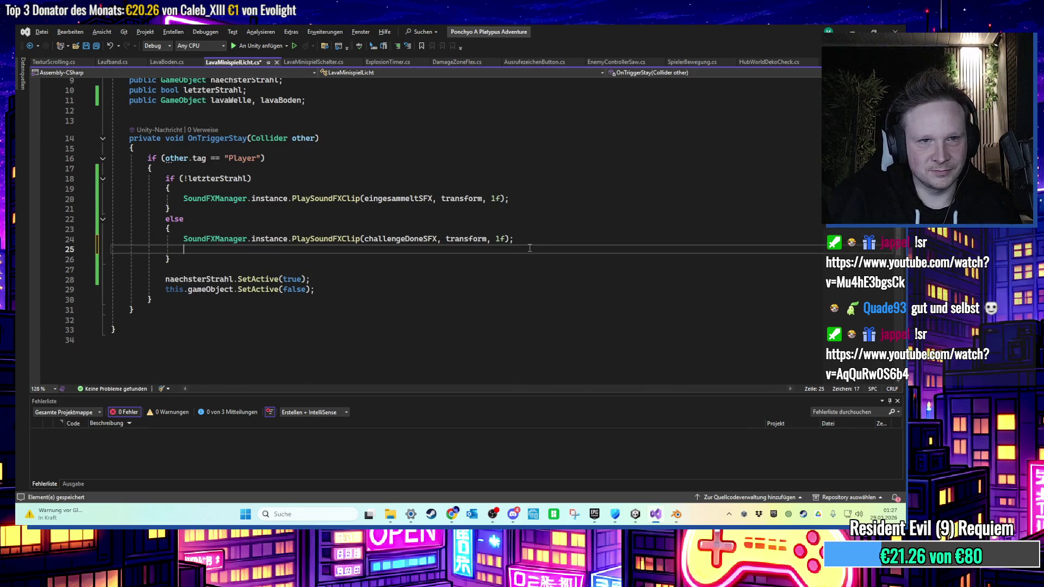
pyautogui.scroll(1, 477, 230)
pyautogui.click(326, 310)
pyautogui.click(314, 303)
pyautogui.press('Return')
pyautogui.write('if')
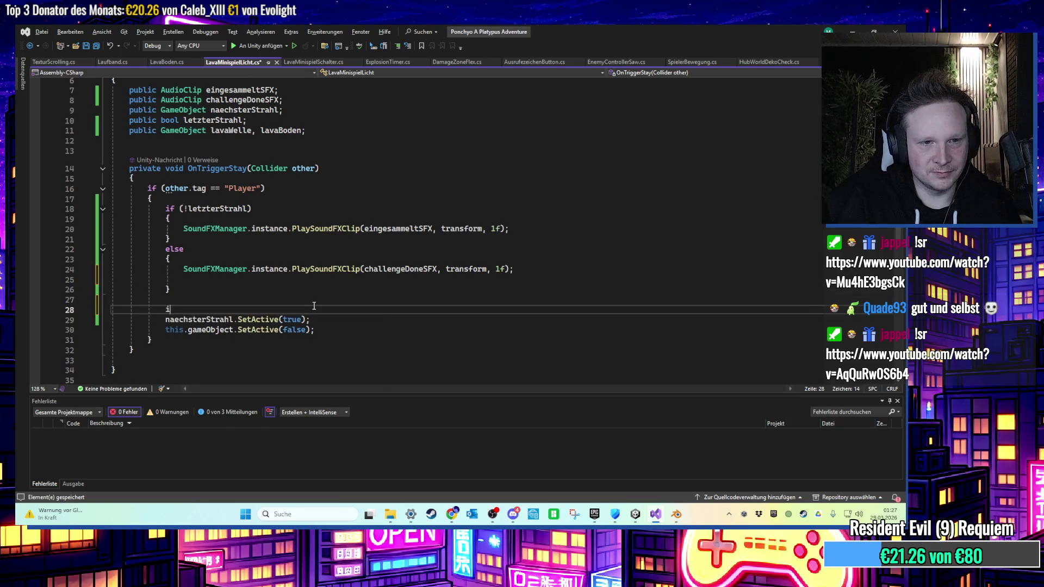
pyautogui.press('Tab')
pyautogui.press('Tab')
pyautogui.write('naechsterStrahl != null')
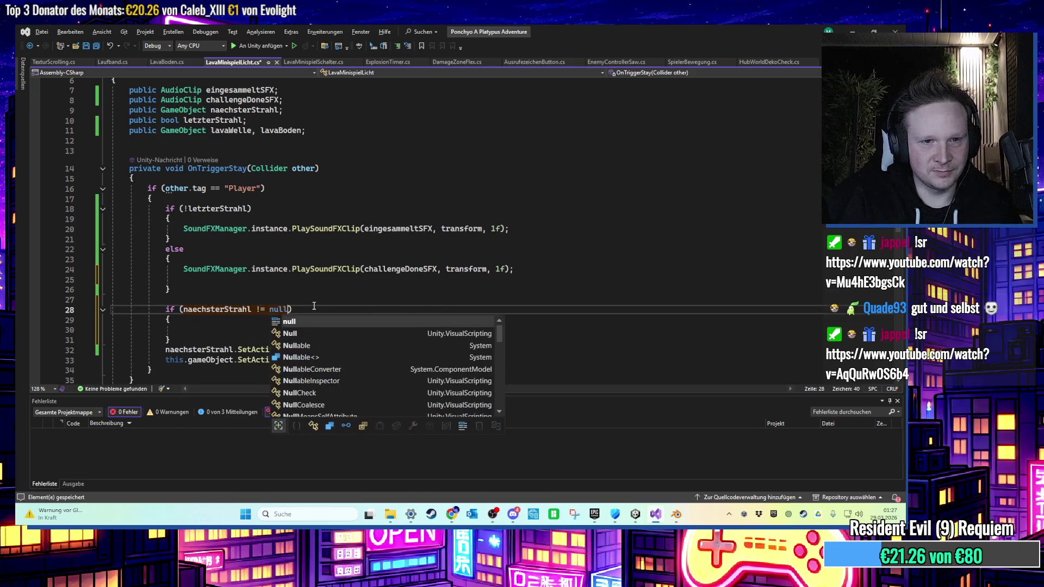
pyautogui.press('Escape')
pyautogui.moveTo(310, 350); pyautogui.dragTo(117, 342)
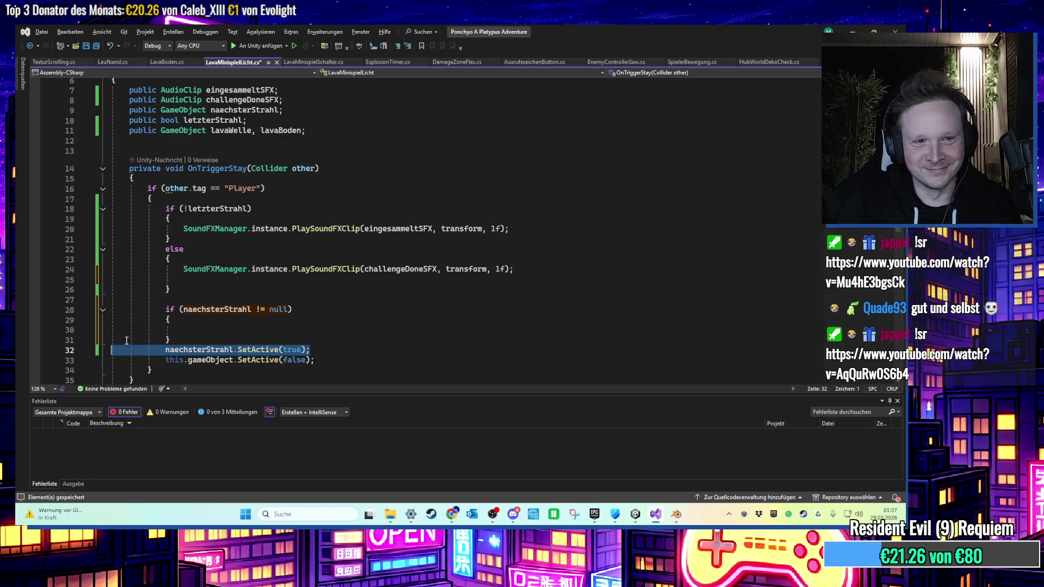
pyautogui.hotkey('ctrl', 'x')
pyautogui.press('Up')
pyautogui.press('Up')
pyautogui.hotkey('ctrl', 'v')
# Add lavaBoden.SetActive(false) and lavaWelle.SetActive(false) to the else branch.
pyautogui.click(350, 276)
pyautogui.scroll(1, 349, 276)
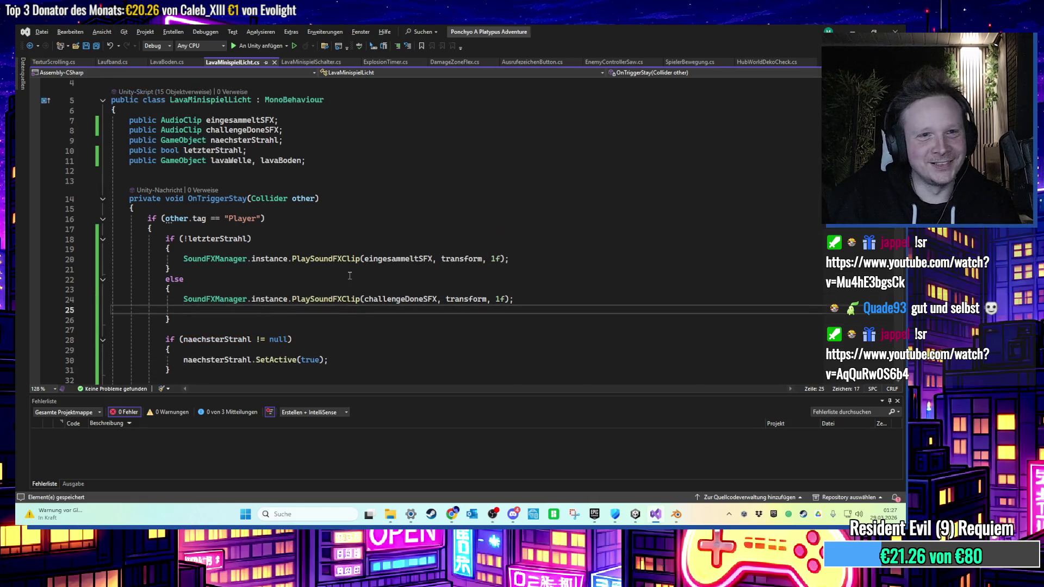
pyautogui.write('lavaBoden')
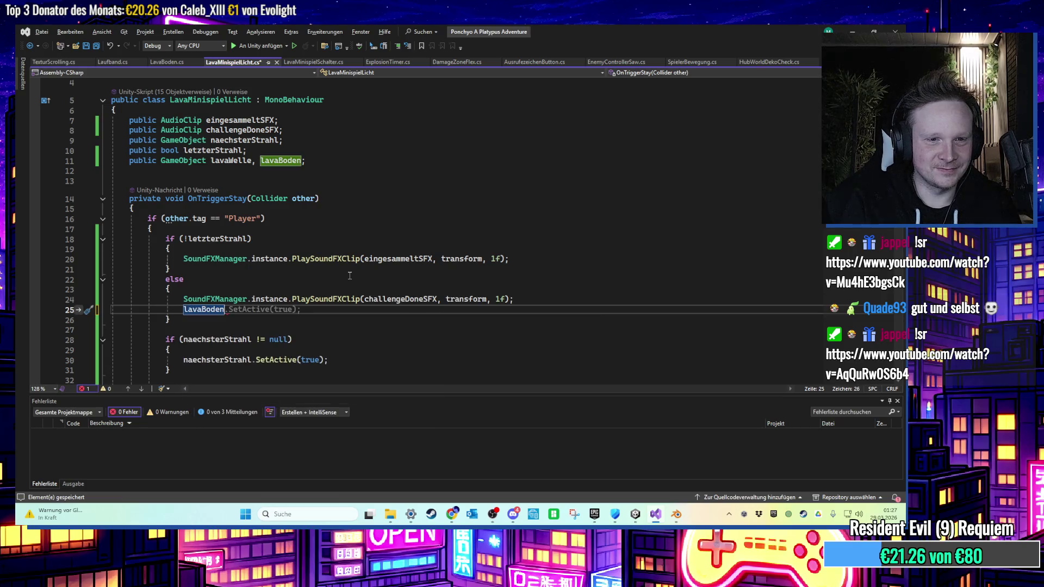
pyautogui.press('Tab')
pyautogui.press('Tab')
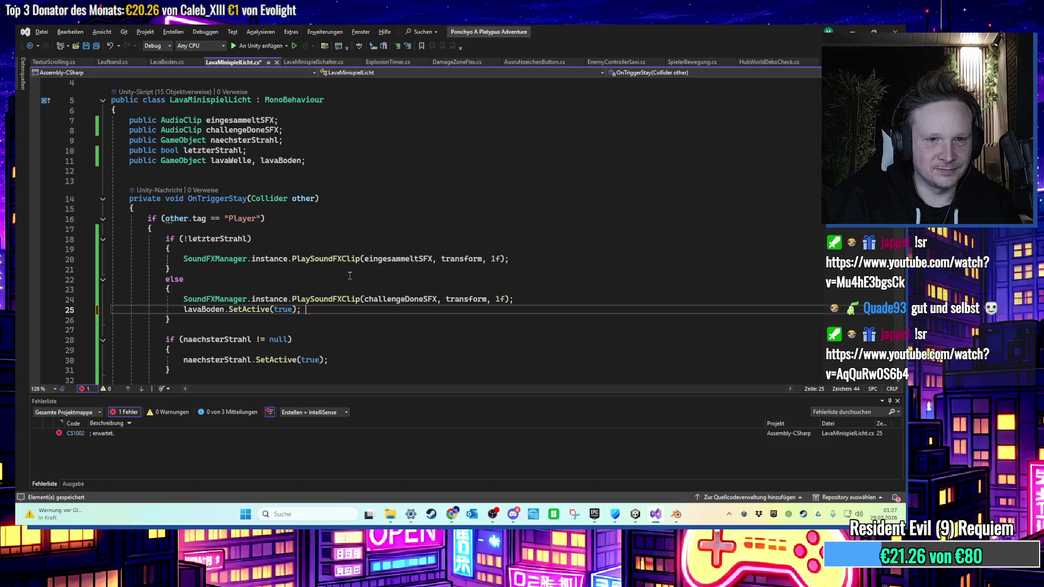
pyautogui.press('Return')
pyautogui.write('lavaWell')
pyautogui.press('Tab')
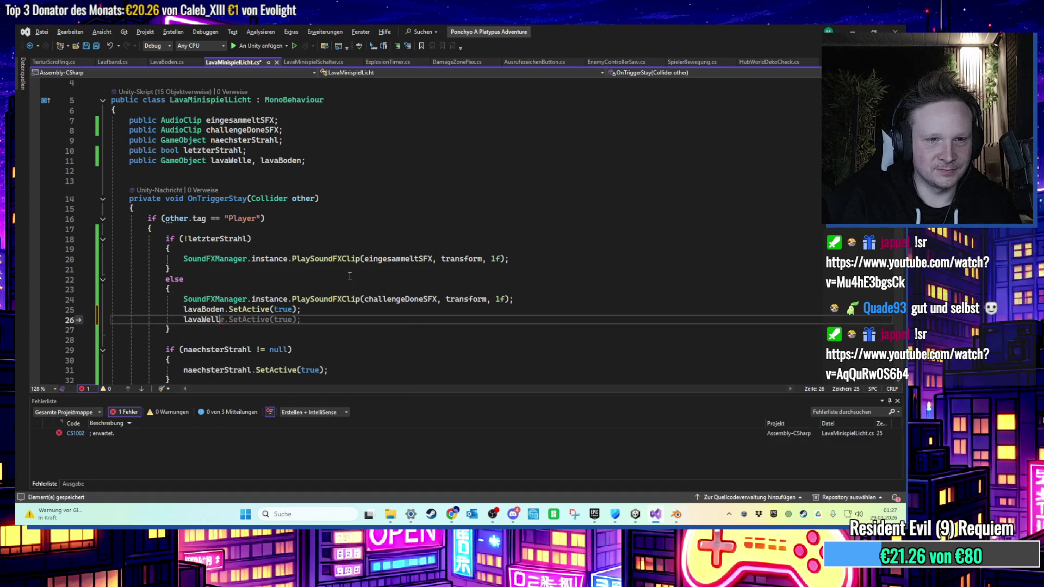
pyautogui.press('Tab')
pyautogui.click(285, 308)
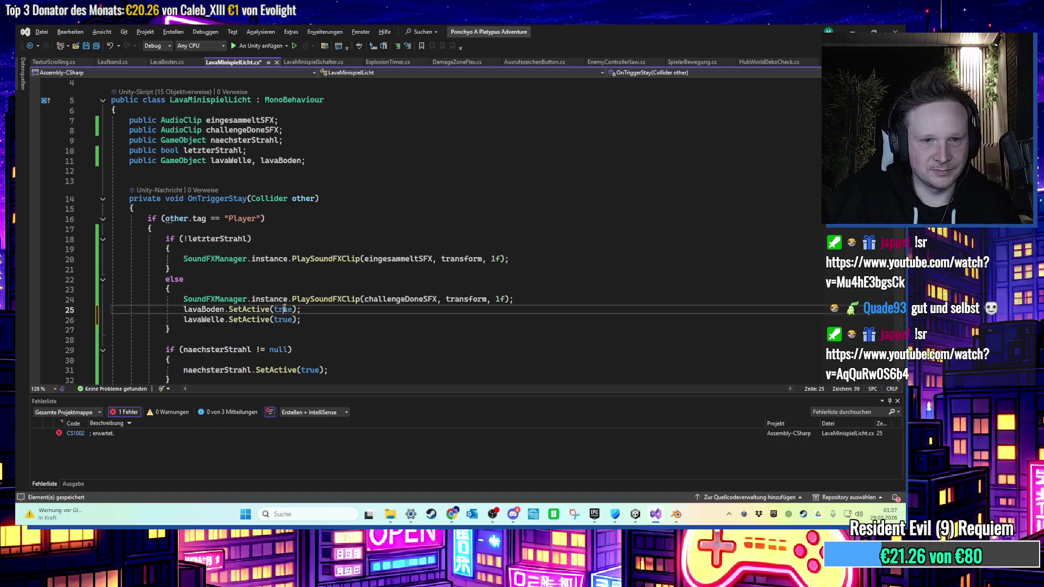
pyautogui.doubleClick(285, 308)
pyautogui.write('false')
pyautogui.press('Up')
pyautogui.press('Up')
pyautogui.scroll(-1, 285, 294)
pyautogui.doubleClick(285, 289)
pyautogui.write('false')
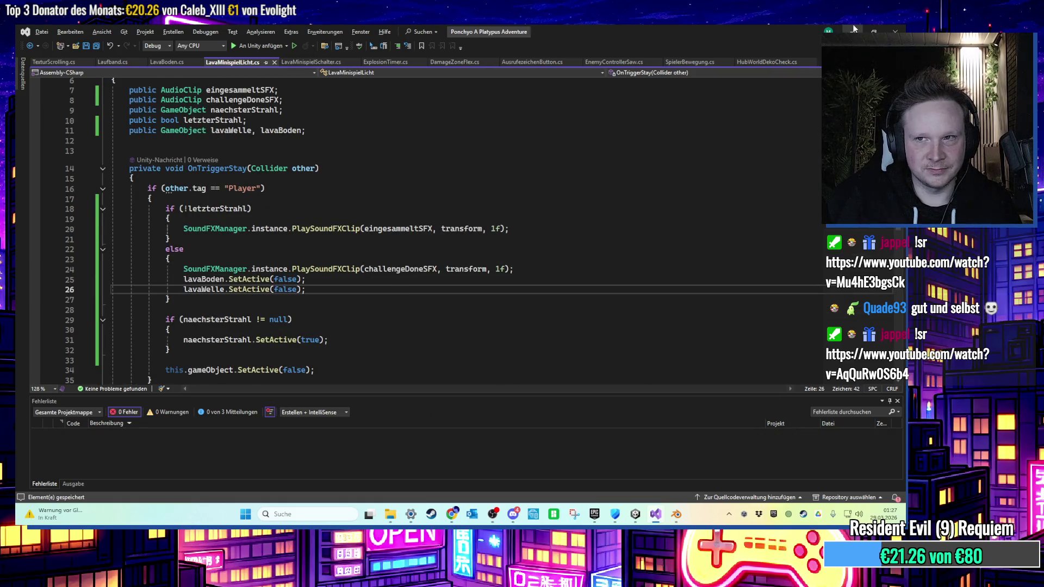
pyautogui.click(853, 30)
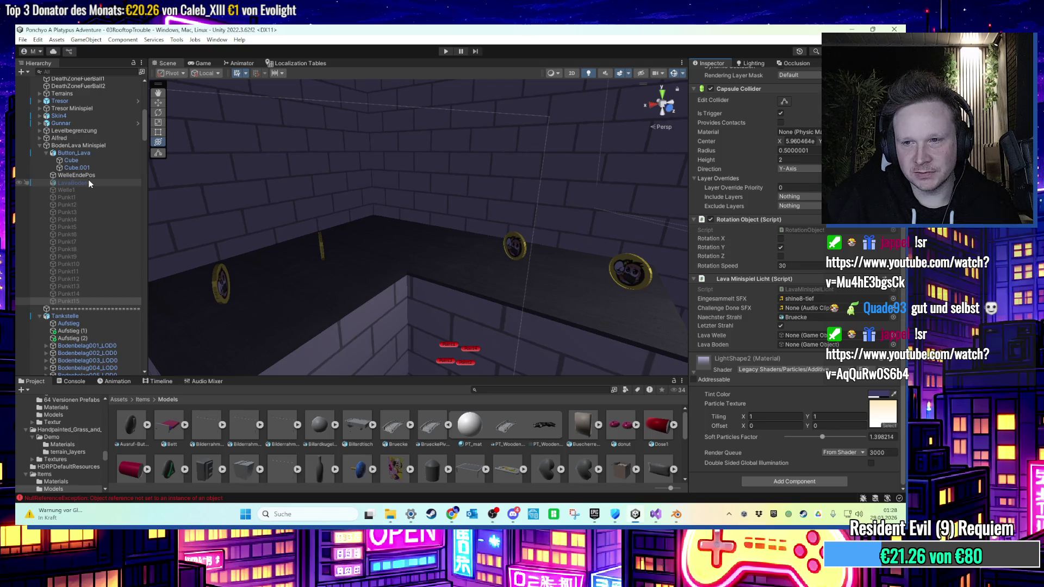
# Assign LavaBoden and Welle1 to the Lava Boden and Lava Welle fields, then test-run the game.
pyautogui.moveTo(90, 183); pyautogui.dragTo(800, 345)
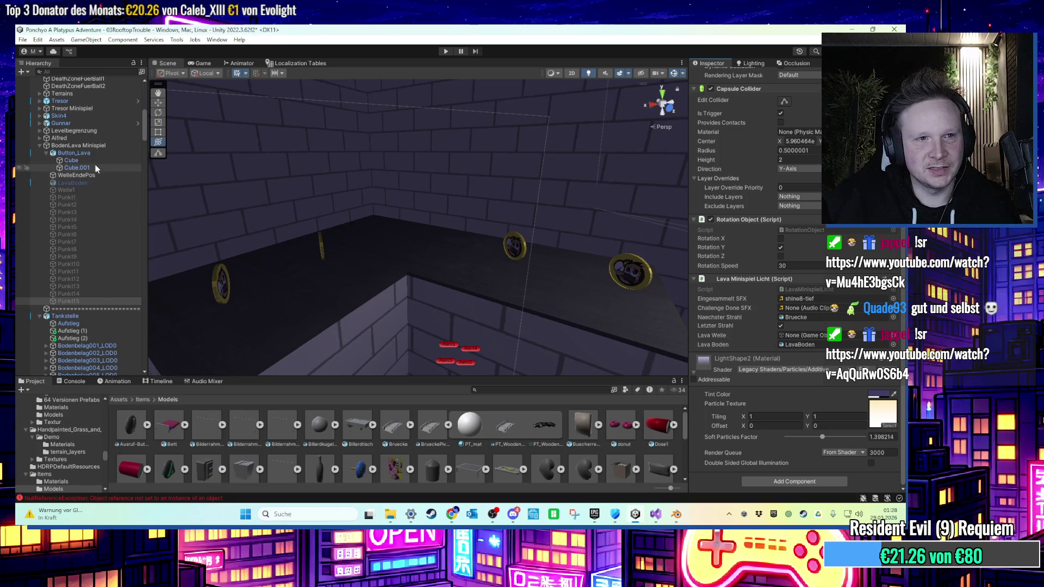
pyautogui.moveTo(66, 190)
pyautogui.mouseDown()
pyautogui.moveTo(707, 327)
pyautogui.moveTo(799, 335)
pyautogui.mouseUp()
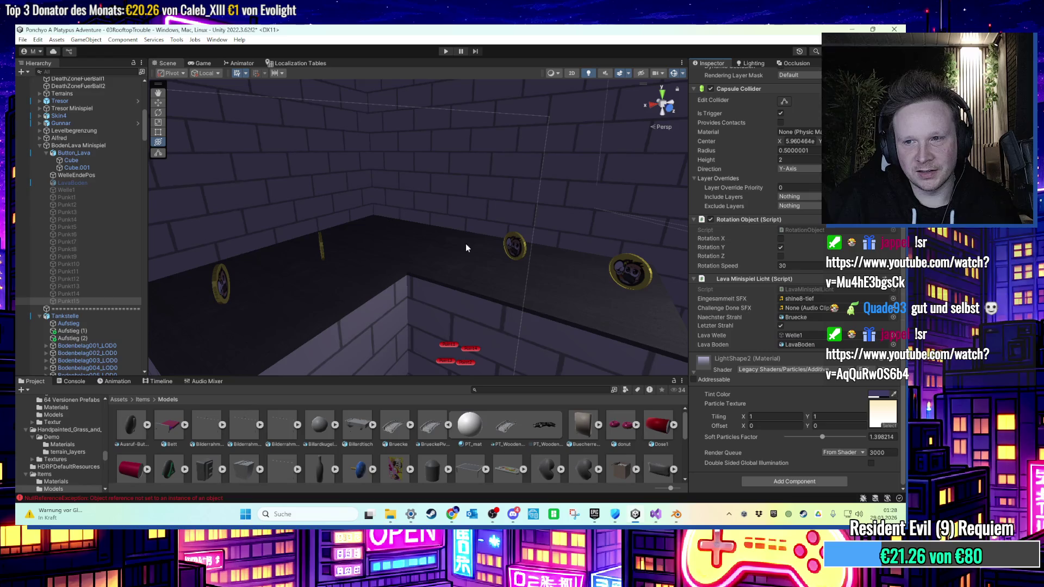
pyautogui.click(446, 51)
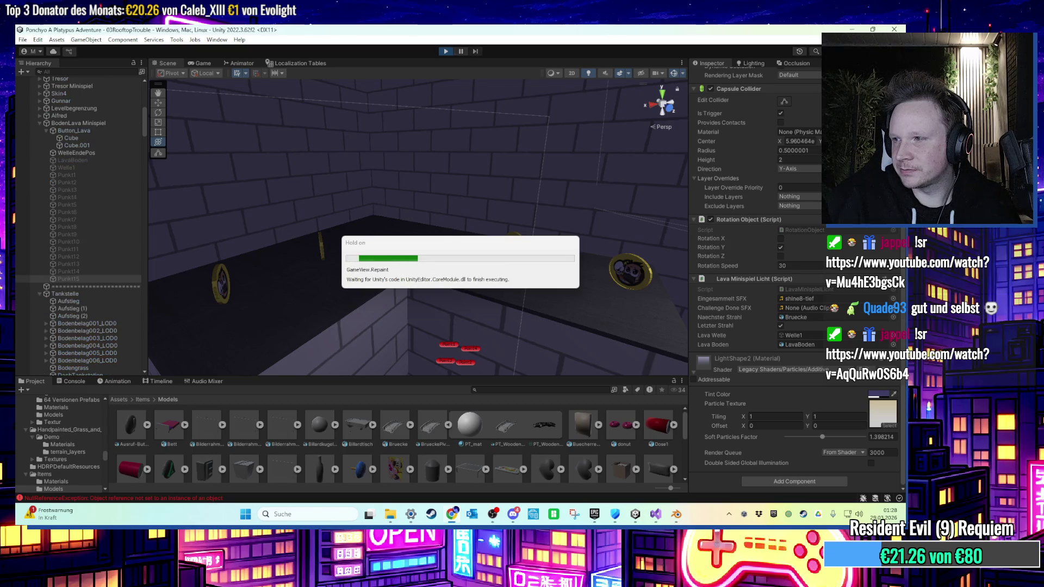
pyautogui.click(445, 51)
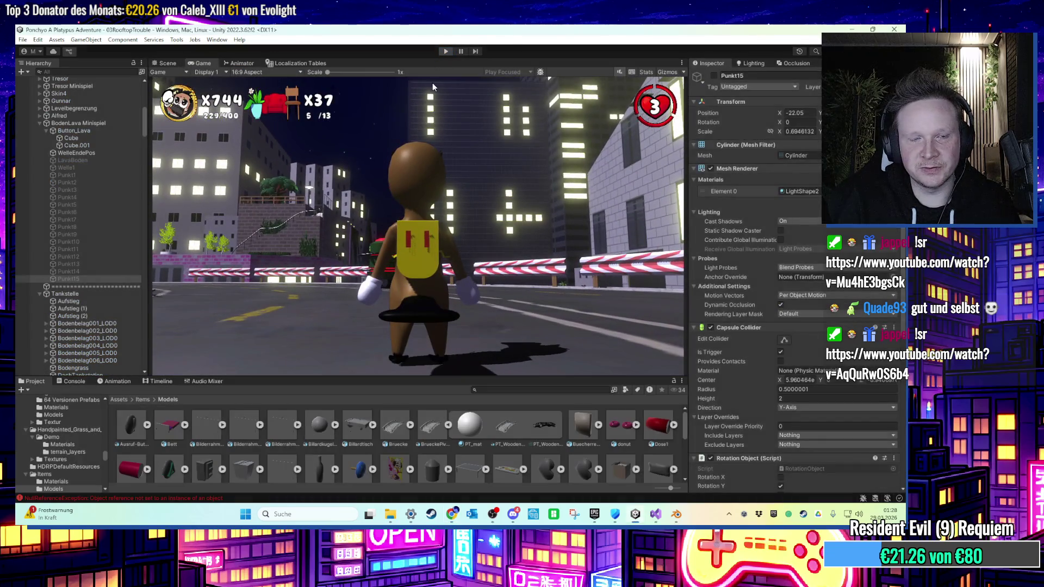
# Set Challenge Done SFX to the Challenge finish clip and start another play-test.
pyautogui.scroll(-8, 761, 326)
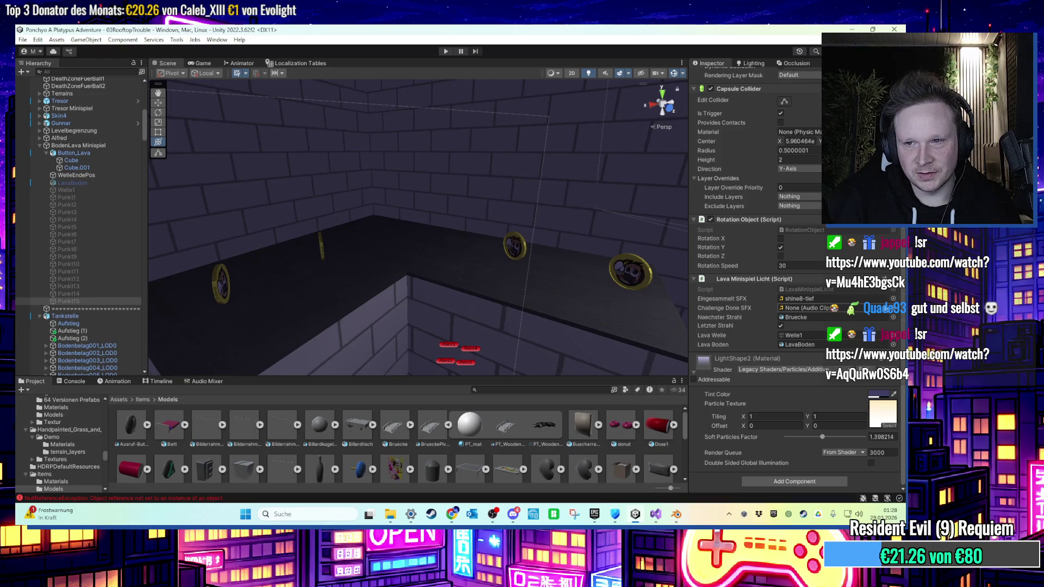
pyautogui.click(893, 311)
pyautogui.write('challe')
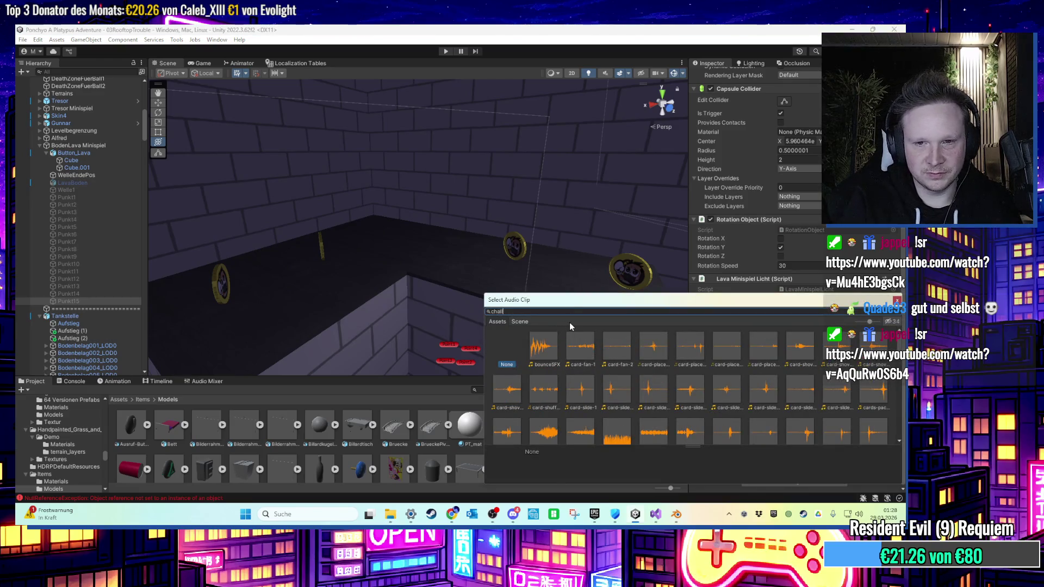
pyautogui.doubleClick(565, 346)
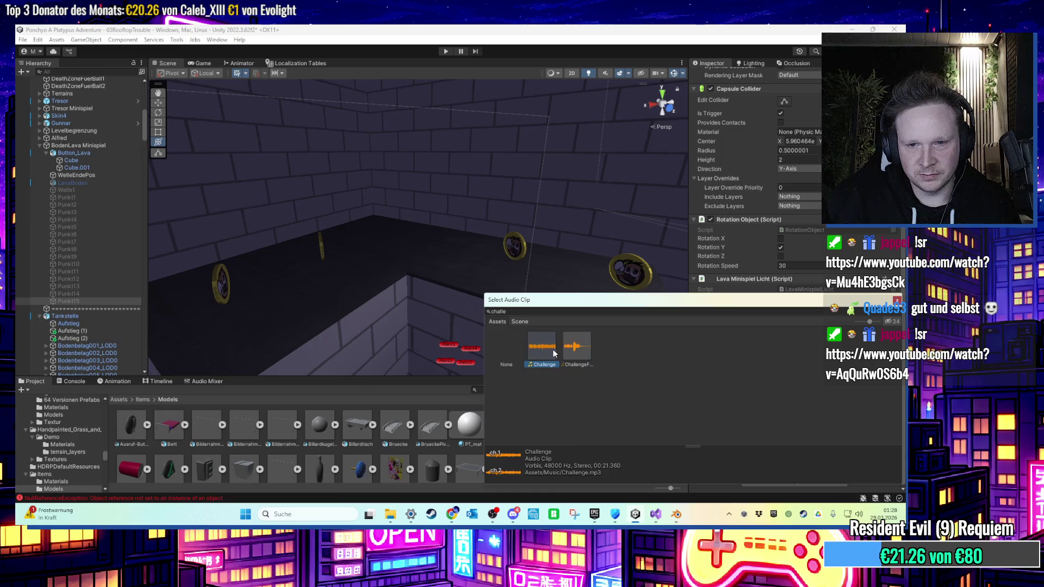
pyautogui.scroll(-10, 565, 345)
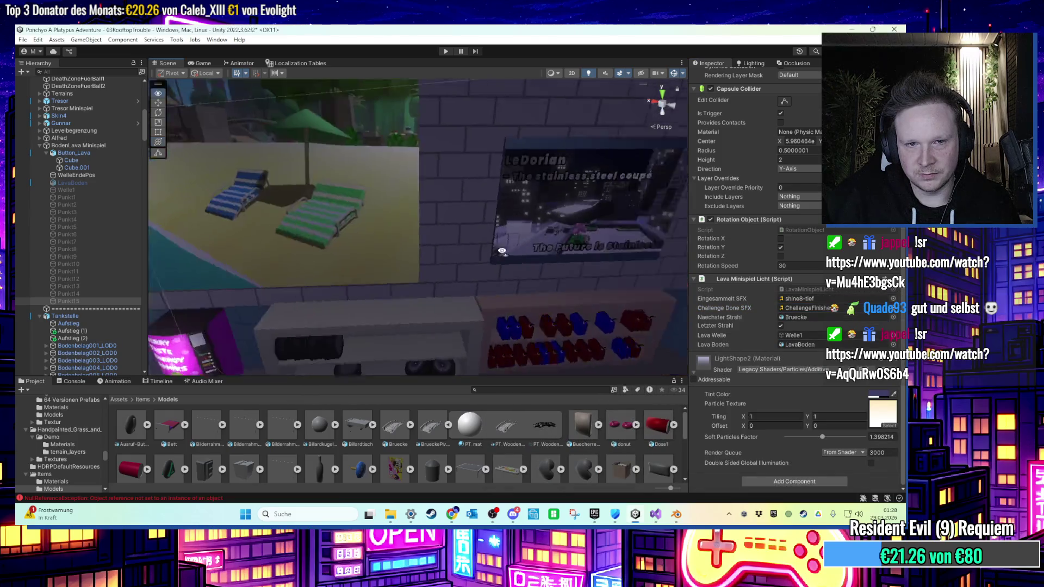
pyautogui.click(447, 52)
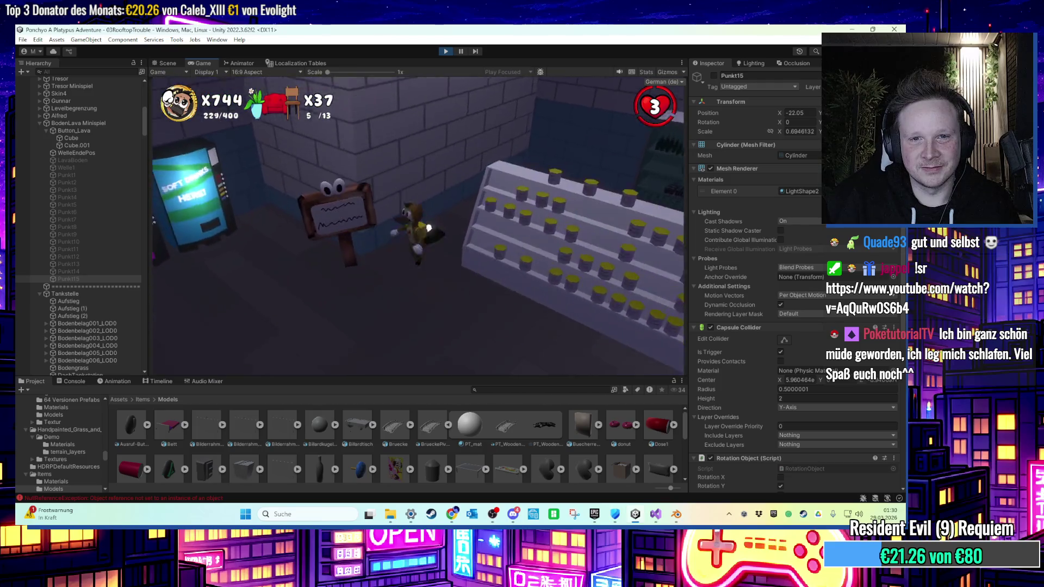
# Stop the play-test, run it once more, then select KuehlschrankTankstelle.
pyautogui.press('super')
pyautogui.click(445, 52)
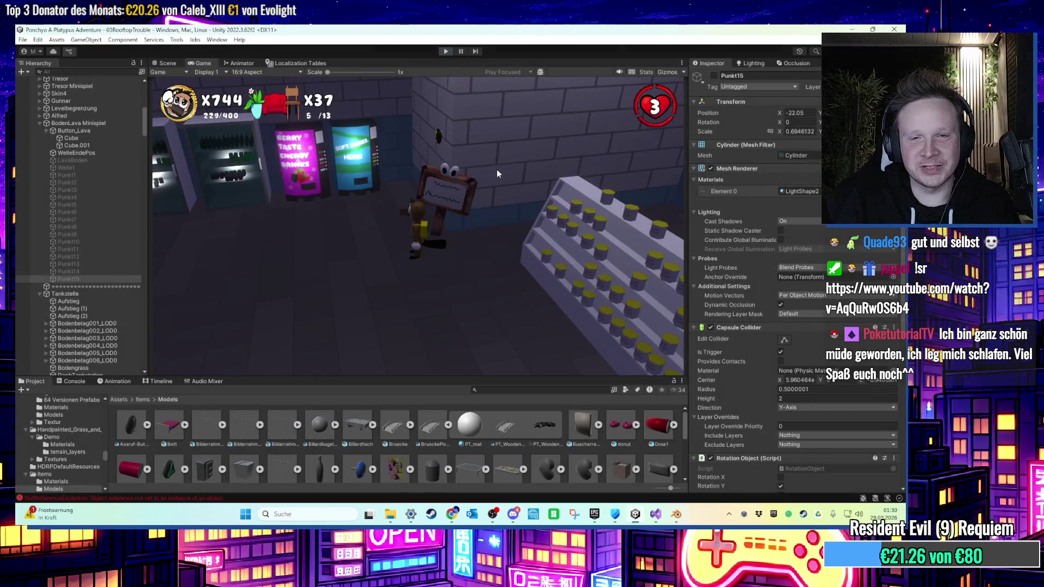
pyautogui.click(446, 51)
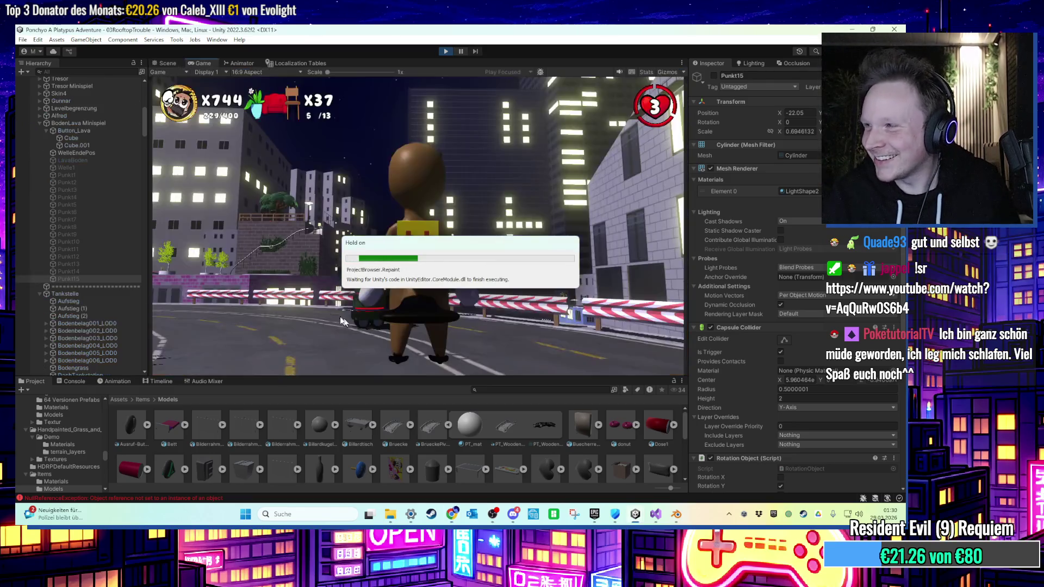
pyautogui.click(443, 51)
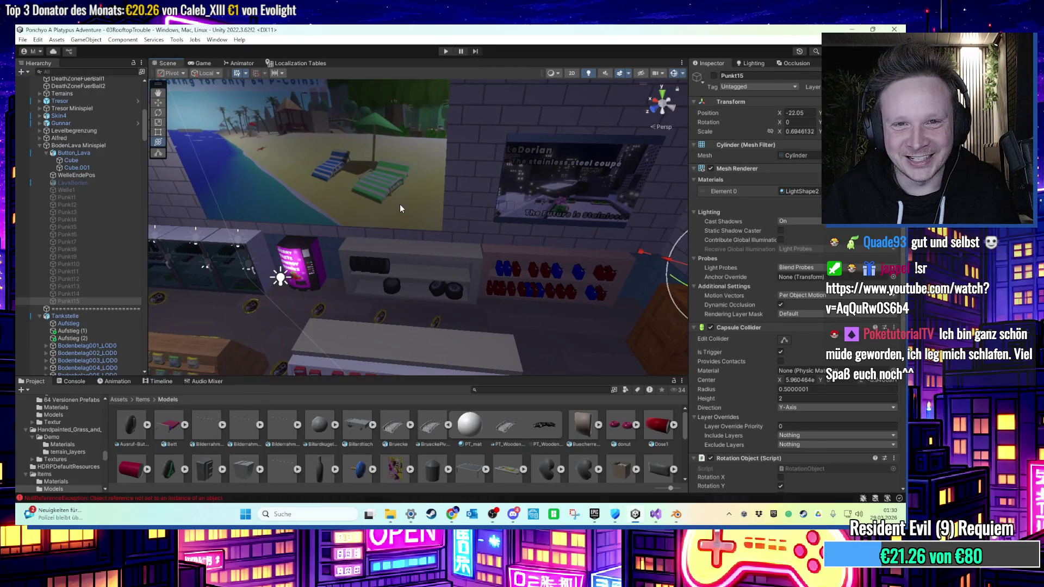
pyautogui.scroll(-5, 348, 239)
pyautogui.click(290, 240)
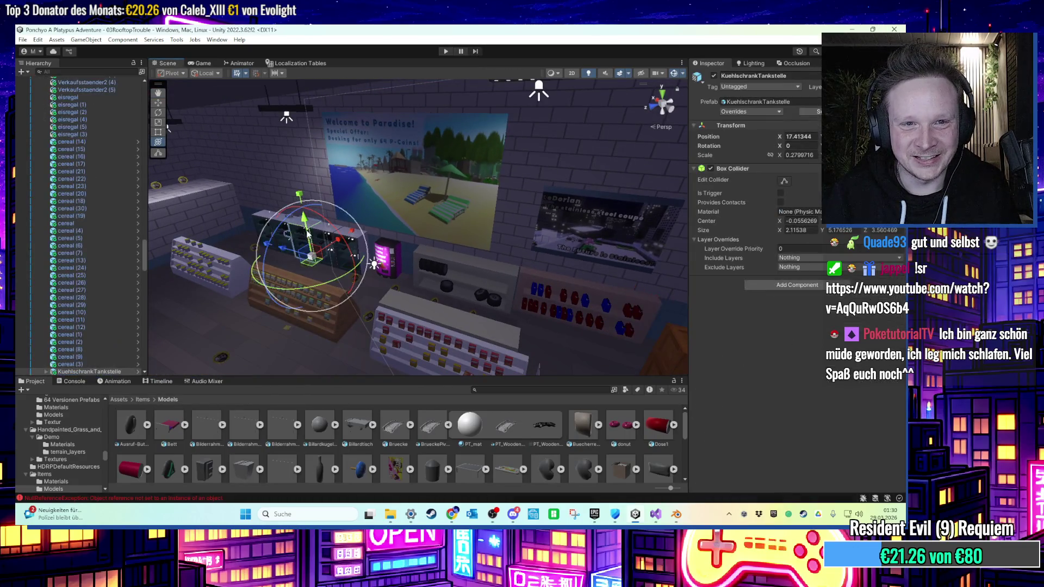
# Quit the Unity editor and close Blender without saving changes.
pyautogui.click(902, 29)
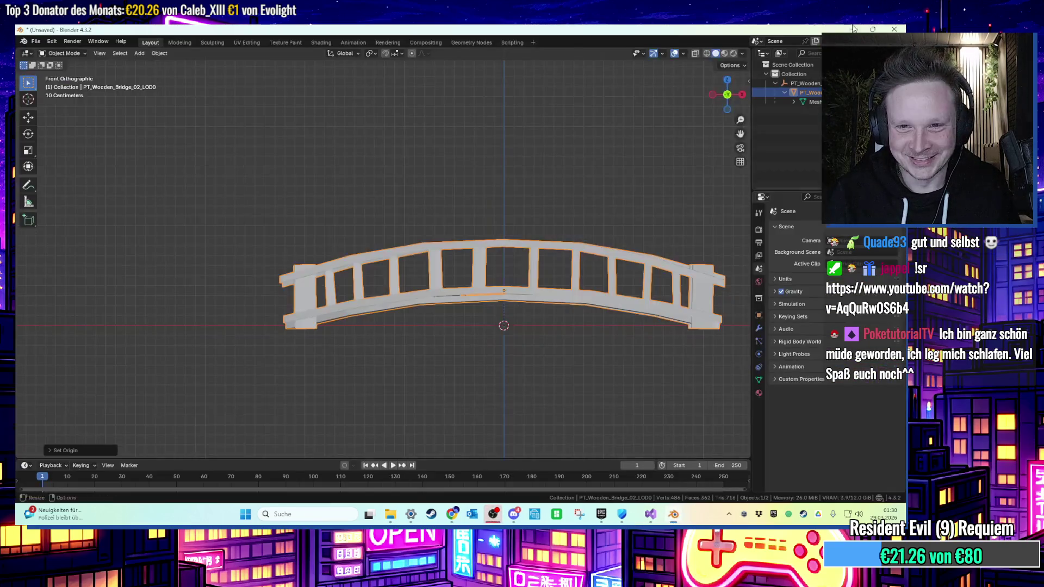
pyautogui.click(903, 28)
pyautogui.click(478, 285)
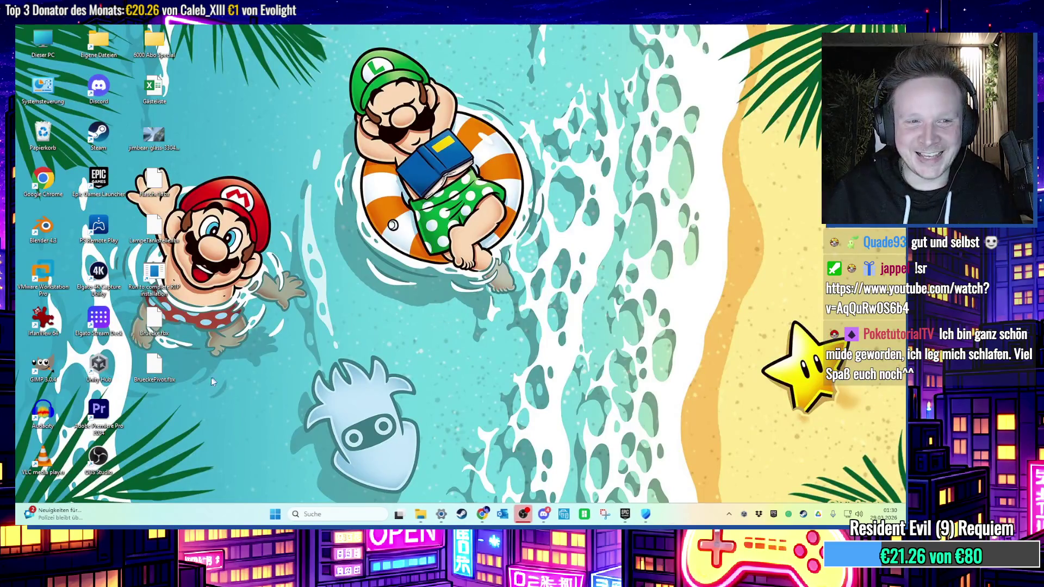
# Delete the leftover Bruecke, Flasche and lamp files from the desktop.
pyautogui.moveTo(230, 419); pyautogui.dragTo(126, 304)
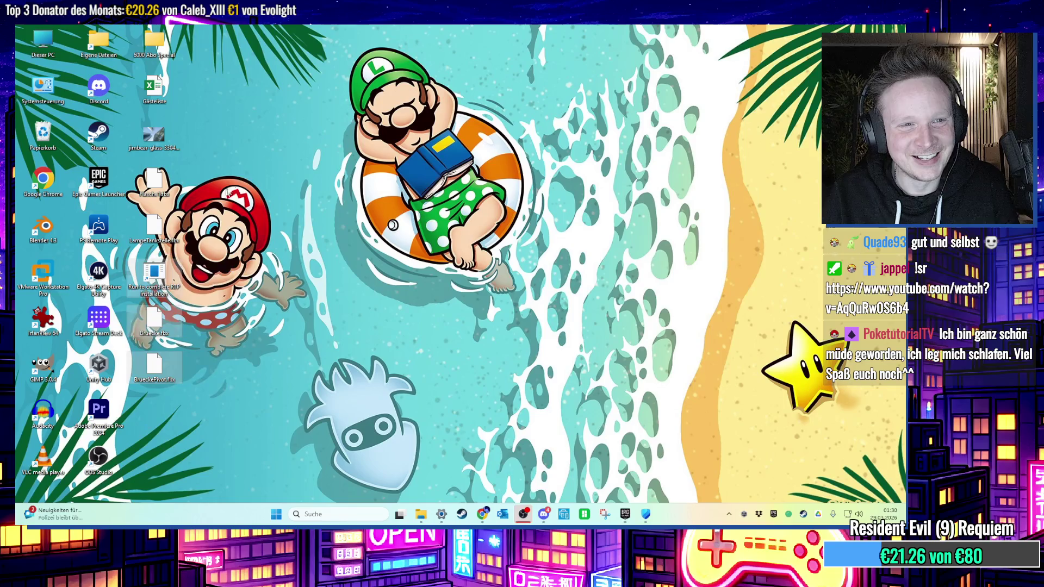
pyautogui.moveTo(126, 155); pyautogui.dragTo(236, 346)
pyautogui.press('Delete')
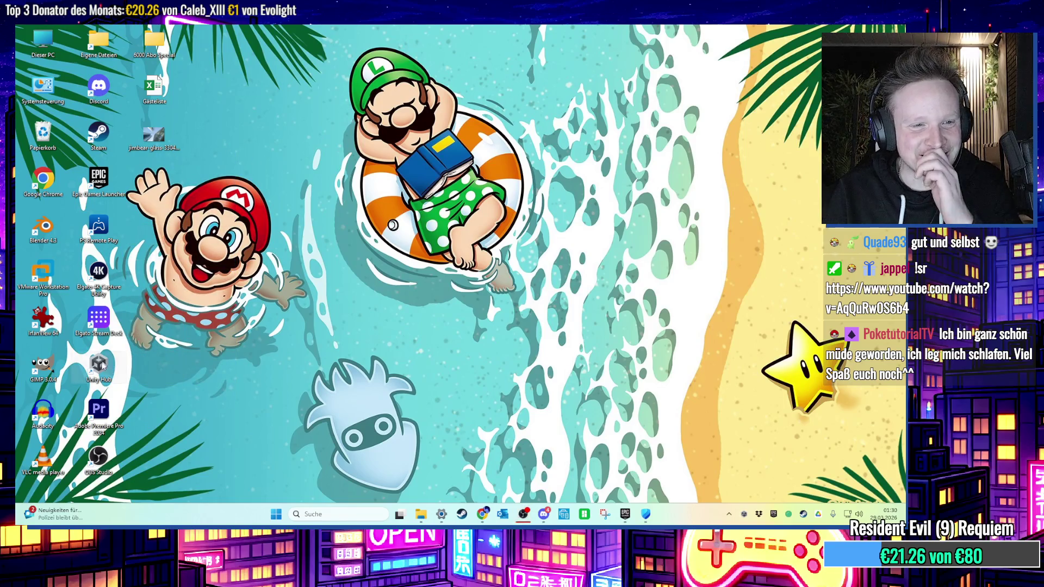
# Reopen the Ponchyo A Platypus Adventure project from Unity Hub, then close the Hub.
pyautogui.doubleClick(100, 367)
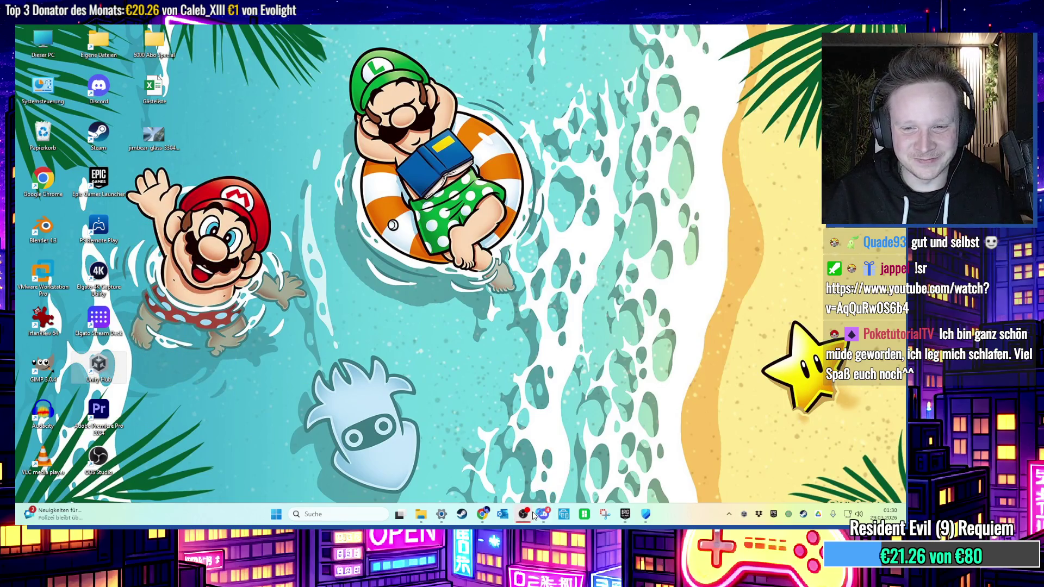
pyautogui.moveTo(532, 514)
pyautogui.click(288, 182)
pyautogui.click(905, 29)
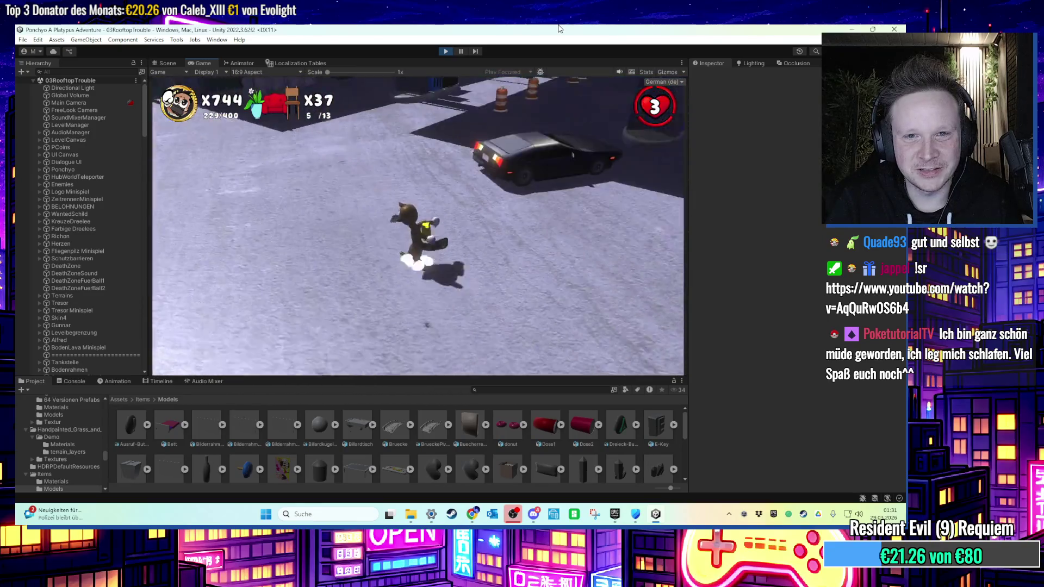
# Exit Play mode, select Ponchyo and open its Spieler Bewegung script in Visual Studio.
pyautogui.hotkey('ctrl', 'p')
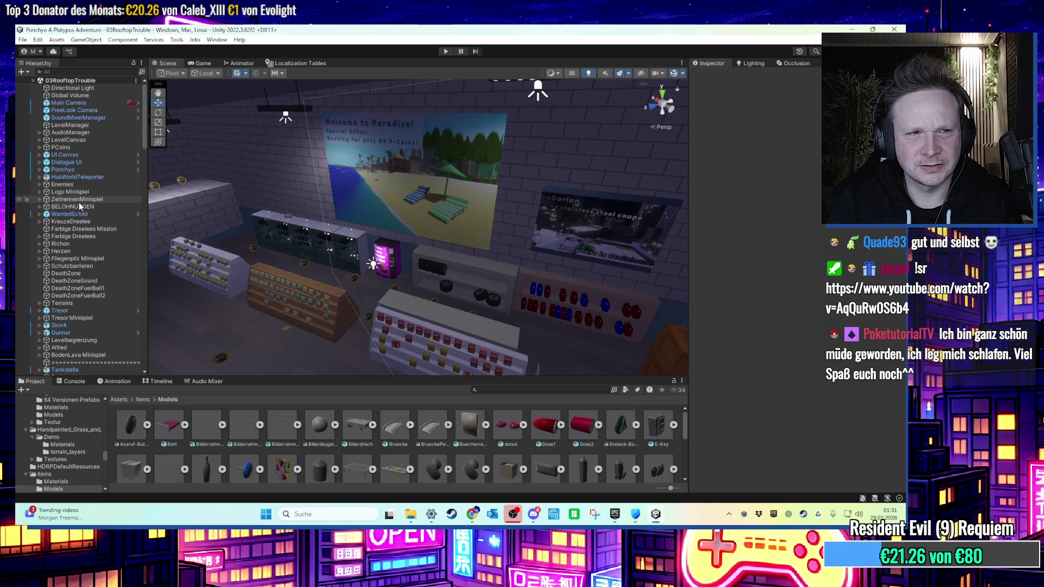
pyautogui.click(96, 133)
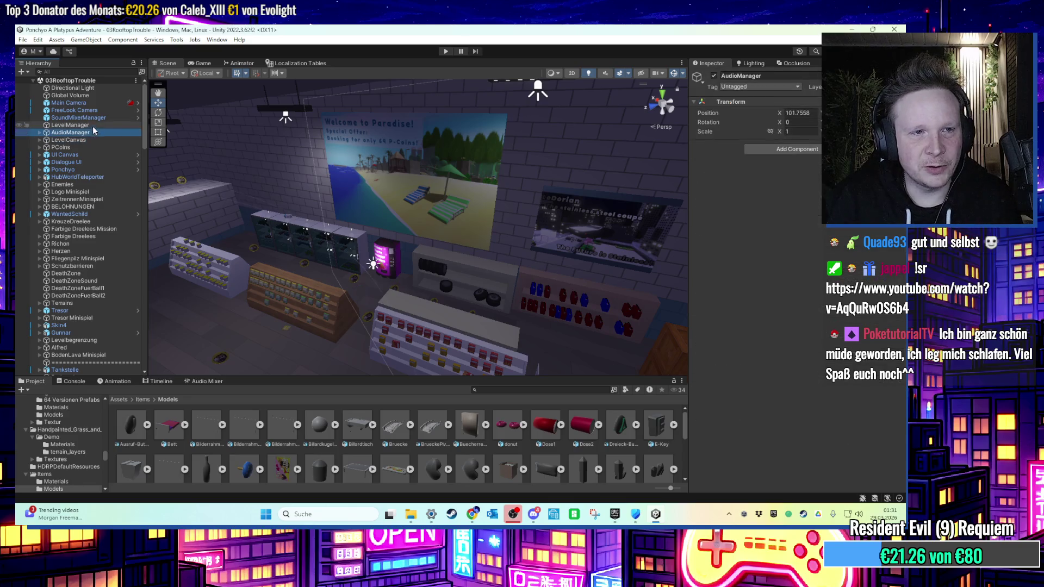
pyautogui.click(89, 169)
pyautogui.doubleClick(795, 267)
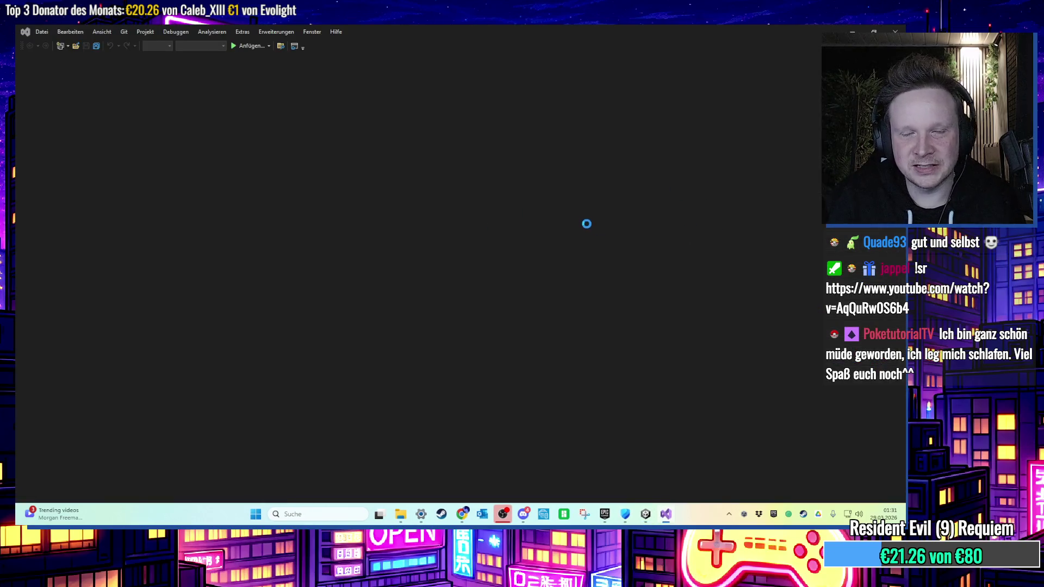
# Search SpielerBewegung.cs for doppelsprung2SFX and jump to its usage near line 404.
pyautogui.scroll(10, 757, 246)
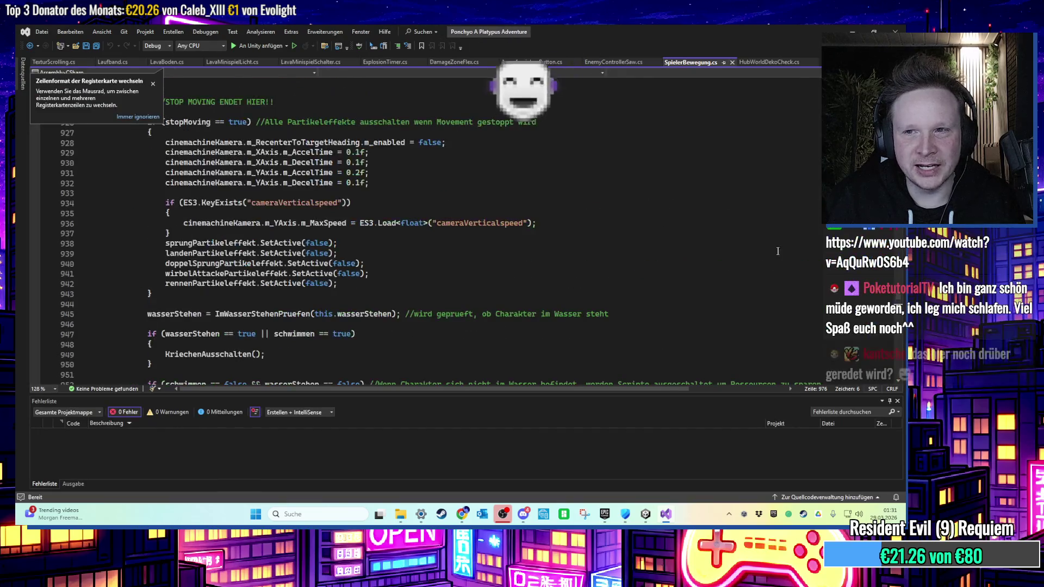
pyautogui.scroll(20, 758, 246)
pyautogui.scroll(17, 629, 180)
pyautogui.scroll(-6, 564, 238)
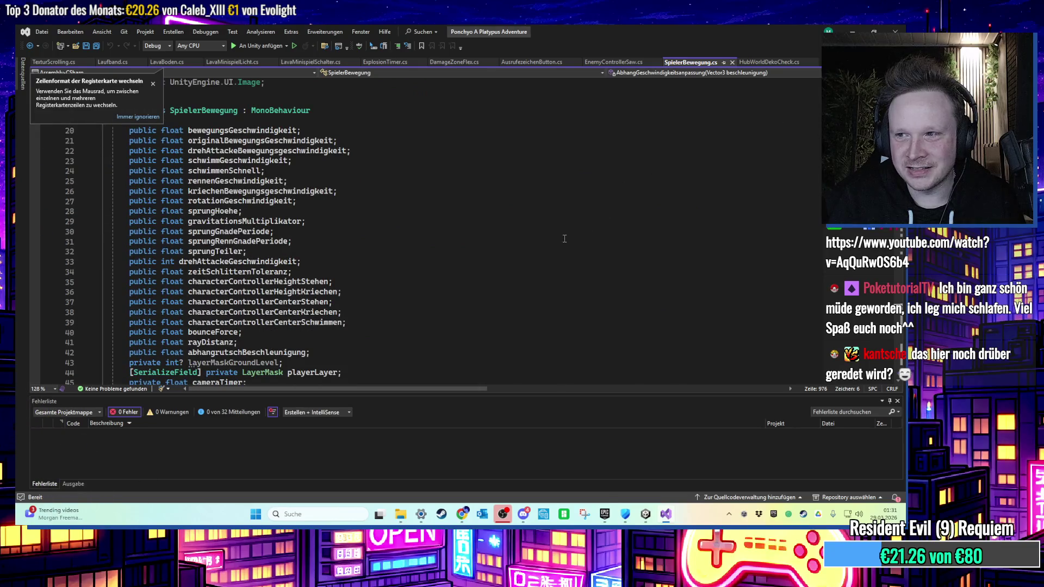
pyautogui.scroll(-7, 550, 235)
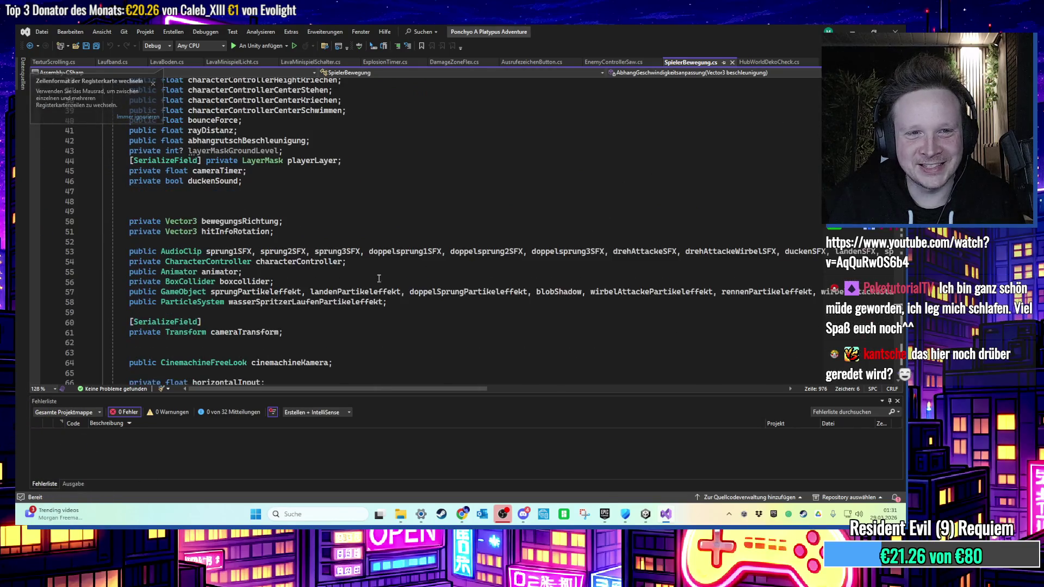
pyautogui.click(152, 84)
pyautogui.keyDown('ctrl'); pyautogui.scroll(-2, 704, 218); pyautogui.keyUp('ctrl')
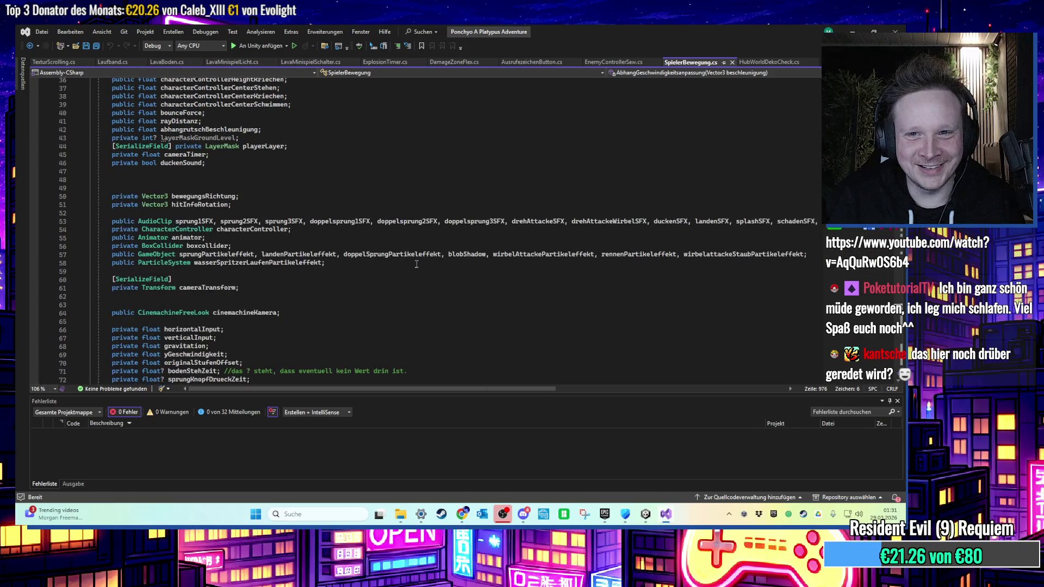
pyautogui.doubleClick(400, 223)
pyautogui.hotkey('ctrl', 'f')
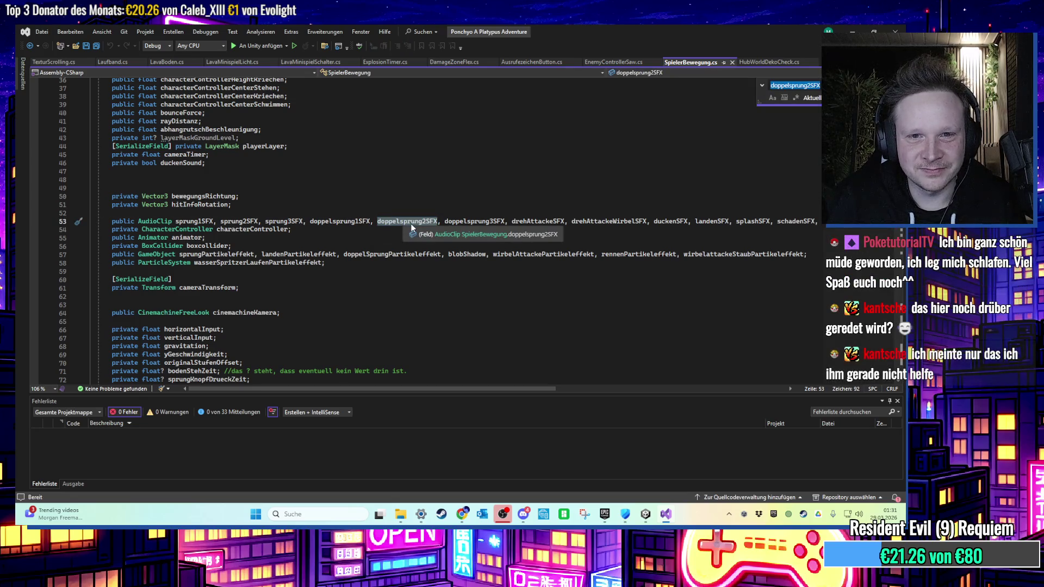
pyautogui.press('Return')
# Delete the duplicated doppelsprung3SFX line 409, save, and return to Unity.
pyautogui.keyDown('ctrl'); pyautogui.scroll(1, 418, 225); pyautogui.keyUp('ctrl')
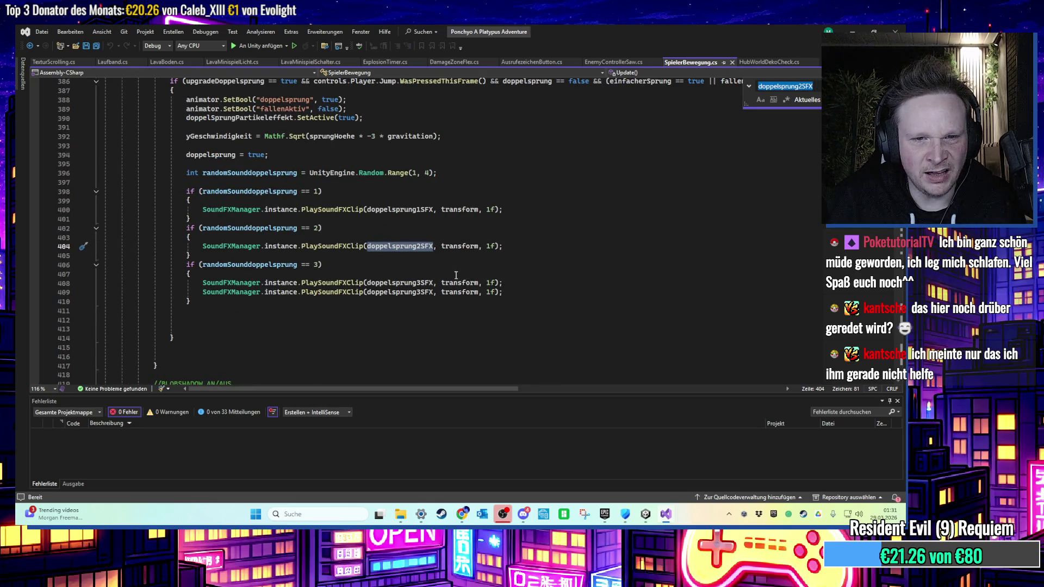
pyautogui.click(503, 292)
pyautogui.moveTo(503, 292)
pyautogui.mouseDown()
pyautogui.moveTo(218, 284)
pyautogui.moveTo(25, 295)
pyautogui.mouseUp()
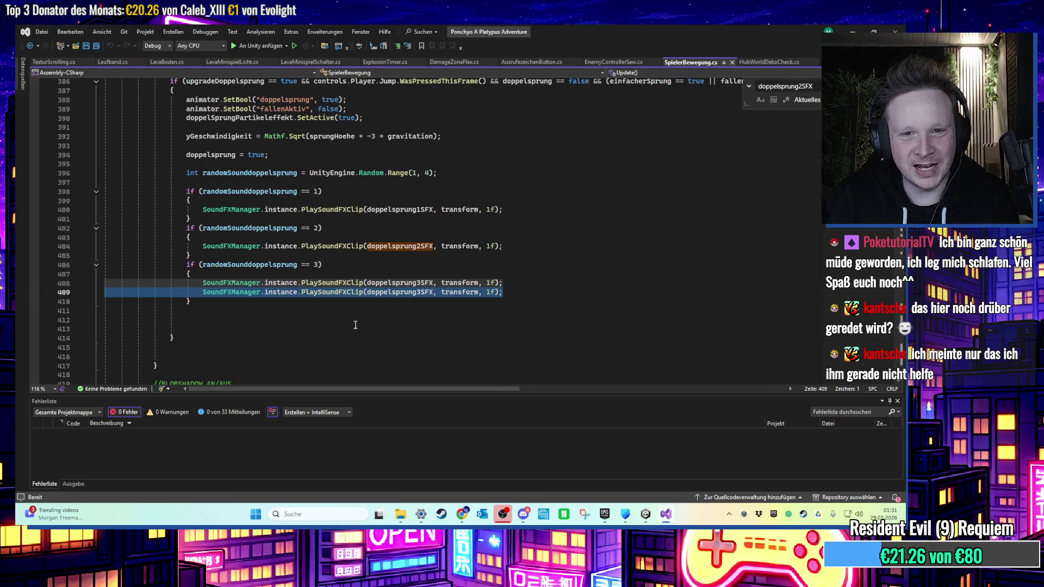
pyautogui.press('BackSpace')
pyautogui.press('BackSpace')
pyautogui.hotkey('ctrl', 's')
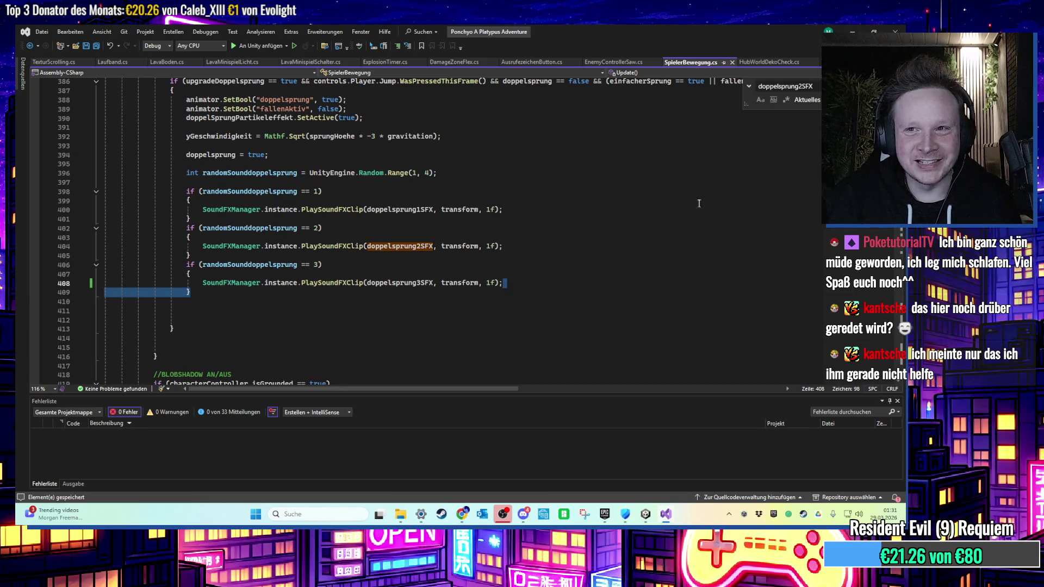
pyautogui.hotkey('alt', 'Tab')
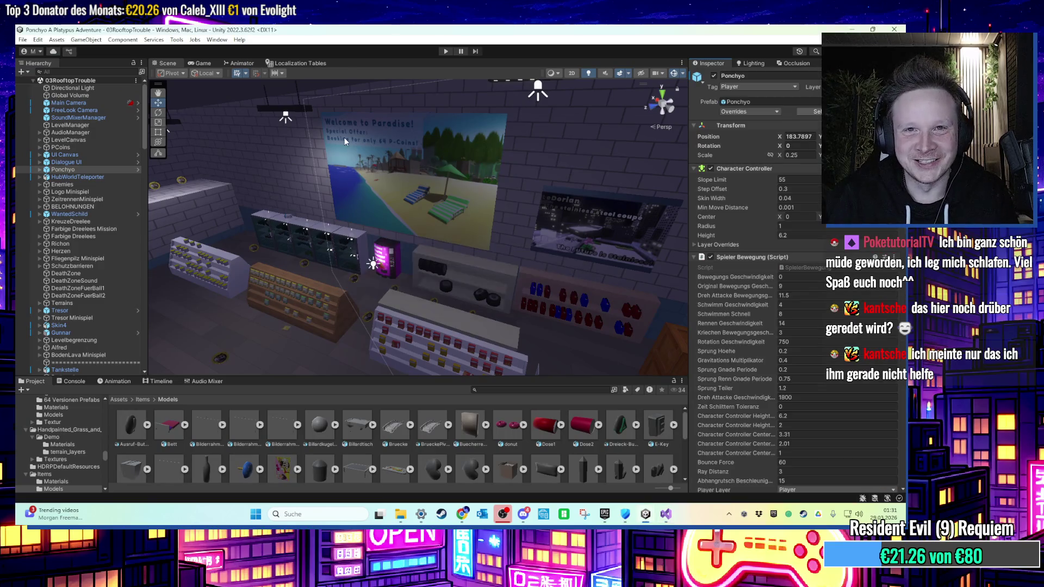
# Play-test the double-jump sounds, stop the game, and turn the scene view toward the Dorian poster.
pyautogui.click(445, 51)
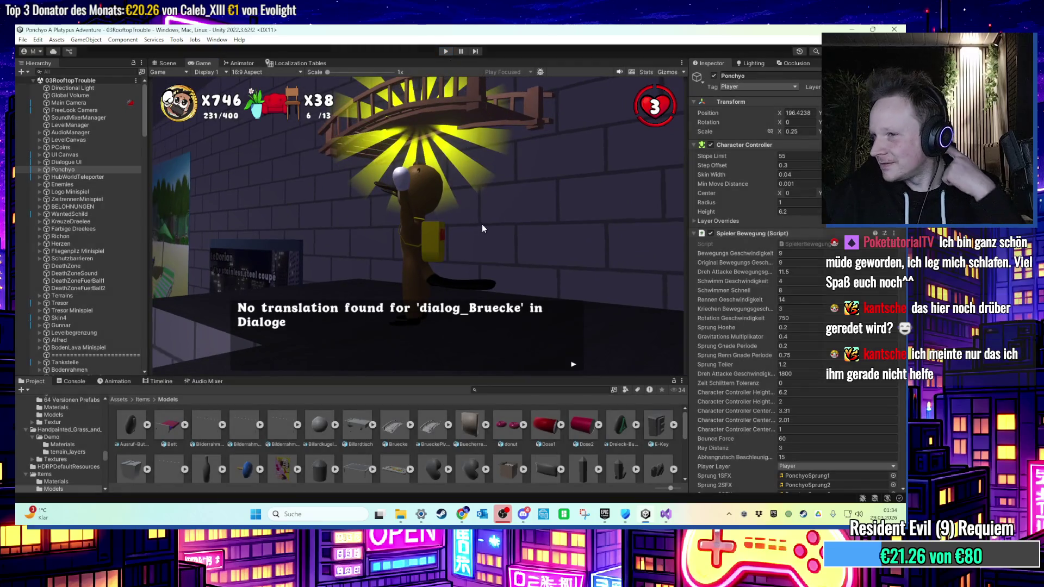
pyautogui.hotkey('ctrl', 'p')
pyautogui.moveTo(473, 217); pyautogui.dragTo(402, 236)
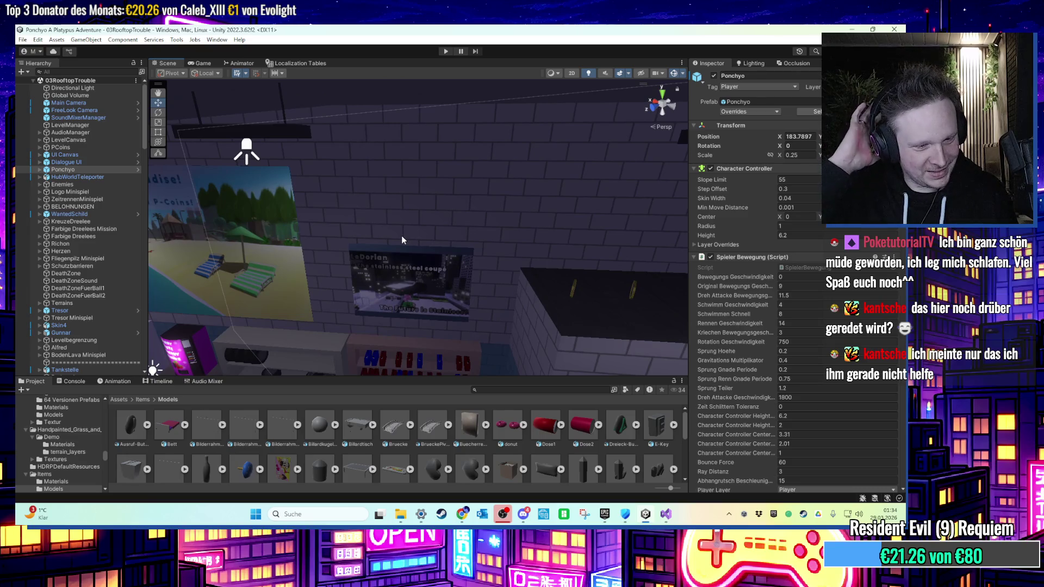
# Duplicate the shop-counter cube and apply Concrete_mat to the copy, Cube (2).
pyautogui.press('f')
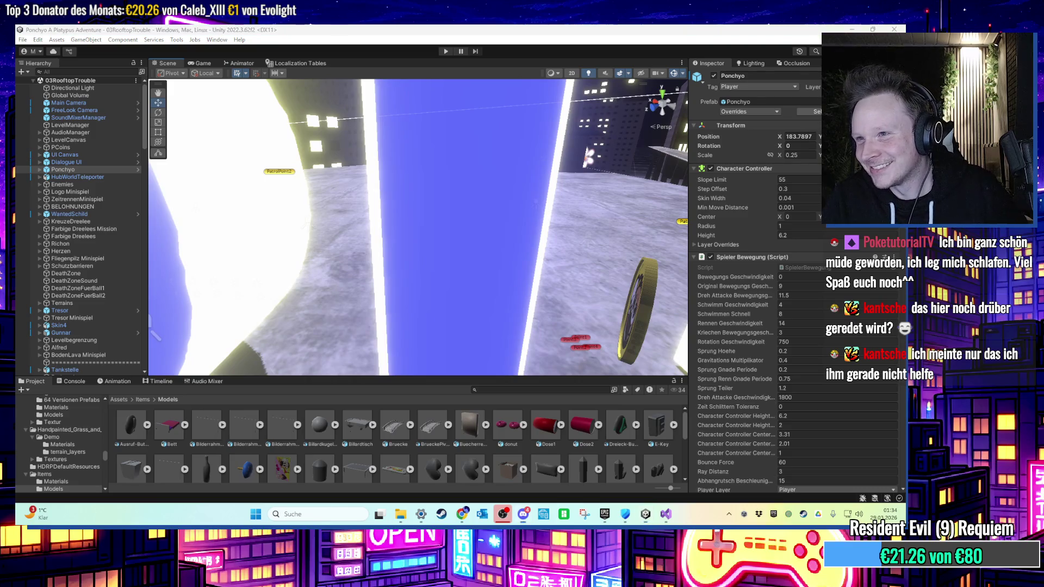
pyautogui.moveTo(595, 267)
pyautogui.mouseDown()
pyautogui.moveTo(410, 230)
pyautogui.moveTo(429, 219)
pyautogui.moveTo(462, 230)
pyautogui.moveTo(506, 210)
pyautogui.moveTo(433, 196)
pyautogui.moveTo(564, 263)
pyautogui.moveTo(452, 219)
pyautogui.moveTo(485, 226)
pyautogui.moveTo(473, 261)
pyautogui.moveTo(589, 275)
pyautogui.moveTo(422, 259)
pyautogui.moveTo(549, 283)
pyautogui.moveTo(610, 256)
pyautogui.moveTo(329, 233)
pyautogui.moveTo(518, 263)
pyautogui.moveTo(455, 260)
pyautogui.moveTo(545, 205)
pyautogui.moveTo(433, 314)
pyautogui.mouseUp()
pyautogui.click(514, 222)
pyautogui.hotkey('ctrl', 'd')
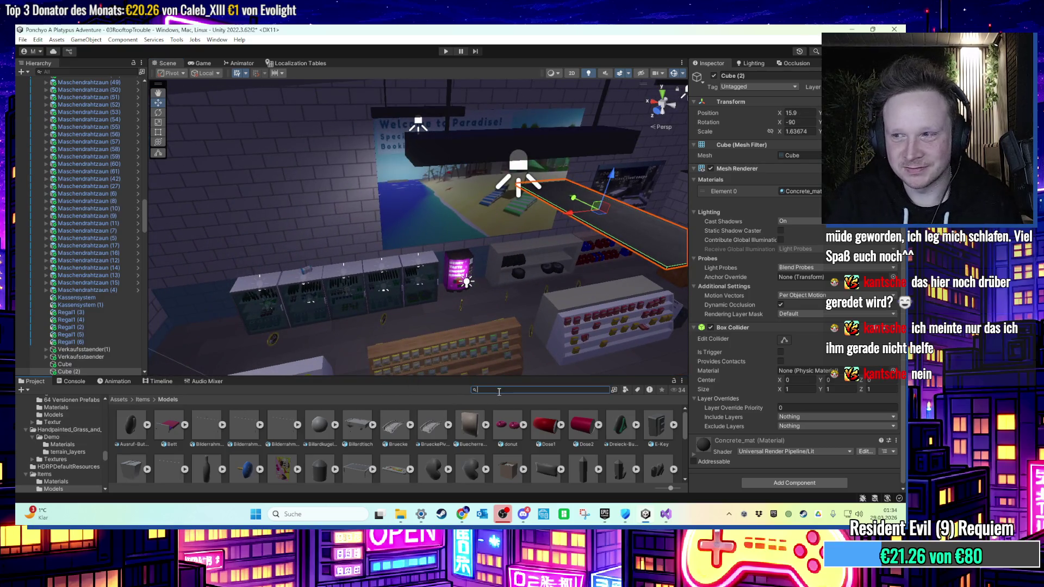
pyautogui.write('con')
pyautogui.write('crete')
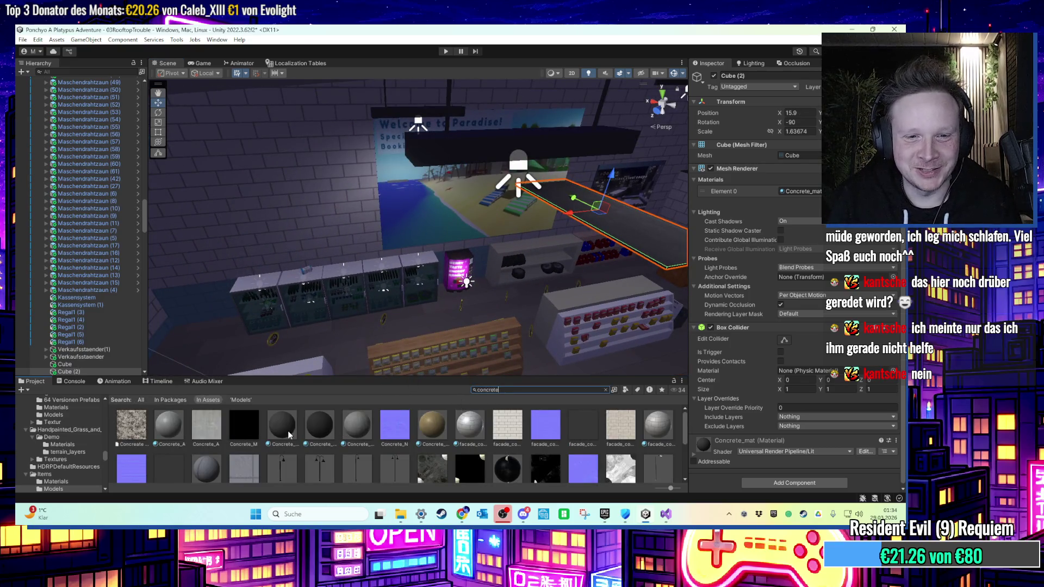
pyautogui.write('f')
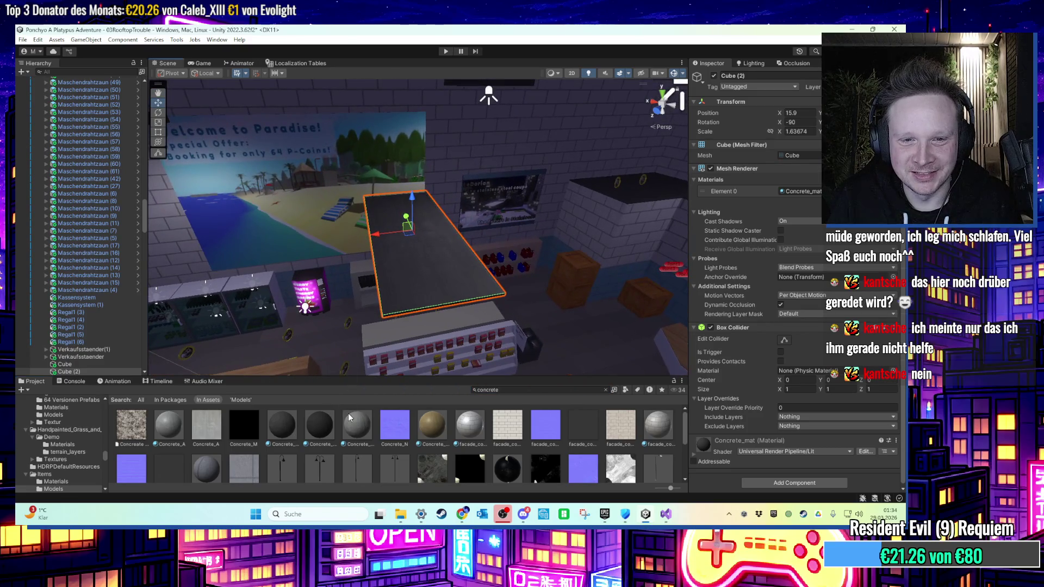
pyautogui.moveTo(350, 417); pyautogui.dragTo(427, 289)
pyautogui.moveTo(462, 223)
pyautogui.mouseDown()
pyautogui.moveTo(356, 214)
pyautogui.moveTo(384, 155)
pyautogui.moveTo(420, 224)
pyautogui.moveTo(501, 163)
pyautogui.moveTo(392, 219)
pyautogui.moveTo(499, 243)
pyautogui.moveTo(475, 256)
pyautogui.moveTo(482, 283)
pyautogui.moveTo(485, 269)
pyautogui.moveTo(518, 271)
pyautogui.moveTo(444, 266)
pyautogui.moveTo(446, 283)
pyautogui.moveTo(508, 283)
pyautogui.moveTo(435, 256)
pyautogui.moveTo(523, 283)
pyautogui.moveTo(416, 260)
pyautogui.moveTo(527, 244)
pyautogui.moveTo(447, 233)
pyautogui.moveTo(479, 207)
pyautogui.moveTo(570, 257)
pyautogui.moveTo(457, 231)
pyautogui.moveTo(337, 306)
pyautogui.moveTo(256, 308)
pyautogui.mouseUp()
# Move the child Cube out of eisregal to the hierarchy root and frame it.
pyautogui.press('y')
pyautogui.click(457, 232)
pyautogui.scroll(-5, 99, 308)
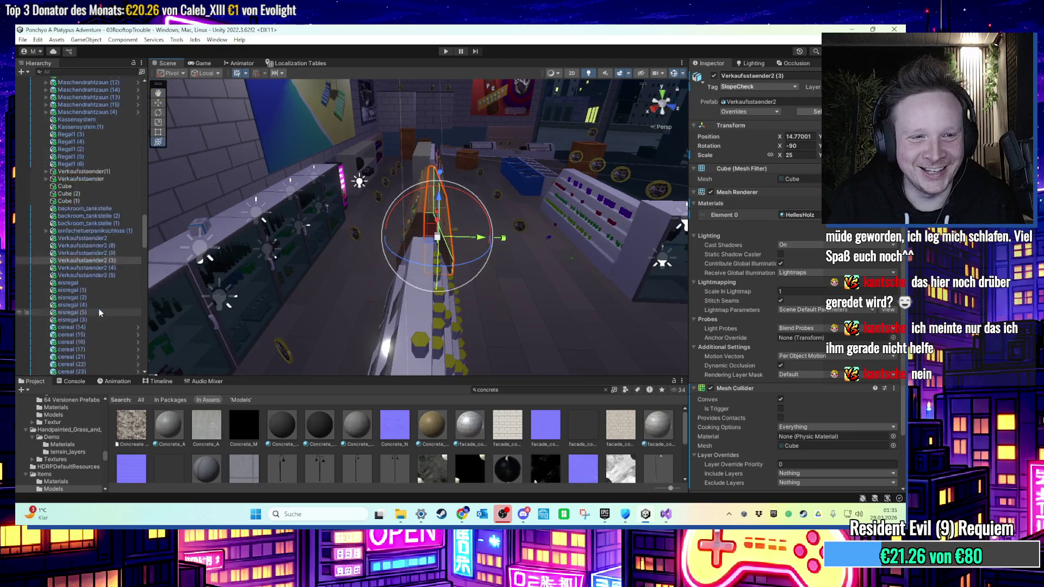
pyautogui.rightClick(102, 256)
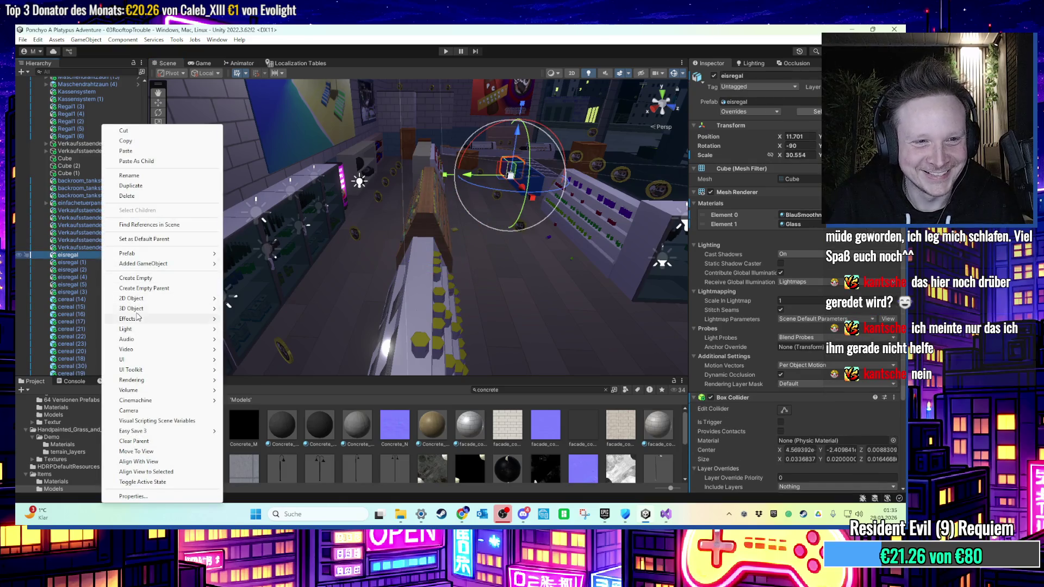
pyautogui.click(93, 263)
pyautogui.click(92, 263)
pyautogui.moveTo(92, 266); pyautogui.dragTo(98, 252)
pyautogui.moveTo(354, 251); pyautogui.dragTo(493, 209)
pyautogui.press('f')
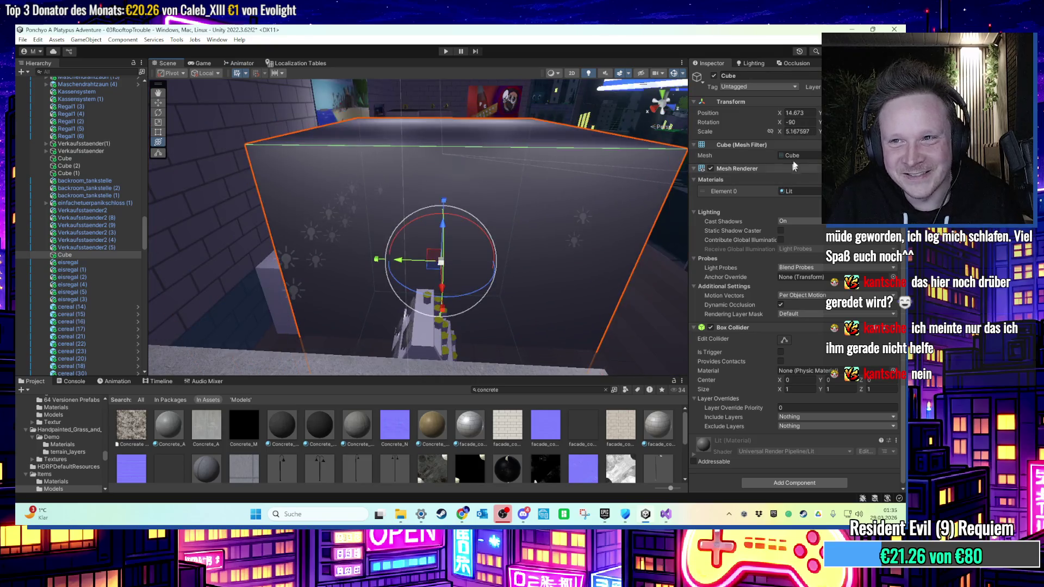
# Set the Cube's X scale to 1 and squash its Y axis into a thin slab.
pyautogui.write('1')
pyautogui.press('Return')
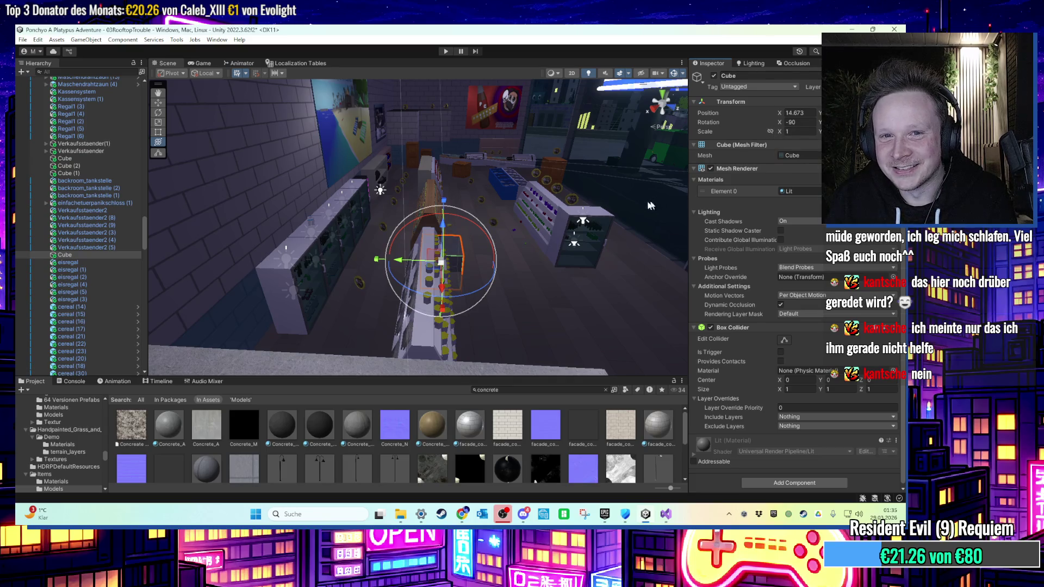
pyautogui.moveTo(655, 204); pyautogui.dragTo(487, 253)
pyautogui.moveTo(440, 280); pyautogui.dragTo(427, 319)
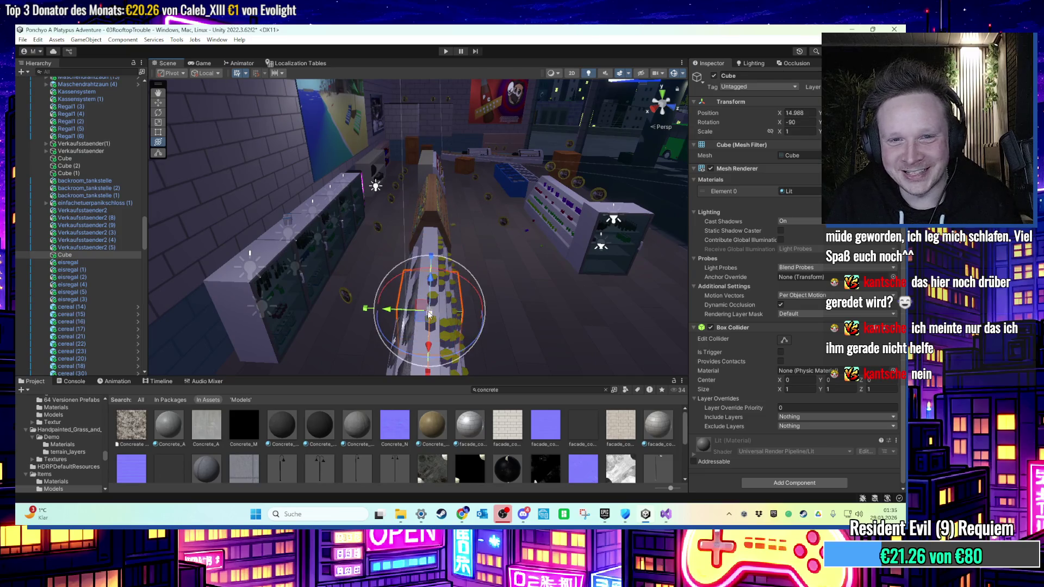
pyautogui.moveTo(432, 281); pyautogui.dragTo(434, 264)
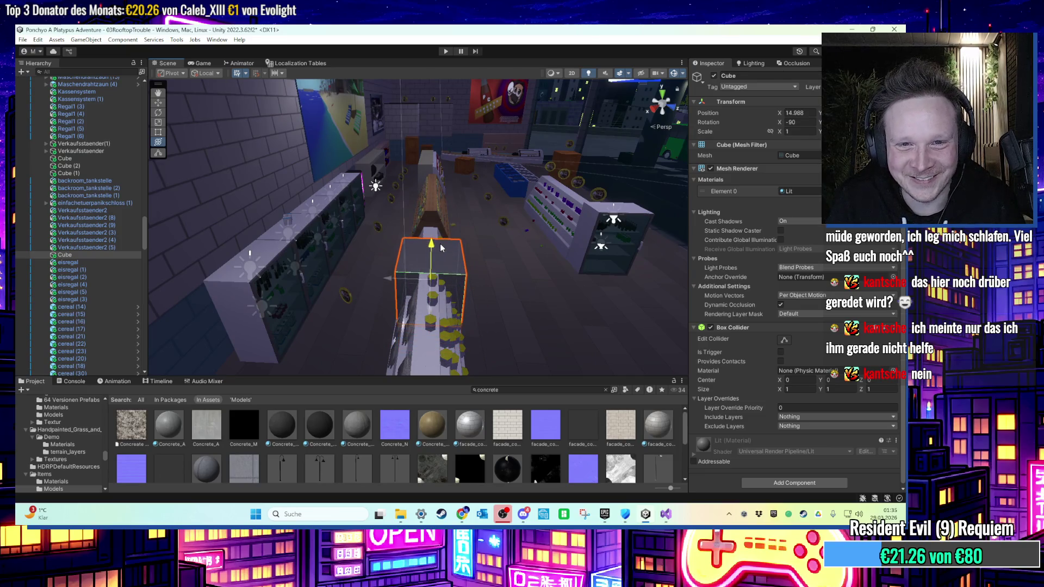
pyautogui.scroll(5, 443, 247)
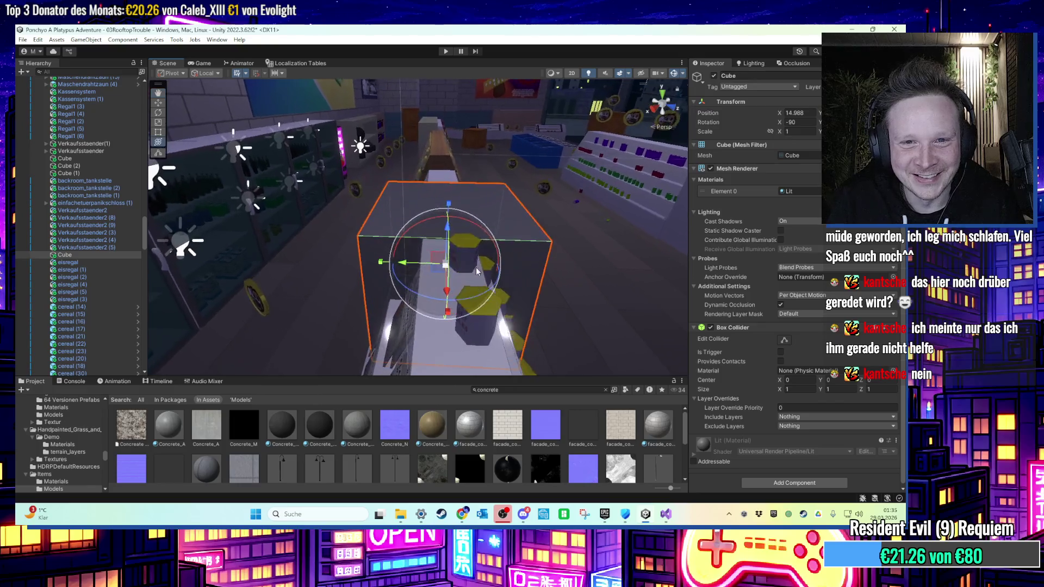
pyautogui.moveTo(447, 231); pyautogui.dragTo(447, 235)
# Slide the slab along X and Z onto the shelf top, around X 14.999.
pyautogui.press('e')
pyautogui.press('w')
pyautogui.moveTo(413, 268); pyautogui.dragTo(394, 266)
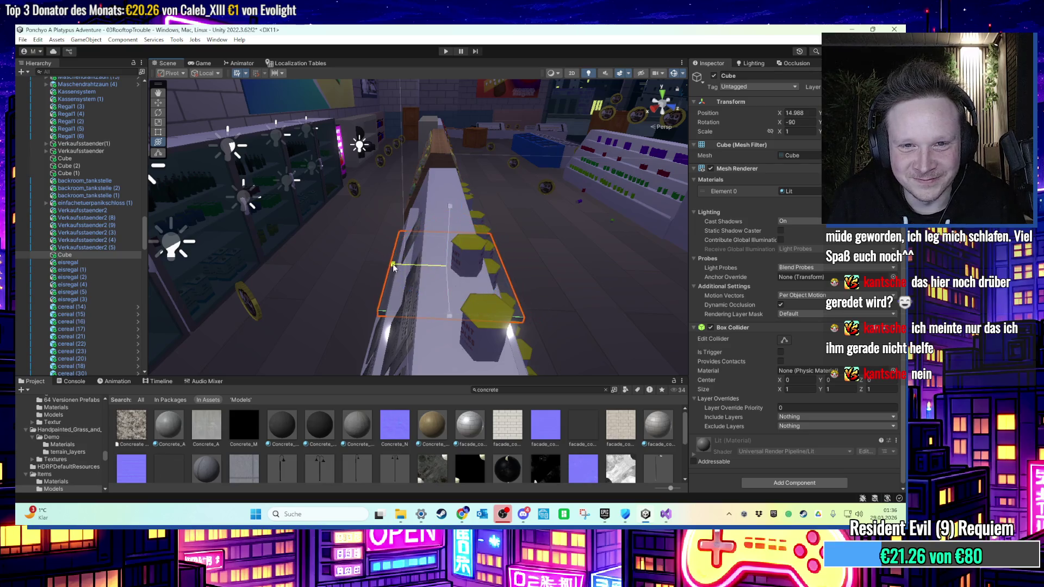
pyautogui.moveTo(446, 225)
pyautogui.mouseDown()
pyautogui.moveTo(464, 158)
pyautogui.moveTo(493, 206)
pyautogui.moveTo(396, 240)
pyautogui.moveTo(461, 250)
pyautogui.moveTo(381, 266)
pyautogui.moveTo(416, 240)
pyautogui.mouseUp()
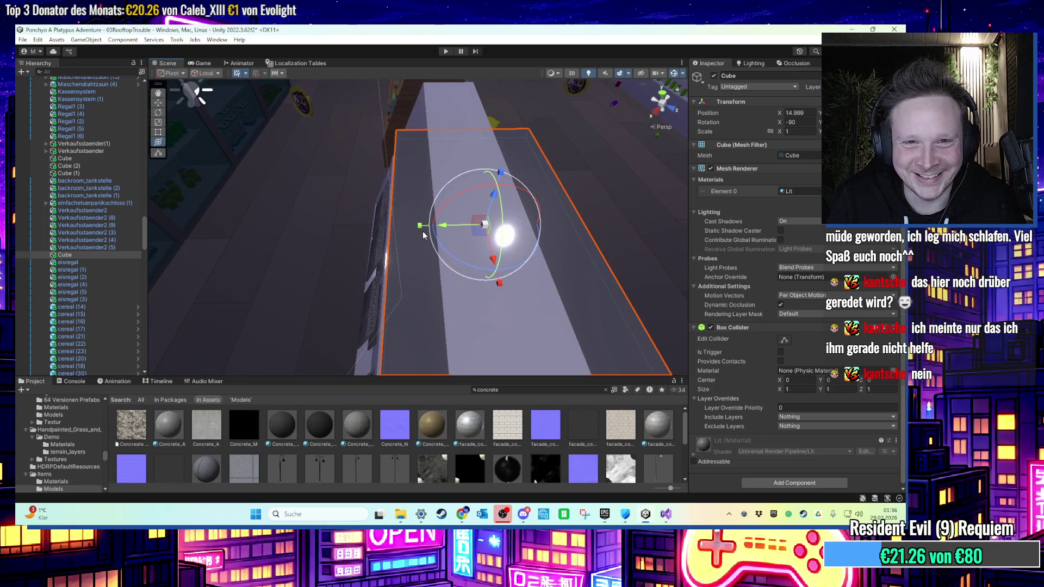
# Stretch the slab's X scale to about 3.19 across the shelf top, then enter Play mode.
pyautogui.click(424, 235)
pyautogui.click(420, 226)
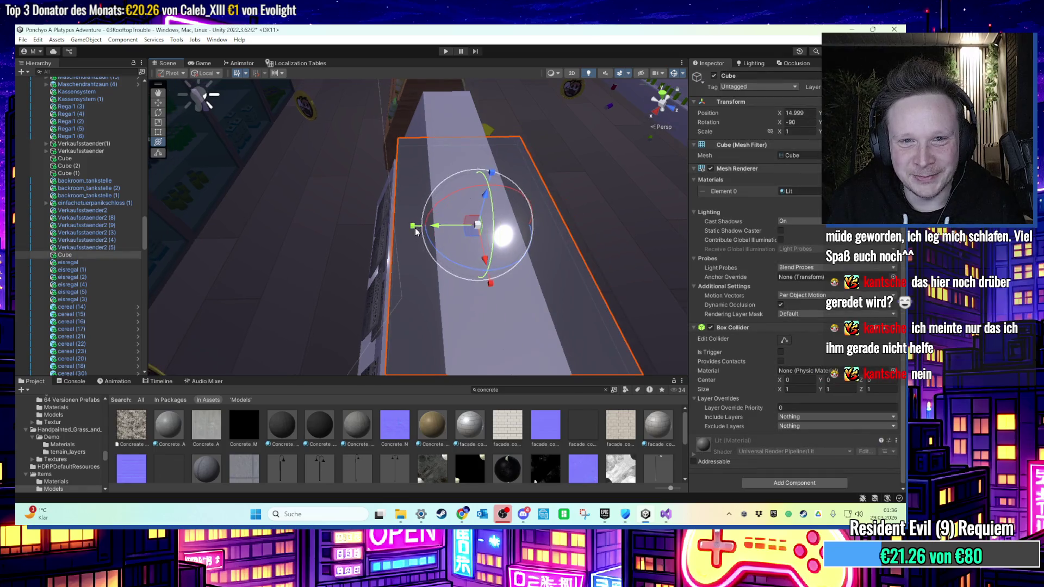
pyautogui.moveTo(420, 230); pyautogui.dragTo(379, 165)
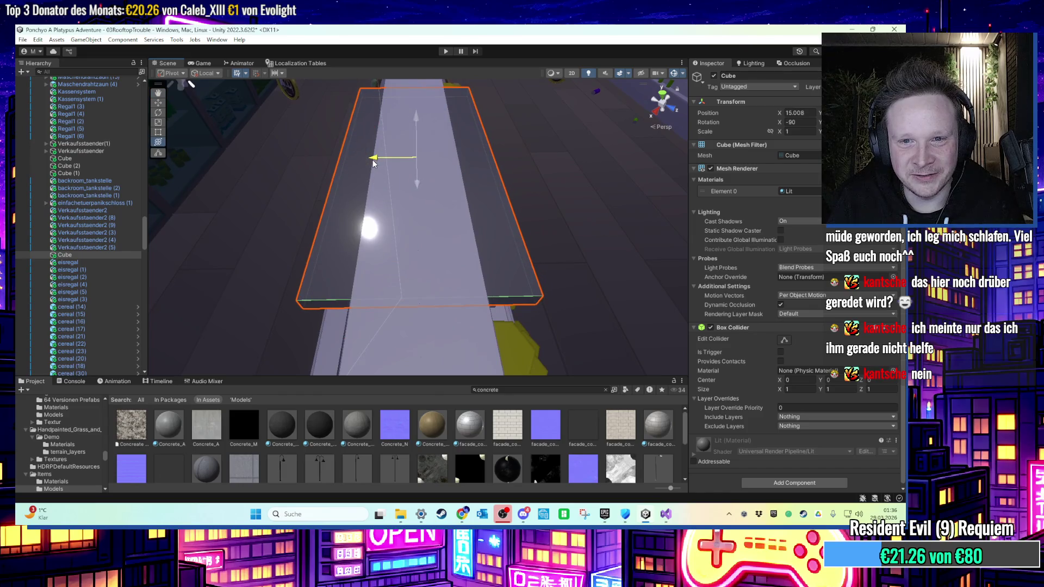
pyautogui.moveTo(427, 193)
pyautogui.mouseDown()
pyautogui.moveTo(510, 234)
pyautogui.moveTo(506, 87)
pyautogui.moveTo(476, 105)
pyautogui.moveTo(419, 249)
pyautogui.mouseUp()
pyautogui.press('f')
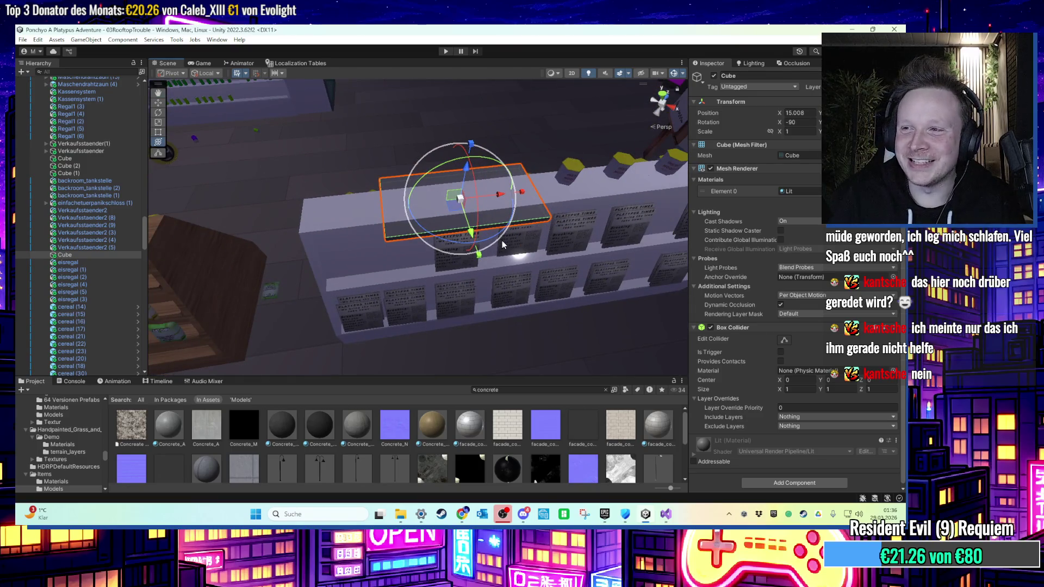
pyautogui.moveTo(503, 245)
pyautogui.mouseDown()
pyautogui.moveTo(446, 241)
pyautogui.moveTo(510, 248)
pyautogui.mouseUp()
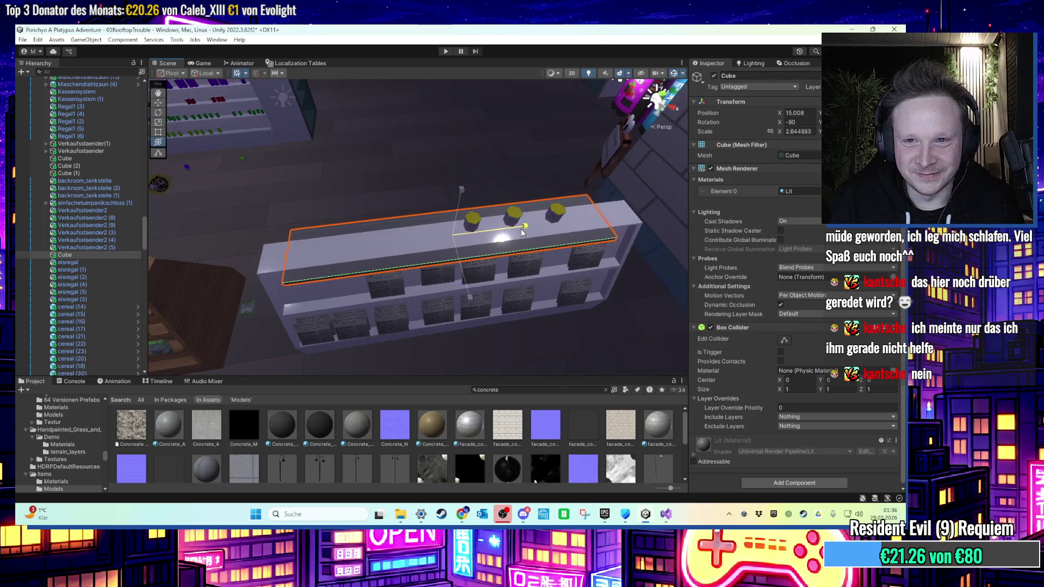
pyautogui.moveTo(515, 233); pyautogui.dragTo(490, 236)
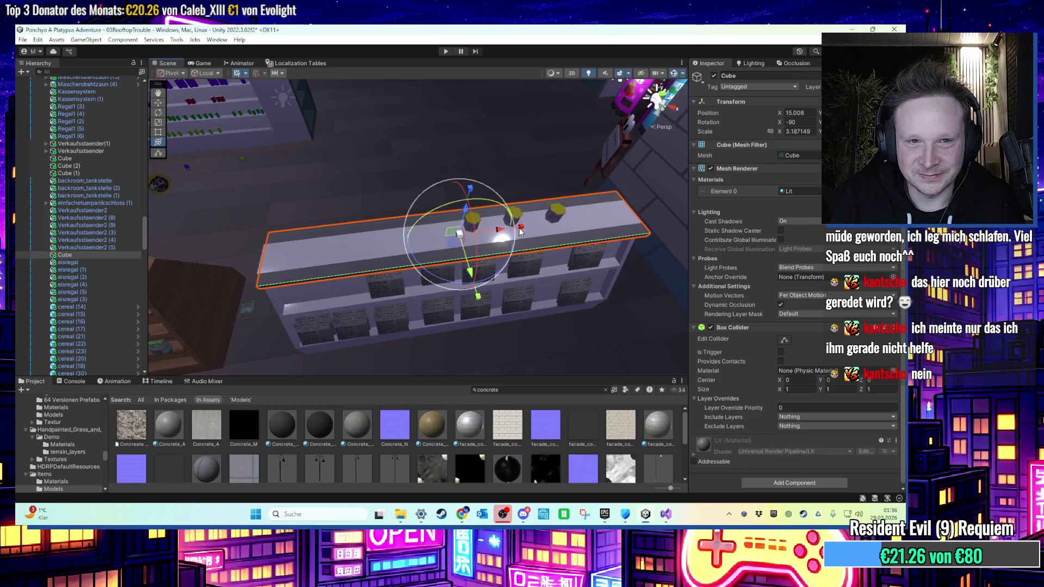
pyautogui.moveTo(525, 235)
pyautogui.mouseDown()
pyautogui.moveTo(256, 268)
pyautogui.moveTo(431, 299)
pyautogui.moveTo(562, 243)
pyautogui.moveTo(452, 199)
pyautogui.moveTo(311, 205)
pyautogui.moveTo(384, 188)
pyautogui.moveTo(351, 158)
pyautogui.moveTo(419, 169)
pyautogui.moveTo(426, 182)
pyautogui.mouseUp()
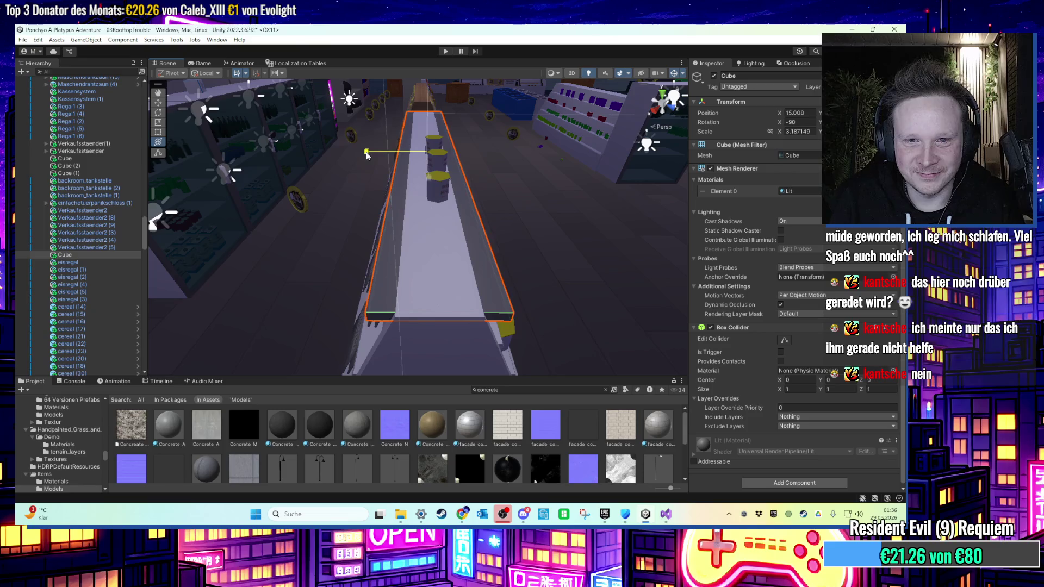
pyautogui.moveTo(370, 156)
pyautogui.mouseDown()
pyautogui.moveTo(430, 147)
pyautogui.moveTo(388, 180)
pyautogui.moveTo(437, 268)
pyautogui.mouseUp()
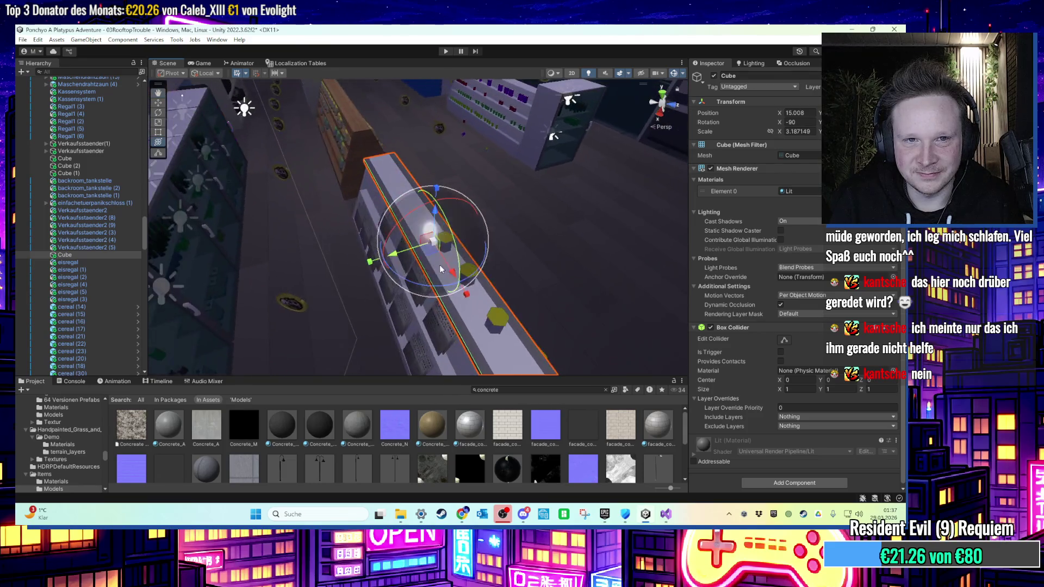
pyautogui.click(446, 51)
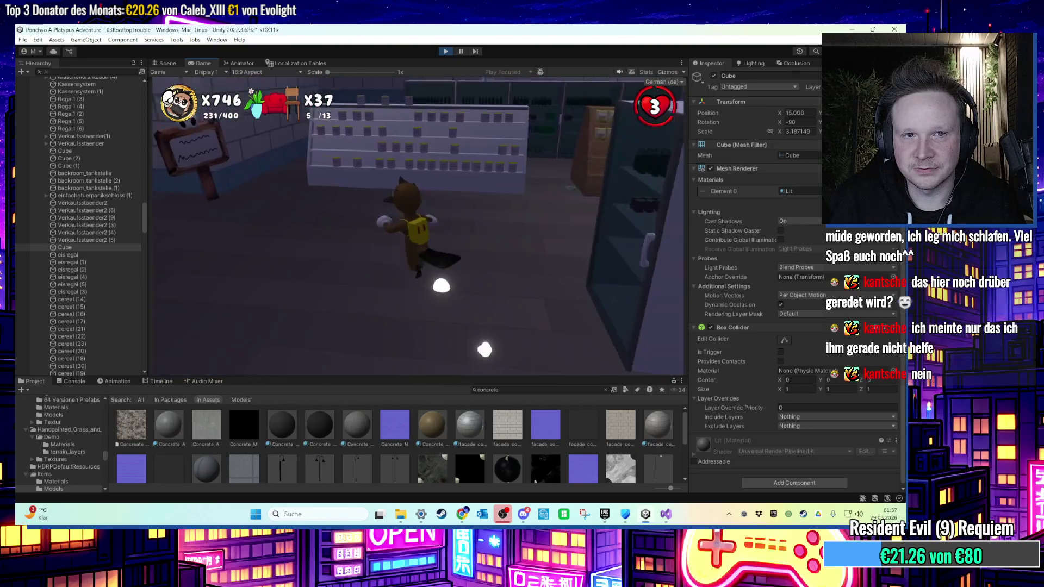
# Jump onto the shelf-top slab and walk the character along it with W and S.
pyautogui.press('space')
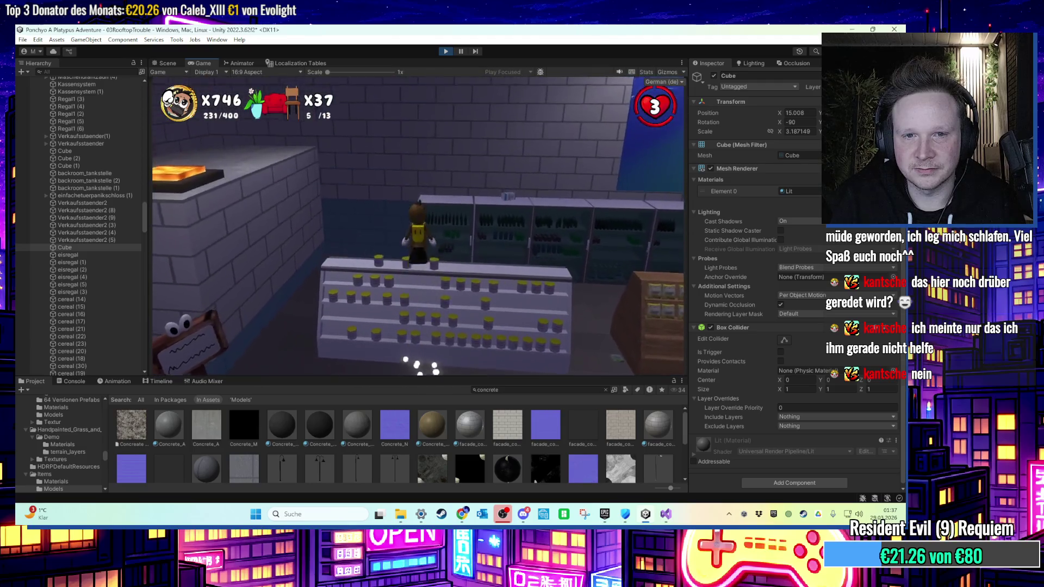
pyautogui.press('w')
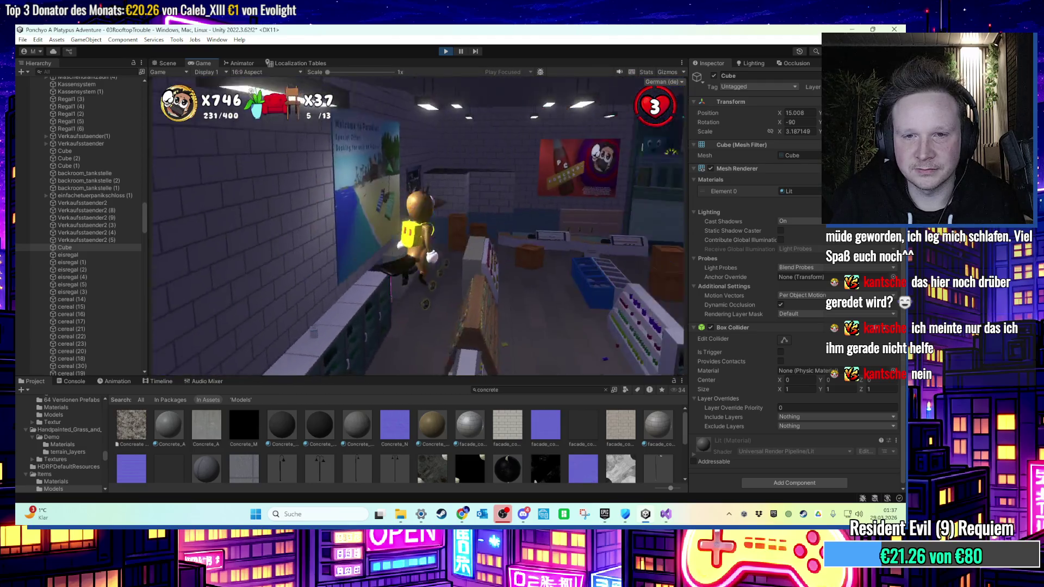
pyautogui.press('w')
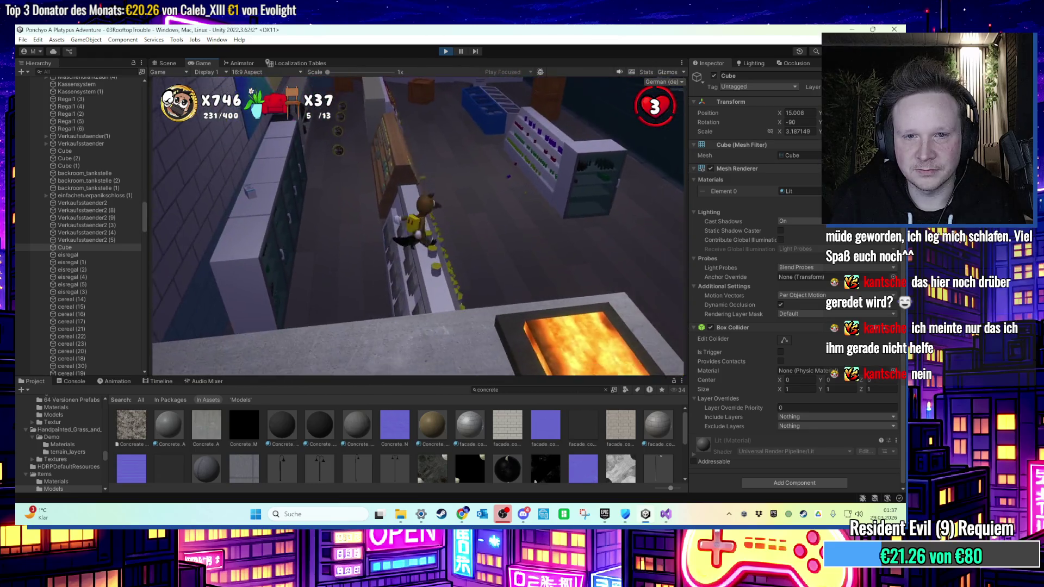
pyautogui.press('w')
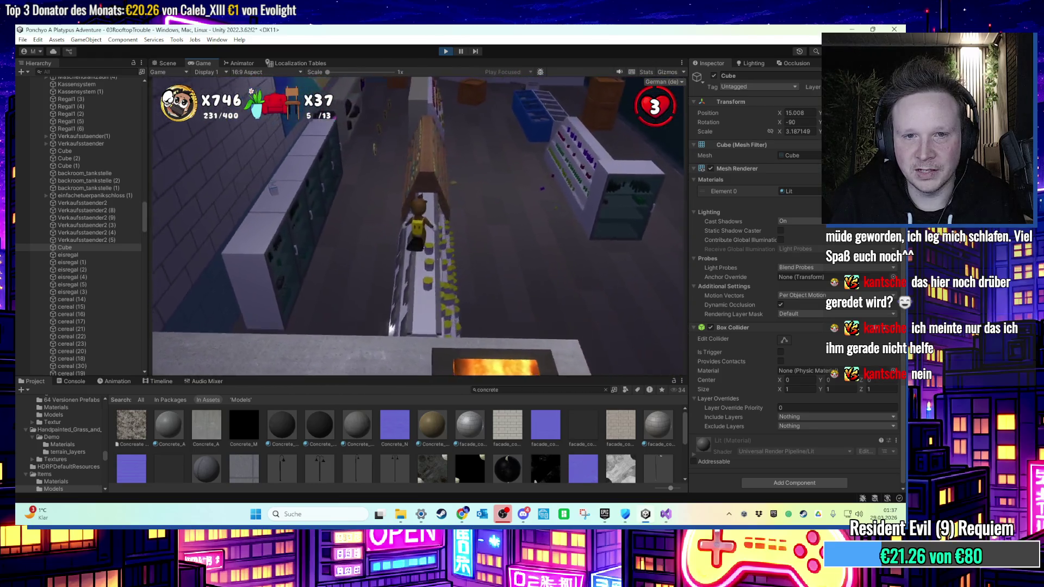
pyautogui.press('s')
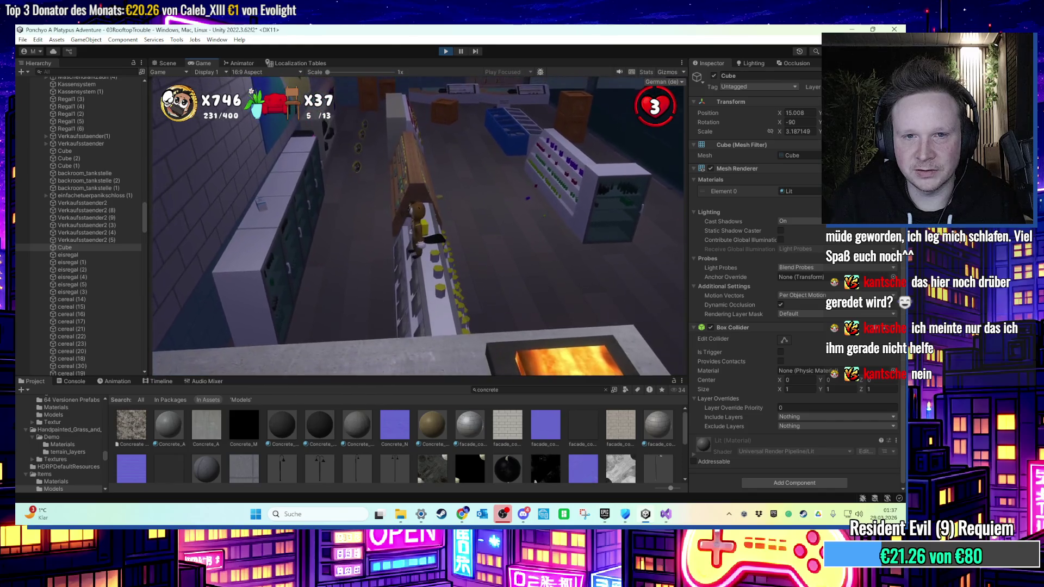
pyautogui.press('w')
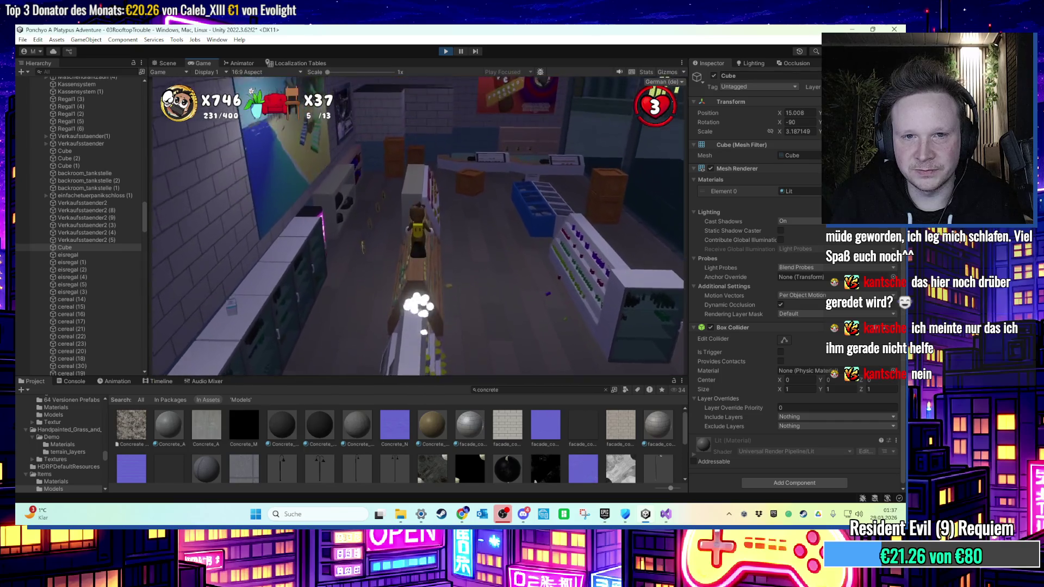
# Stop Play mode and return to the scene view around the shelf.
pyautogui.press('super')
pyautogui.press('super')
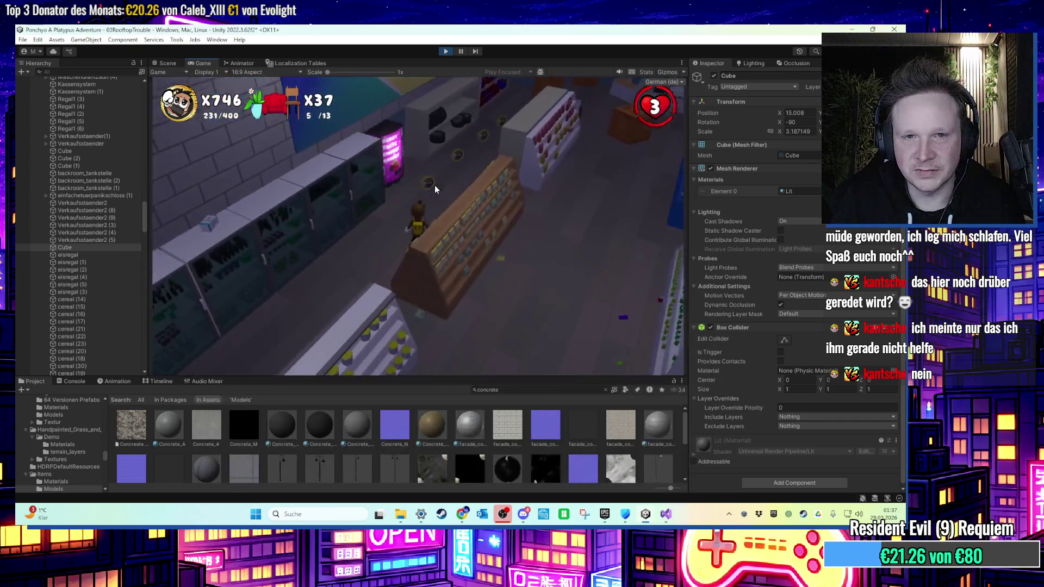
pyautogui.press('super')
pyautogui.press('super')
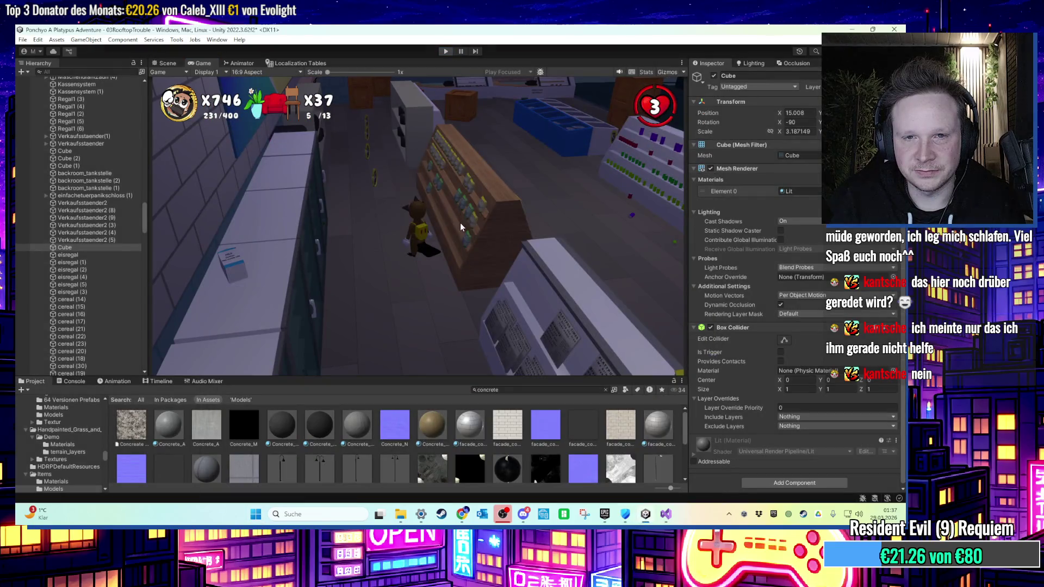
pyautogui.hotkey('ctrl', 'shift', 'p')
pyautogui.hotkey('ctrl', '1')
pyautogui.moveTo(458, 223)
pyautogui.mouseDown()
pyautogui.moveTo(491, 262)
pyautogui.moveTo(600, 286)
pyautogui.mouseUp()
# Duplicate slab Cube (3) to create Cube (4).
pyautogui.click(588, 287)
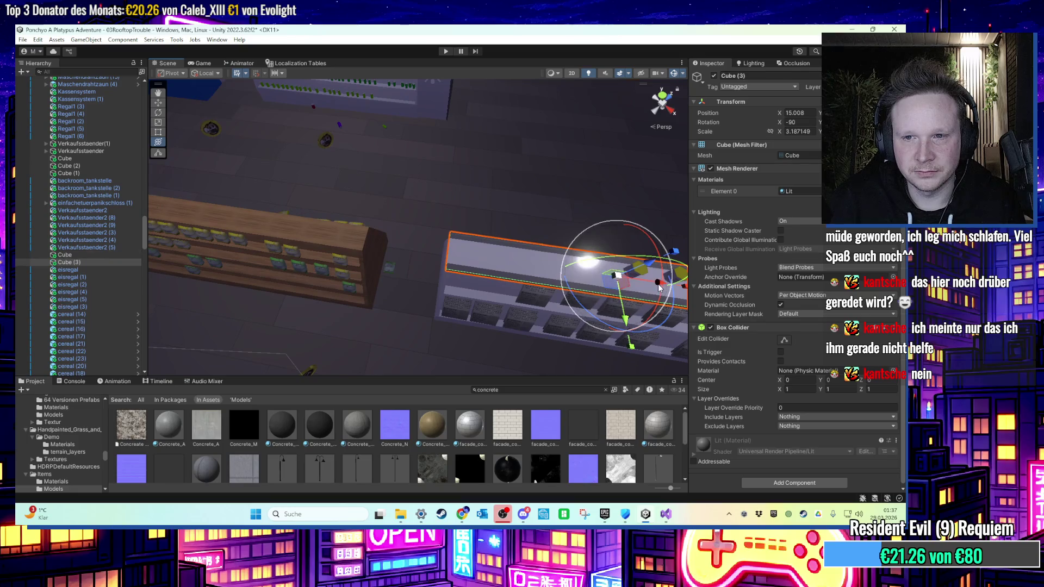
pyautogui.press('f')
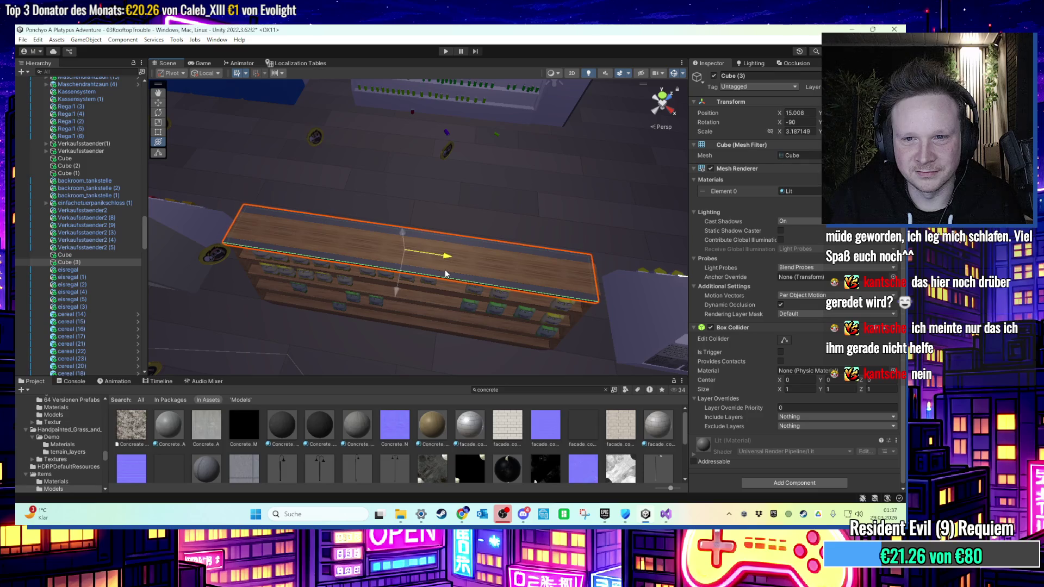
pyautogui.moveTo(448, 274)
pyautogui.mouseDown()
pyautogui.moveTo(598, 270)
pyautogui.moveTo(456, 303)
pyautogui.mouseUp()
pyautogui.hotkey('ctrl', 'd')
pyautogui.moveTo(344, 213)
pyautogui.mouseDown()
pyautogui.moveTo(256, 152)
pyautogui.moveTo(424, 247)
pyautogui.moveTo(387, 265)
pyautogui.moveTo(578, 296)
pyautogui.moveTo(495, 264)
pyautogui.moveTo(480, 299)
pyautogui.moveTo(415, 299)
pyautogui.moveTo(513, 240)
pyautogui.moveTo(524, 250)
pyautogui.moveTo(654, 212)
pyautogui.moveTo(473, 277)
pyautogui.moveTo(332, 260)
pyautogui.mouseUp()
# Duplicate again as Cube (5) and nudge it along X to fit the right-hand shelf.
pyautogui.click(326, 260)
pyautogui.press('f')
pyautogui.hotkey('ctrl', 'd')
pyautogui.moveTo(310, 226); pyautogui.dragTo(555, 258)
pyautogui.press('f')
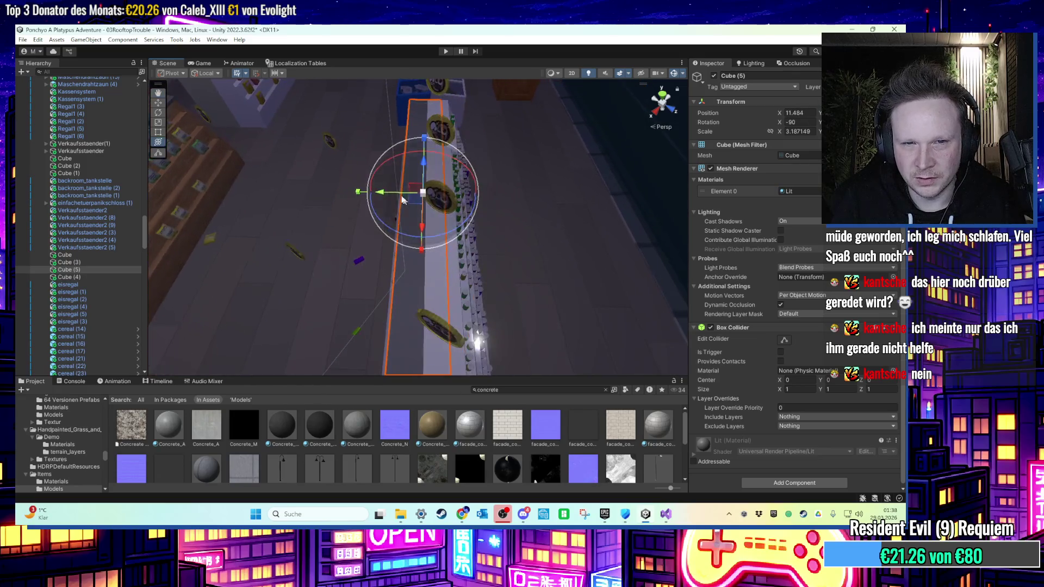
pyautogui.moveTo(381, 195); pyautogui.dragTo(396, 196)
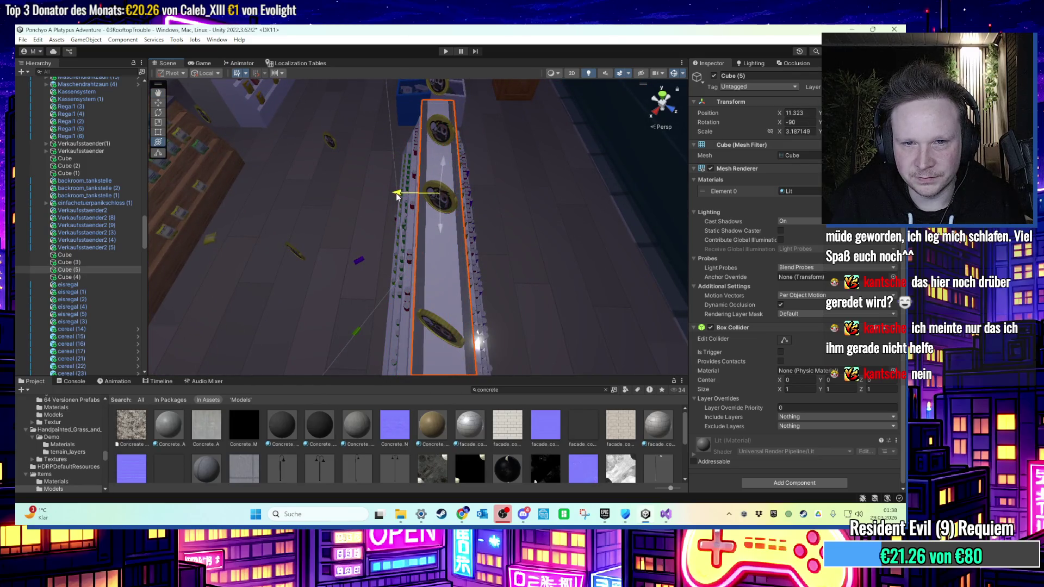
pyautogui.moveTo(395, 200)
pyautogui.mouseDown()
pyautogui.moveTo(501, 145)
pyautogui.moveTo(522, 163)
pyautogui.moveTo(587, 163)
pyautogui.moveTo(543, 186)
pyautogui.moveTo(595, 201)
pyautogui.mouseUp()
pyautogui.keyDown('shift'); pyautogui.click(65, 278); pyautogui.keyUp('shift')
pyautogui.moveTo(489, 229)
pyautogui.mouseDown()
pyautogui.moveTo(430, 65)
pyautogui.moveTo(398, 252)
pyautogui.moveTo(539, 278)
pyautogui.moveTo(448, 206)
pyautogui.moveTo(455, 197)
pyautogui.moveTo(501, 254)
pyautogui.moveTo(374, 327)
pyautogui.moveTo(402, 313)
pyautogui.mouseUp()
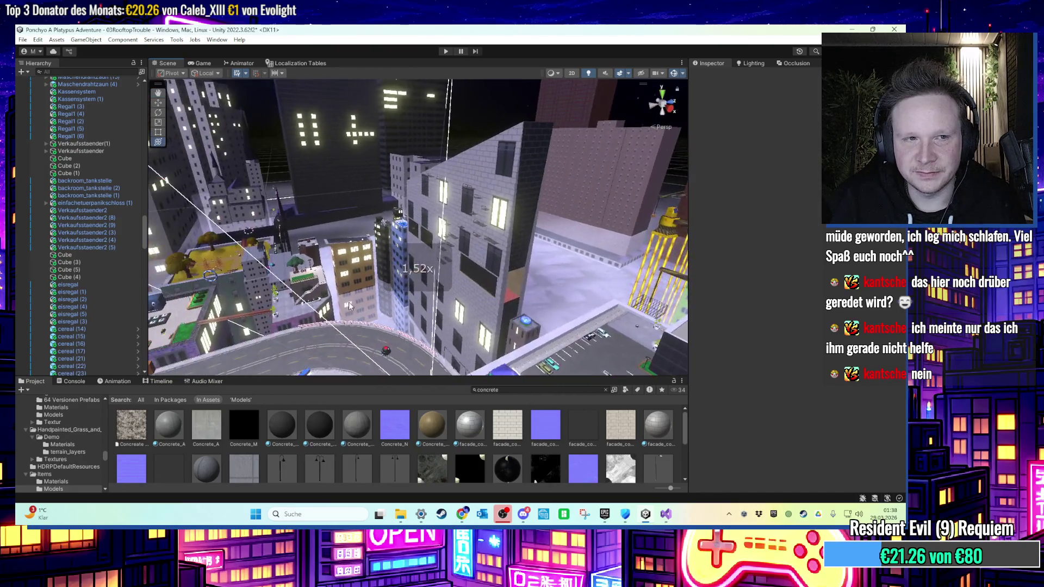
pyautogui.scroll(15, 56, 204)
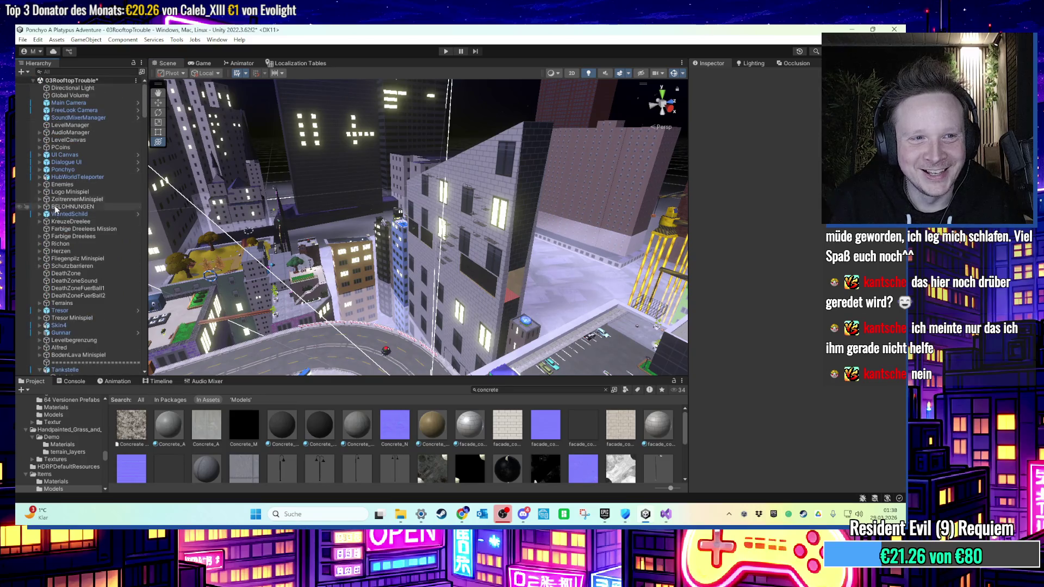
# Review the BELOHNUNGEN children Tischdach and Bruecke, then save the scene.
pyautogui.click(40, 207)
pyautogui.click(71, 213)
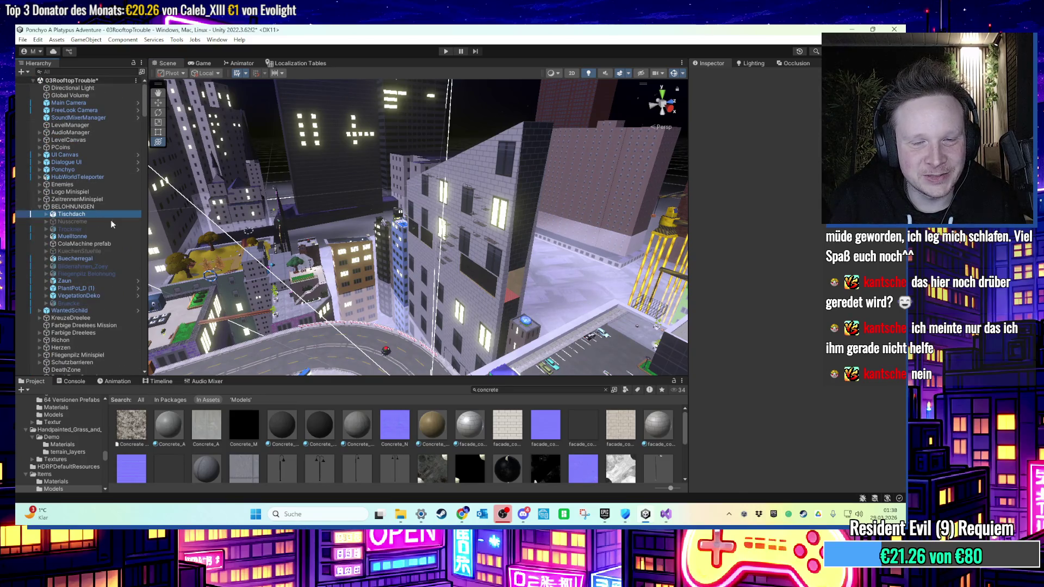
pyautogui.press('Down')
pyautogui.press('Down')
pyautogui.press('Down')
pyautogui.press('Down')
pyautogui.press('Down')
pyautogui.press('Down')
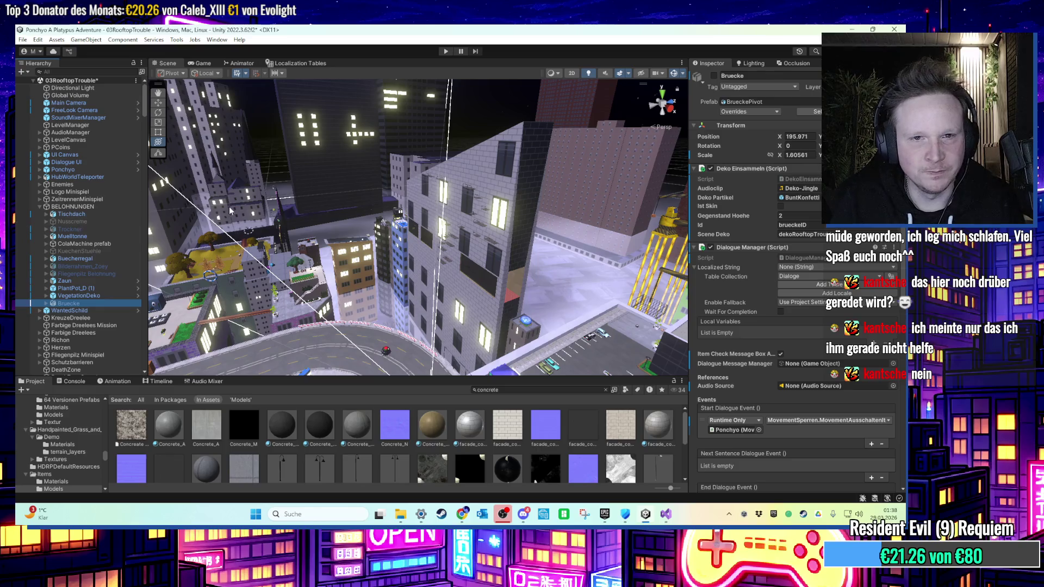
pyautogui.press('f')
pyautogui.hotkey('ctrl', 's')
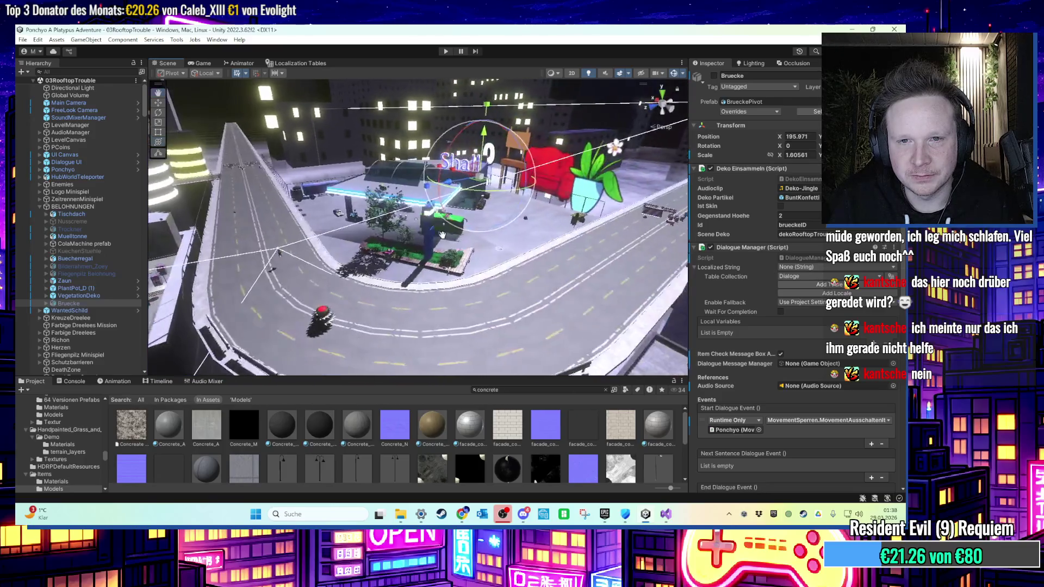
# Show the Assets/Scenes folder in the Project panel.
pyautogui.scroll(-5, 391, 275)
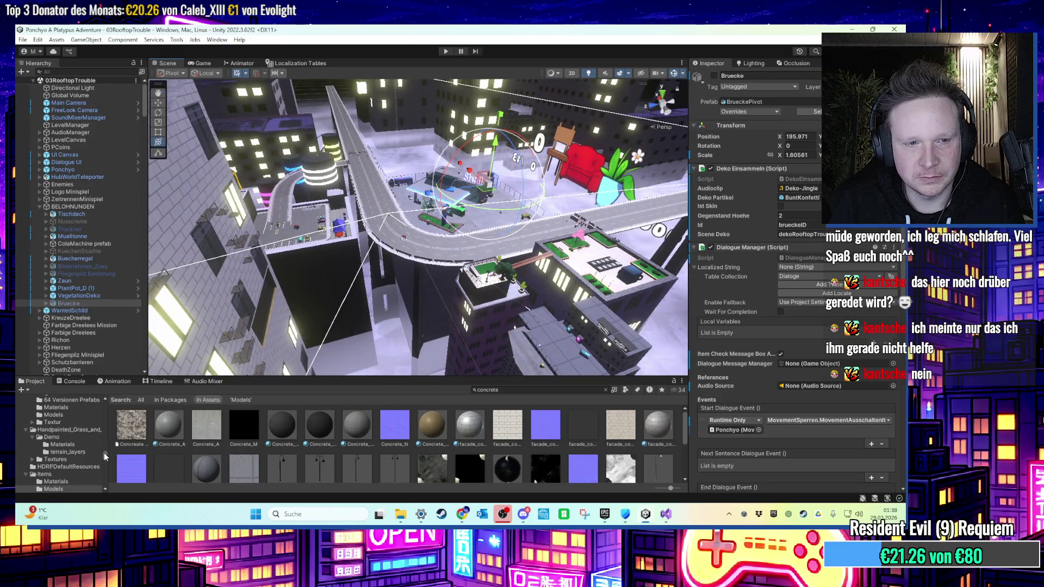
pyautogui.moveTo(105, 457); pyautogui.dragTo(104, 413)
pyautogui.click(100, 414)
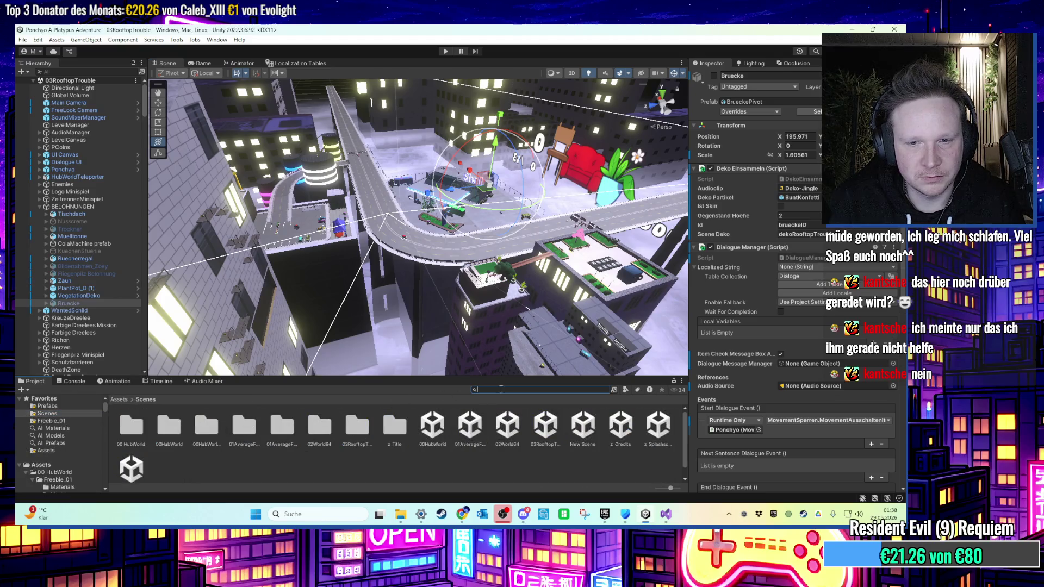
# Find the LeDorian stehend prefab and drop a copy into the scene.
pyautogui.write('ledor')
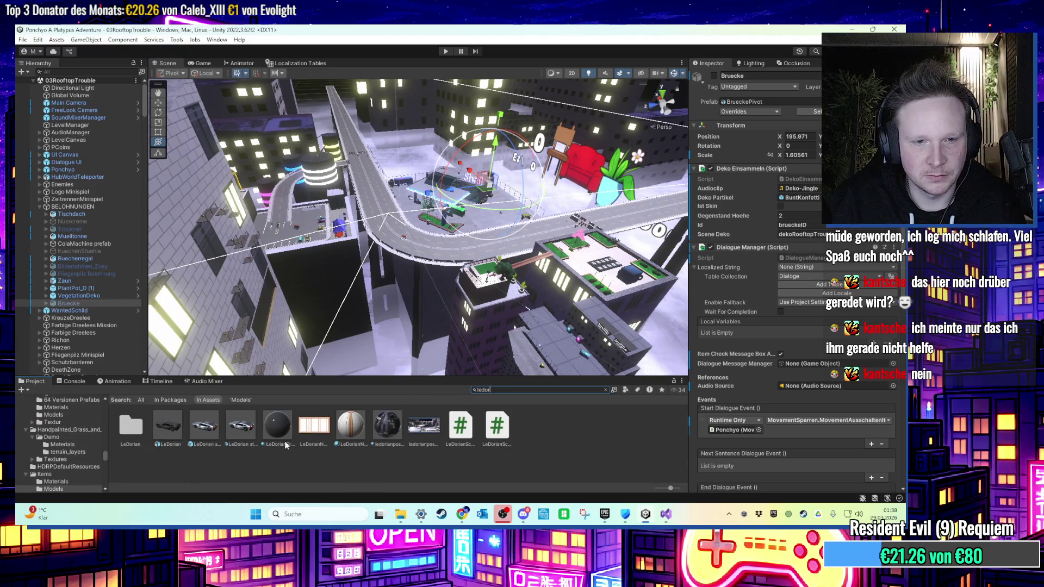
pyautogui.click(228, 436)
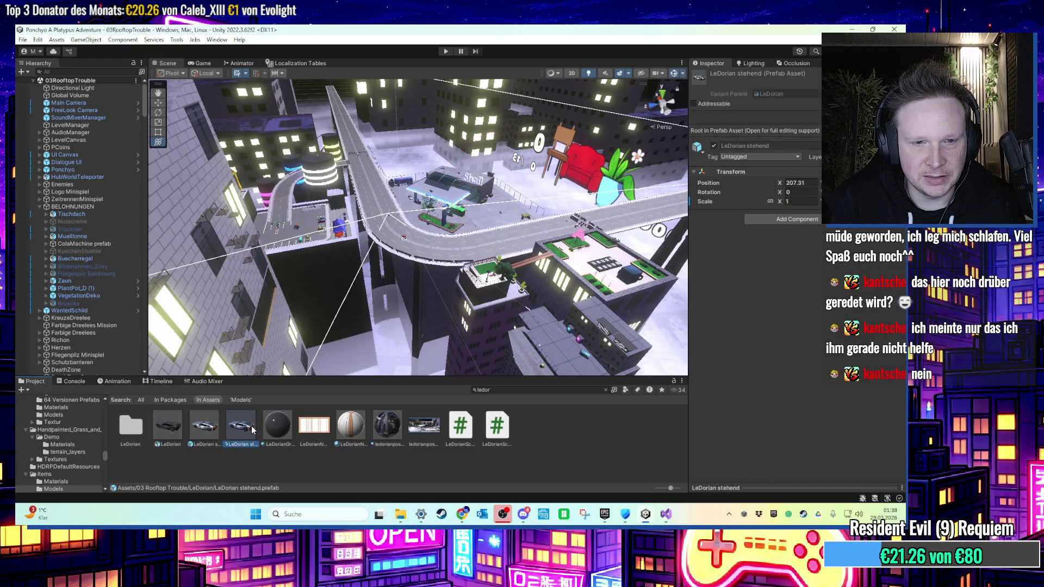
pyautogui.moveTo(241, 431)
pyautogui.mouseDown()
pyautogui.moveTo(397, 261)
pyautogui.moveTo(397, 307)
pyautogui.mouseUp()
pyautogui.press('f')
pyautogui.press('f')
# Move the new car along X onto the round pillar on the left rooftop.
pyautogui.scroll(-10, 397, 308)
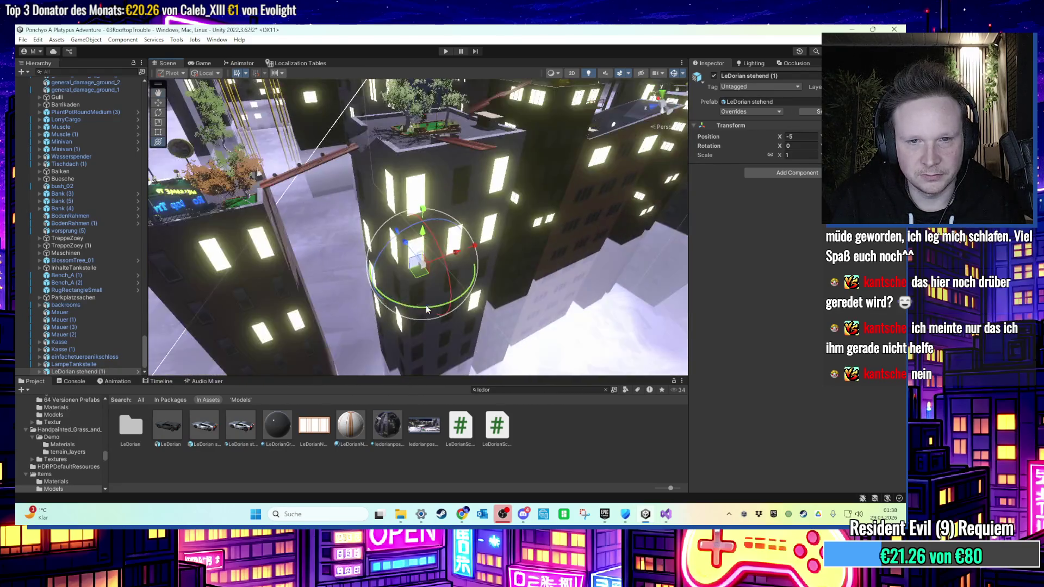
pyautogui.moveTo(413, 294); pyautogui.dragTo(361, 303)
pyautogui.press('f')
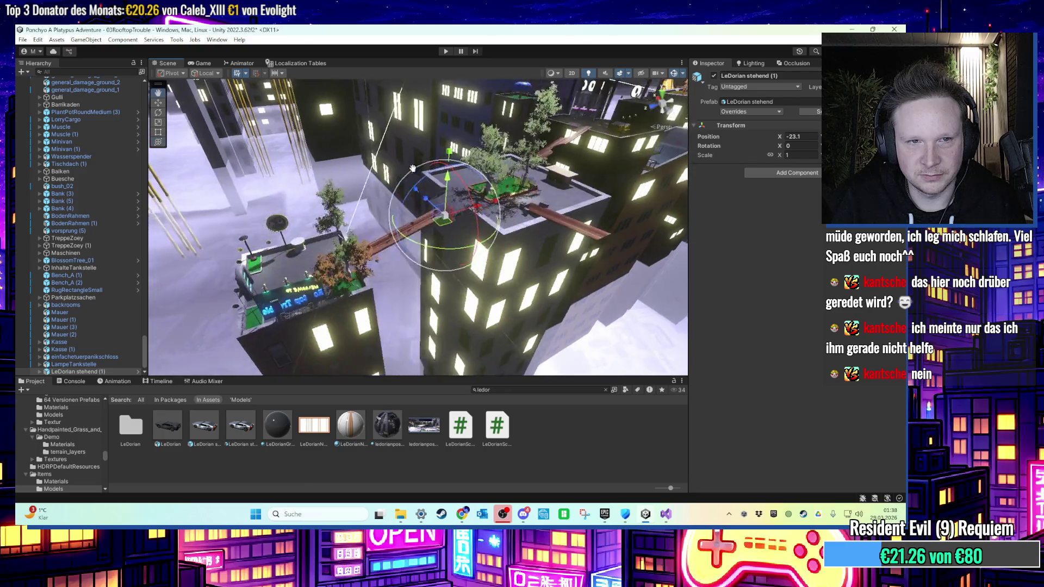
pyautogui.moveTo(460, 209)
pyautogui.mouseDown()
pyautogui.moveTo(419, 248)
pyautogui.moveTo(288, 277)
pyautogui.moveTo(305, 285)
pyautogui.moveTo(340, 272)
pyautogui.moveTo(340, 291)
pyautogui.mouseUp()
pyautogui.scroll(5, 288, 277)
pyautogui.scroll(4, 364, 303)
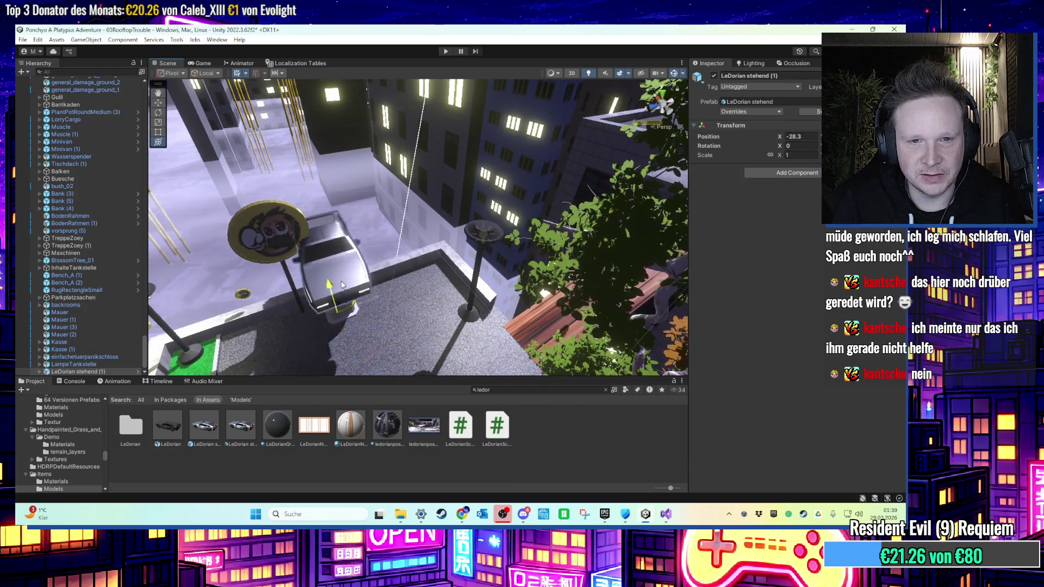
pyautogui.press('f')
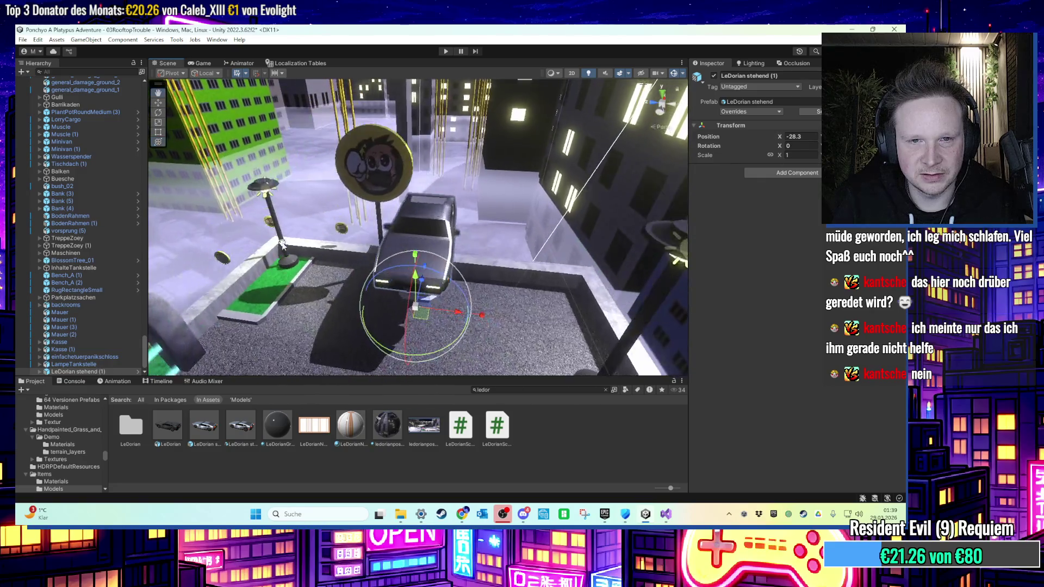
pyautogui.moveTo(379, 276)
pyautogui.mouseDown()
pyautogui.moveTo(387, 265)
pyautogui.moveTo(428, 299)
pyautogui.moveTo(427, 320)
pyautogui.moveTo(430, 267)
pyautogui.mouseUp()
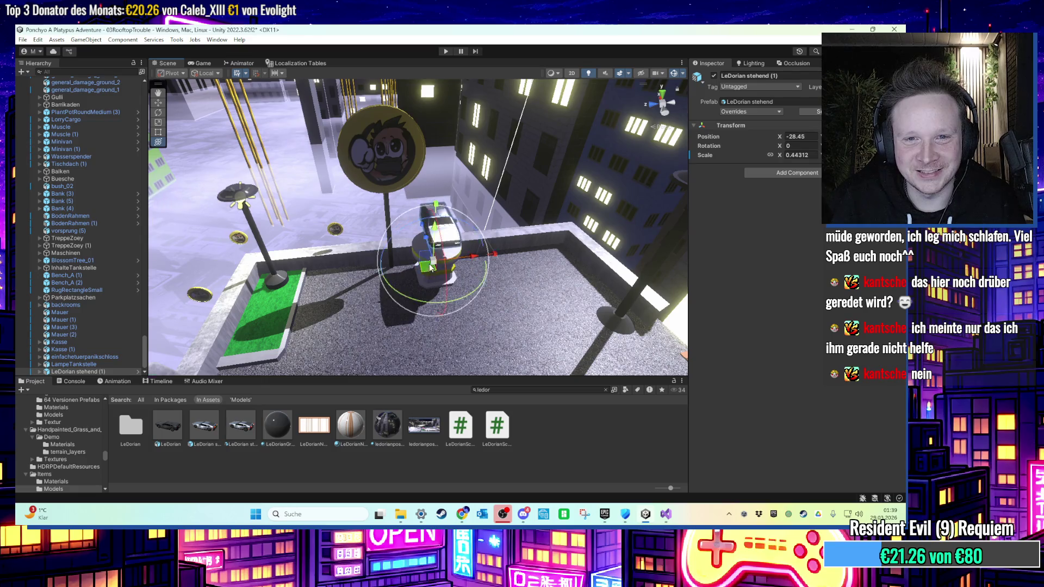
# Scale the car down to about 0.31 to fit the pedestal.
pyautogui.press('f')
pyautogui.moveTo(454, 326); pyautogui.dragTo(469, 284)
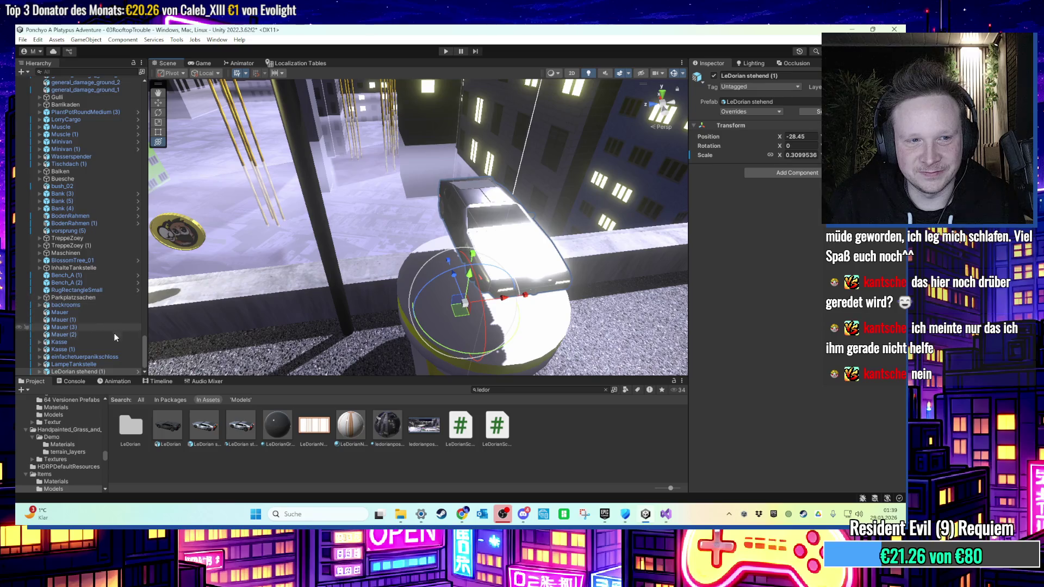
pyautogui.moveTo(363, 197)
pyautogui.mouseDown()
pyautogui.moveTo(370, 207)
pyautogui.moveTo(359, 182)
pyautogui.moveTo(362, 212)
pyautogui.mouseUp()
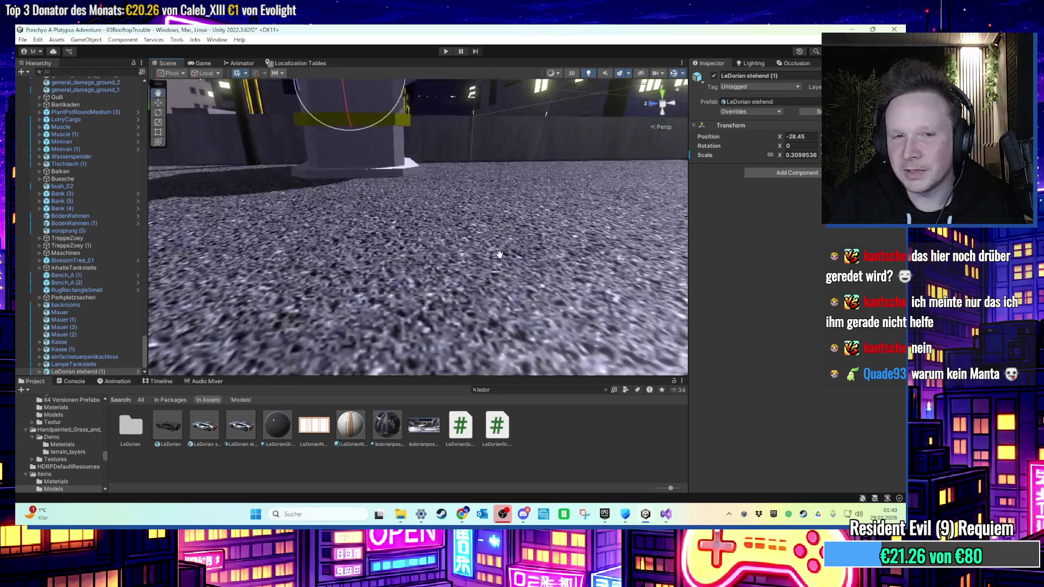
pyautogui.press('f')
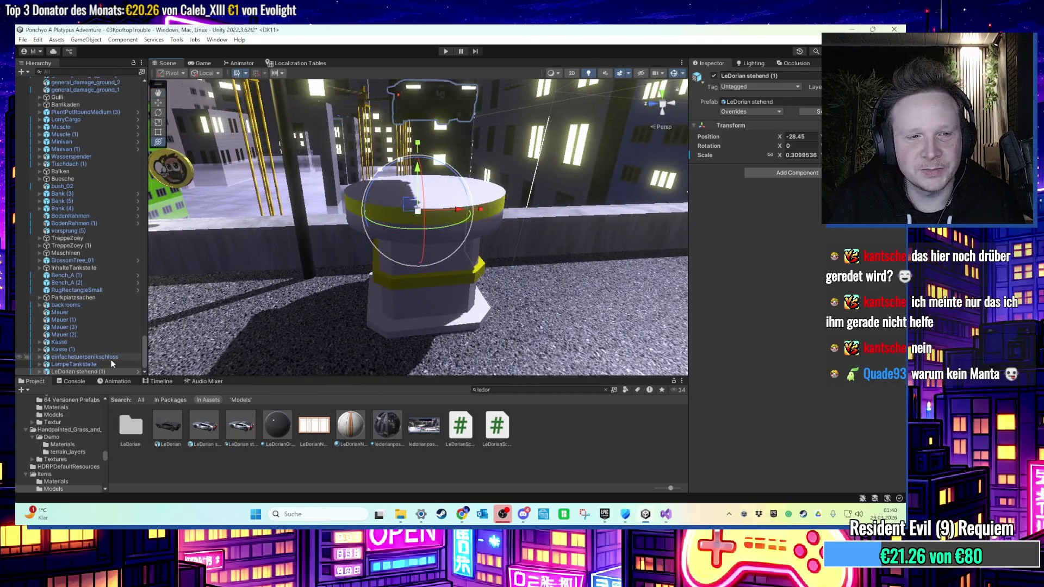
# Drag LeDorian stehend (1) into the BELOHNUNGEN group and start renaming it.
pyautogui.moveTo(144, 356); pyautogui.dragTo(157, 229)
pyautogui.scroll(10, 52, 189)
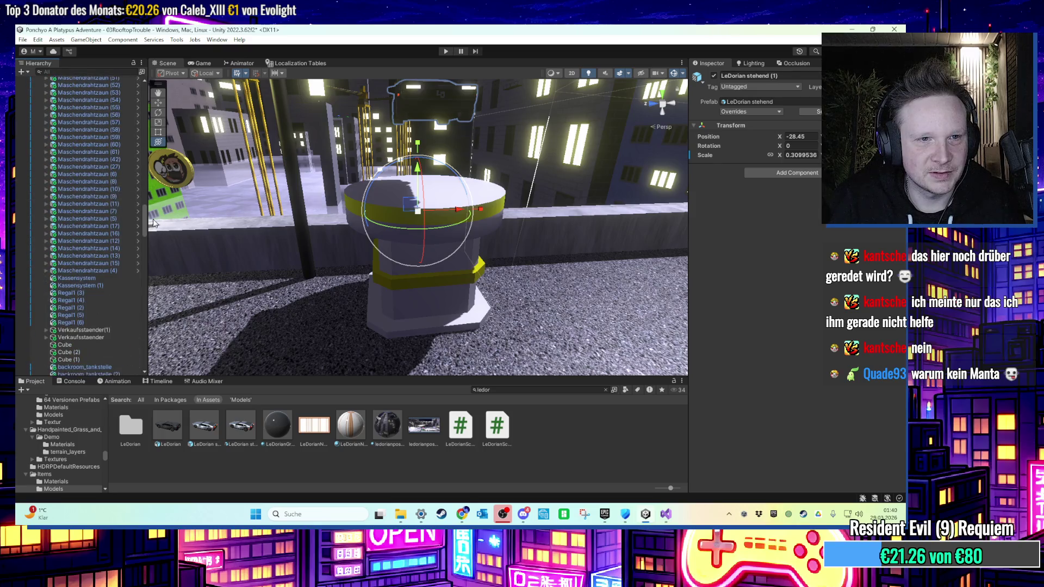
pyautogui.scroll(15, 48, 201)
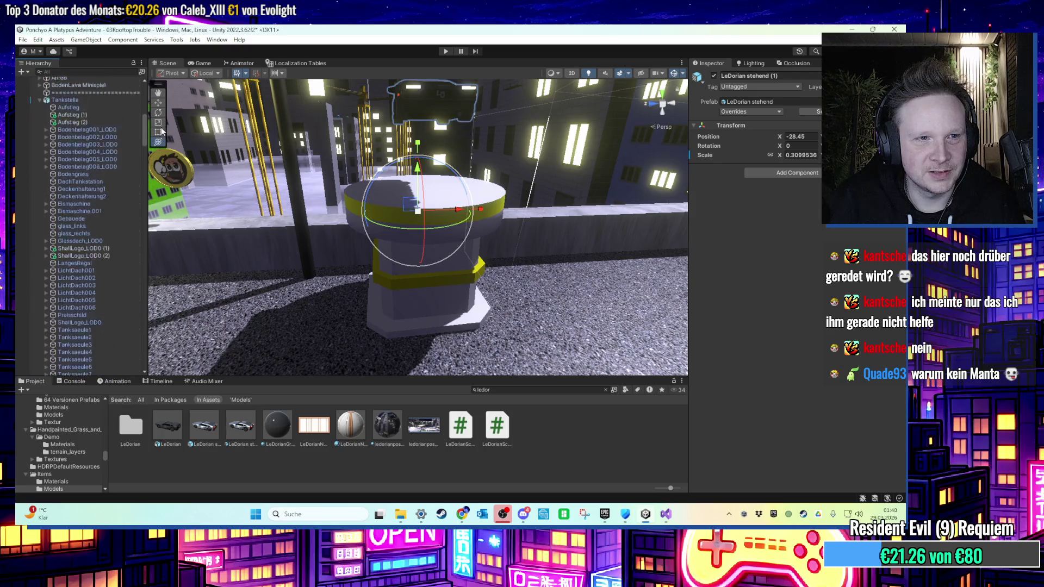
pyautogui.scroll(-20, 43, 212)
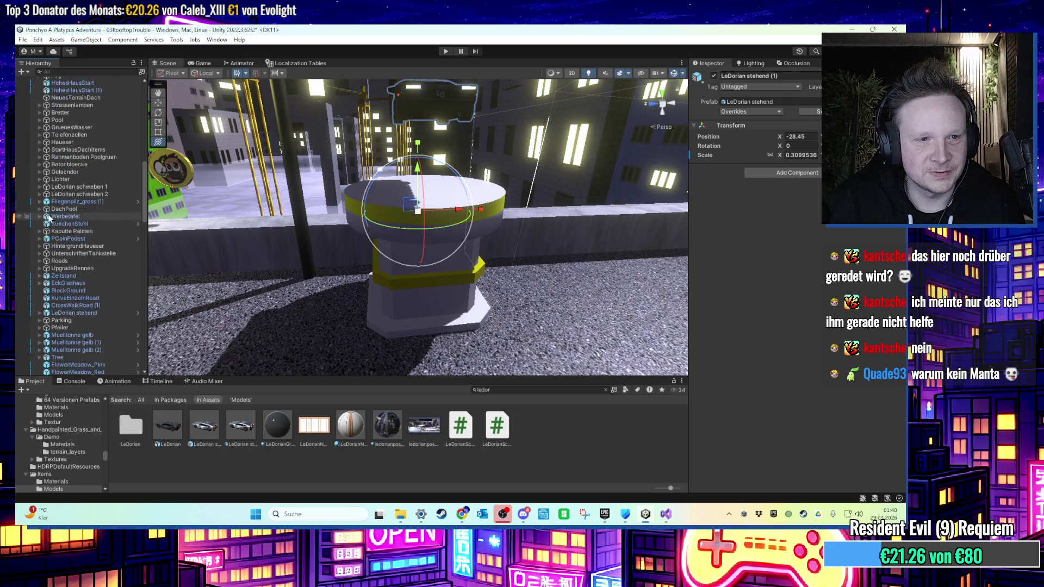
pyautogui.scroll(-6, 52, 233)
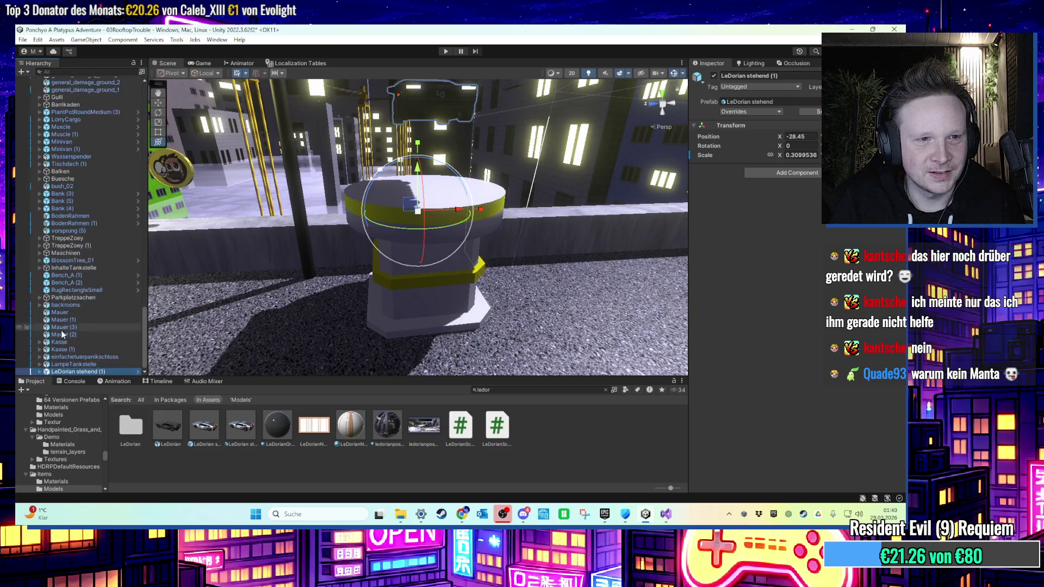
pyautogui.scroll(15, 113, 81)
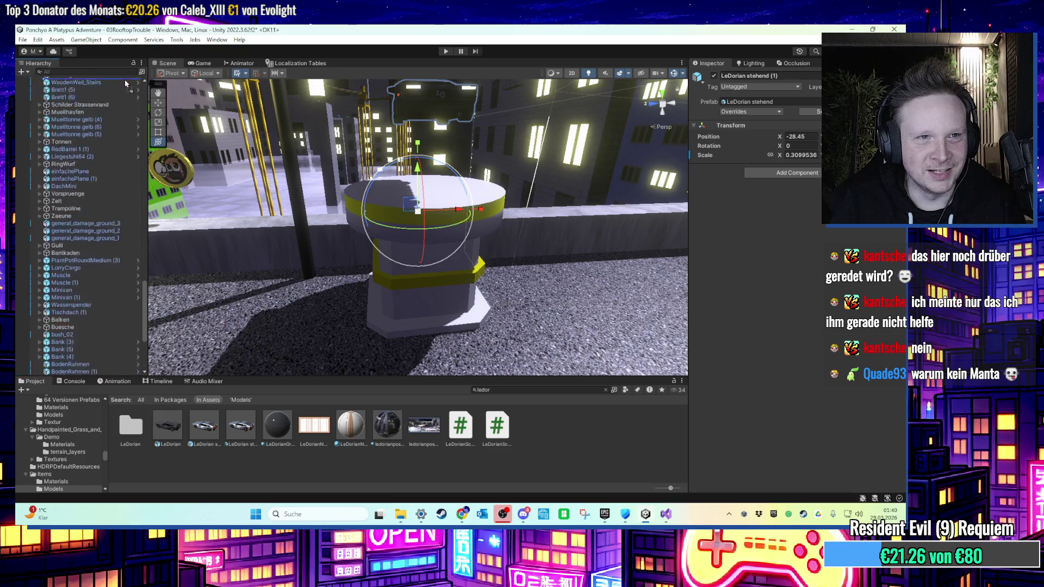
pyautogui.scroll(15, 114, 80)
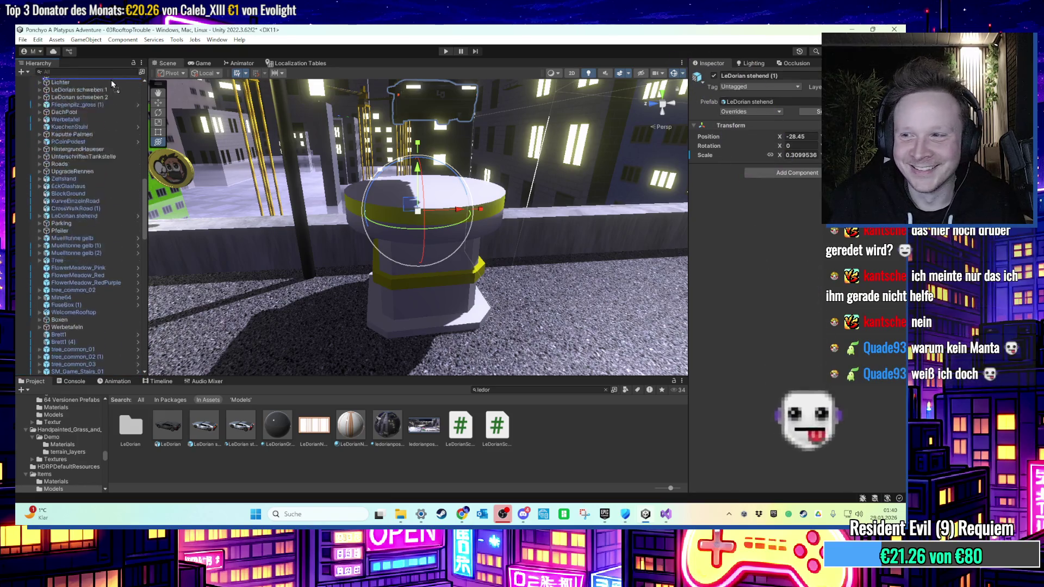
pyautogui.moveTo(117, 86); pyautogui.dragTo(100, 136)
pyautogui.rightClick(86, 239)
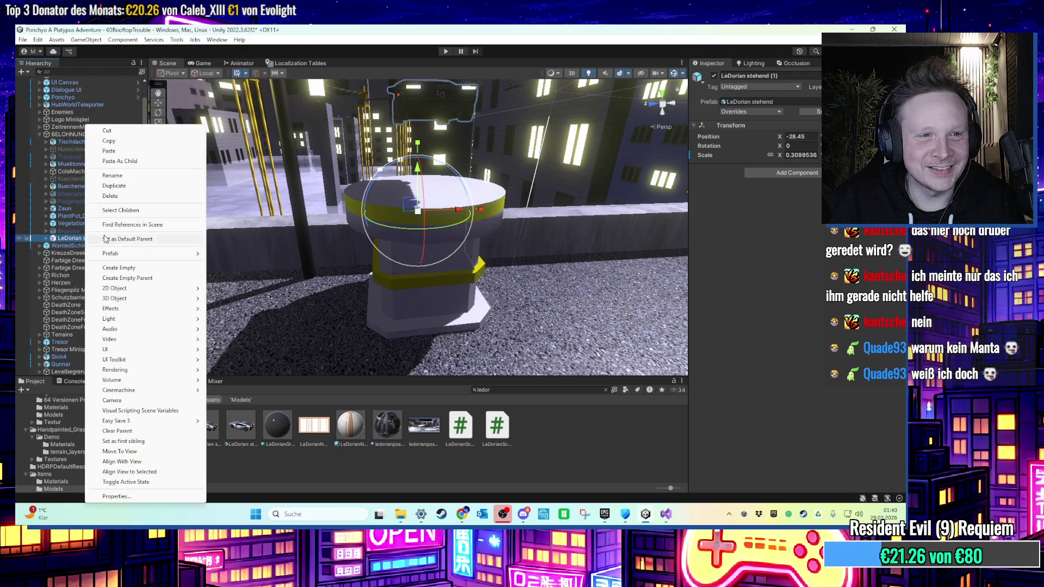
pyautogui.click(115, 175)
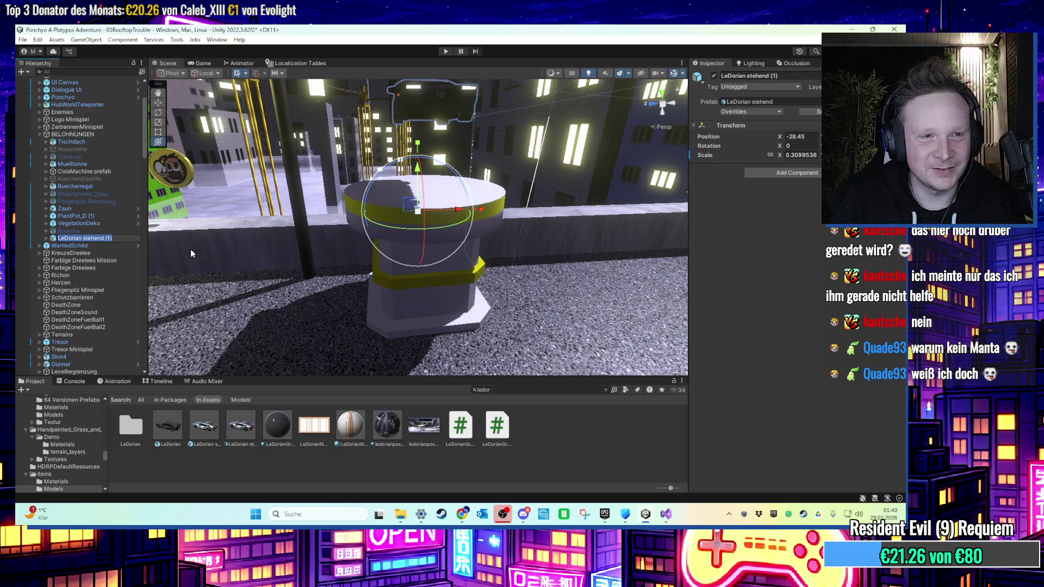
# Name the car LeDorian and remove the Mesh Collider from its Karosserie part.
pyautogui.press('BackSpace')
pyautogui.press('BackSpace')
pyautogui.press('BackSpace')
pyautogui.press('Return')
pyautogui.press('Right')
pyautogui.press('Down')
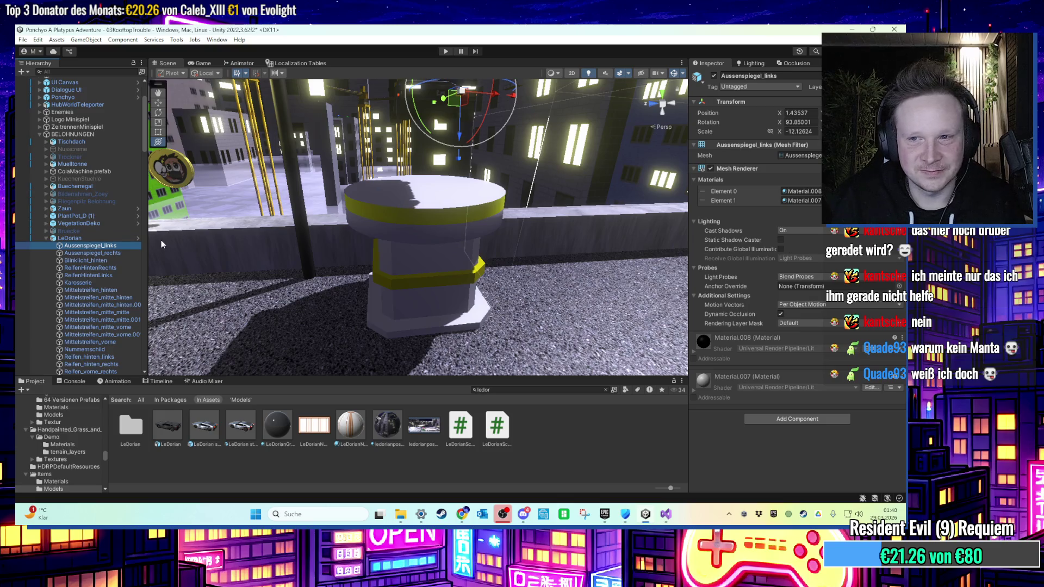
pyautogui.press('Down')
pyautogui.press('Down')
pyautogui.press('Down')
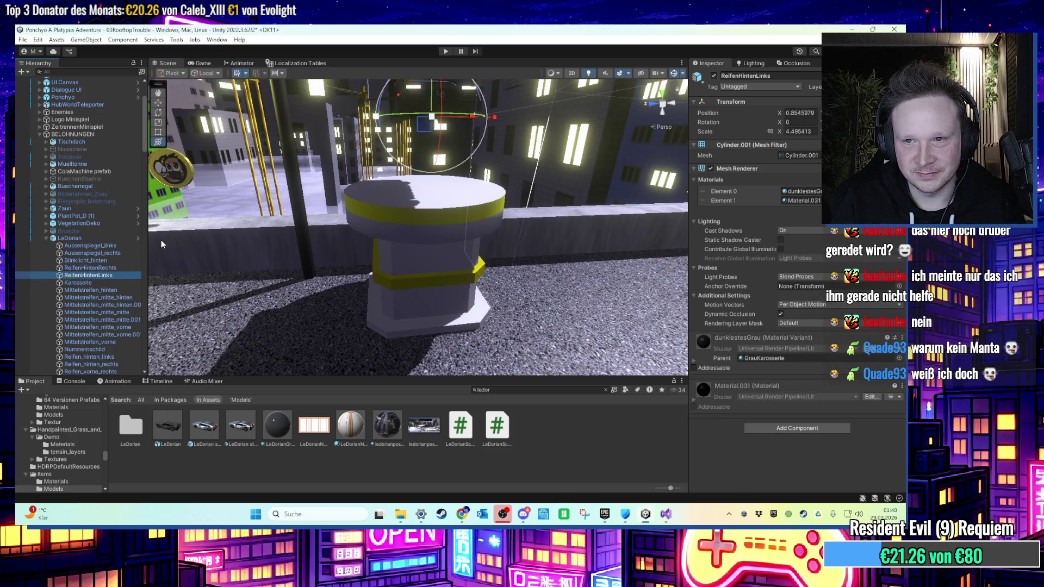
pyautogui.press('Down')
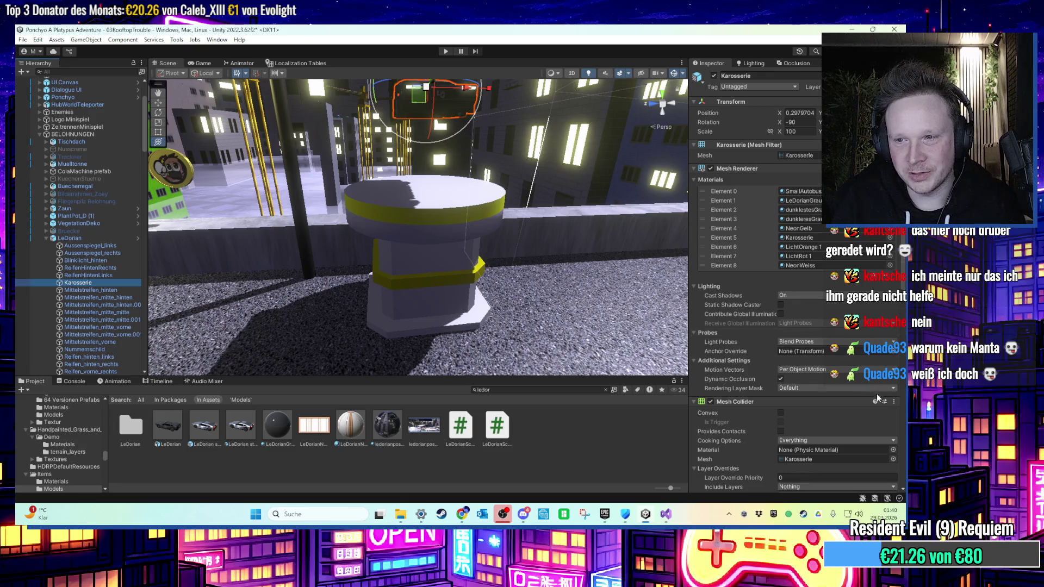
pyautogui.rightClick(797, 402)
pyautogui.click(837, 319)
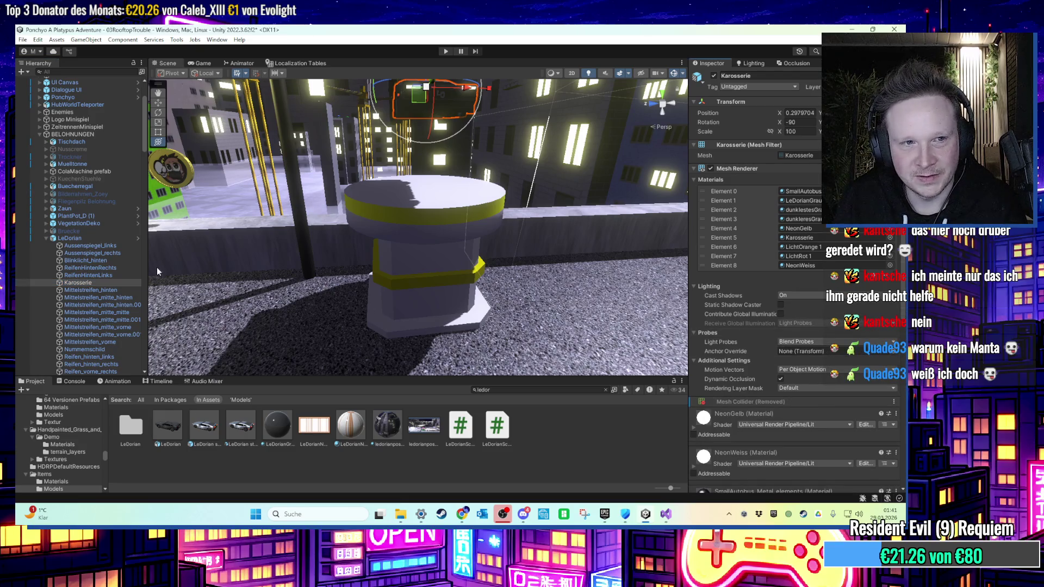
# Step through LeDorian's remaining parts, reselect the car and collapse its part list.
pyautogui.press('Down')
pyautogui.press('Down')
pyautogui.press('Down')
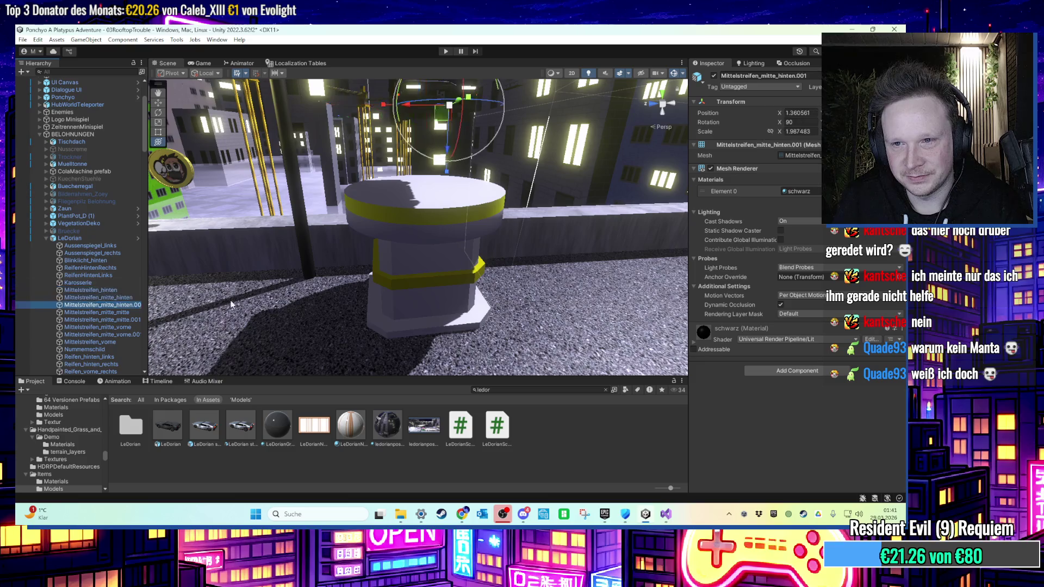
pyautogui.press('Down')
pyautogui.press('Down')
pyautogui.press('Down')
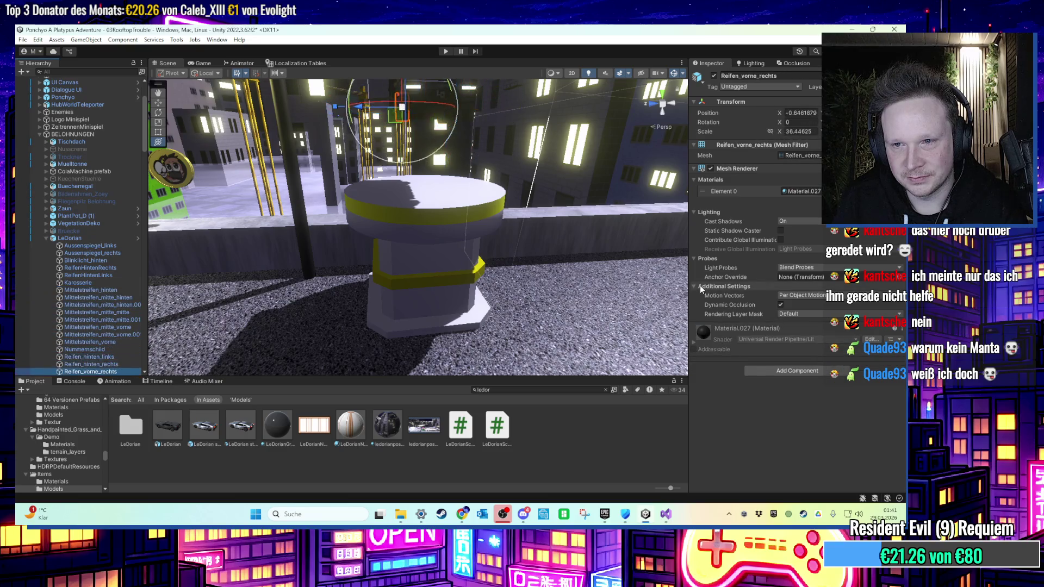
pyautogui.press('Down')
pyautogui.press('Down')
pyautogui.scroll(-2, 107, 321)
pyautogui.scroll(2, 106, 246)
pyautogui.click(95, 192)
pyautogui.press('Left')
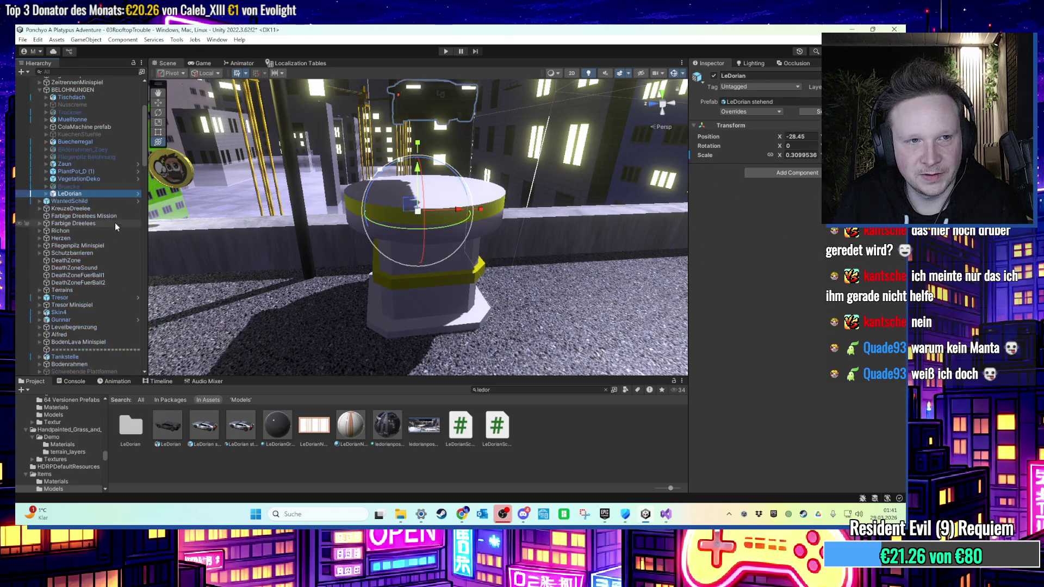
pyautogui.press('f')
pyautogui.click(93, 194)
pyautogui.press('Right')
pyautogui.press('Left')
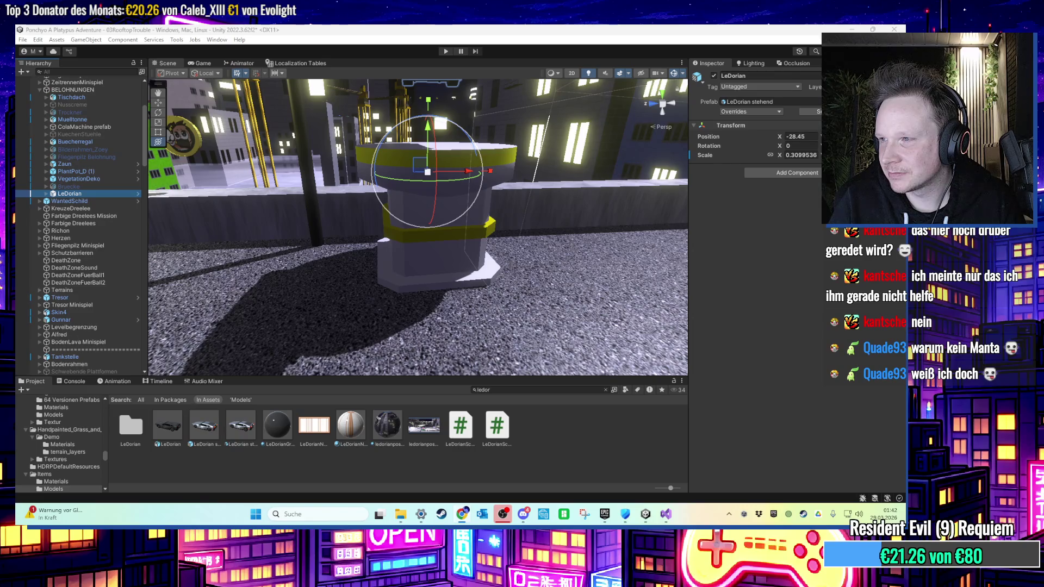
# Select LeDorian's parts from Aussenspiegel_links to L and view the car from behind the pedestal.
pyautogui.moveTo(407, 207)
pyautogui.mouseDown()
pyautogui.moveTo(414, 201)
pyautogui.moveTo(150, 231)
pyautogui.mouseUp()
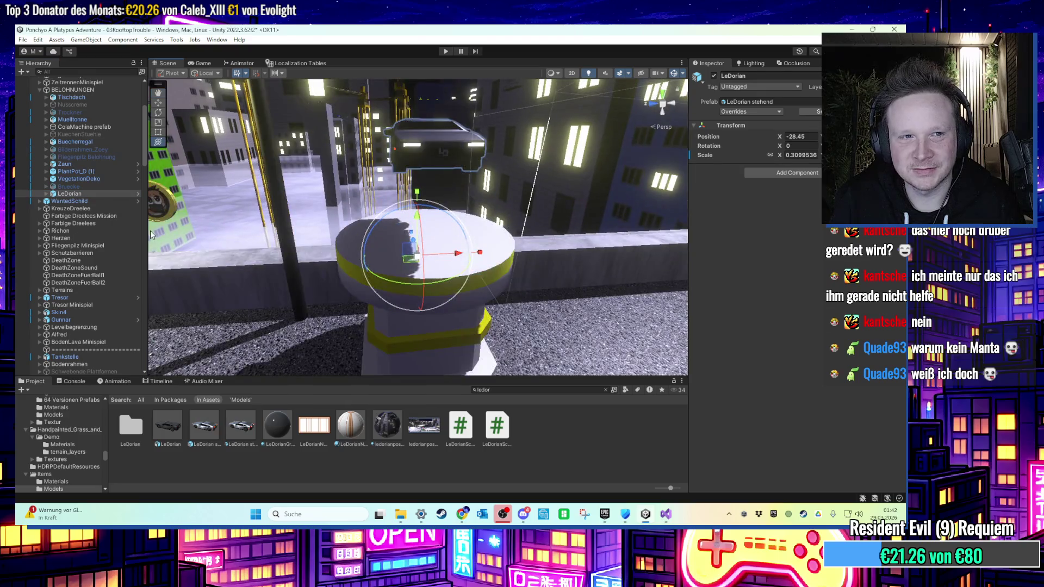
pyautogui.press('Right')
pyautogui.click(95, 200)
pyautogui.scroll(-2, 105, 216)
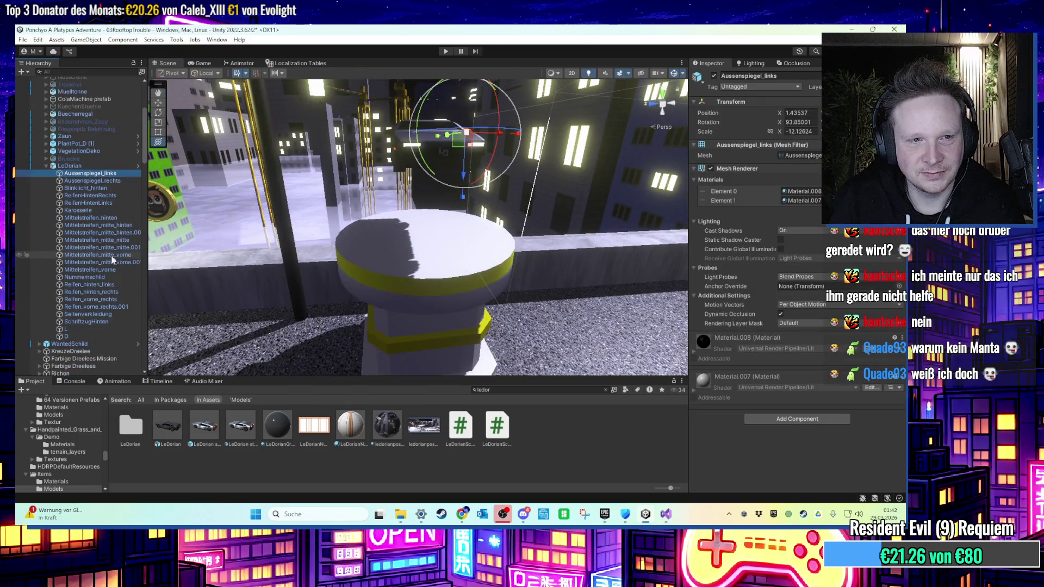
pyautogui.keyDown('shift'); pyautogui.click(101, 336); pyautogui.keyUp('shift')
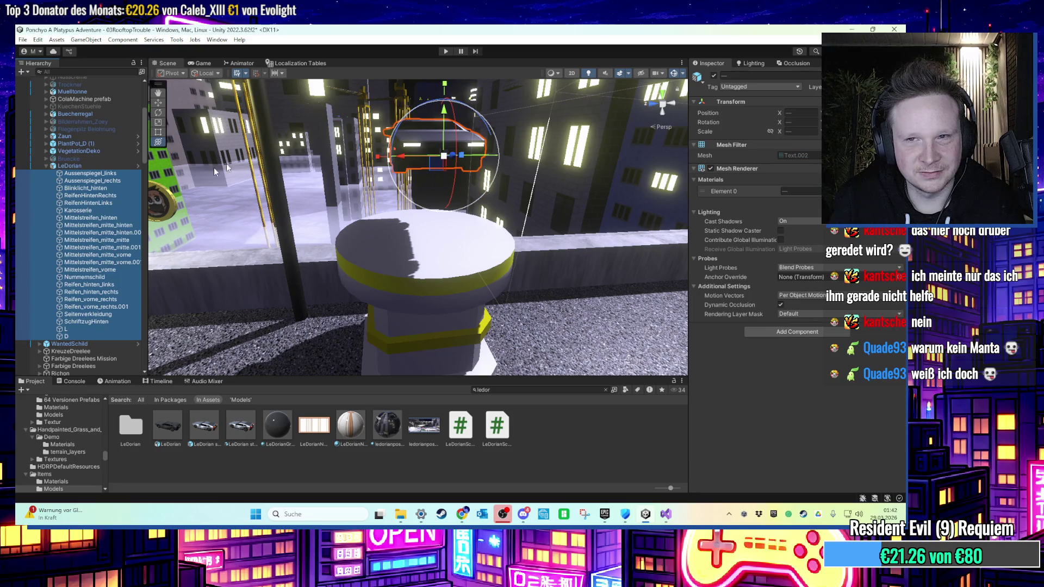
pyautogui.moveTo(381, 162); pyautogui.dragTo(446, 152)
pyautogui.click(102, 173)
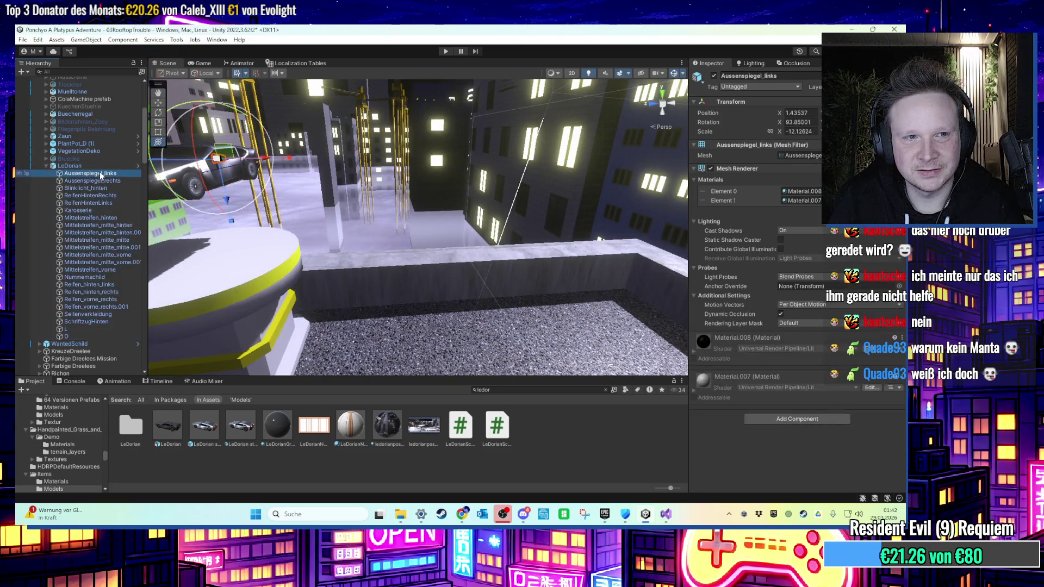
pyautogui.keyDown('shift'); pyautogui.click(97, 328); pyautogui.keyUp('shift')
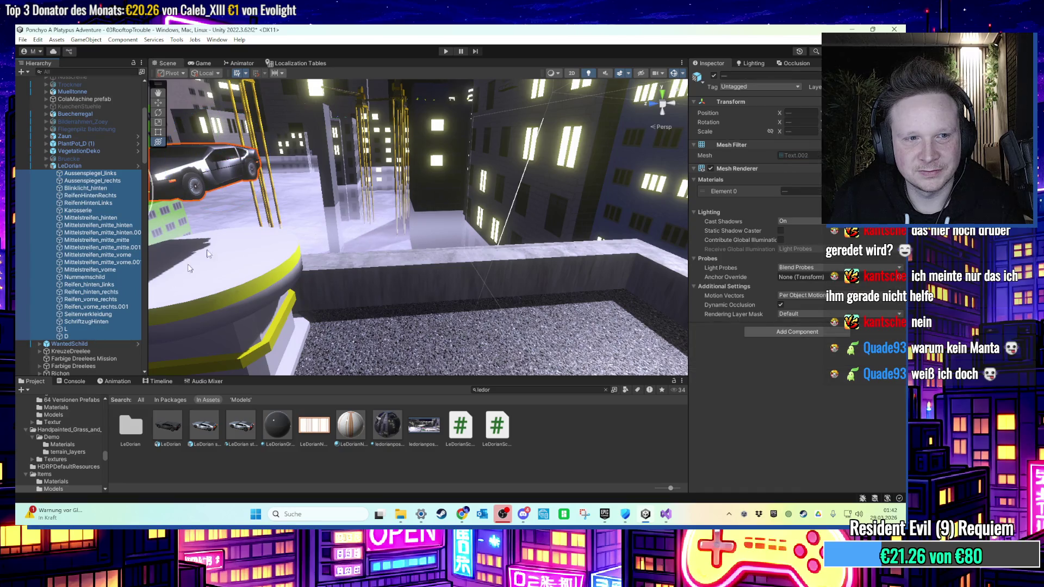
pyautogui.doubleClick(76, 166)
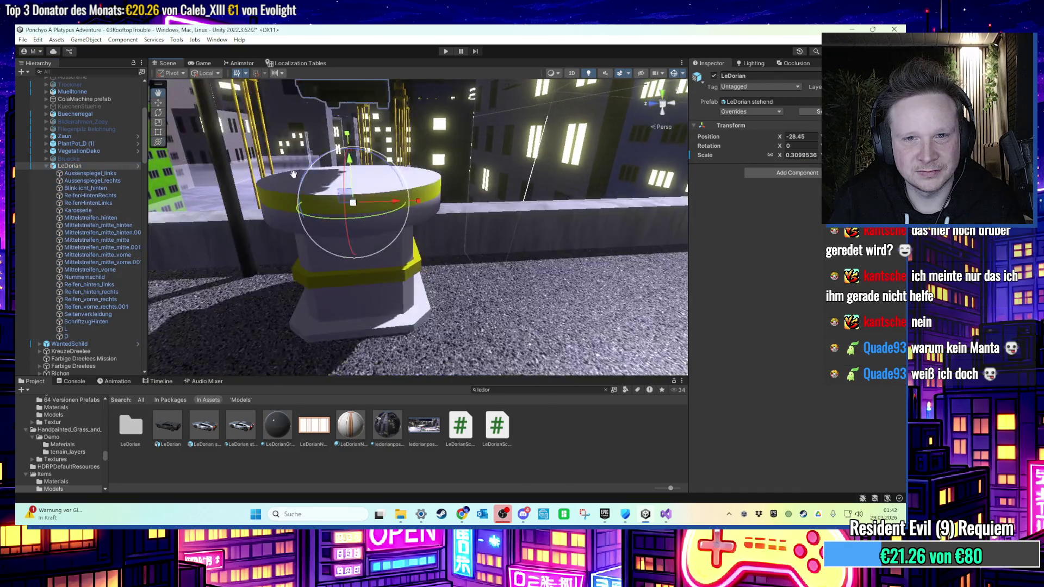
pyautogui.click(662, 104)
pyautogui.moveTo(664, 105); pyautogui.dragTo(438, 136)
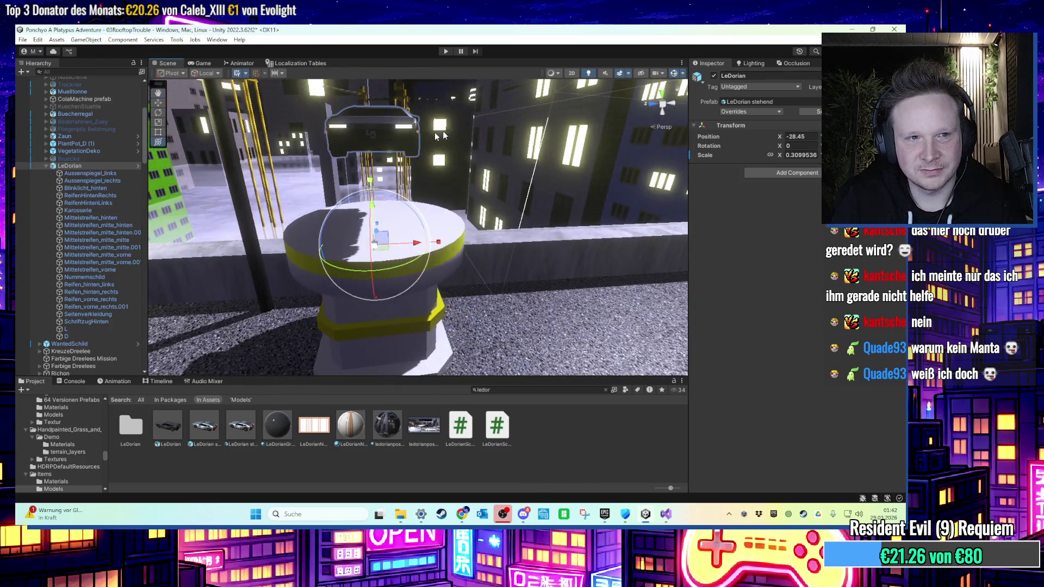
pyautogui.rightClick(81, 165)
pyautogui.press('Escape')
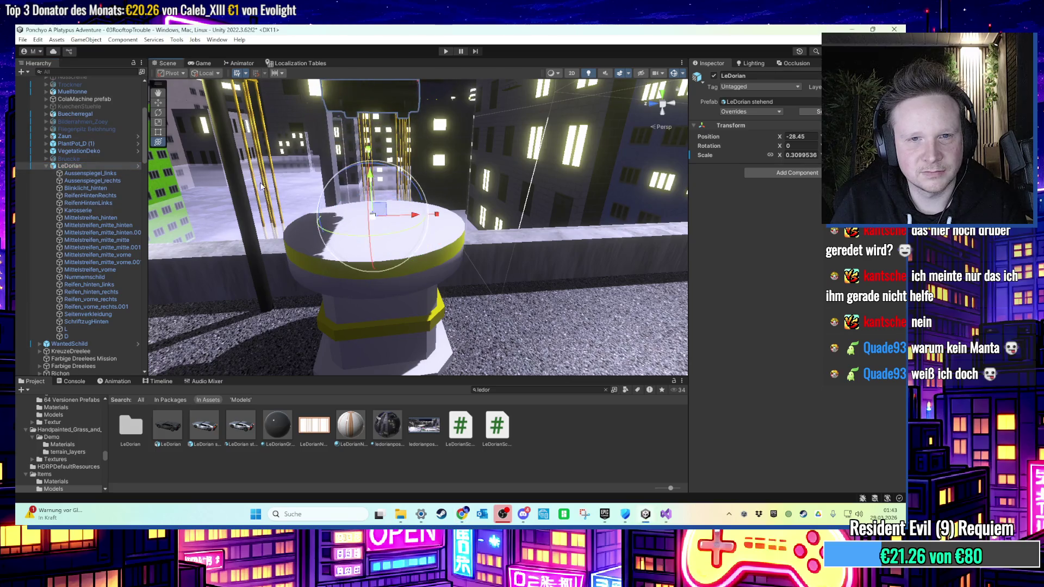
# Select all parts Aussenspiegel_links to D and lower them onto the pedestal.
pyautogui.click(90, 173)
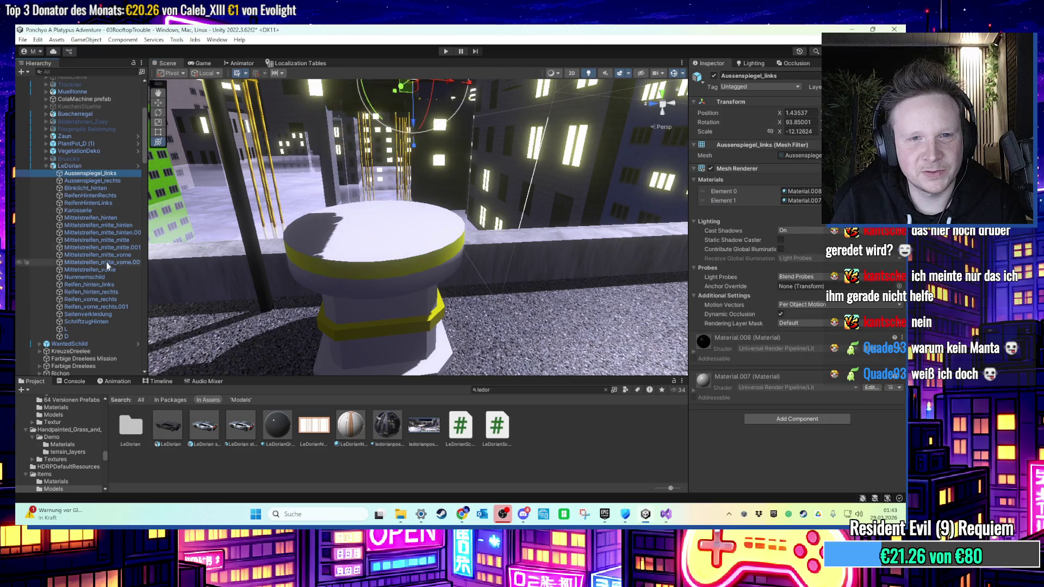
pyautogui.keyDown('shift'); pyautogui.click(98, 334); pyautogui.keyUp('shift')
pyautogui.press('f')
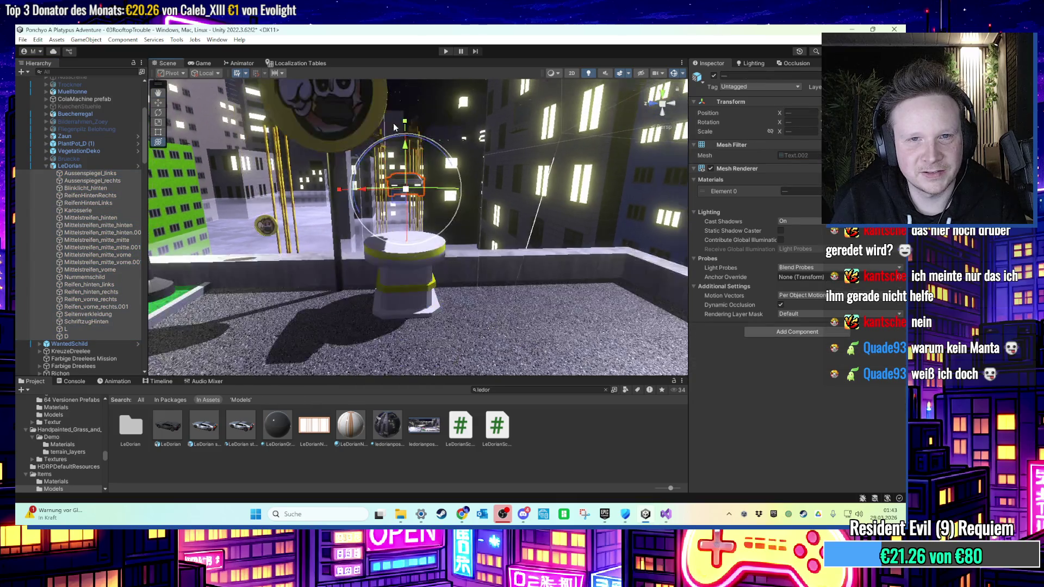
pyautogui.moveTo(408, 149); pyautogui.dragTo(409, 207)
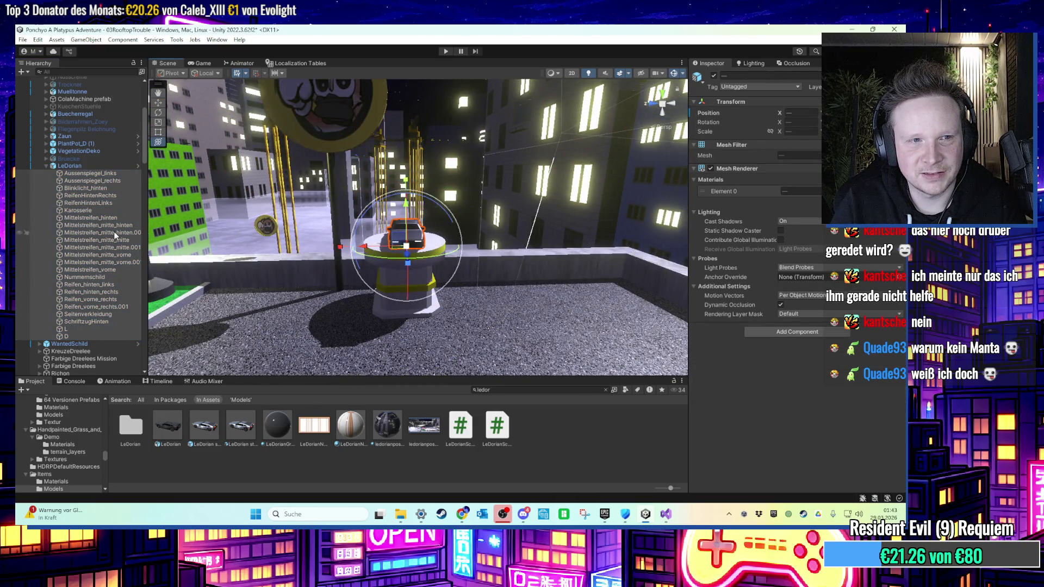
pyautogui.click(69, 165)
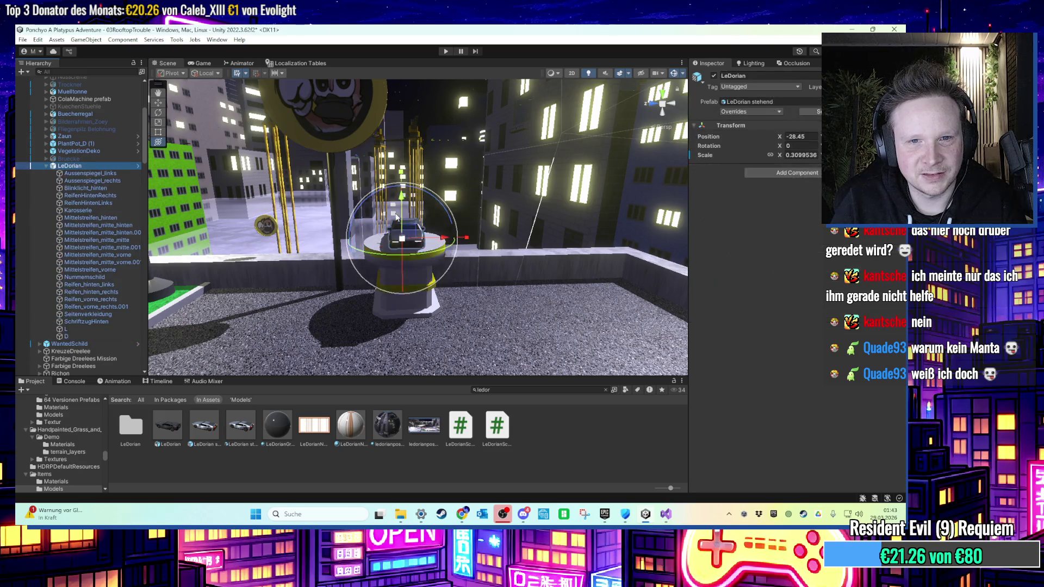
pyautogui.moveTo(405, 213); pyautogui.dragTo(405, 206)
# Undo the car's tilt and frame LeDorian in an orthographic front view.
pyautogui.hotkey('ctrl', 'z')
pyautogui.press('f')
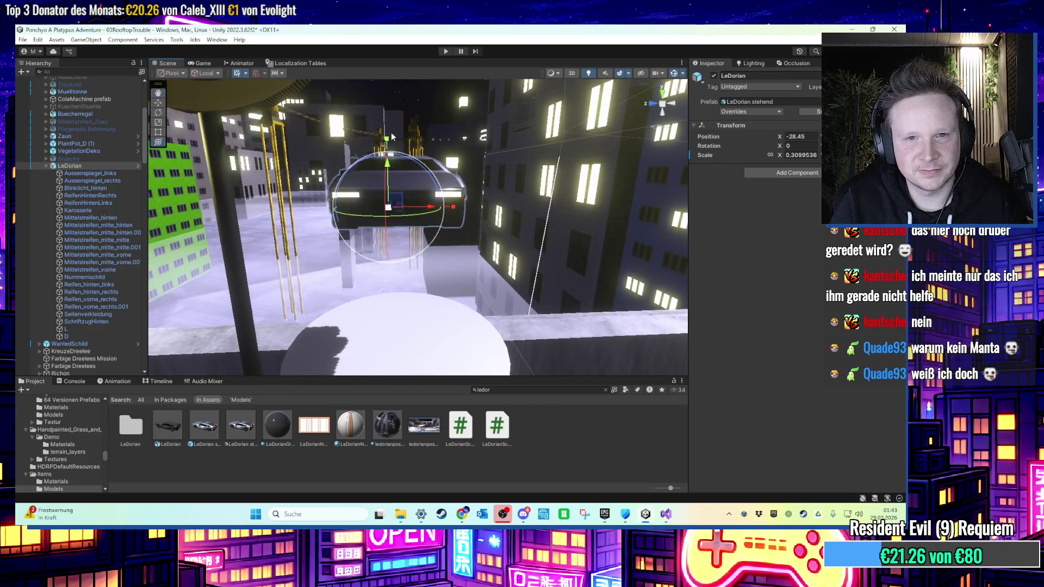
pyautogui.click(671, 106)
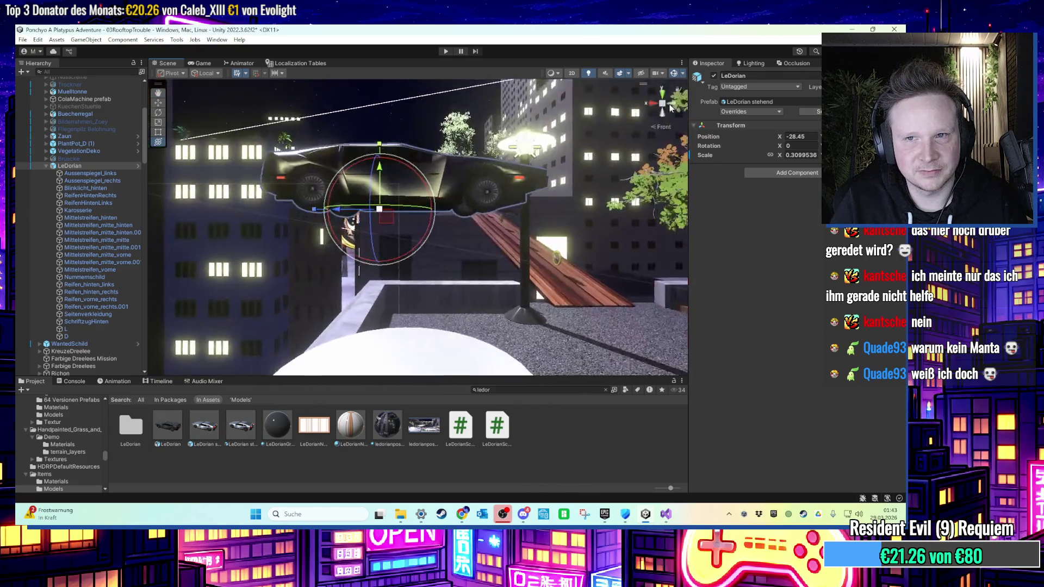
pyautogui.click(664, 106)
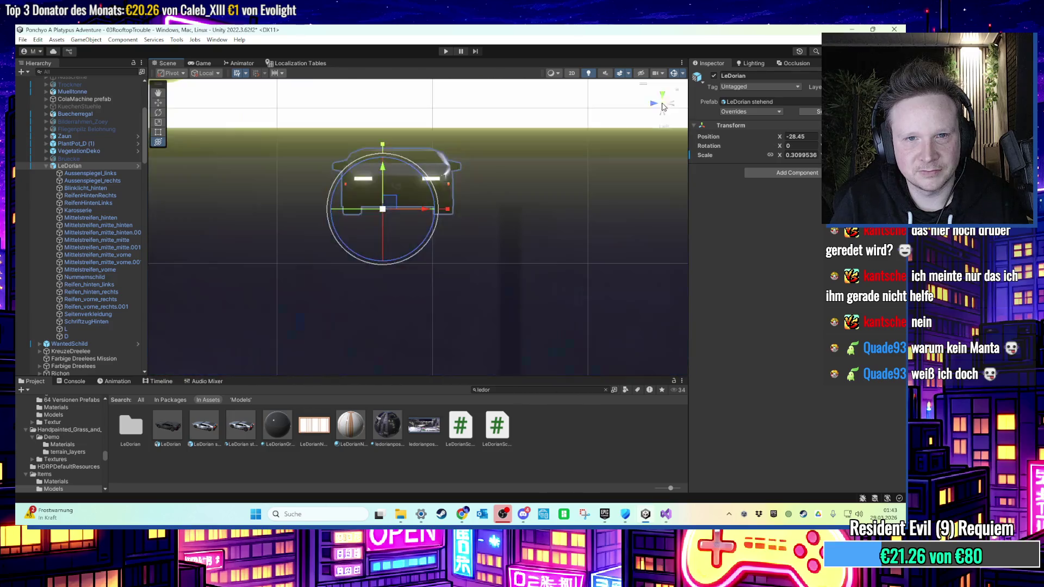
# Select all the car's child parts and shift them down and left toward LeDorian's pivot.
pyautogui.click(86, 173)
pyautogui.keyDown('shift'); pyautogui.click(87, 336); pyautogui.keyUp('shift')
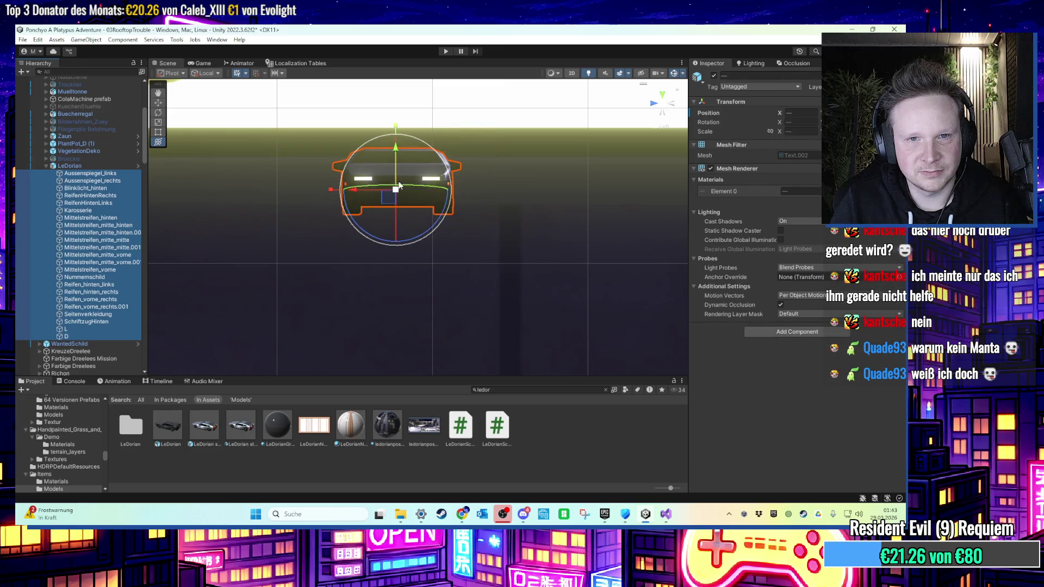
pyautogui.moveTo(400, 181)
pyautogui.mouseDown()
pyautogui.moveTo(396, 161)
pyautogui.moveTo(362, 204)
pyautogui.moveTo(320, 208)
pyautogui.mouseUp()
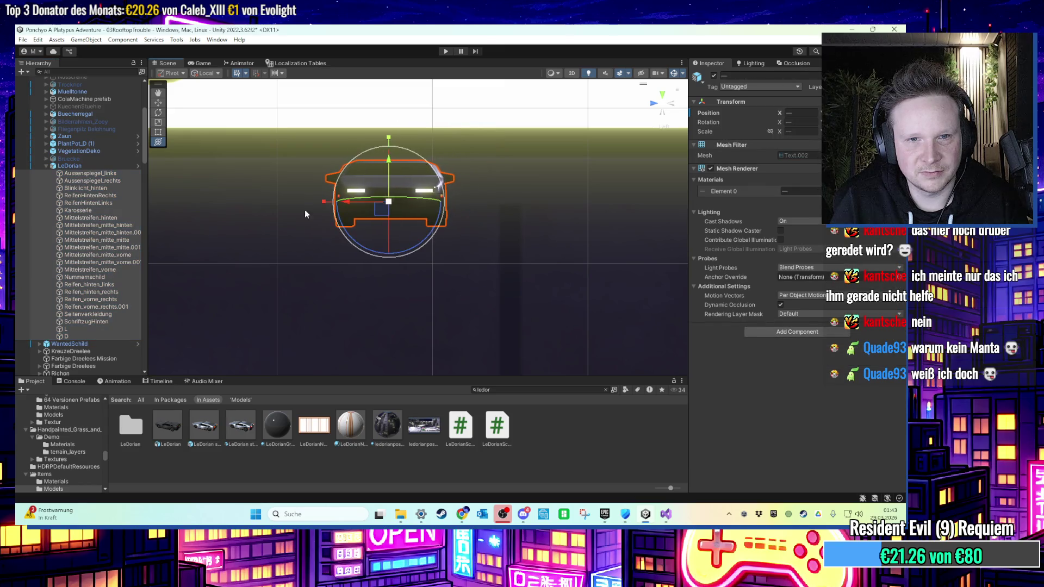
pyautogui.click(108, 166)
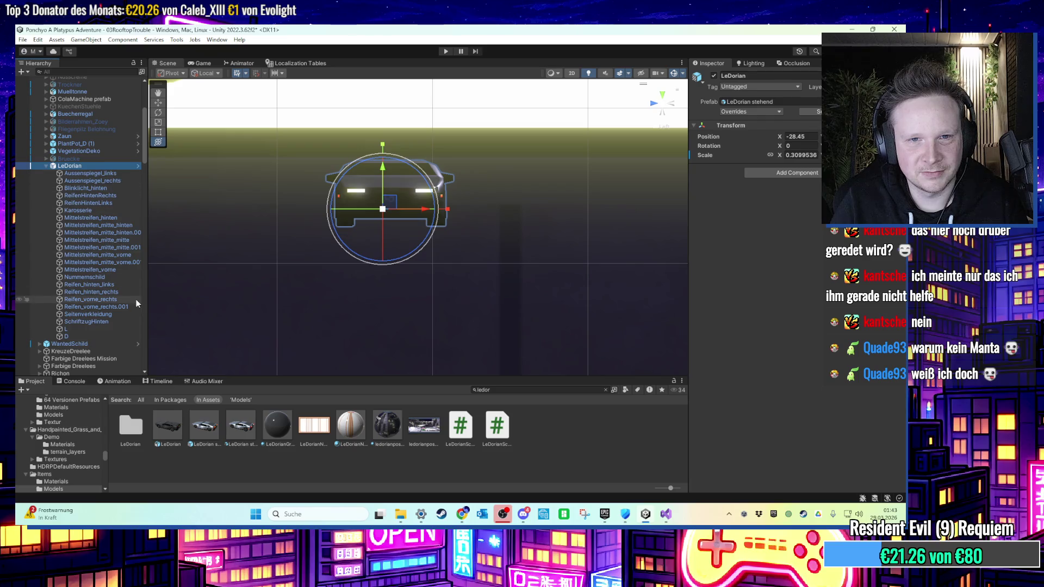
pyautogui.click(107, 334)
pyautogui.keyDown('shift'); pyautogui.click(109, 174); pyautogui.keyUp('shift')
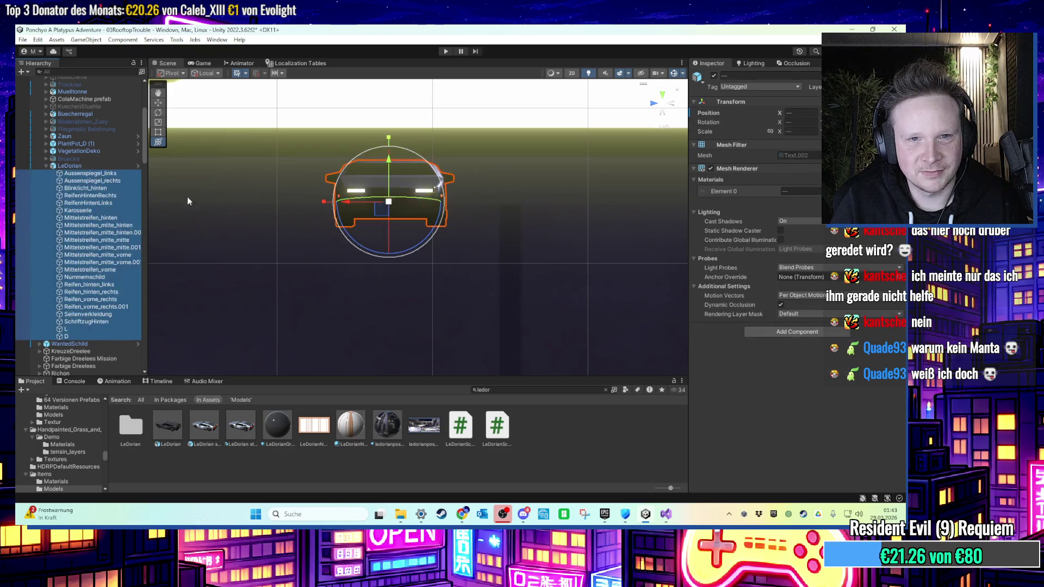
pyautogui.moveTo(393, 206)
pyautogui.mouseDown()
pyautogui.moveTo(360, 204)
pyautogui.moveTo(389, 210)
pyautogui.mouseUp()
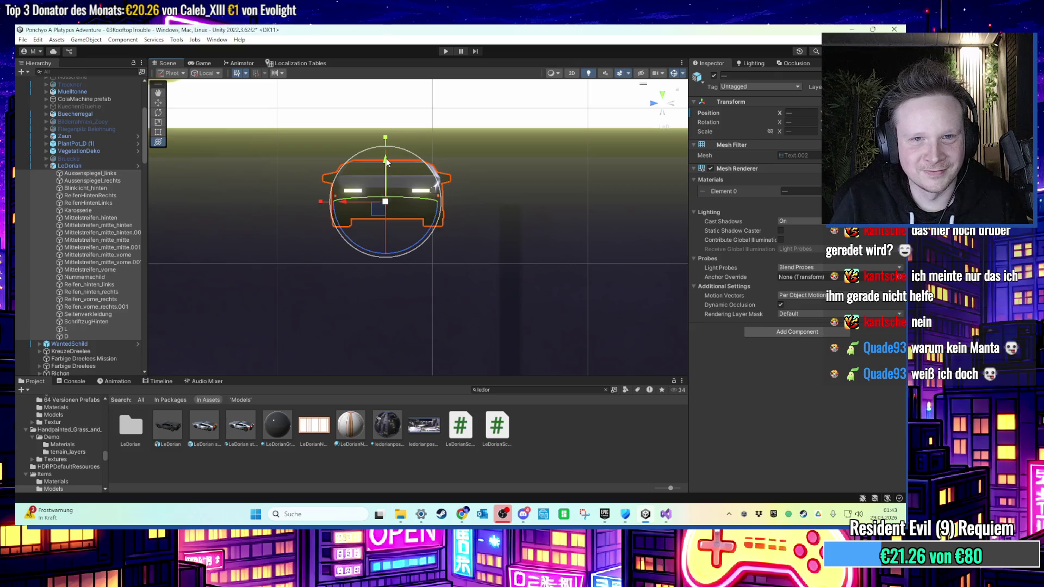
# Nudge the car parts slightly left until centred on the pivot, then orbit back to perspective.
pyautogui.click(91, 164)
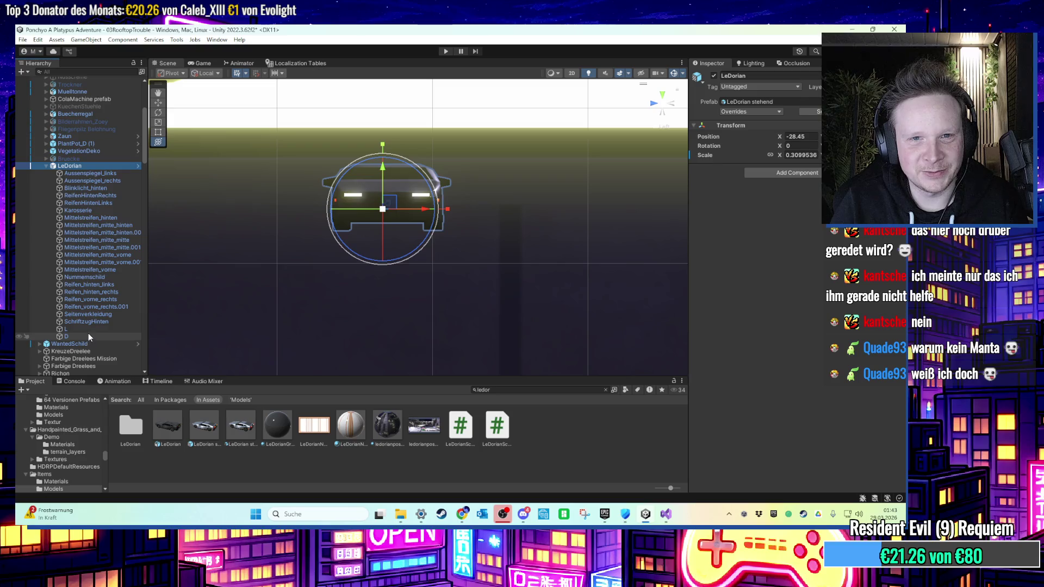
pyautogui.click(87, 334)
pyautogui.keyDown('shift'); pyautogui.click(98, 174); pyautogui.keyUp('shift')
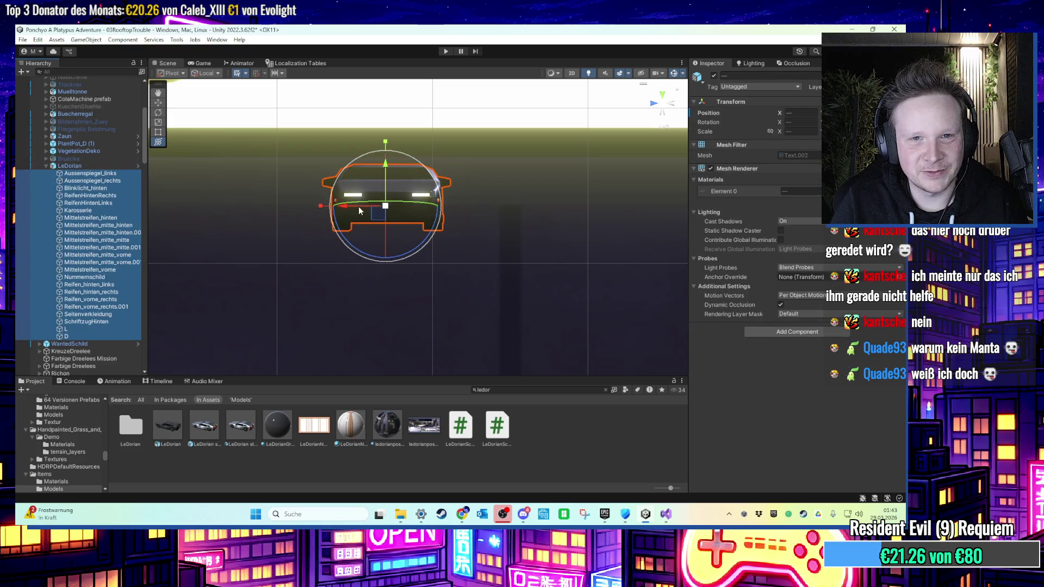
pyautogui.moveTo(358, 206); pyautogui.dragTo(351, 204)
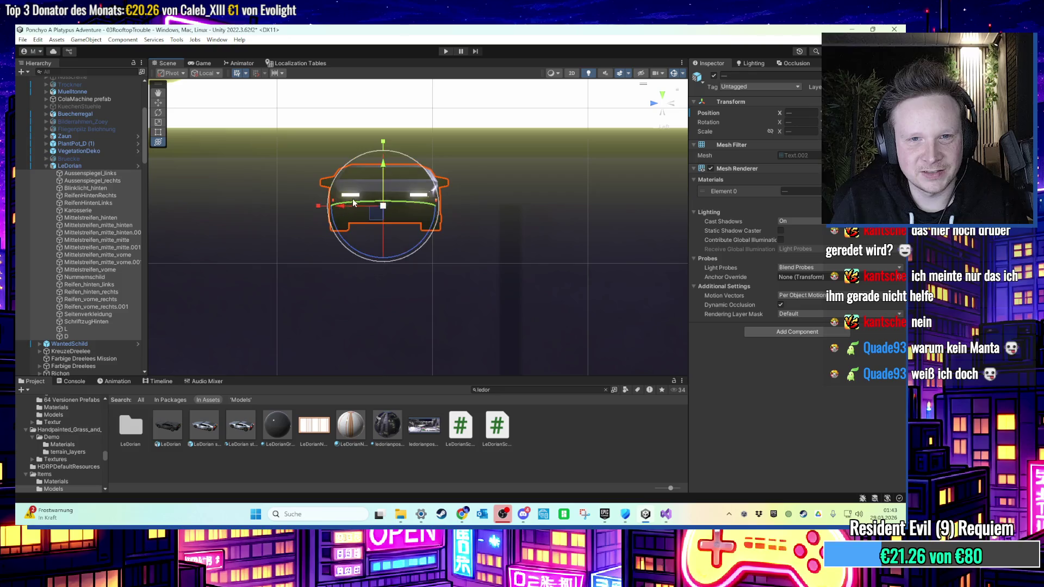
pyautogui.click(95, 166)
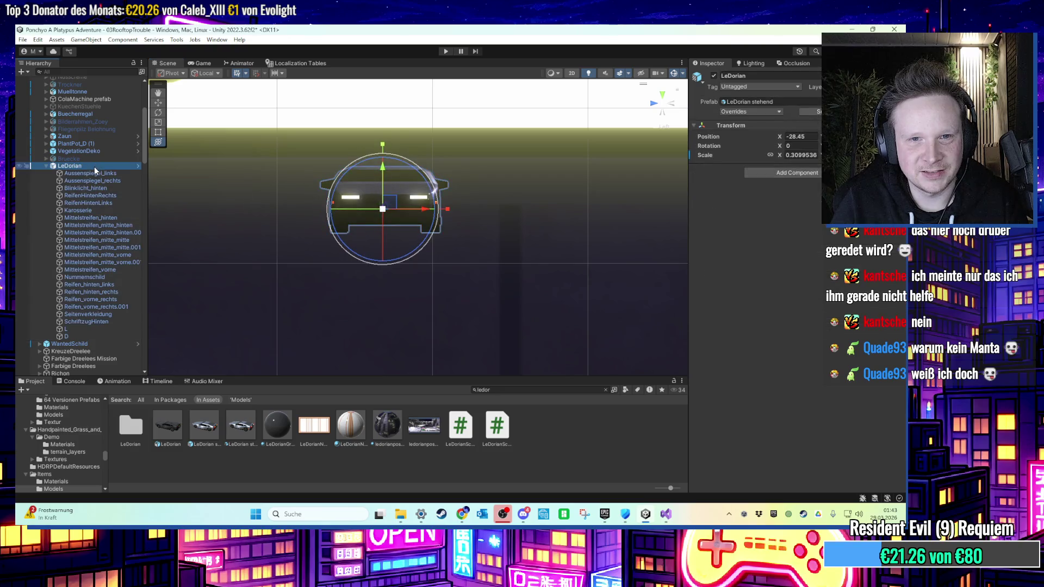
pyautogui.moveTo(402, 256)
pyautogui.mouseDown()
pyautogui.moveTo(440, 263)
pyautogui.moveTo(413, 185)
pyautogui.moveTo(411, 240)
pyautogui.moveTo(434, 235)
pyautogui.moveTo(434, 185)
pyautogui.moveTo(435, 266)
pyautogui.moveTo(400, 155)
pyautogui.mouseUp()
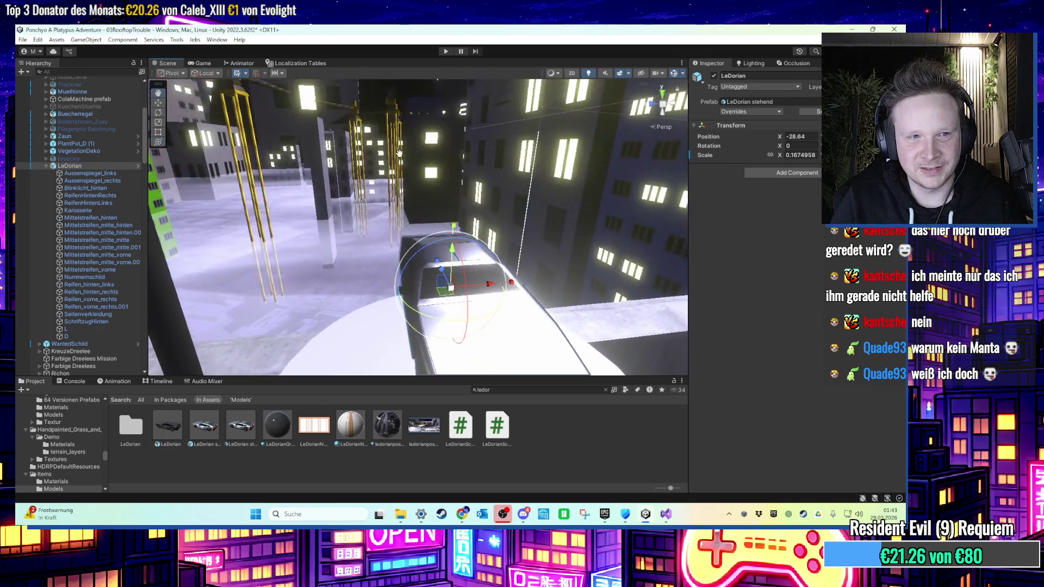
# Move the shining sprite out of Bruecke and make it a child of LeDorian.
pyautogui.scroll(-4, 97, 190)
pyautogui.scroll(4, 92, 194)
pyautogui.moveTo(71, 166); pyautogui.dragTo(69, 185)
pyautogui.moveTo(69, 184); pyautogui.dragTo(99, 181)
pyautogui.press('f')
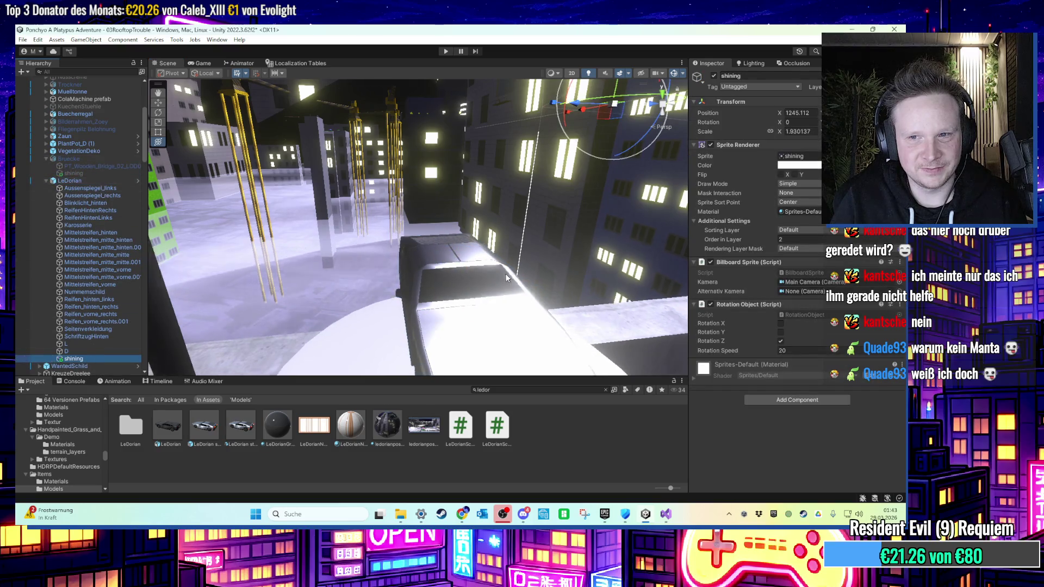
# Set the shining sprite's X position to 0 and scale its beams narrower along X.
pyautogui.click(800, 113)
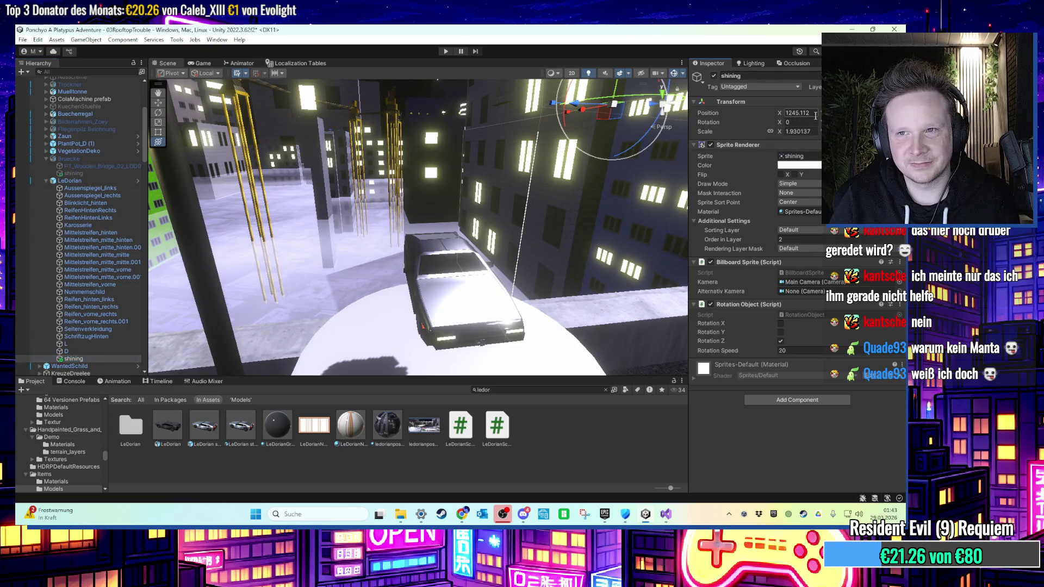
pyautogui.write('0')
pyautogui.press('Return')
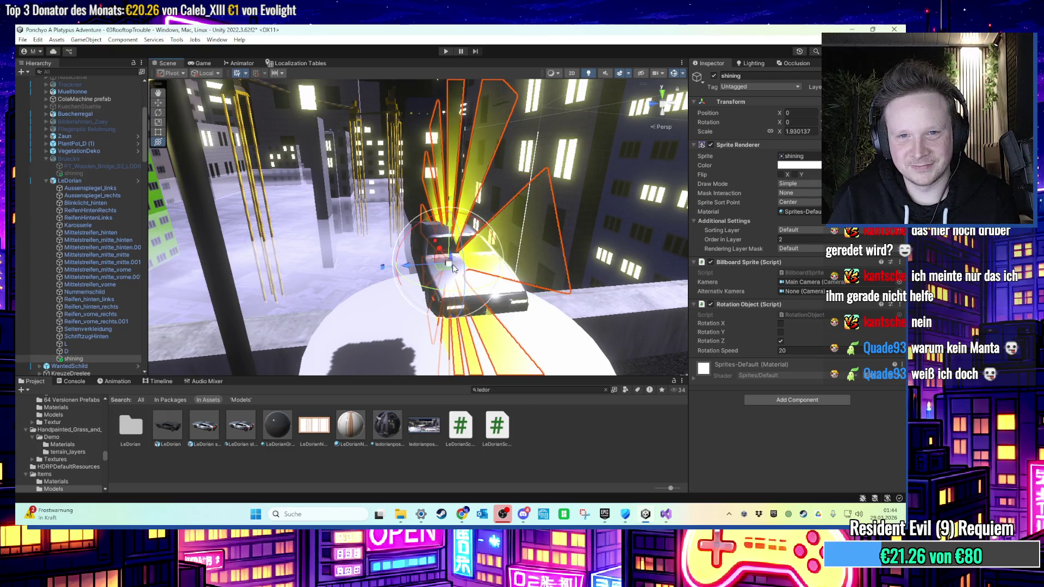
pyautogui.moveTo(449, 265)
pyautogui.mouseDown()
pyautogui.moveTo(449, 283)
pyautogui.moveTo(414, 261)
pyautogui.moveTo(239, 230)
pyautogui.mouseUp()
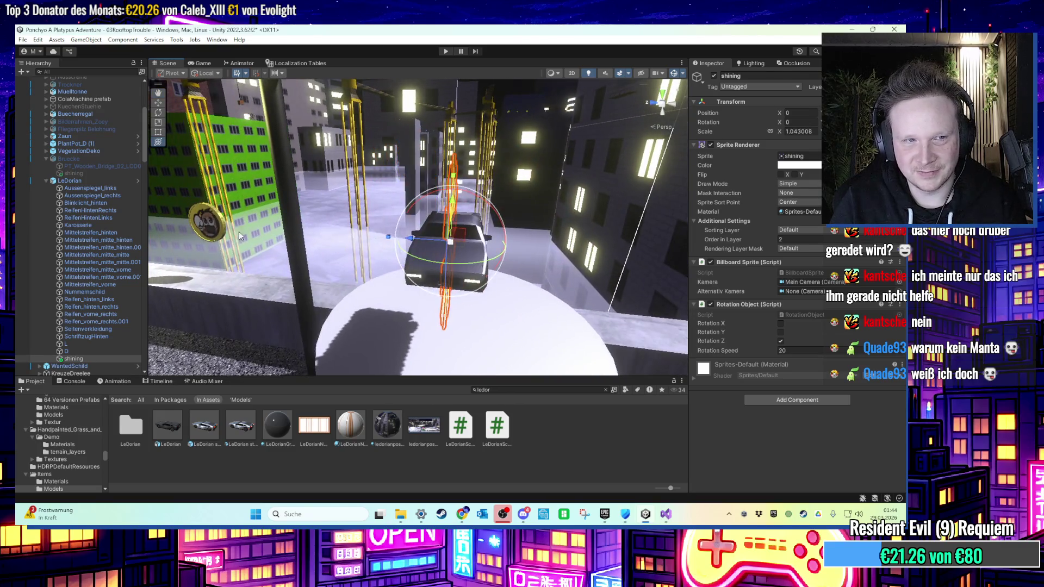
# Paste the Deko Einsammeln component onto LeDorian and enter 'ledorian' as its id.
pyautogui.click(91, 157)
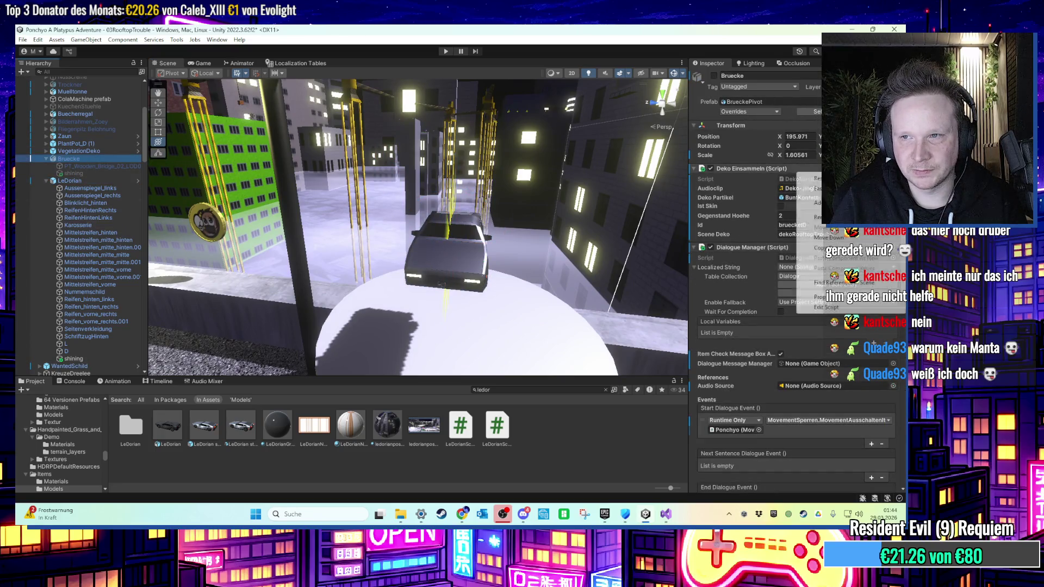
pyautogui.click(314, 245)
pyautogui.click(86, 182)
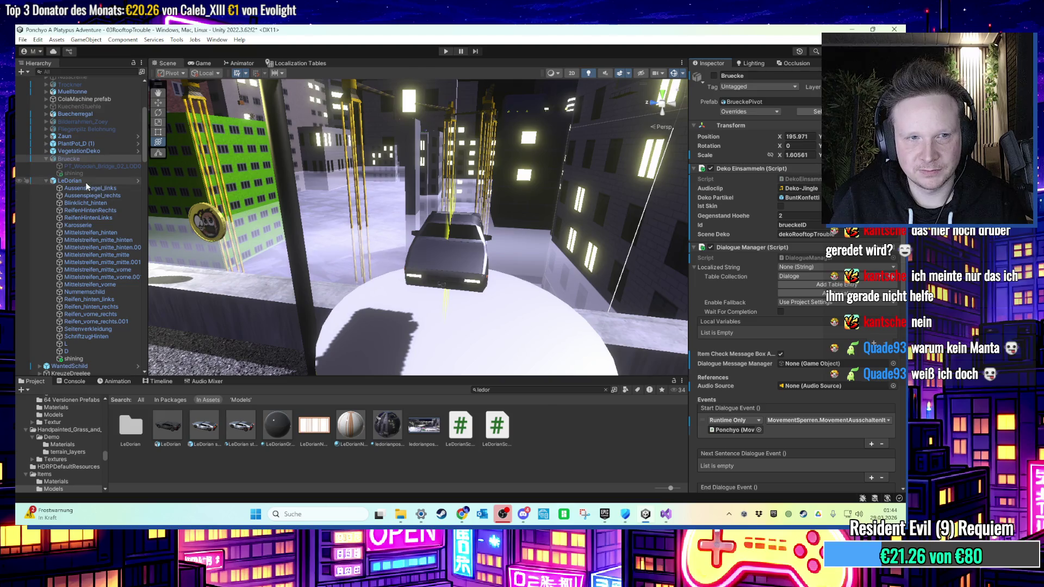
pyautogui.rightClick(801, 125)
pyautogui.moveTo(821, 238)
pyautogui.click(772, 241)
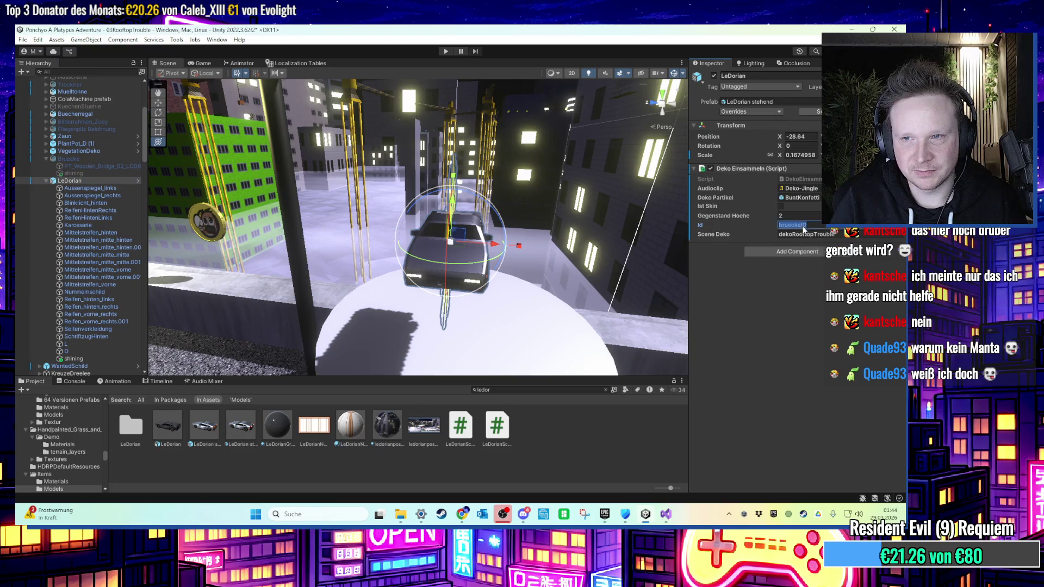
pyautogui.write('le')
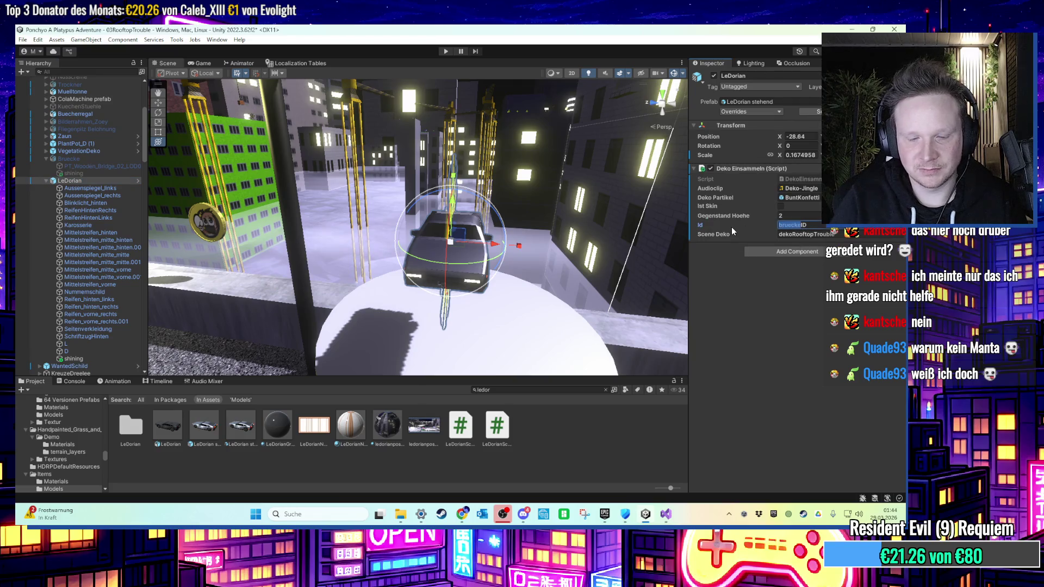
pyautogui.write('dorian')
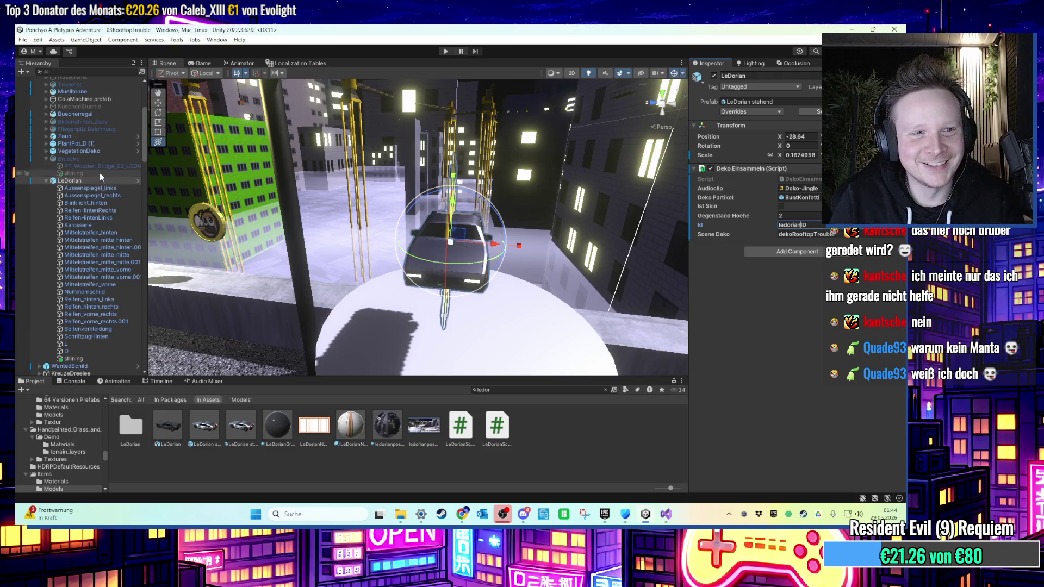
# Copy Bruecke's Dialogue Manager onto LeDorian and rename its dialogue ID to LeDorean.
pyautogui.click(96, 159)
pyautogui.click(897, 248)
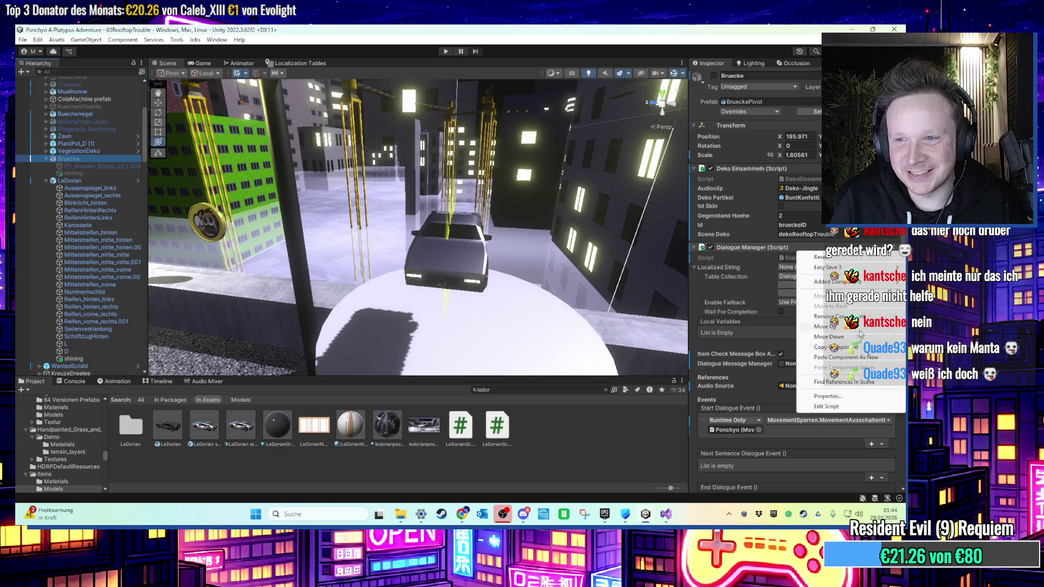
pyautogui.click(848, 347)
pyautogui.click(70, 181)
pyautogui.click(898, 169)
pyautogui.click(816, 277)
pyautogui.scroll(-10, 794, 271)
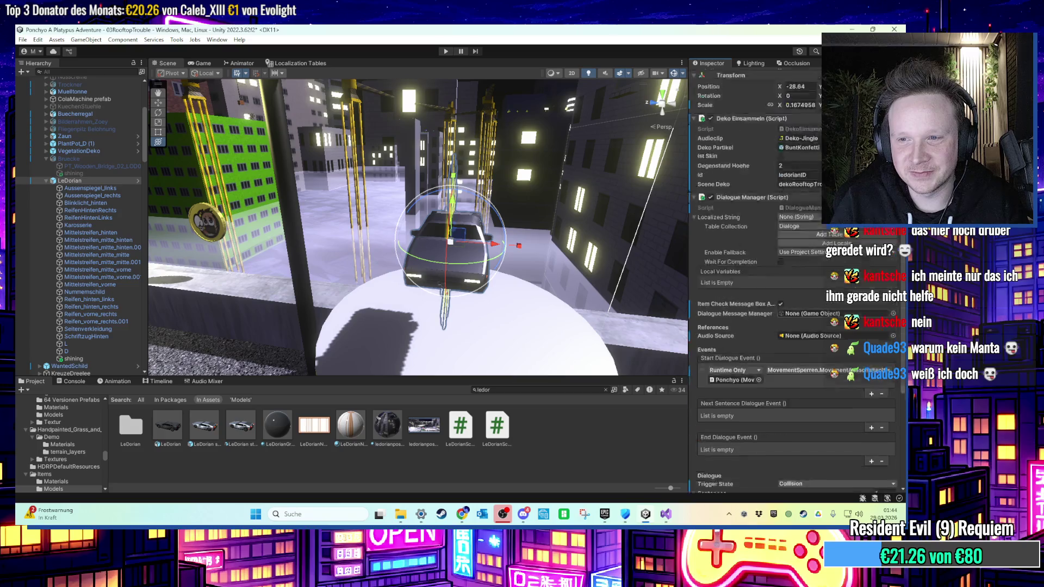
pyautogui.doubleClick(808, 391)
pyautogui.write('LeDorean')
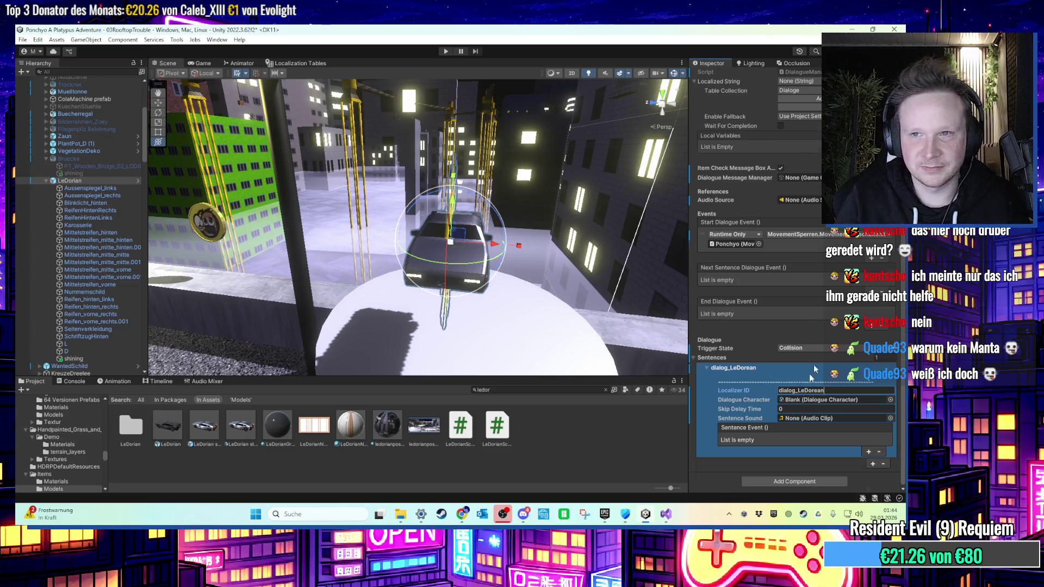
# Change the collectible's Id to ledoreanID.
pyautogui.scroll(5, 809, 385)
pyautogui.click(792, 225)
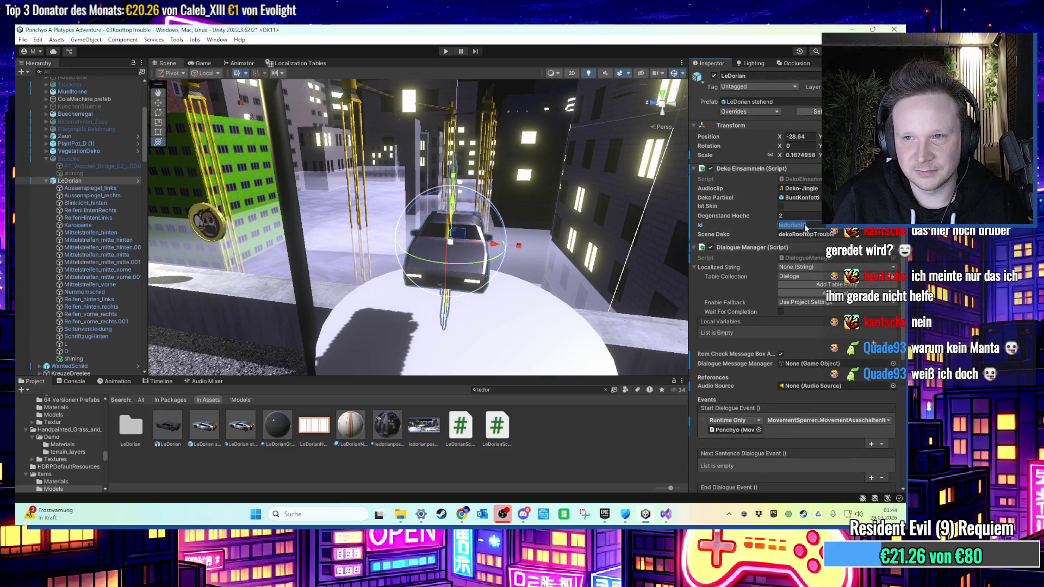
pyautogui.click(800, 226)
pyautogui.press('BackSpace')
pyautogui.press('BackSpace')
pyautogui.press('BackSpace')
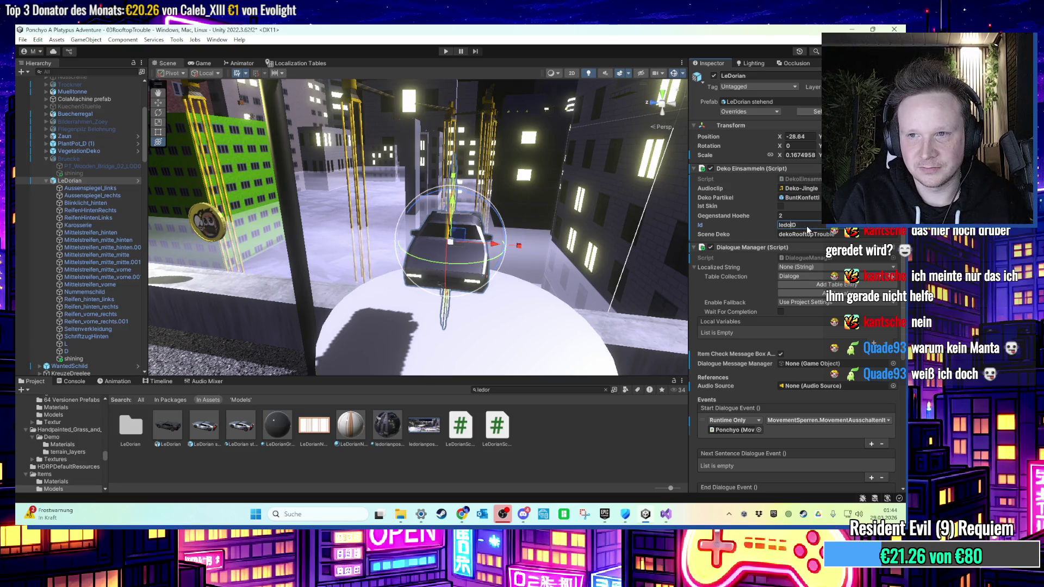
pyautogui.write('rean')
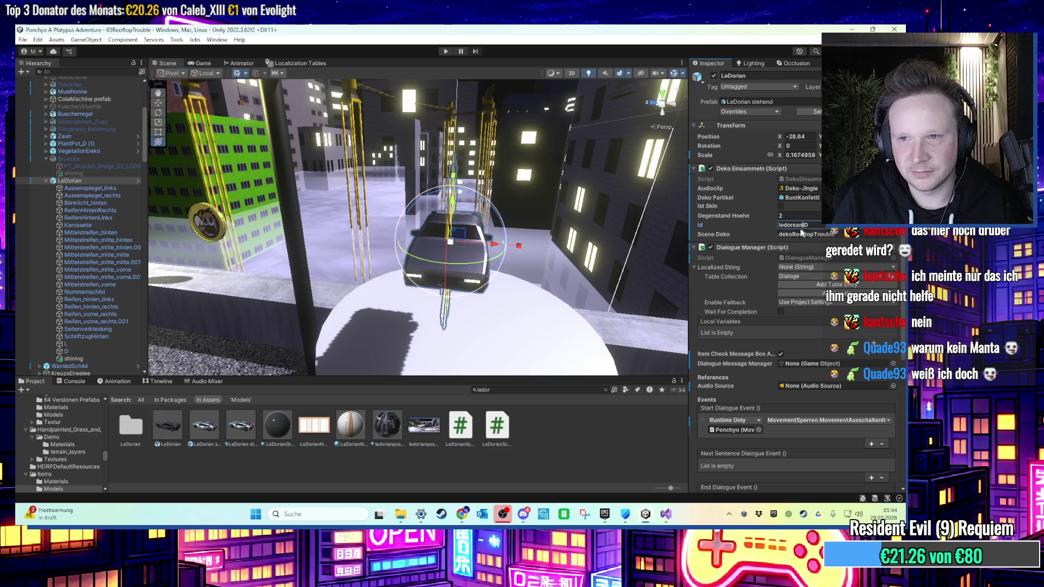
# Select Bruecke and bring up its Rotation Object component's options.
pyautogui.click(75, 159)
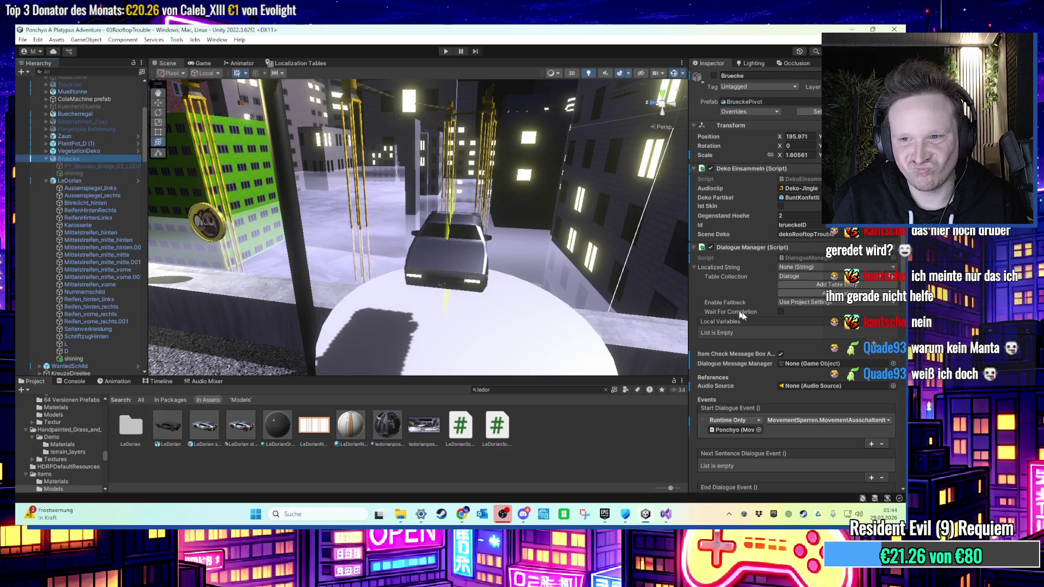
pyautogui.scroll(-10, 744, 315)
pyautogui.click(893, 306)
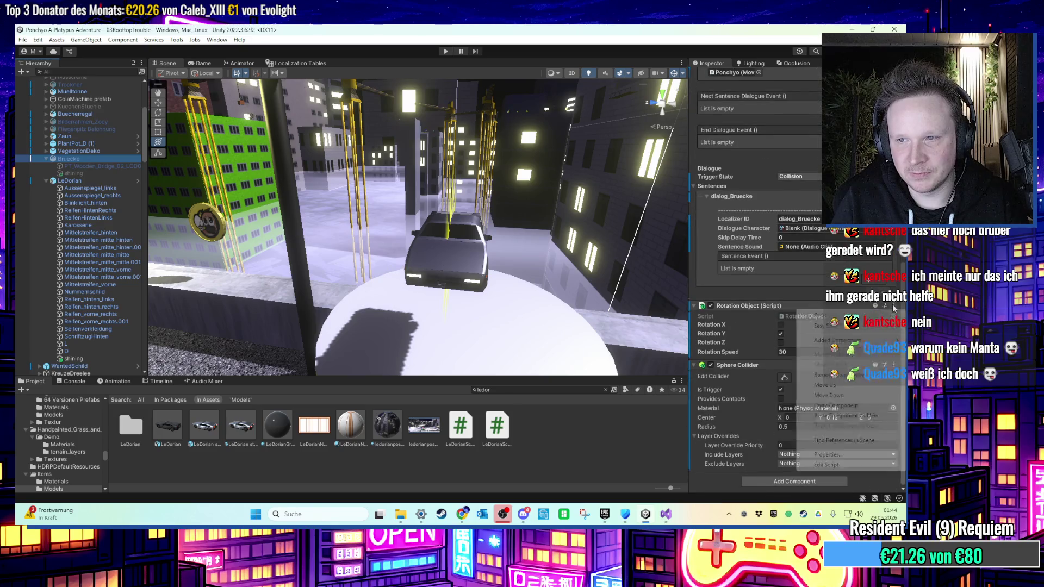
# Copy Bruecke's Rotation Object component and compare its setup with LeDorian's.
pyautogui.click(827, 405)
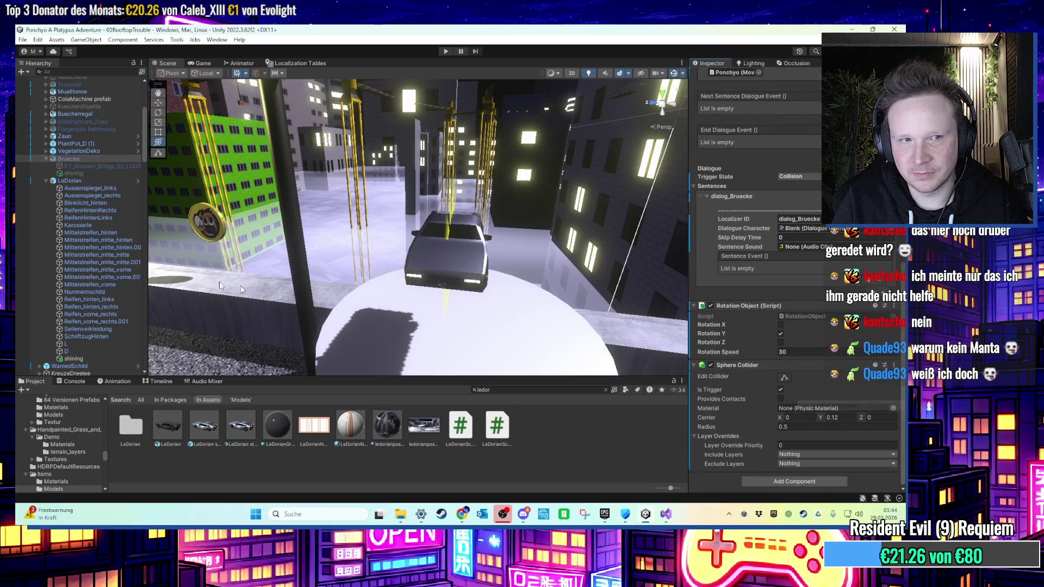
pyautogui.click(70, 181)
pyautogui.scroll(3, 877, 364)
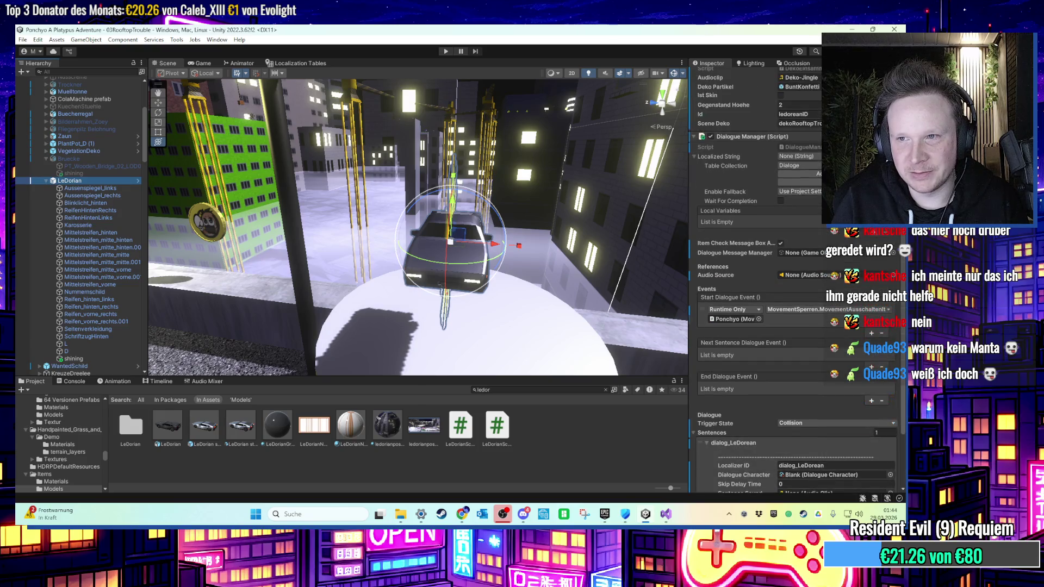
pyautogui.scroll(-5, 794, 272)
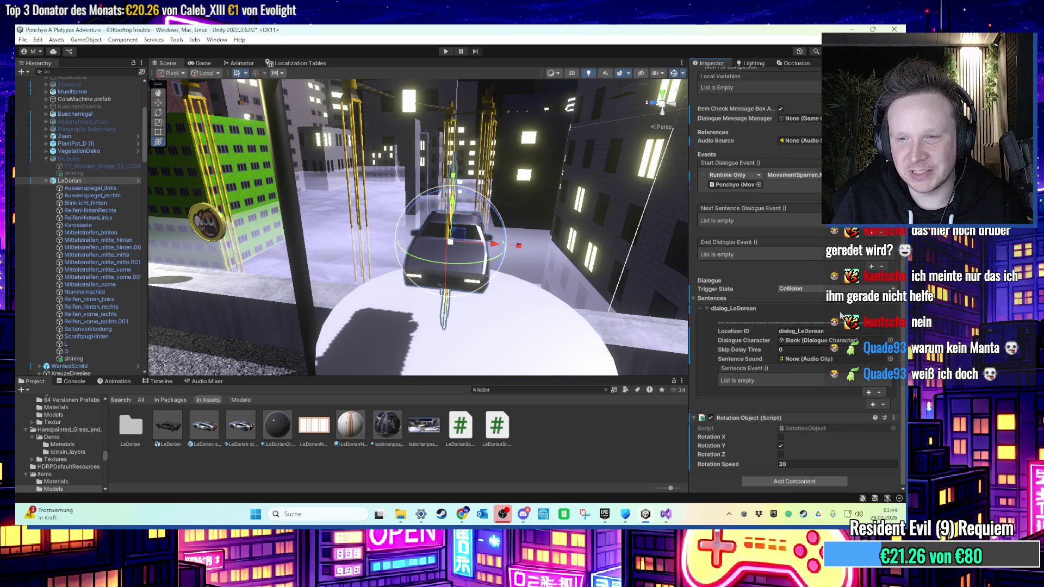
pyautogui.click(83, 160)
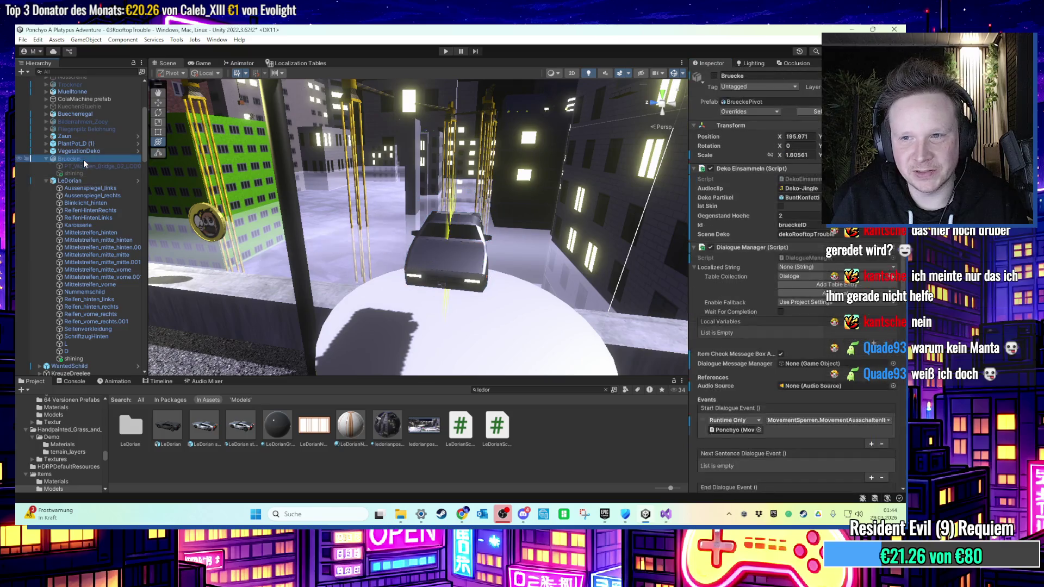
pyautogui.scroll(-3, 823, 317)
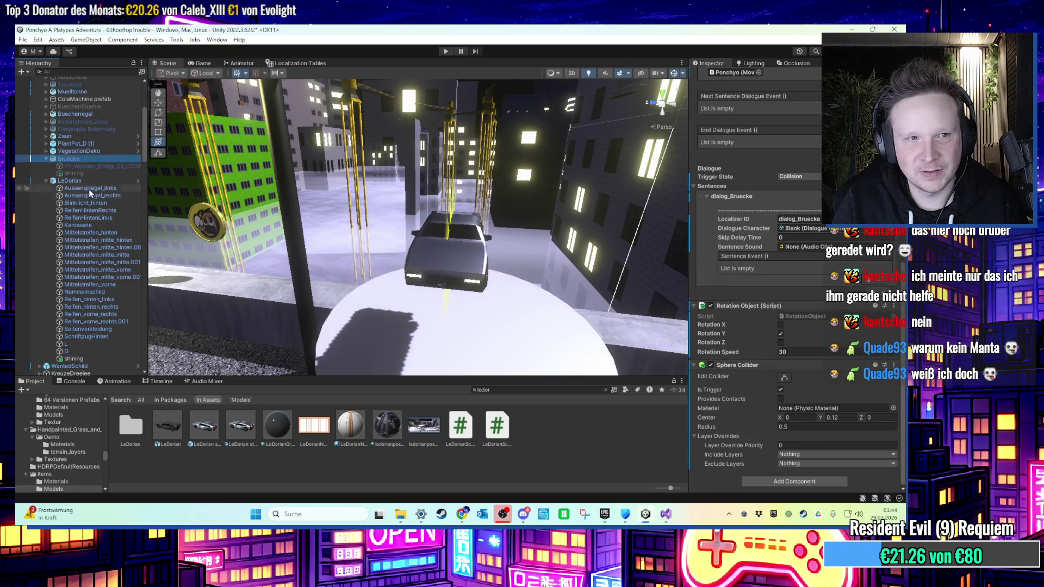
pyautogui.click(69, 181)
# Add a Sphere Collider to LeDorian, toggle Edit Collider, and start entering its Radius.
pyautogui.click(790, 481)
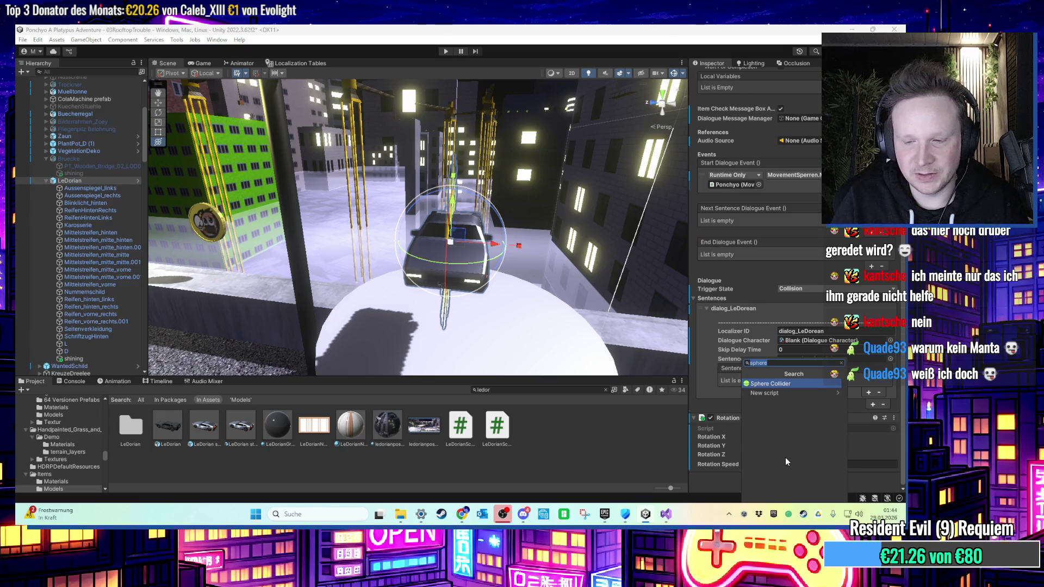
pyautogui.press('Escape')
pyautogui.scroll(4, 785, 435)
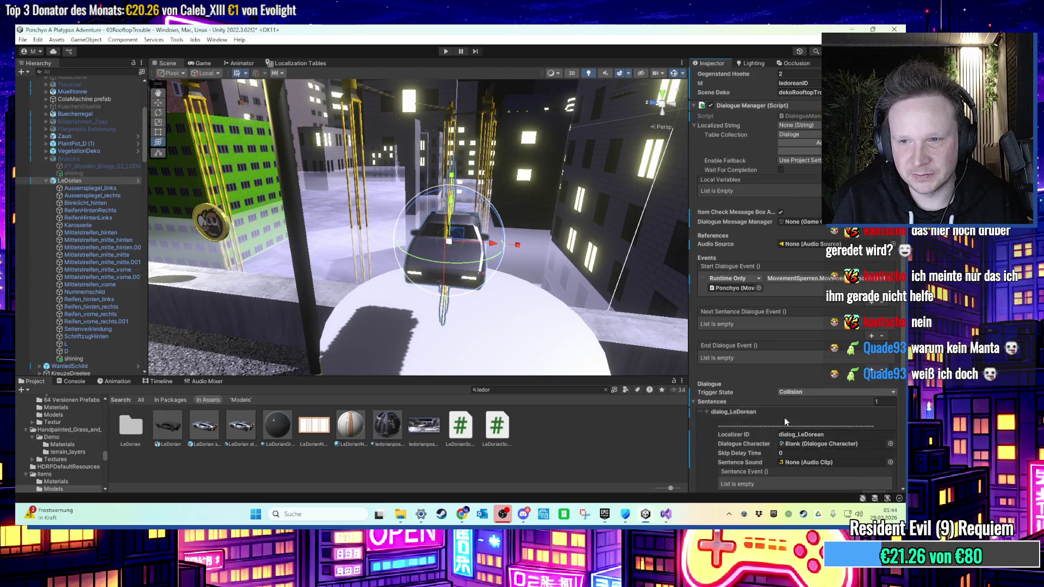
pyautogui.scroll(-8, 785, 419)
pyautogui.click(784, 378)
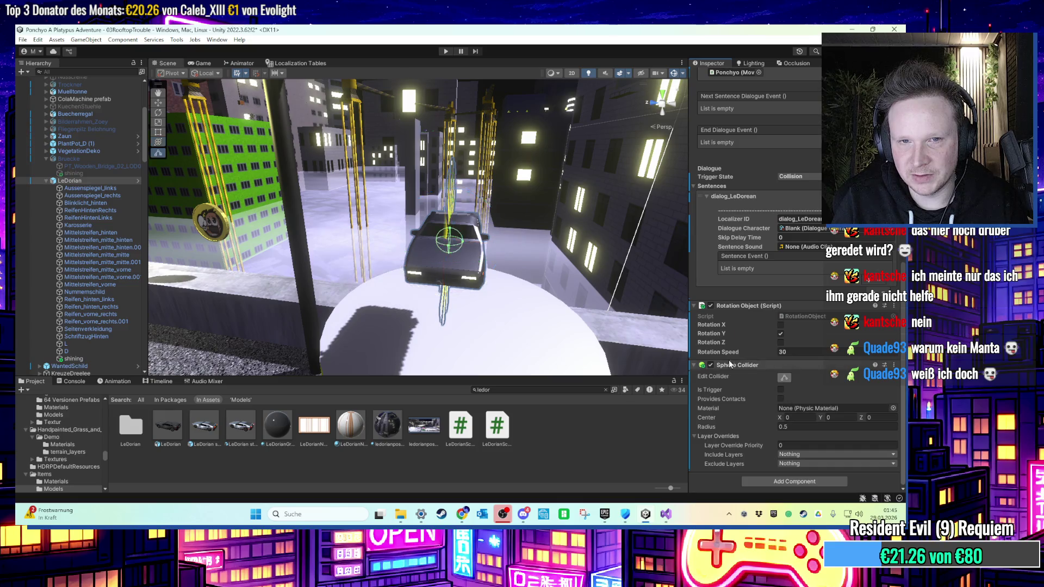
pyautogui.click(784, 377)
pyautogui.click(728, 427)
pyautogui.write('01')
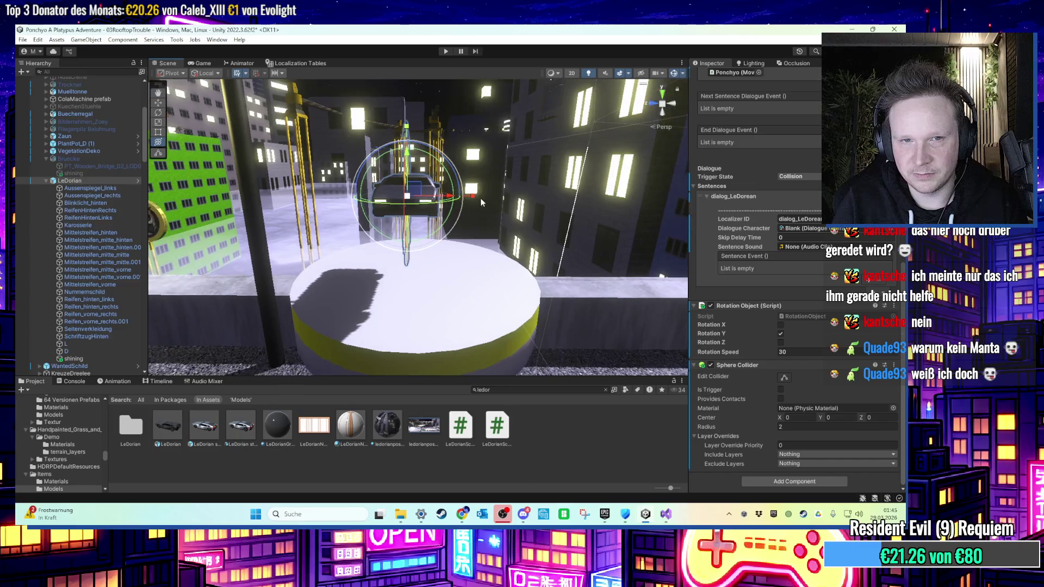
# Select the whole LeDorian car and centre it on the pedestal from the top view.
pyautogui.click(91, 188)
pyautogui.press('Up')
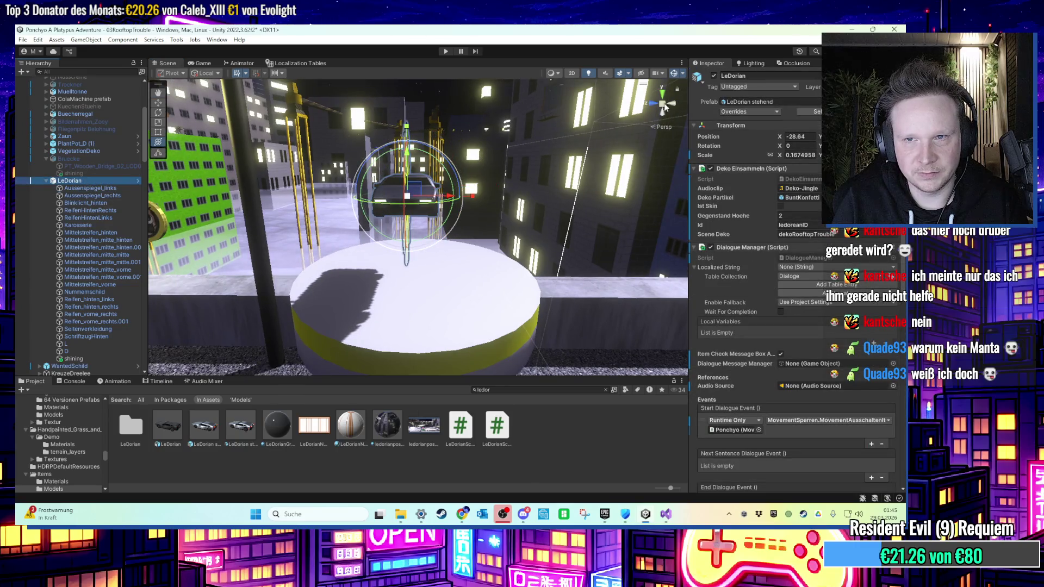
pyautogui.click(663, 94)
pyautogui.scroll(3, 503, 201)
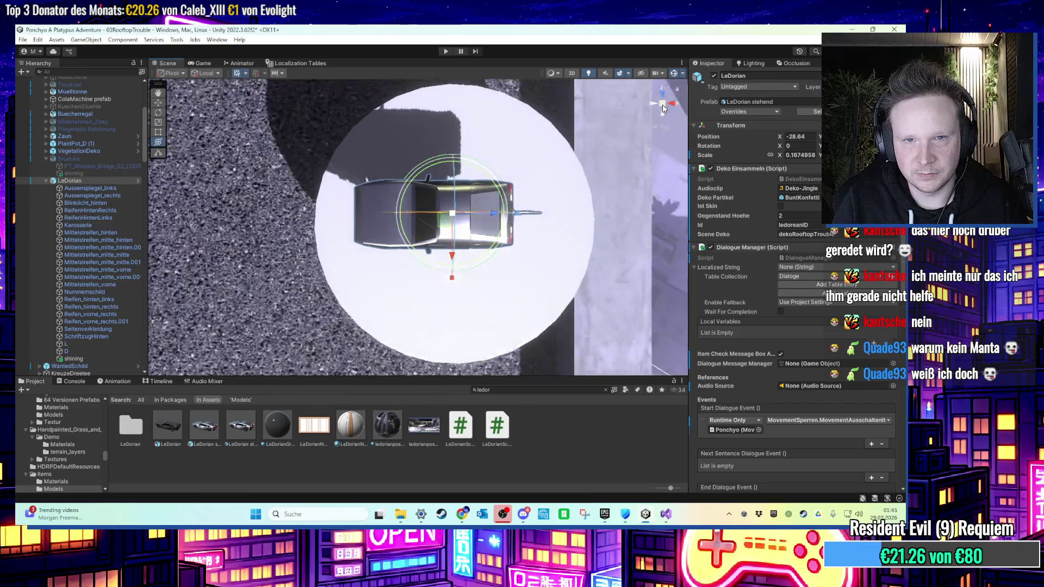
pyautogui.moveTo(502, 202)
pyautogui.mouseDown()
pyautogui.moveTo(466, 222)
pyautogui.moveTo(522, 217)
pyautogui.moveTo(525, 183)
pyautogui.mouseUp()
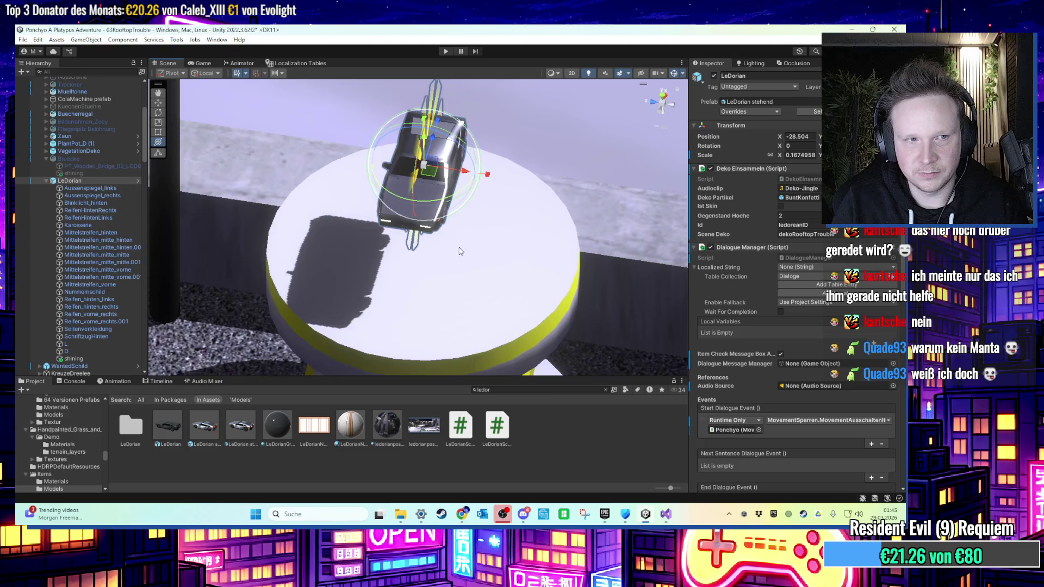
# Set the Sphere Collider Radius to 3, return to perspective, and start Play mode.
pyautogui.scroll(-10, 777, 353)
pyautogui.click(778, 427)
pyautogui.write('3')
pyautogui.press('Return')
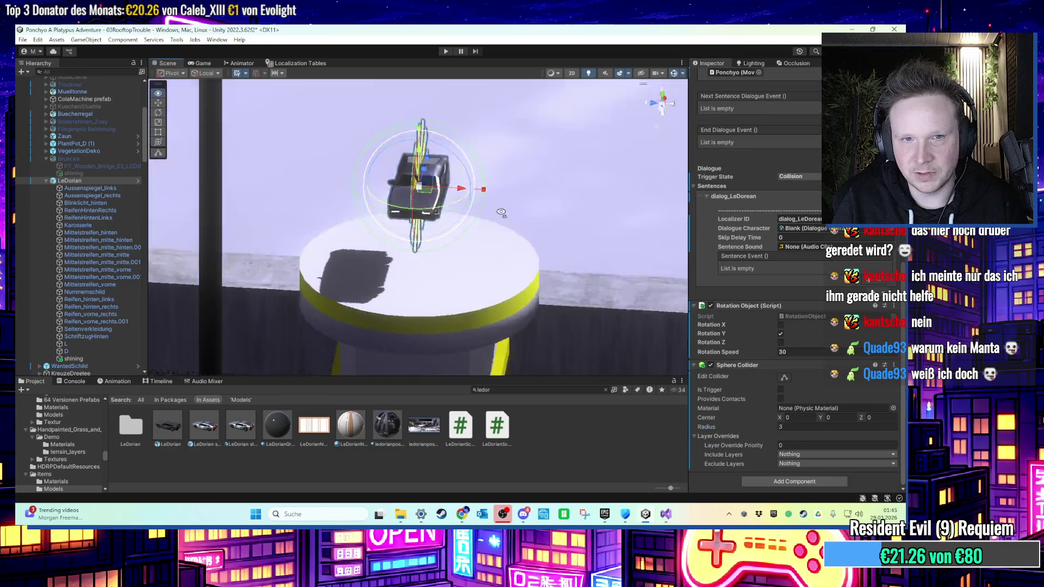
pyautogui.click(660, 109)
pyautogui.click(454, 50)
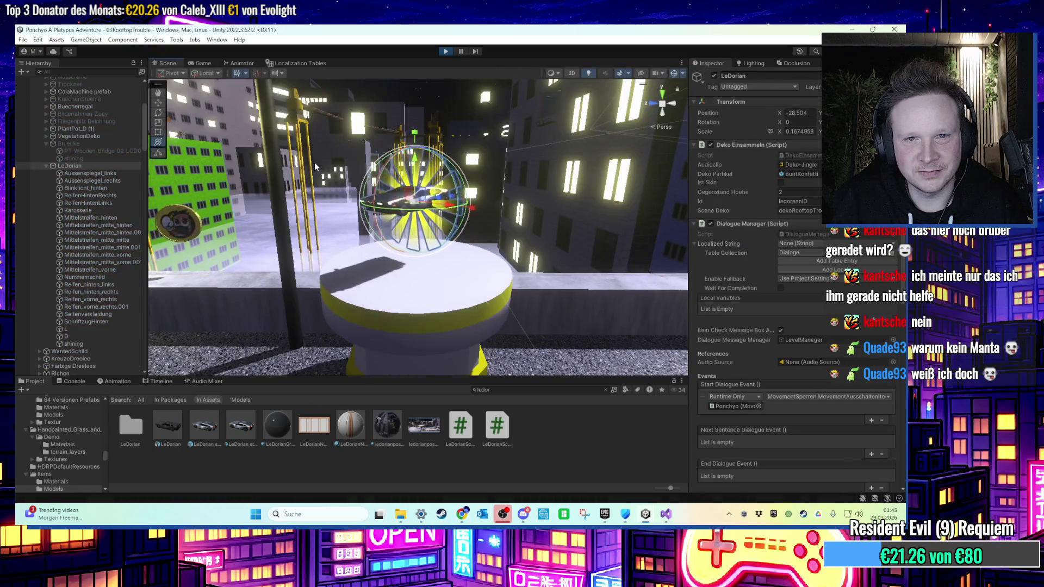
# Watch the spinning LeDorian car in Play mode, stop the run, and orbit back over the pedestal.
pyautogui.moveTo(309, 162)
pyautogui.mouseDown()
pyautogui.moveTo(402, 236)
pyautogui.moveTo(350, 227)
pyautogui.mouseUp()
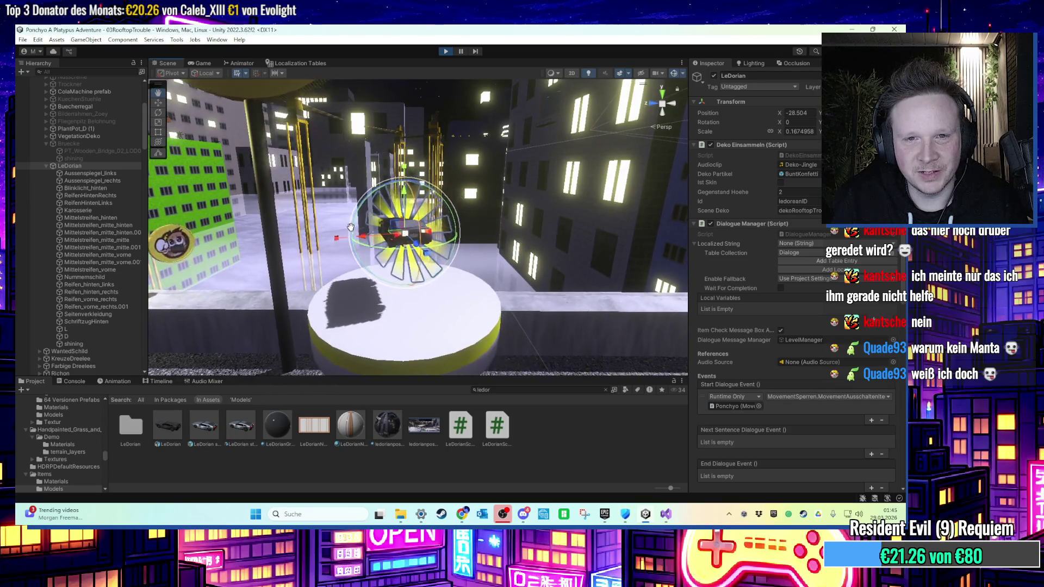
pyautogui.click(446, 51)
pyautogui.moveTo(519, 234)
pyautogui.mouseDown()
pyautogui.moveTo(436, 325)
pyautogui.moveTo(450, 231)
pyautogui.moveTo(427, 217)
pyautogui.moveTo(592, 252)
pyautogui.mouseUp()
pyautogui.scroll(-5, 443, 222)
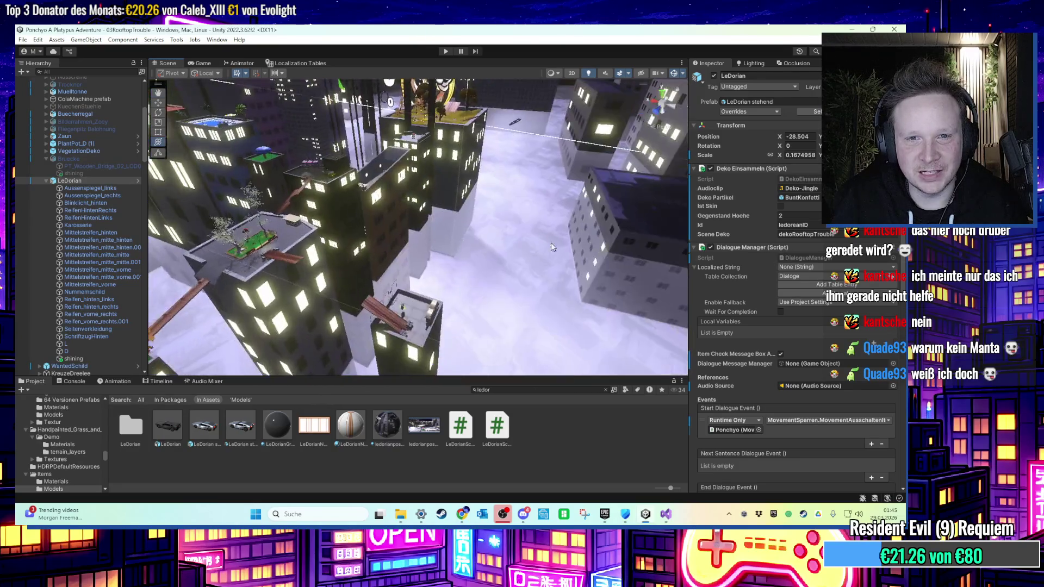
# Frame LeDorian, collapse LeDorian and BELOHNUNGEN in the Hierarchy, and show the Scenes folder.
pyautogui.press('f')
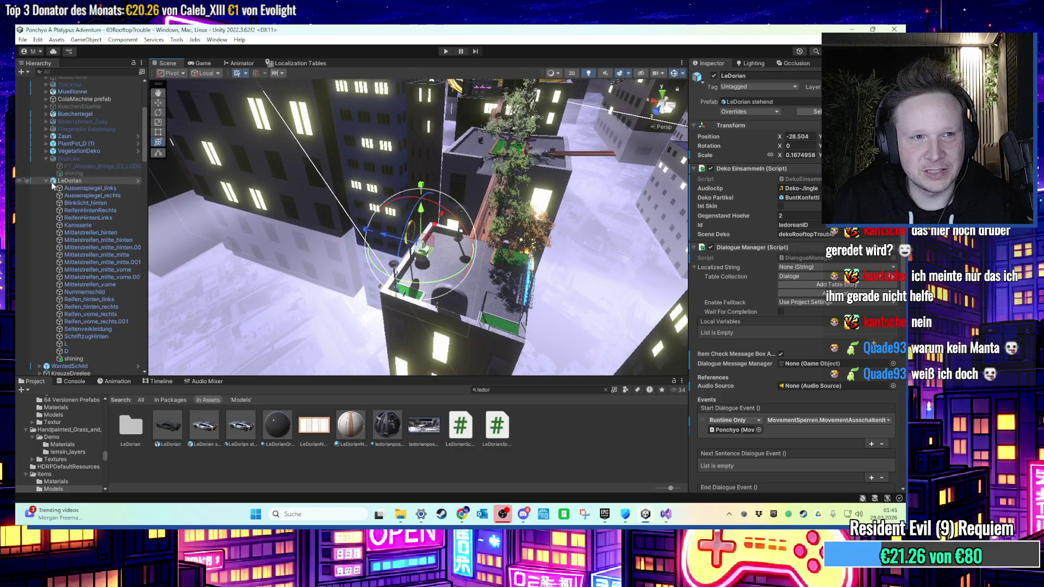
pyautogui.click(46, 181)
pyautogui.scroll(5, 34, 205)
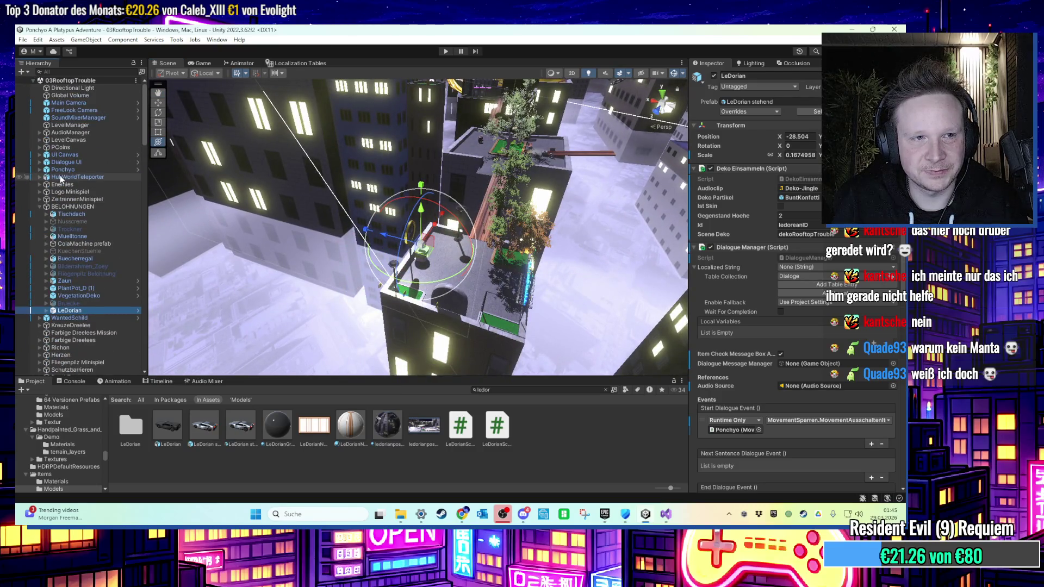
pyautogui.click(39, 207)
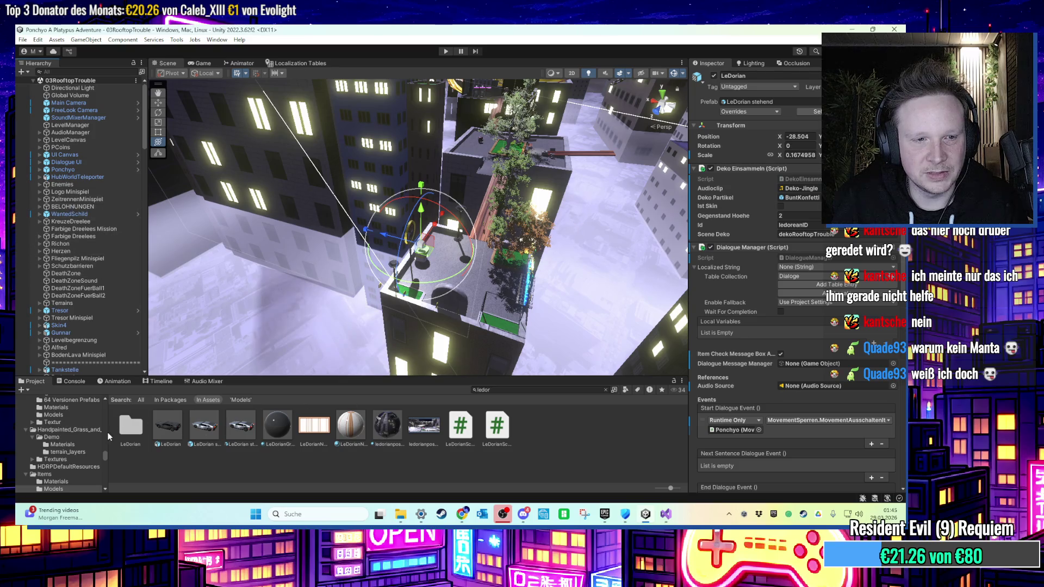
pyautogui.moveTo(106, 457); pyautogui.dragTo(106, 400)
pyautogui.click(48, 413)
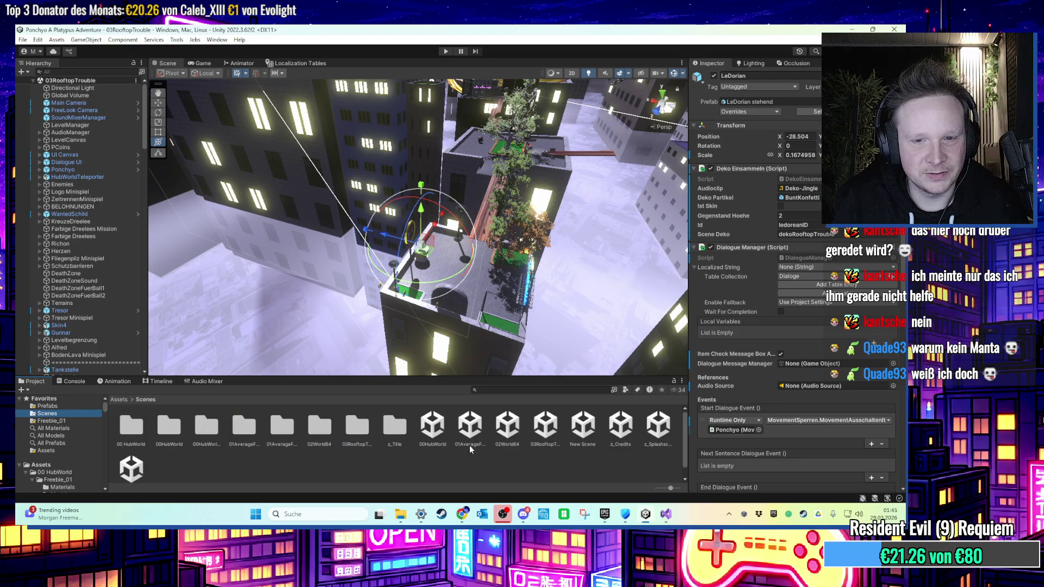
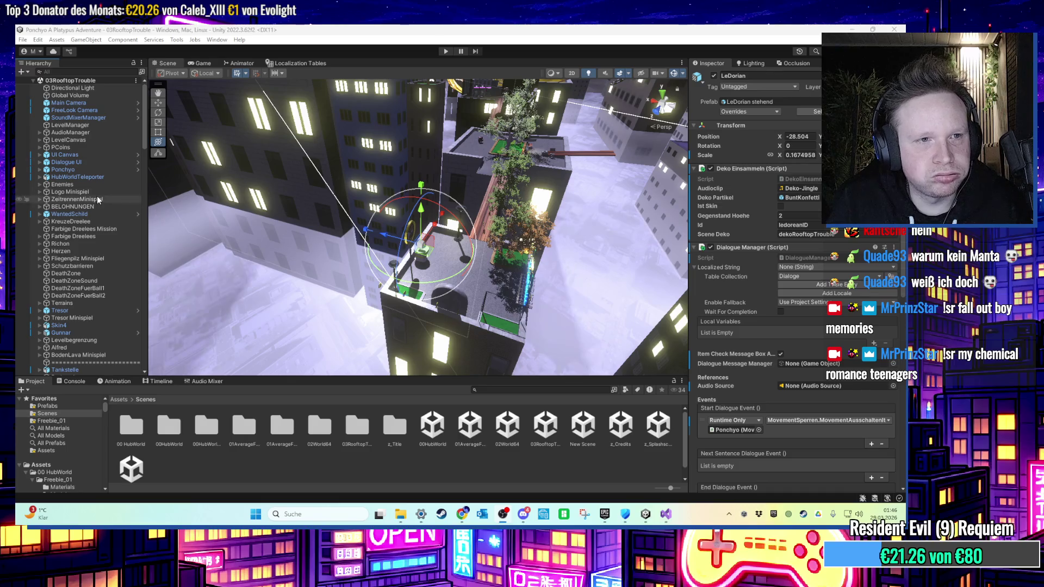
# Filter the Hierarchy for KAM to check KameraZiel1, then clear the search.
pyautogui.scroll(-4, 94, 184)
pyautogui.scroll(2, 90, 277)
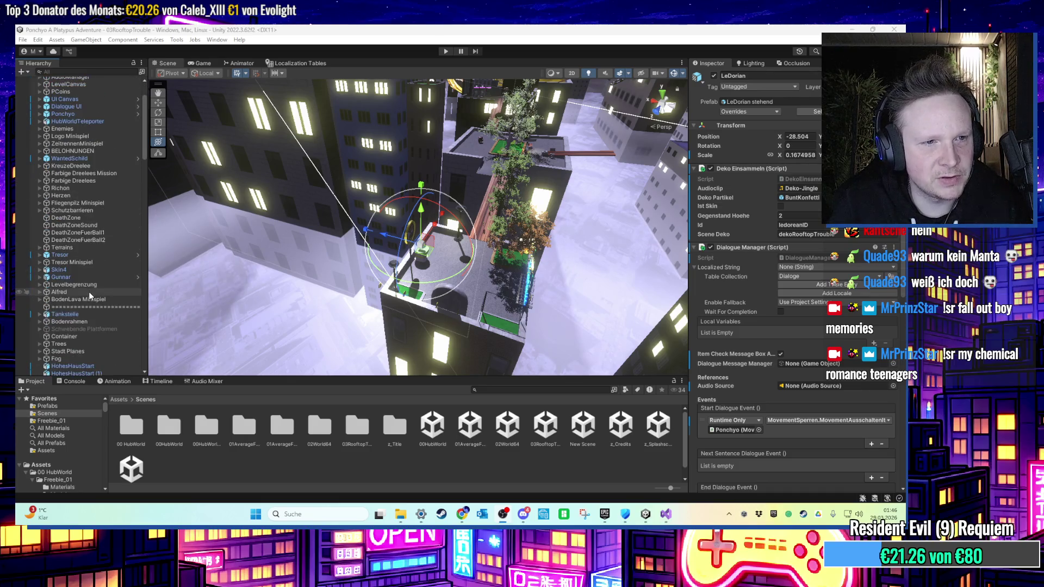
pyautogui.scroll(2, 80, 282)
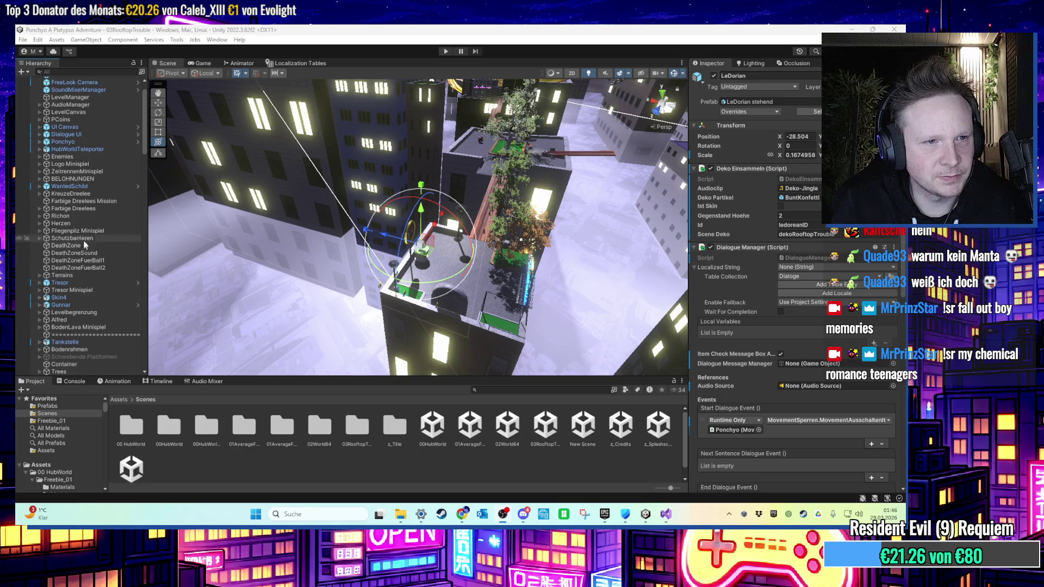
pyautogui.scroll(2, 82, 208)
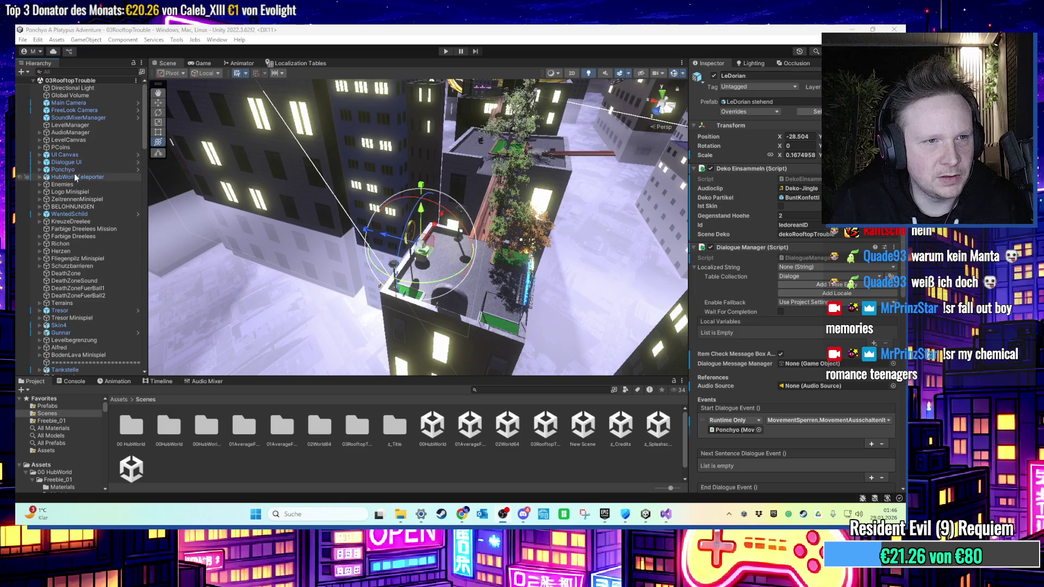
pyautogui.click(65, 72)
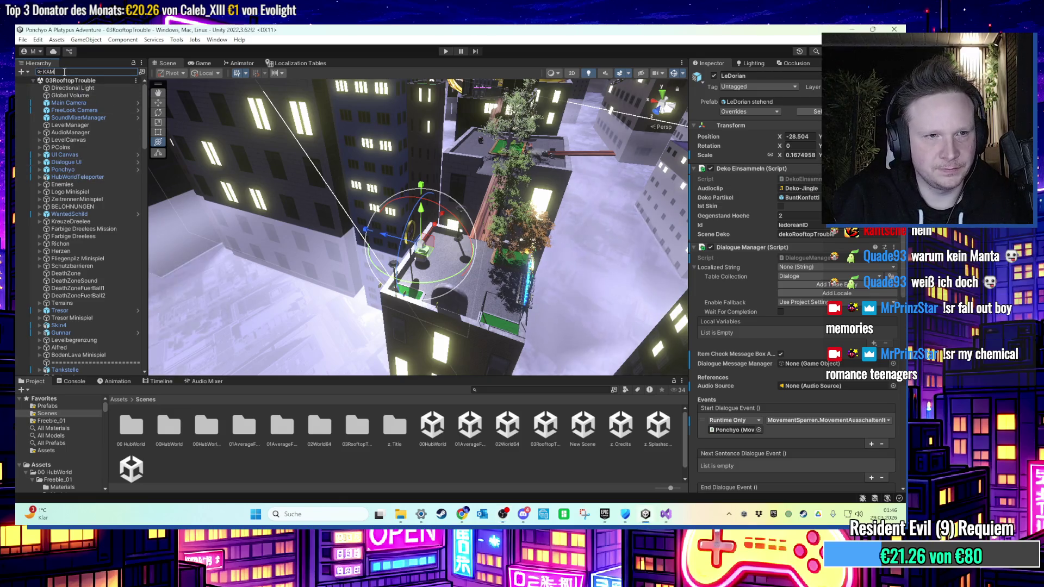
pyautogui.write('KAM')
pyautogui.click(60, 110)
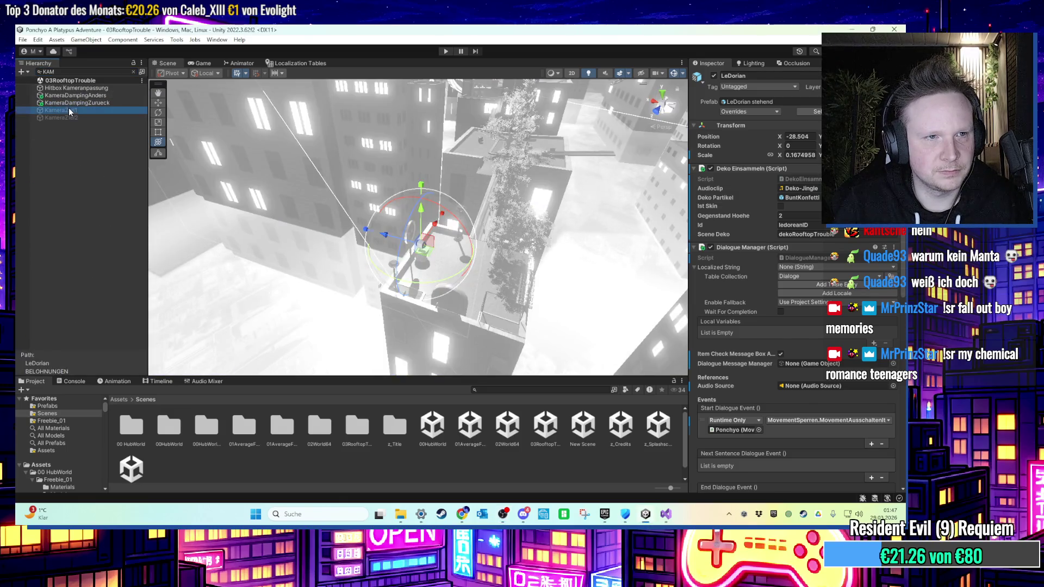
pyautogui.click(133, 72)
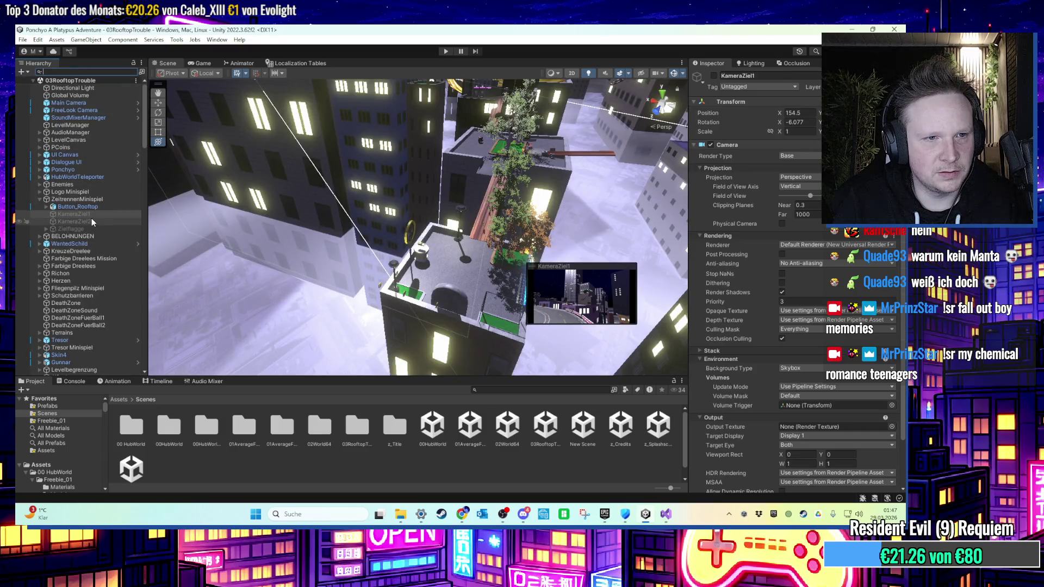
# Move the spare separator up, rename it Kameras, save, and open 01AverageFirstLevel.
pyautogui.click(39, 205)
pyautogui.scroll(-5, 79, 245)
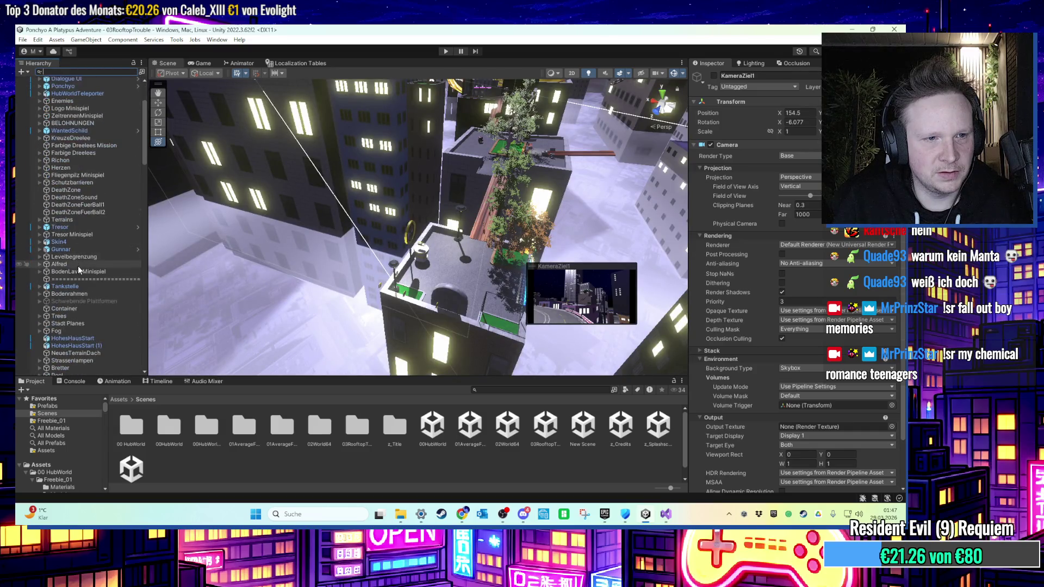
pyautogui.click(83, 284)
pyautogui.moveTo(83, 285); pyautogui.dragTo(83, 277)
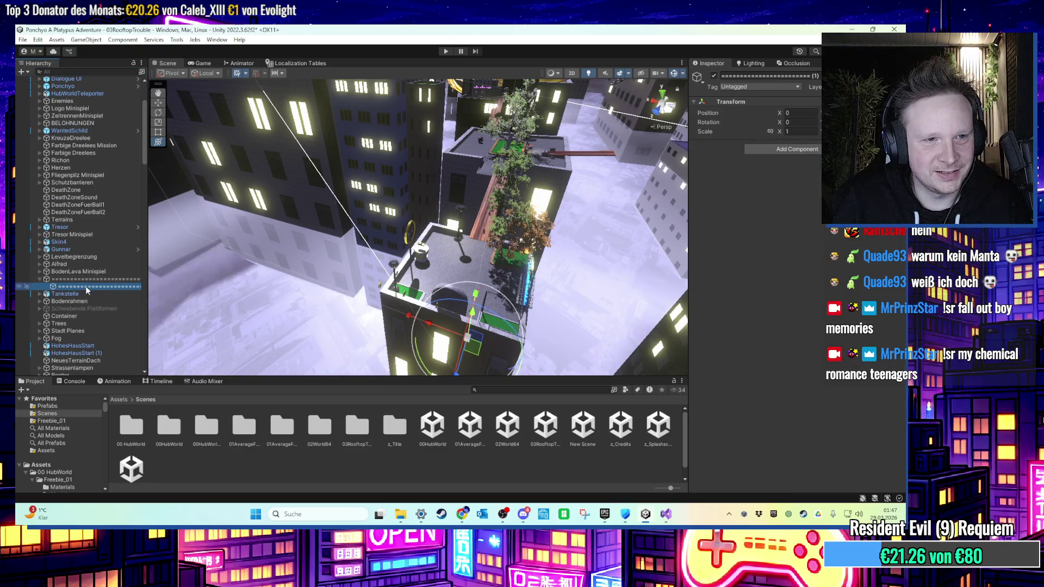
pyautogui.rightClick(83, 281)
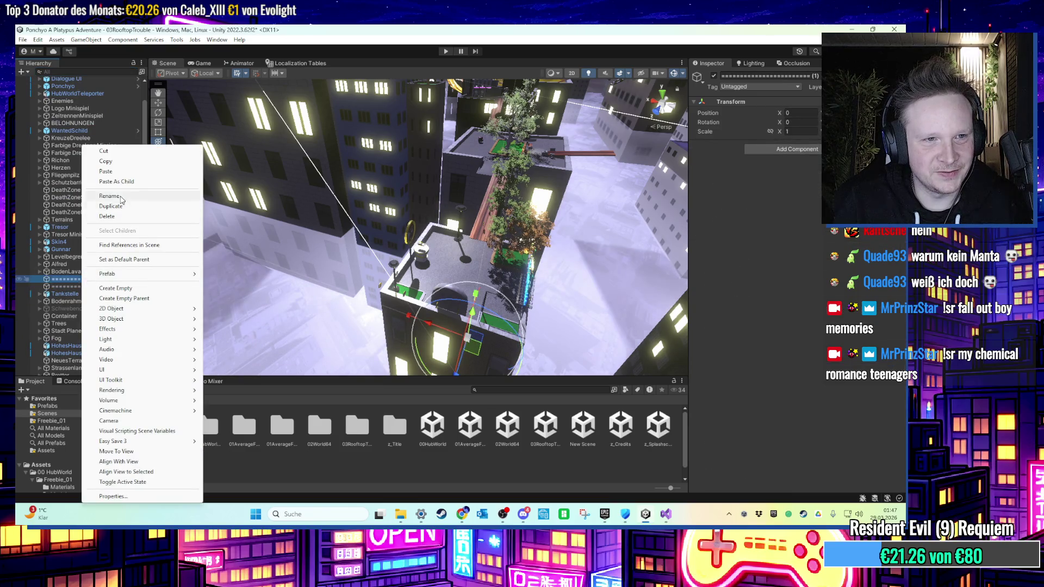
pyautogui.click(123, 197)
pyautogui.write('kAME')
pyautogui.press('BackSpace')
pyautogui.press('BackSpace')
pyautogui.press('BackSpace')
pyautogui.write('Kameras')
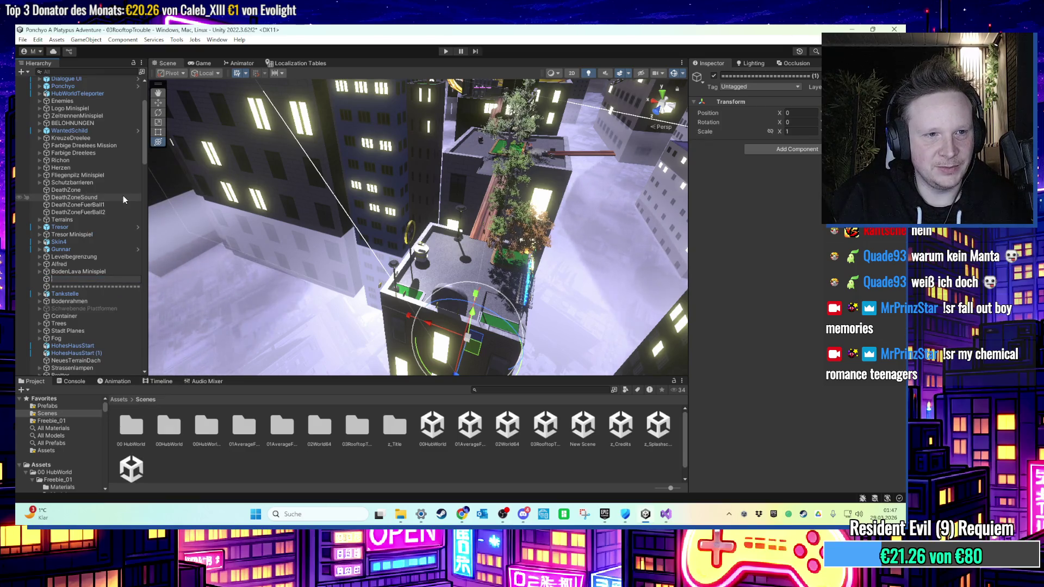
pyautogui.press('Return')
pyautogui.hotkey('ctrl', 's')
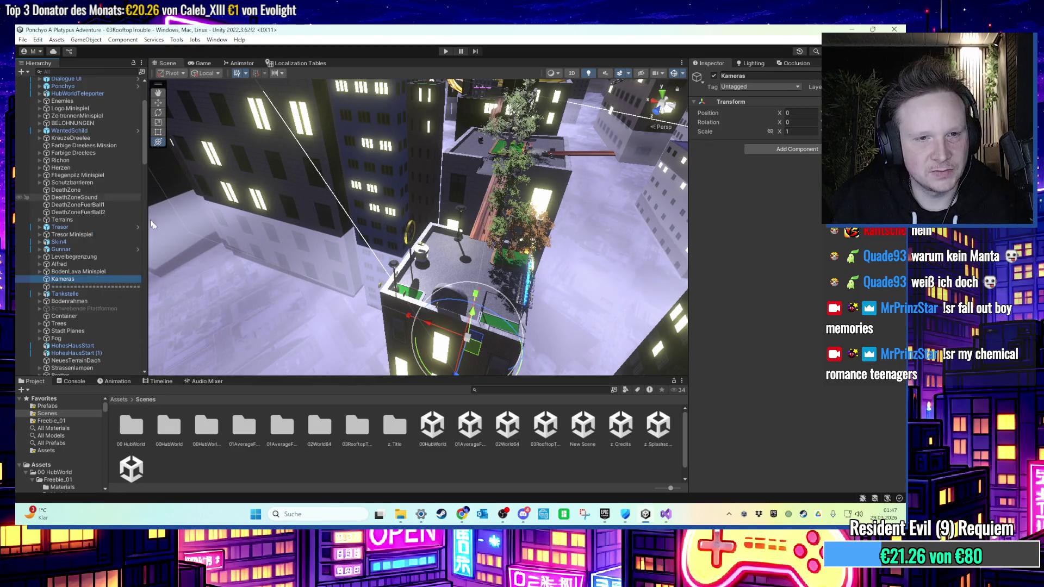
pyautogui.click(468, 430)
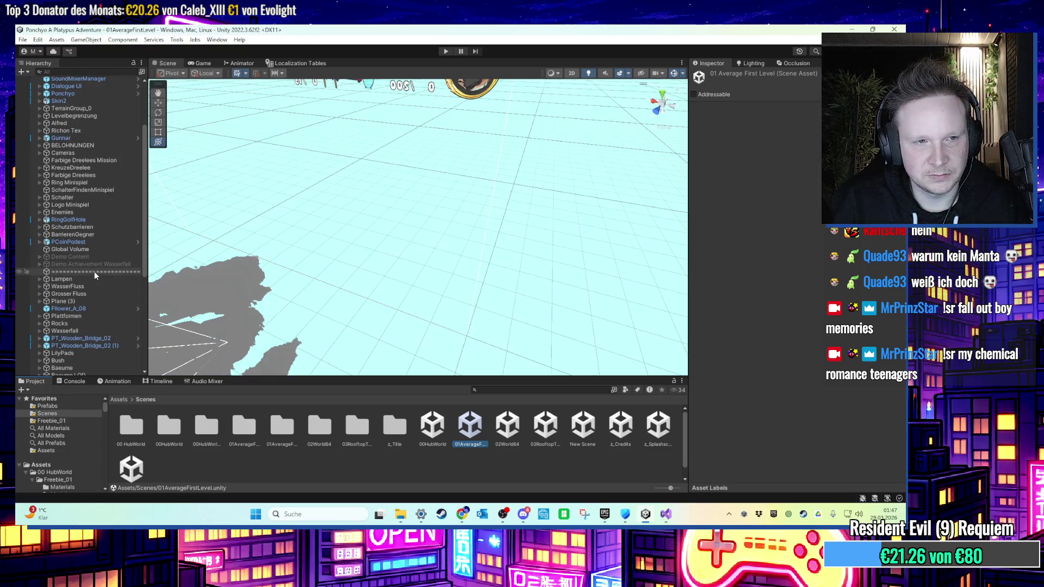
# Select DreeleeBelohnungCamera, PCoinBelohnungCamera, Dolly Track and Dolly Cam, then reopen 03RooftopTrouble.
pyautogui.click(78, 237)
pyautogui.click(40, 237)
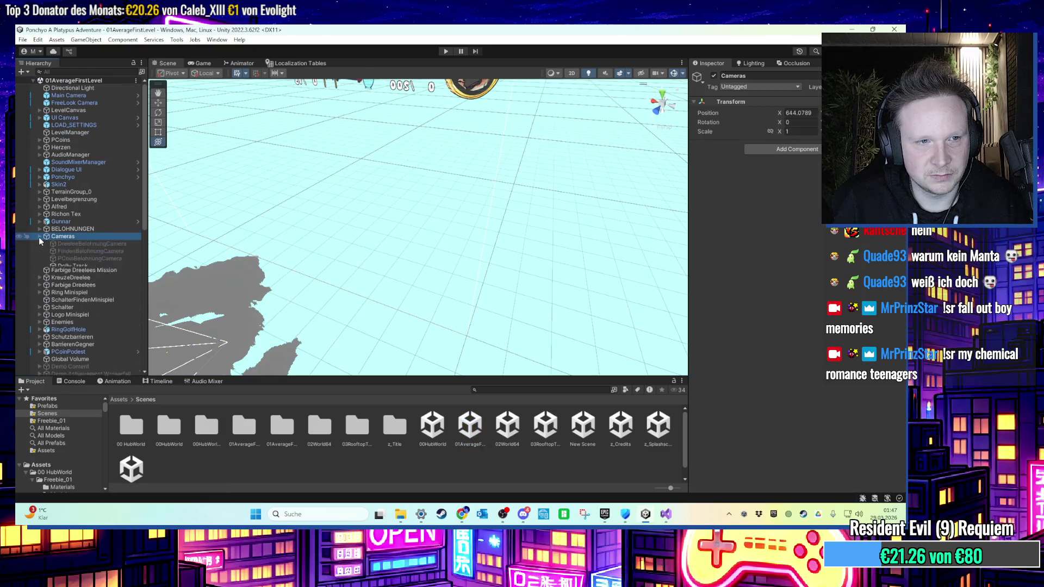
pyautogui.click(69, 244)
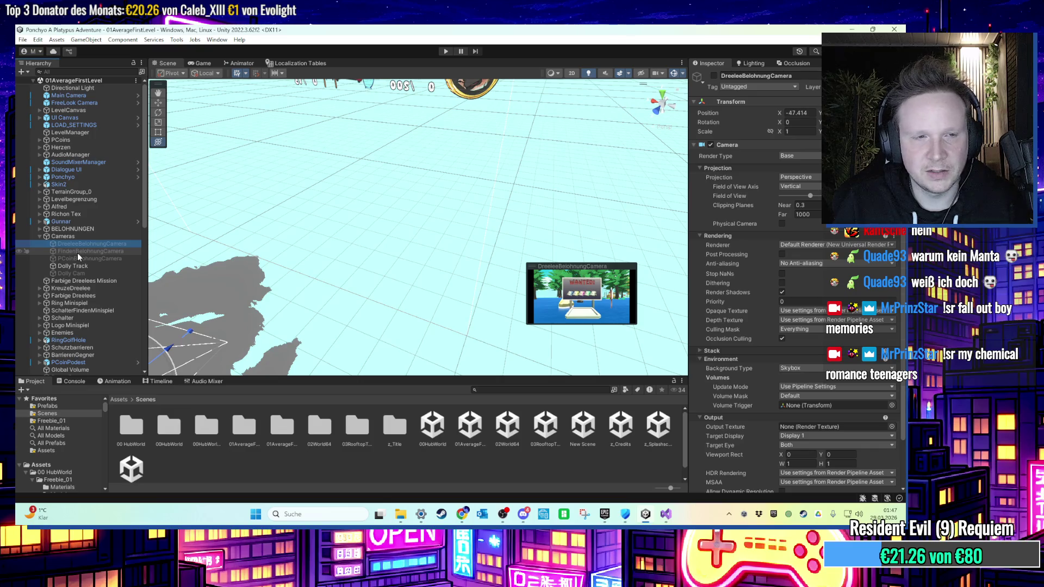
pyautogui.click(78, 254)
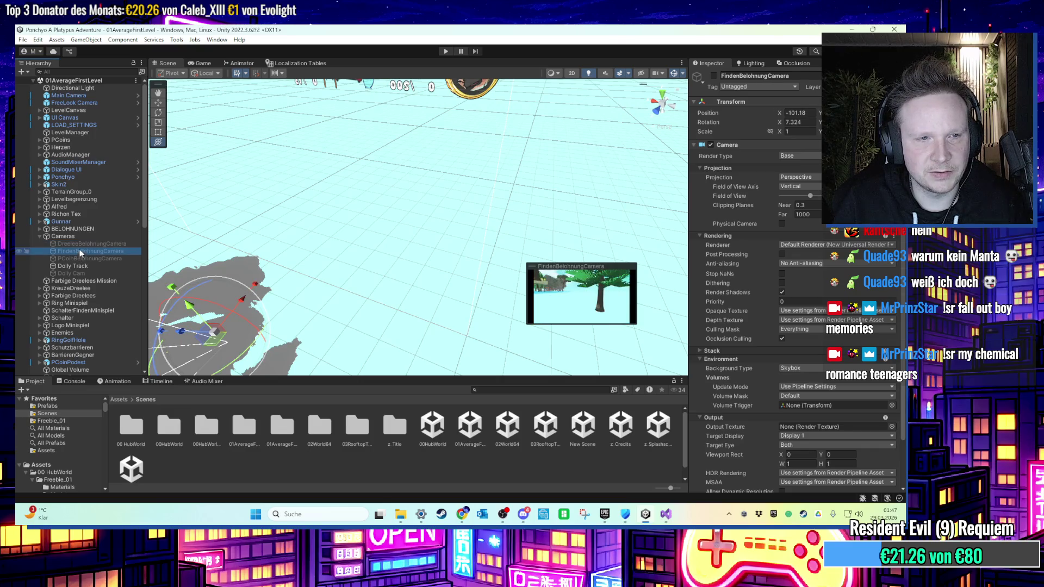
pyautogui.hotkey('ctrl', 'z')
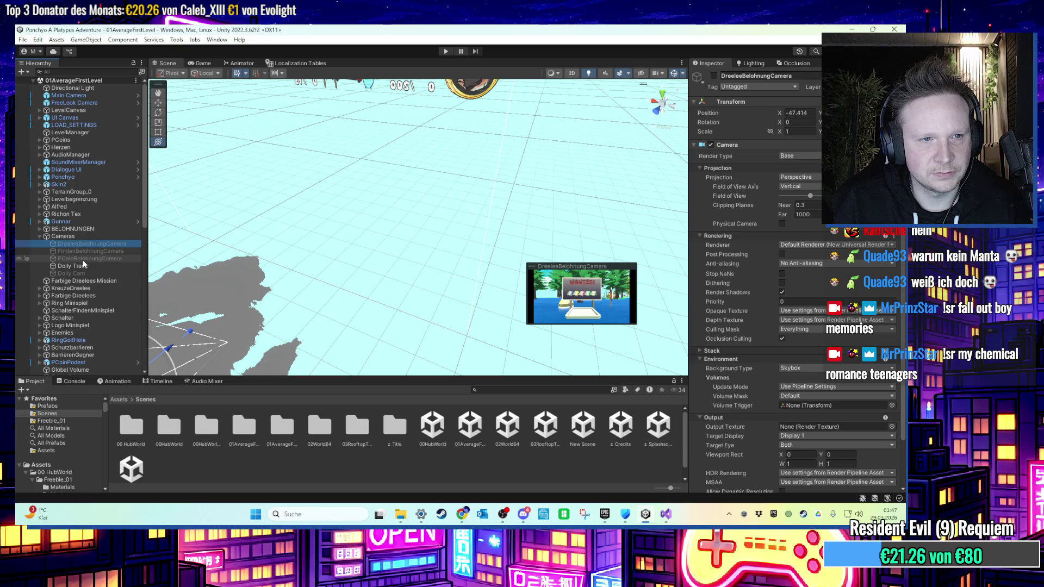
pyautogui.keyDown('ctrl'); pyautogui.click(83, 258); pyautogui.keyUp('ctrl')
pyautogui.keyDown('ctrl'); pyautogui.keyDown('shift'); pyautogui.click(83, 272); pyautogui.keyUp('shift'); pyautogui.keyUp('ctrl')
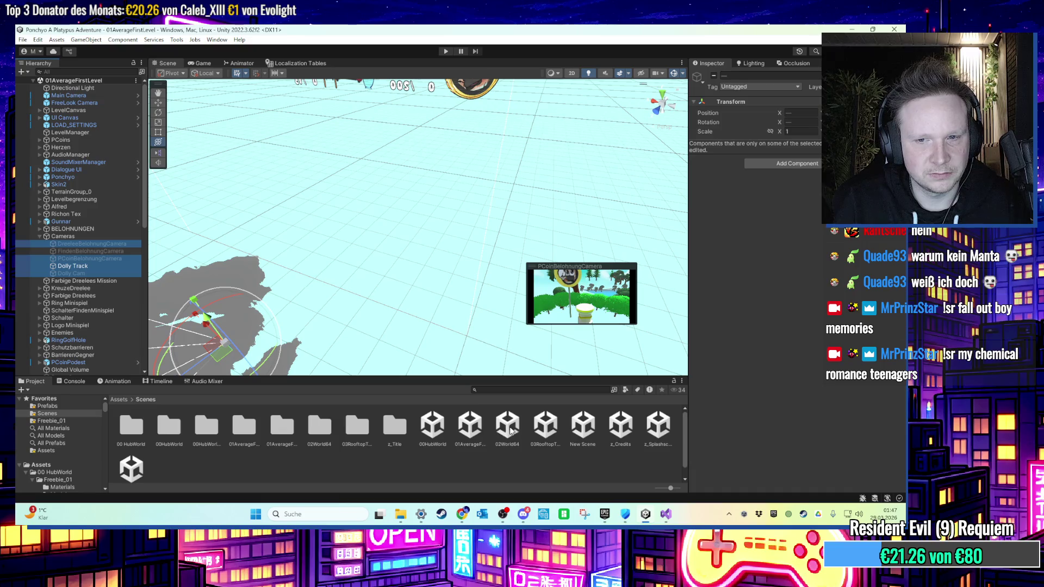
pyautogui.click(545, 427)
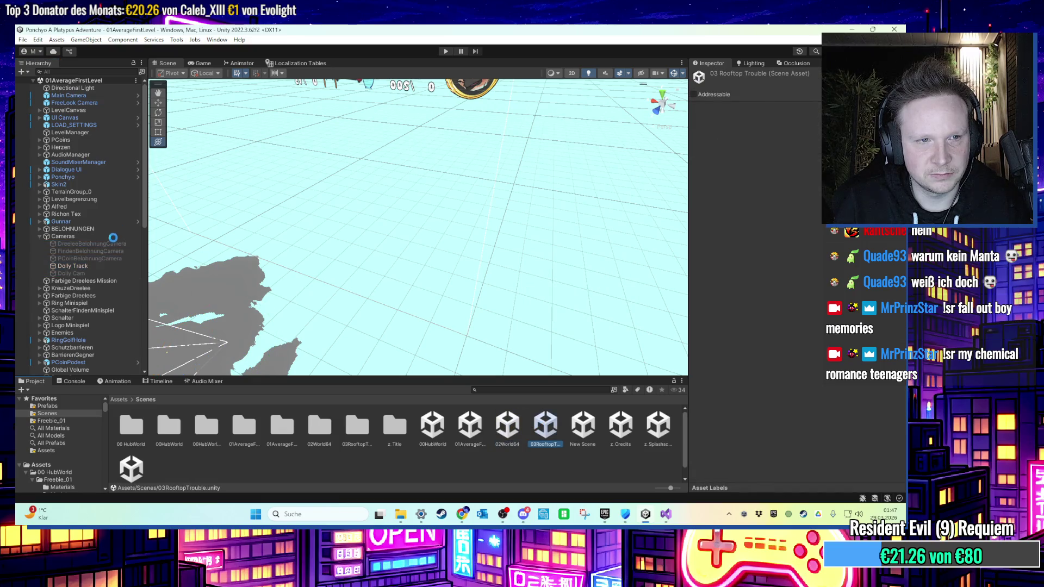
pyautogui.scroll(-3, 85, 283)
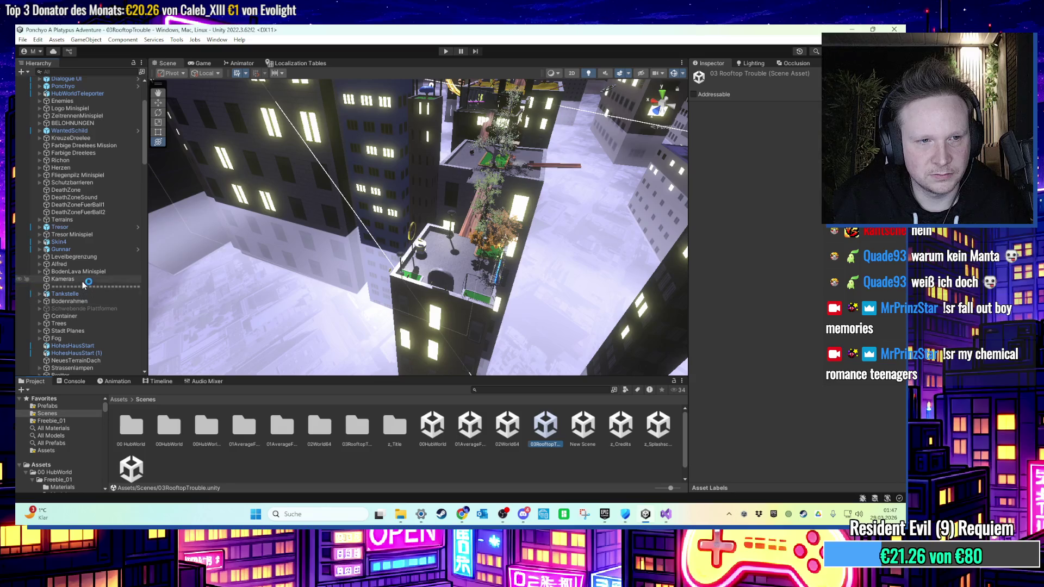
# Nest the copied cameras and dolly objects under Kameras and move DreeleeBelohnungCamera onto the rooftop corner.
pyautogui.moveTo(78, 279); pyautogui.dragTo(78, 279)
pyautogui.doubleClick(77, 286)
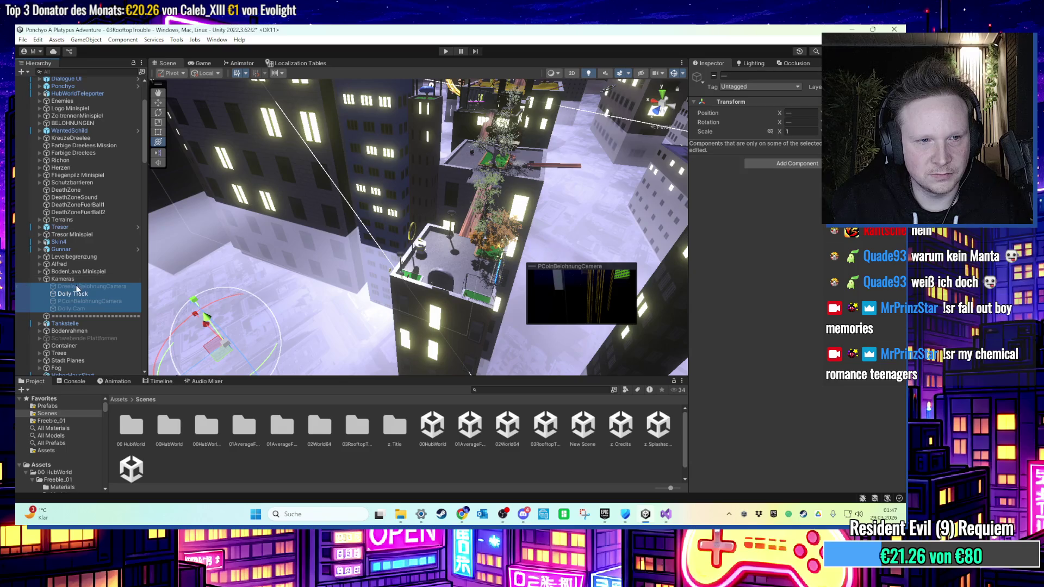
pyautogui.moveTo(299, 228)
pyautogui.mouseDown()
pyautogui.moveTo(234, 253)
pyautogui.moveTo(358, 293)
pyautogui.mouseUp()
pyautogui.moveTo(443, 248)
pyautogui.mouseDown()
pyautogui.moveTo(390, 233)
pyautogui.moveTo(404, 229)
pyautogui.mouseUp()
pyautogui.scroll(2, 404, 230)
pyautogui.scroll(5, 339, 228)
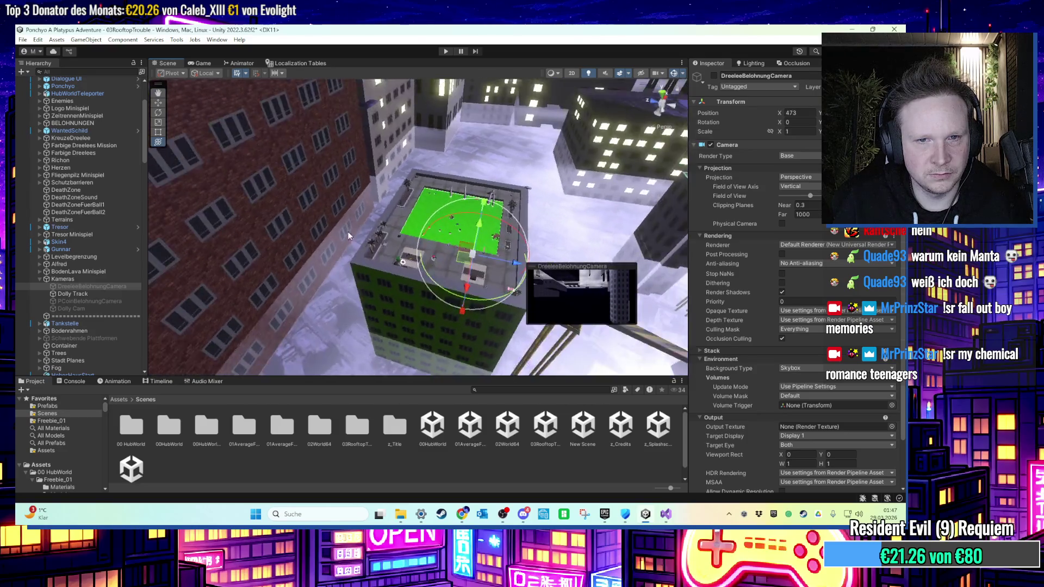
pyautogui.moveTo(481, 226)
pyautogui.mouseDown()
pyautogui.moveTo(354, 292)
pyautogui.moveTo(359, 250)
pyautogui.mouseUp()
# Turn DreeleeBelohnungCamera toward the wanted poster and nudge it to X 171.65.
pyautogui.moveTo(380, 294)
pyautogui.mouseDown()
pyautogui.moveTo(321, 282)
pyautogui.moveTo(364, 296)
pyautogui.moveTo(348, 305)
pyautogui.moveTo(327, 293)
pyautogui.moveTo(361, 148)
pyautogui.moveTo(253, 182)
pyautogui.moveTo(272, 267)
pyautogui.moveTo(326, 278)
pyautogui.moveTo(332, 307)
pyautogui.moveTo(458, 301)
pyautogui.moveTo(583, 355)
pyautogui.mouseUp()
pyautogui.scroll(2, 383, 298)
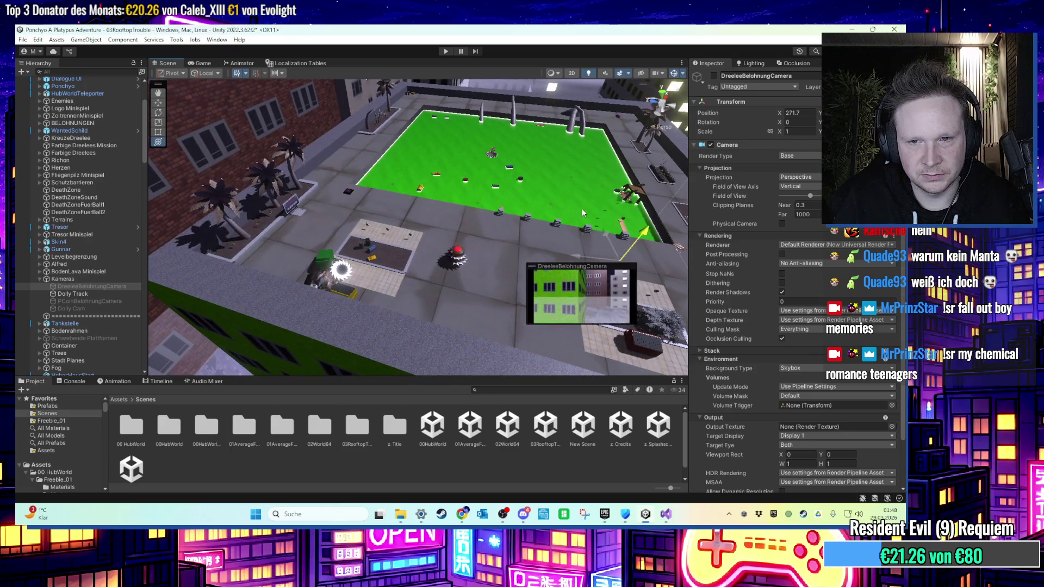
pyautogui.moveTo(586, 140)
pyautogui.mouseDown()
pyautogui.moveTo(609, 227)
pyautogui.moveTo(343, 240)
pyautogui.moveTo(326, 245)
pyautogui.moveTo(327, 277)
pyautogui.moveTo(290, 200)
pyautogui.moveTo(460, 234)
pyautogui.moveTo(445, 236)
pyautogui.moveTo(422, 286)
pyautogui.moveTo(410, 272)
pyautogui.moveTo(390, 279)
pyautogui.moveTo(537, 258)
pyautogui.moveTo(389, 239)
pyautogui.moveTo(249, 238)
pyautogui.moveTo(402, 282)
pyautogui.mouseUp()
pyautogui.press('f')
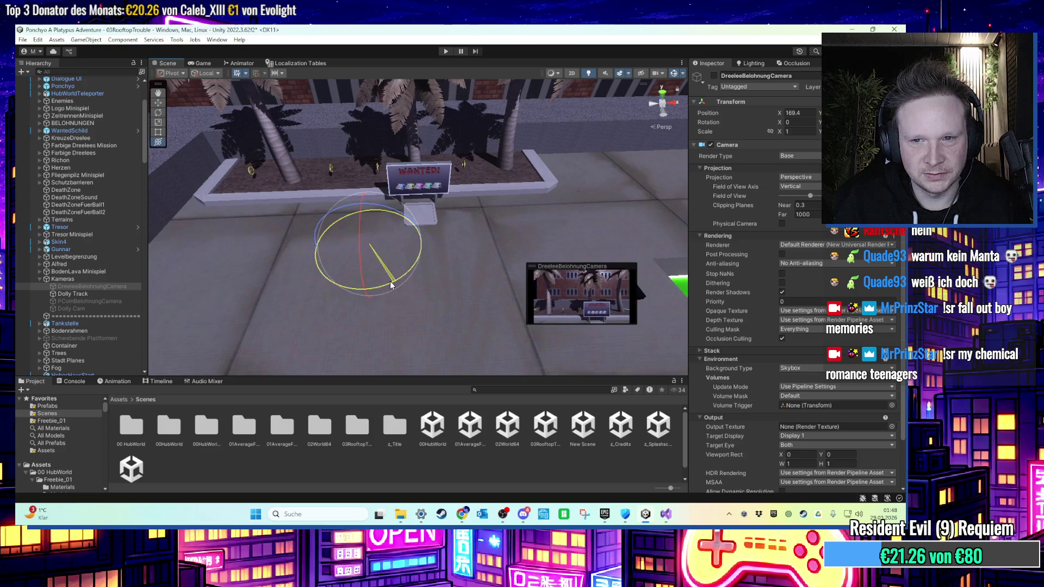
pyautogui.moveTo(379, 245)
pyautogui.mouseDown()
pyautogui.moveTo(428, 229)
pyautogui.moveTo(420, 266)
pyautogui.moveTo(479, 261)
pyautogui.mouseUp()
pyautogui.press('w')
pyautogui.press('e')
# Select and frame PCoinBelohnungCamera from a high view over the rooftop.
pyautogui.click(109, 302)
pyautogui.press('f')
pyautogui.moveTo(306, 294)
pyautogui.mouseDown()
pyautogui.moveTo(449, 340)
pyautogui.moveTo(465, 328)
pyautogui.moveTo(309, 302)
pyautogui.moveTo(427, 314)
pyautogui.mouseUp()
# Lower PCoinBelohnungCamera to sit just above the rooftop, at X -34.22.
pyautogui.scroll(-2, 427, 314)
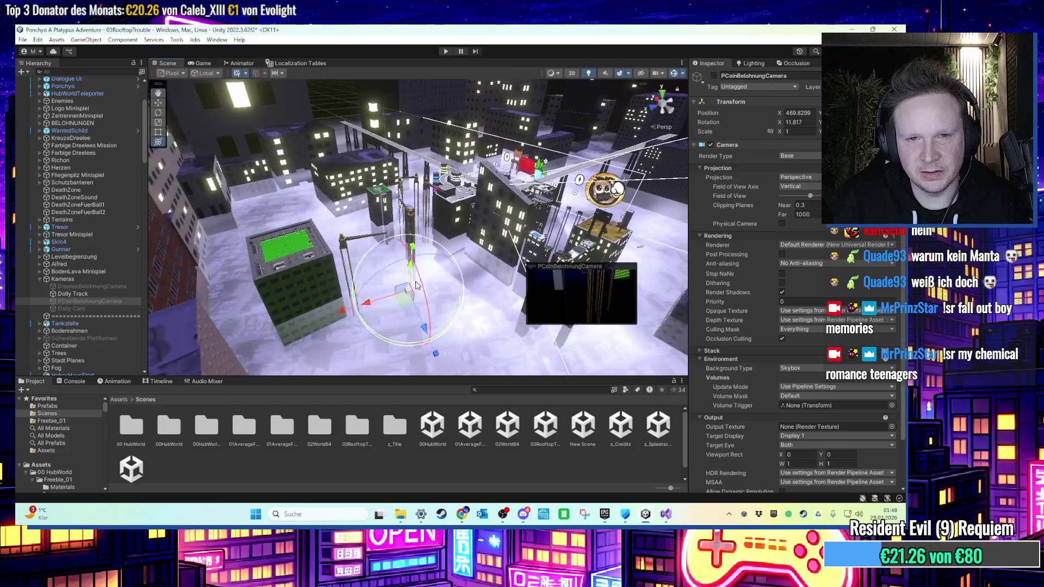
pyautogui.scroll(-3, 379, 319)
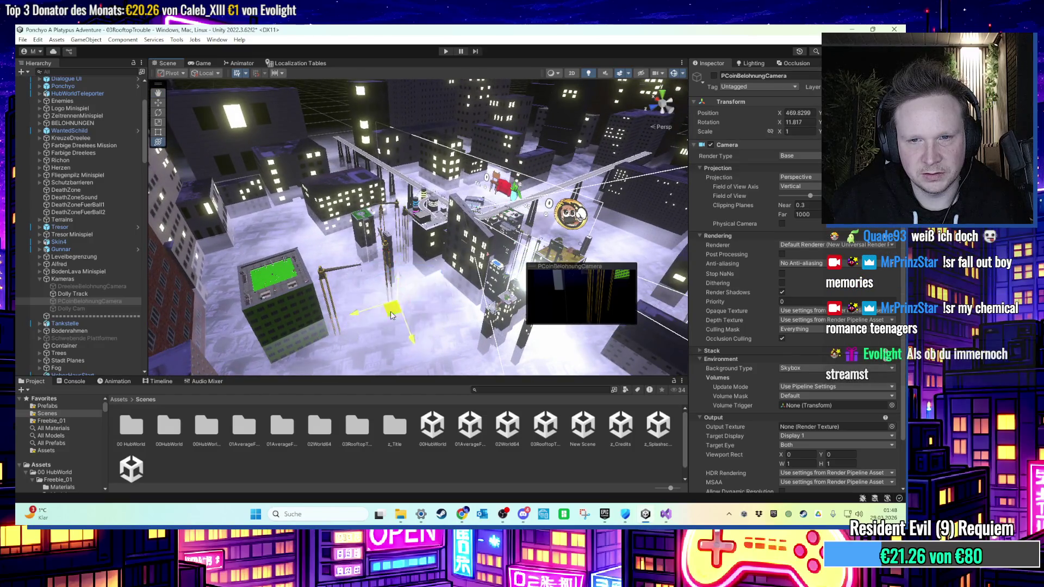
pyautogui.moveTo(379, 320)
pyautogui.mouseDown()
pyautogui.moveTo(342, 277)
pyautogui.moveTo(411, 291)
pyautogui.moveTo(452, 130)
pyautogui.mouseUp()
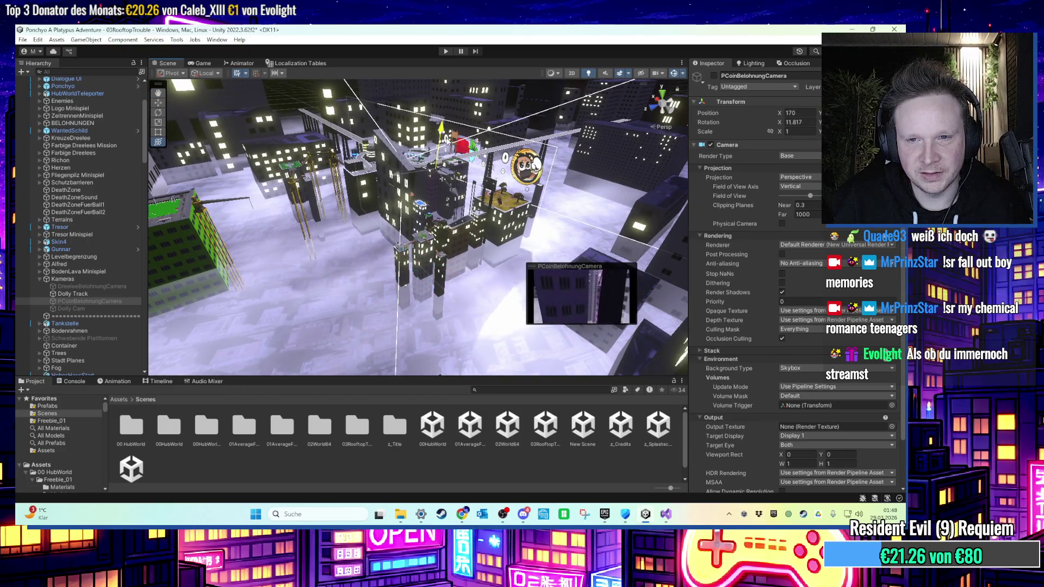
pyautogui.press('f')
pyautogui.moveTo(445, 244)
pyautogui.mouseDown()
pyautogui.moveTo(453, 276)
pyautogui.moveTo(443, 256)
pyautogui.mouseUp()
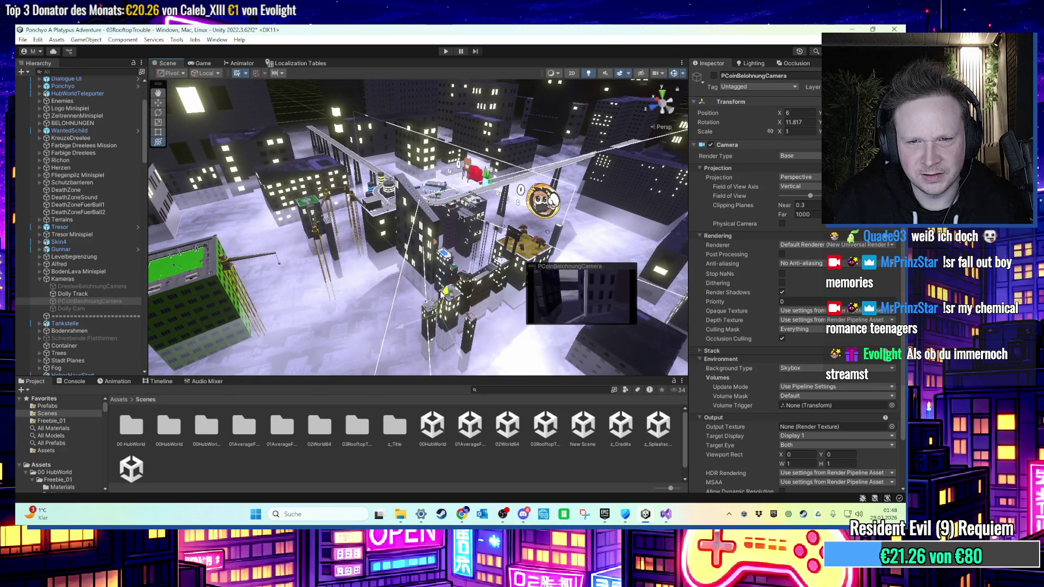
pyautogui.press('f')
pyautogui.scroll(-8, 380, 293)
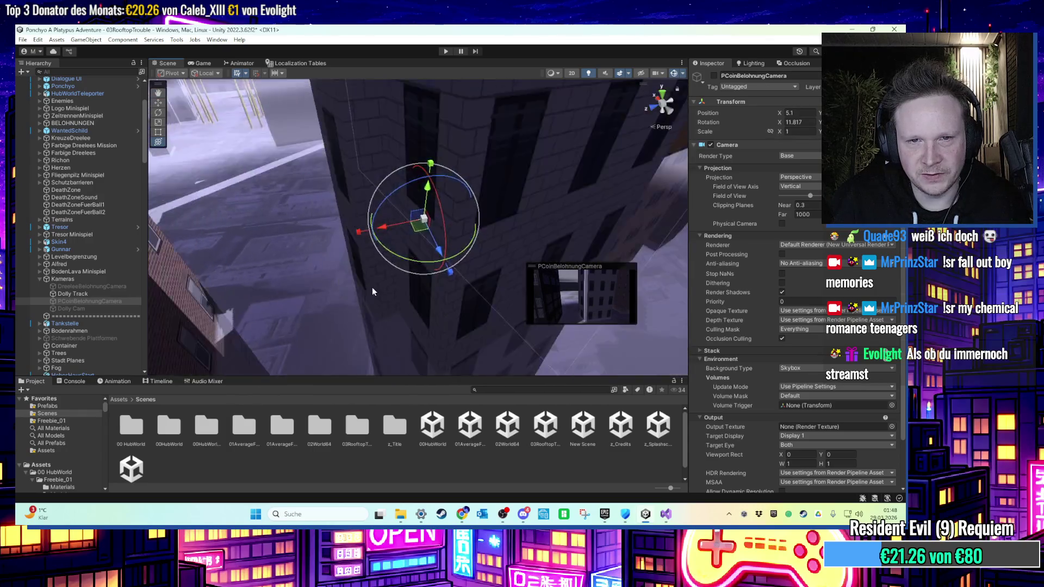
pyautogui.moveTo(438, 277); pyautogui.dragTo(443, 336)
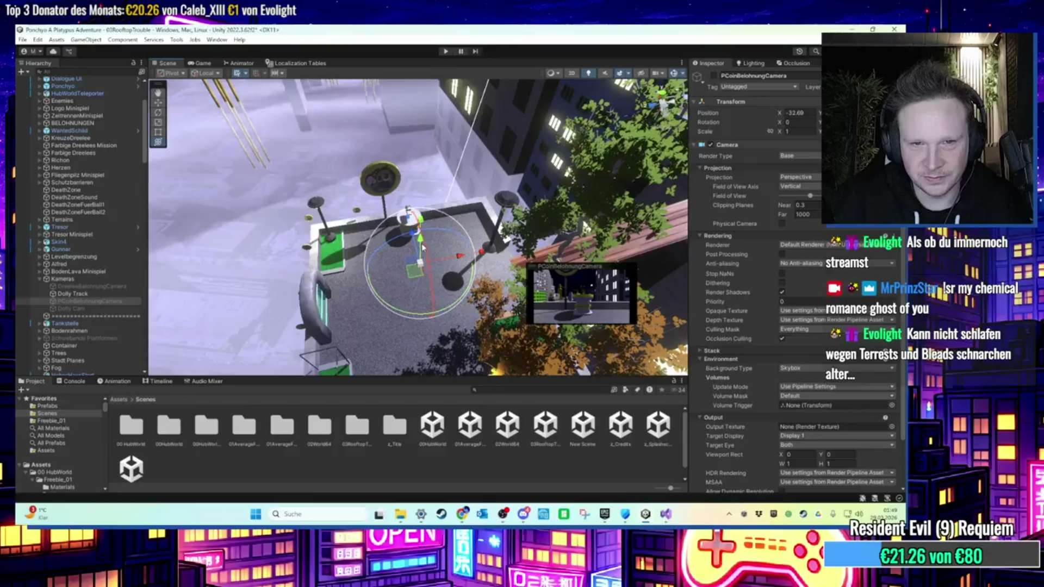
# Tilt PCoinBelohnungCamera about 5° downward on X.
pyautogui.scroll(4, 411, 243)
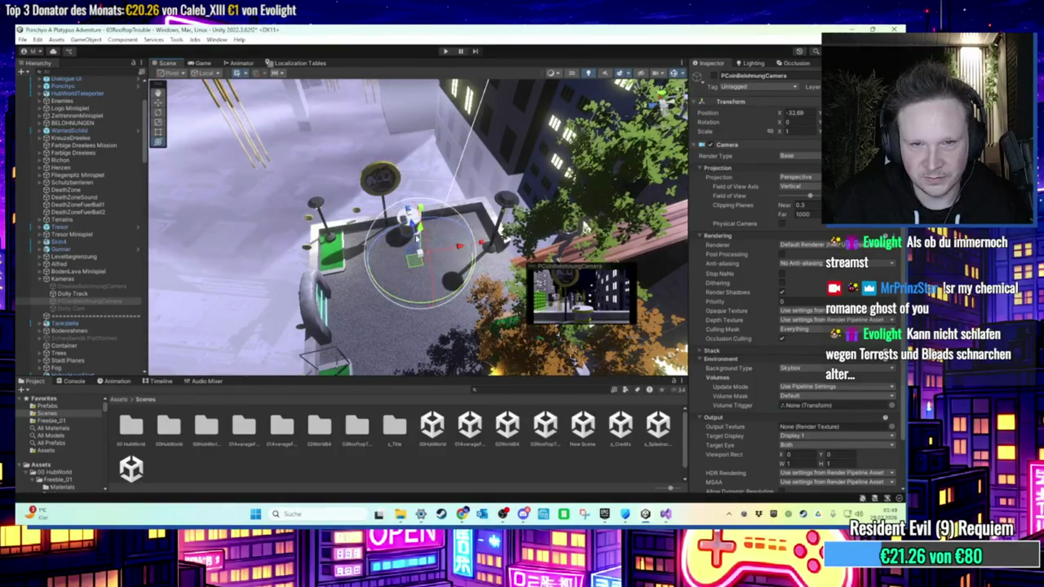
pyautogui.scroll(-3, 413, 253)
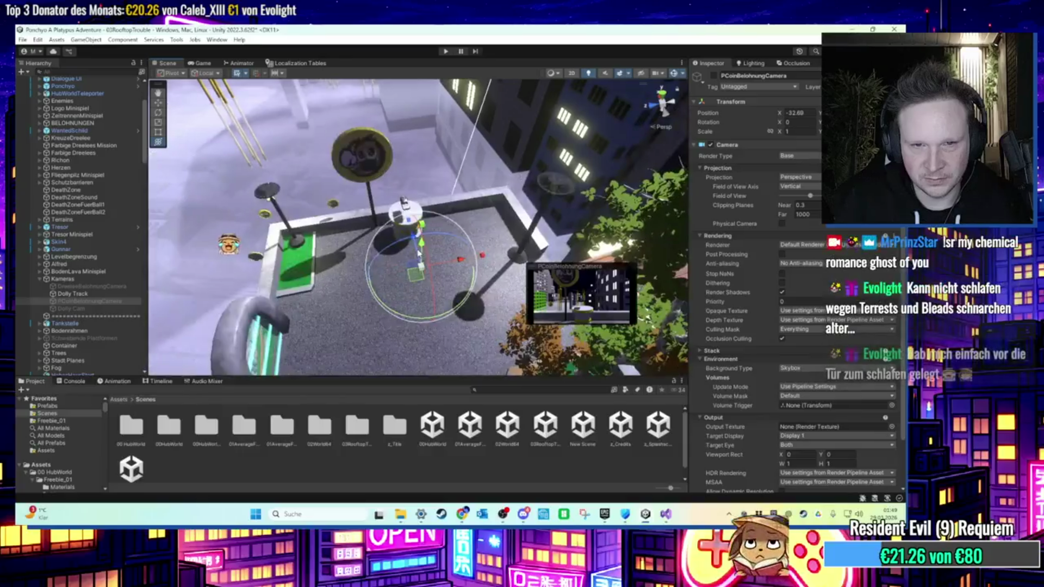
pyautogui.moveTo(429, 248)
pyautogui.mouseDown()
pyautogui.moveTo(418, 236)
pyautogui.moveTo(422, 263)
pyautogui.moveTo(455, 274)
pyautogui.moveTo(447, 265)
pyautogui.moveTo(536, 248)
pyautogui.moveTo(252, 268)
pyautogui.mouseUp()
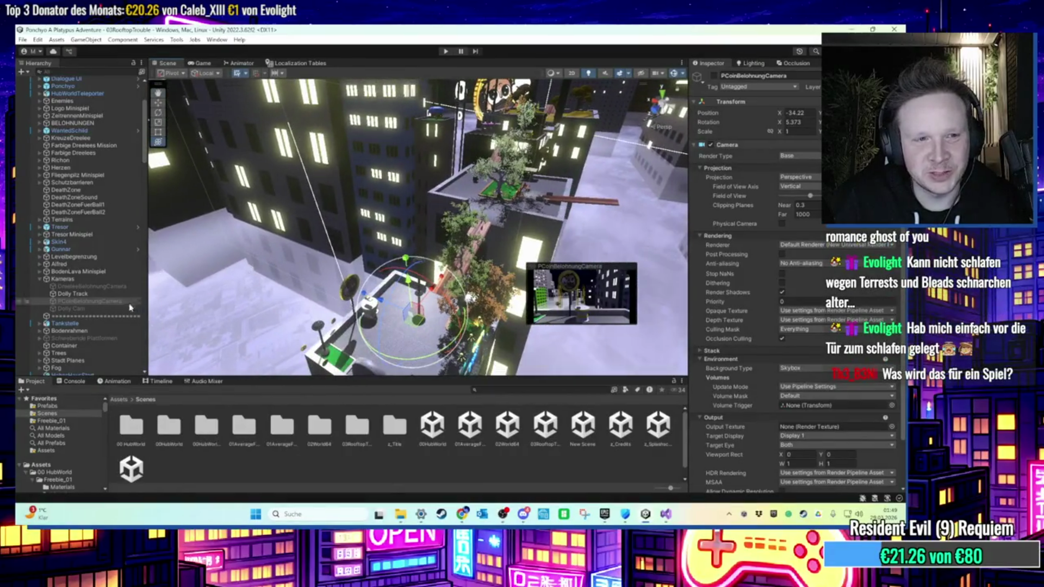
pyautogui.click(76, 309)
# Select the Dolly Track to see its waypoints, then play the rooftop level to test it.
pyautogui.click(102, 302)
pyautogui.click(102, 297)
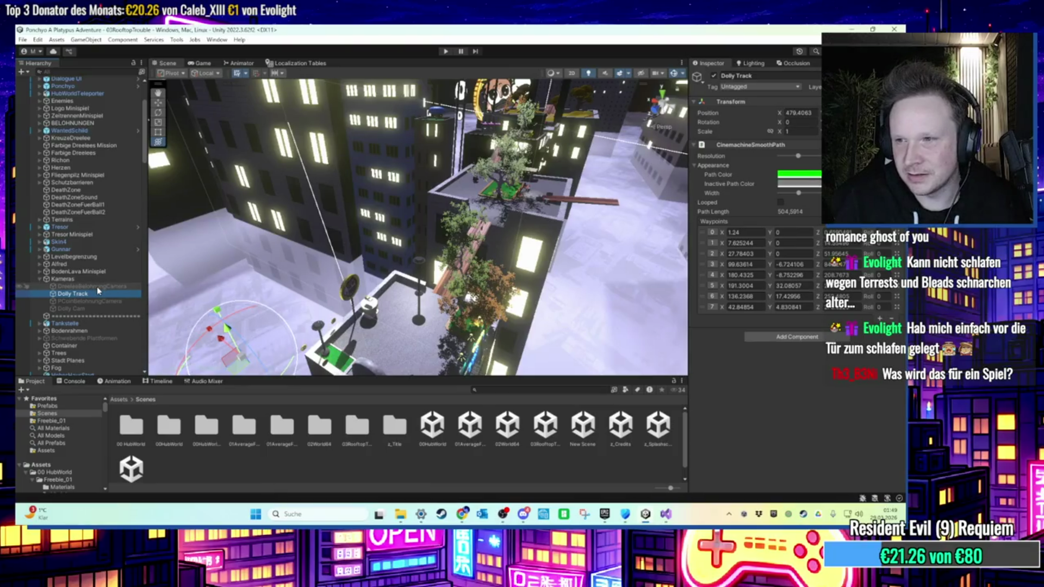
pyautogui.hotkey('ctrl', 'p')
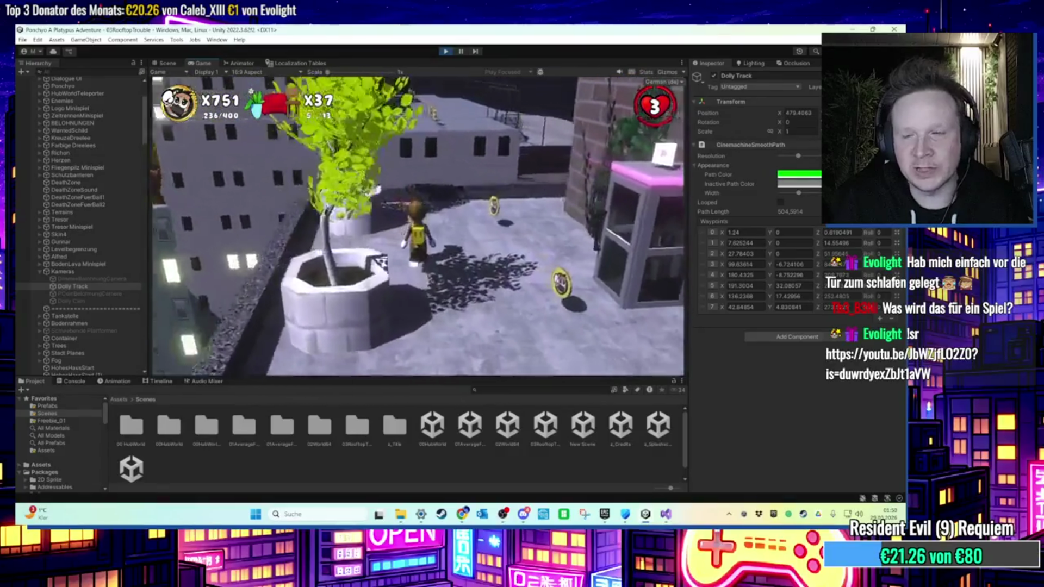
# End the play-mode test run and return to the rooftop Scene view.
pyautogui.press('super')
pyautogui.press('super')
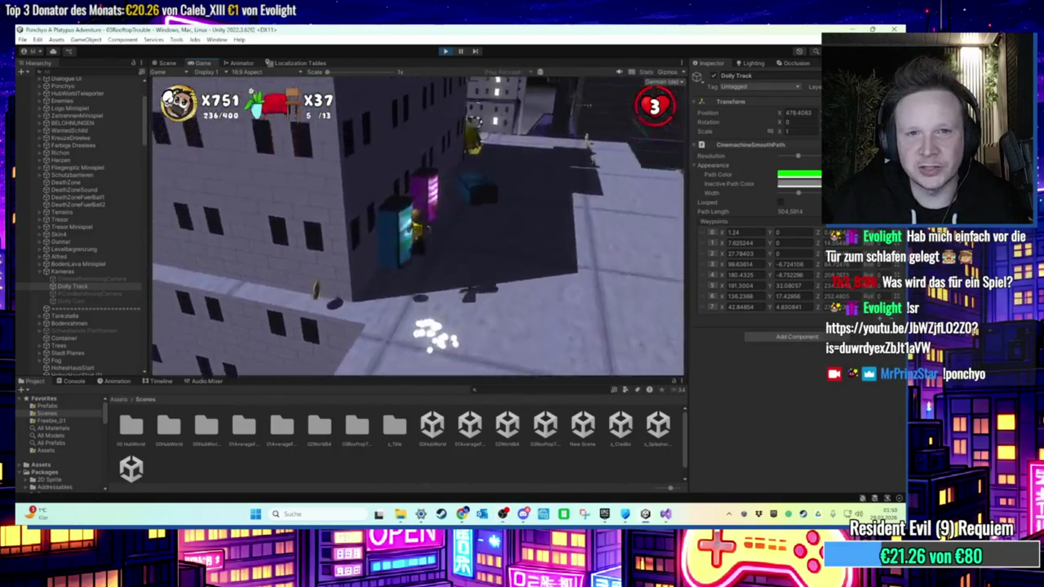
pyautogui.press('super')
pyautogui.press('super')
pyautogui.hotkey('ctrl', 'p')
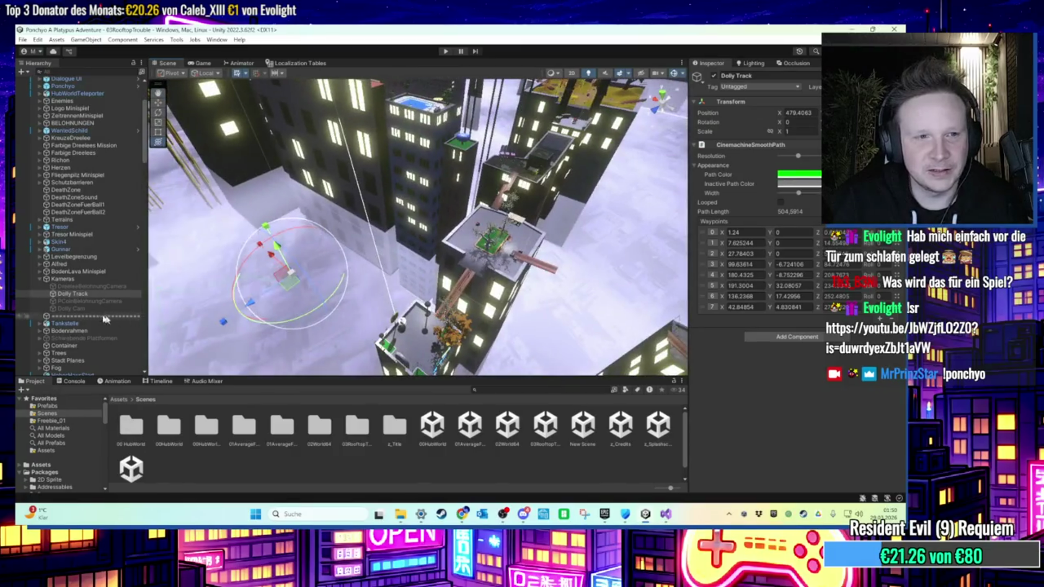
# Frame the Dolly Track and set its Position X to -211.9.
pyautogui.click(90, 300)
pyautogui.click(72, 294)
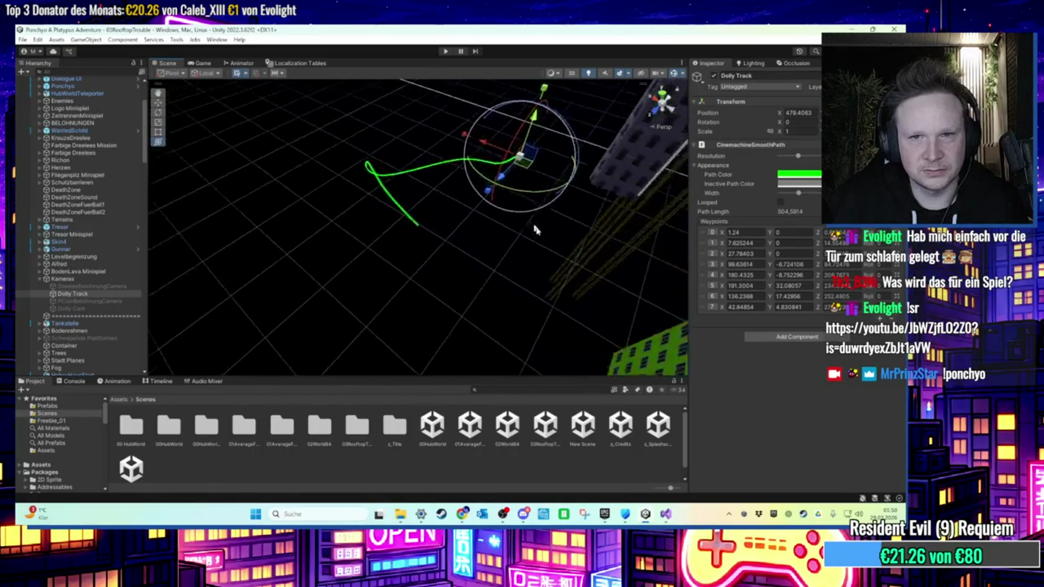
pyautogui.press('f')
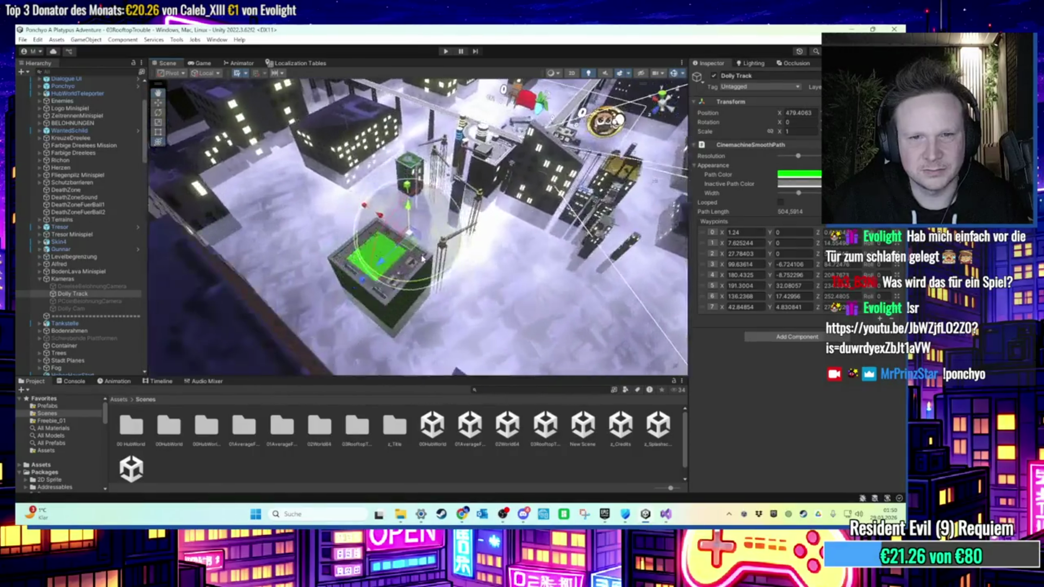
pyautogui.scroll(5, 422, 260)
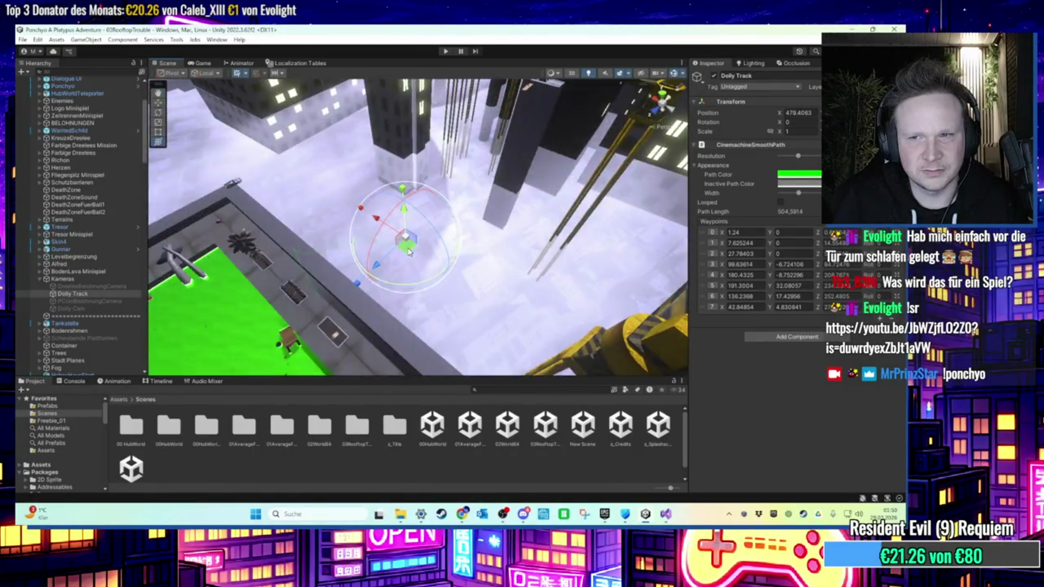
pyautogui.scroll(-5, 409, 252)
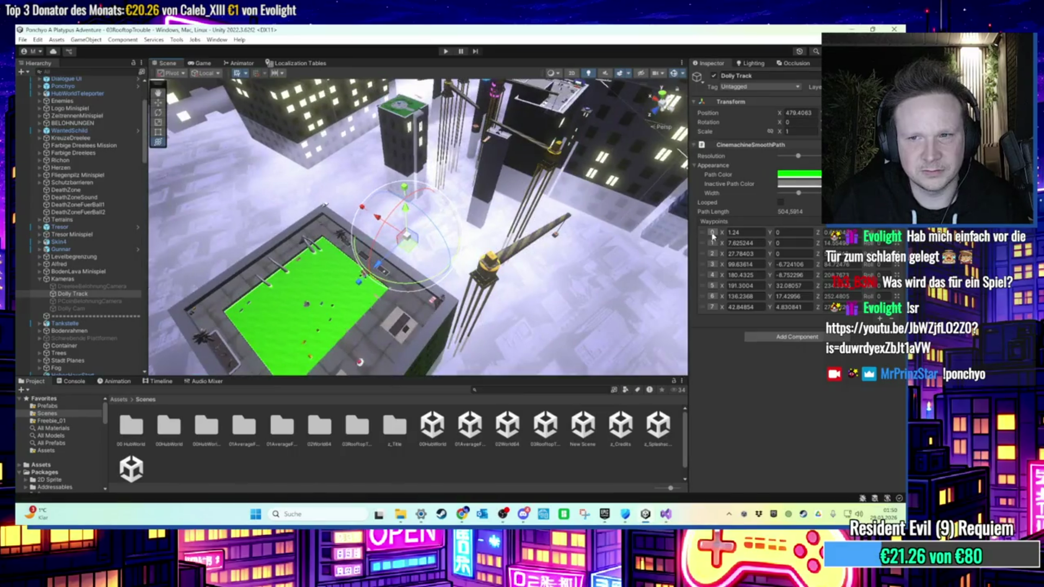
pyautogui.write('0')
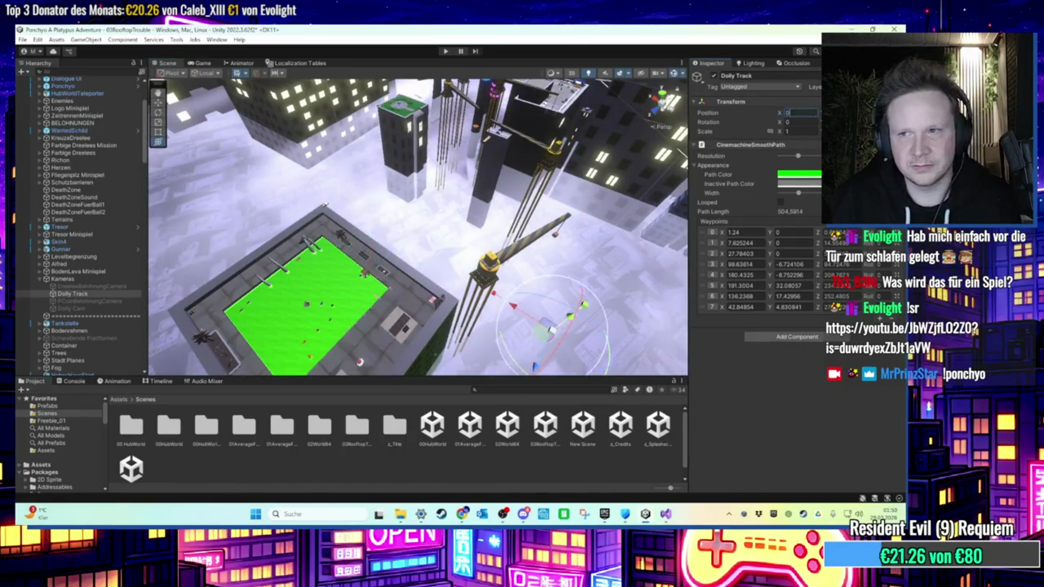
# Orbit the Scene view to check the green track path across the rooftops.
pyautogui.moveTo(576, 266); pyautogui.dragTo(583, 251)
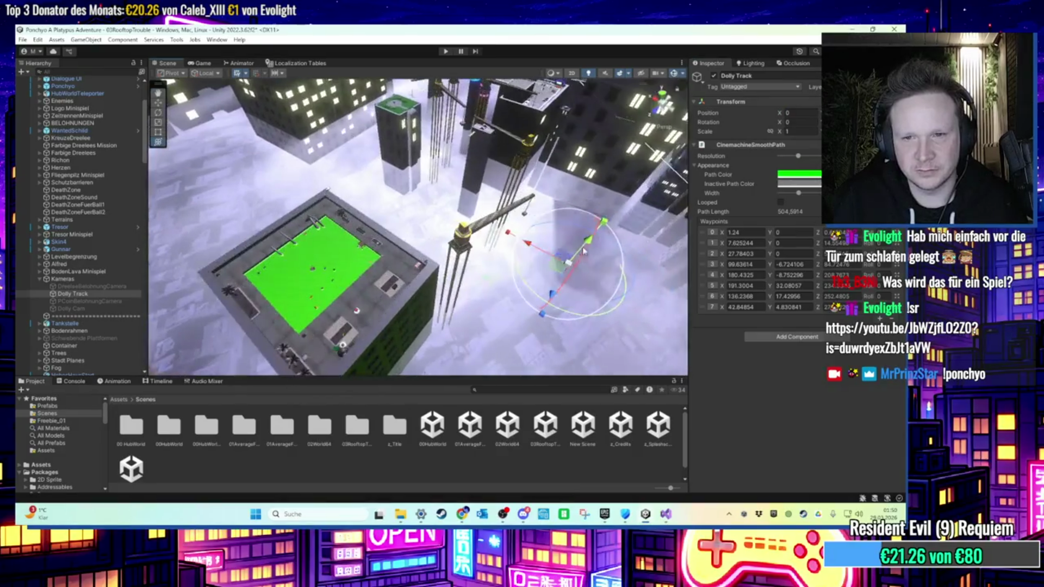
pyautogui.moveTo(659, 127); pyautogui.dragTo(600, 166)
pyautogui.moveTo(537, 273); pyautogui.dragTo(506, 264)
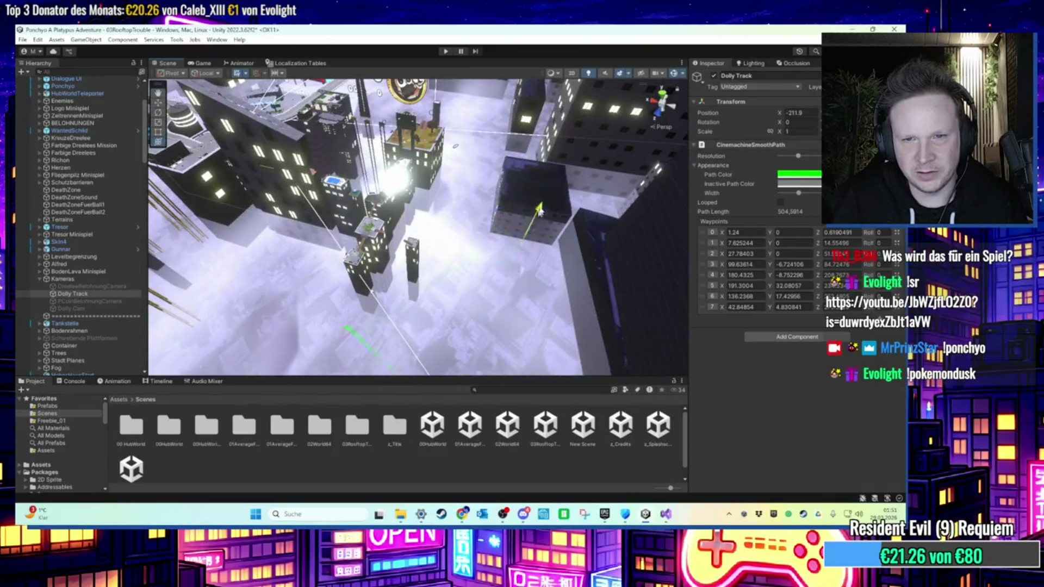
pyautogui.moveTo(576, 94)
pyautogui.mouseDown()
pyautogui.moveTo(549, 131)
pyautogui.moveTo(585, 100)
pyautogui.mouseUp()
pyautogui.click(712, 232)
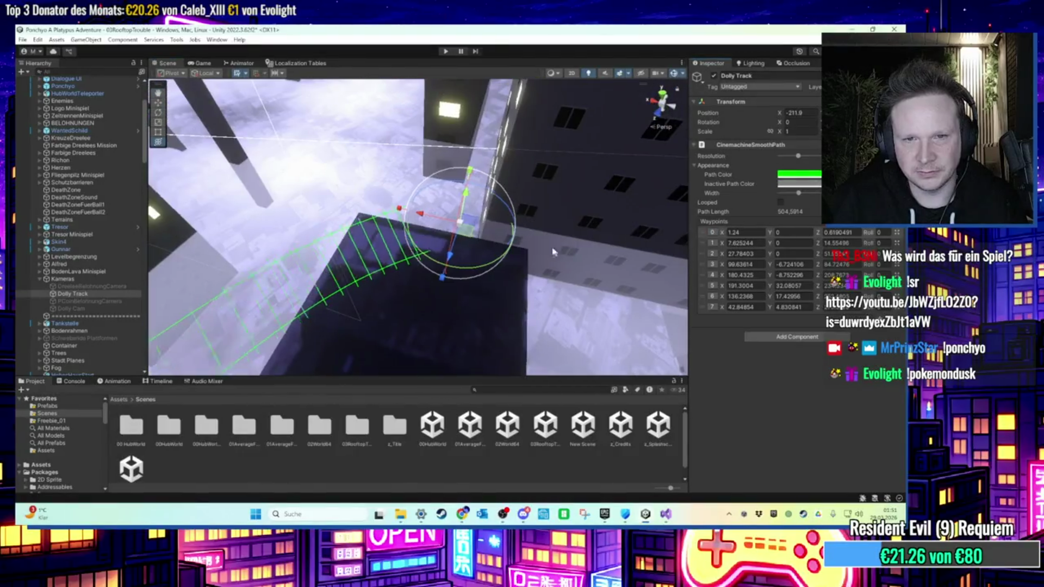
pyautogui.moveTo(526, 293); pyautogui.dragTo(429, 249)
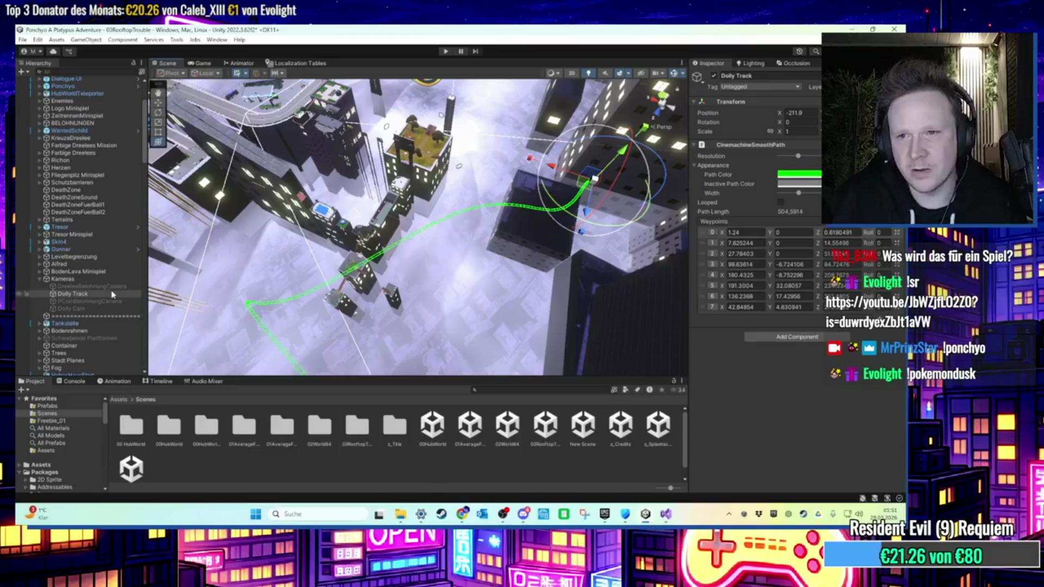
# Add a Cinemachine Dolly Track with Cart as a child of Dolly Track.
pyautogui.rightClick(102, 293)
pyautogui.moveTo(139, 290)
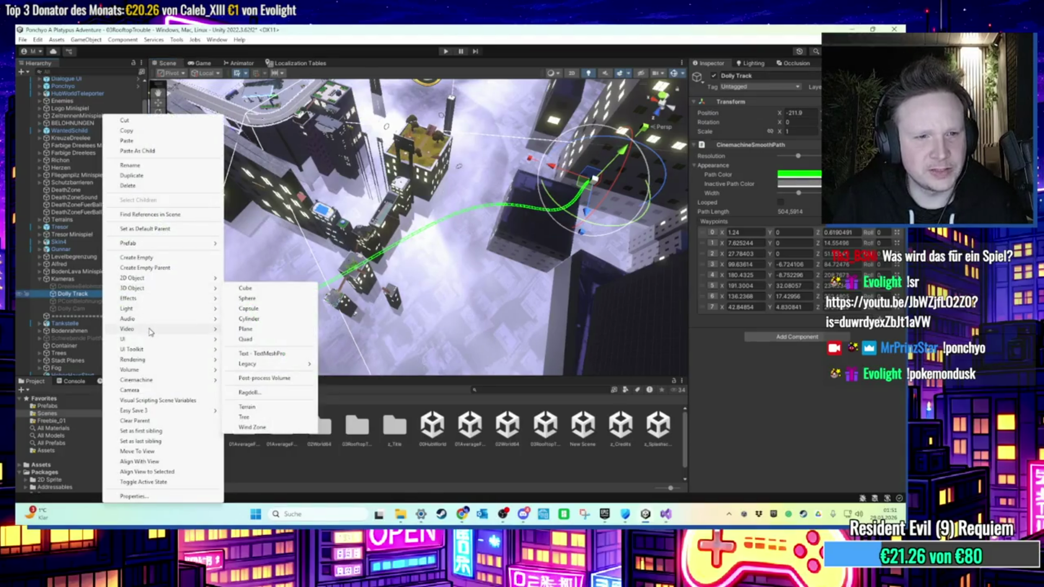
pyautogui.moveTo(143, 360)
pyautogui.moveTo(159, 384)
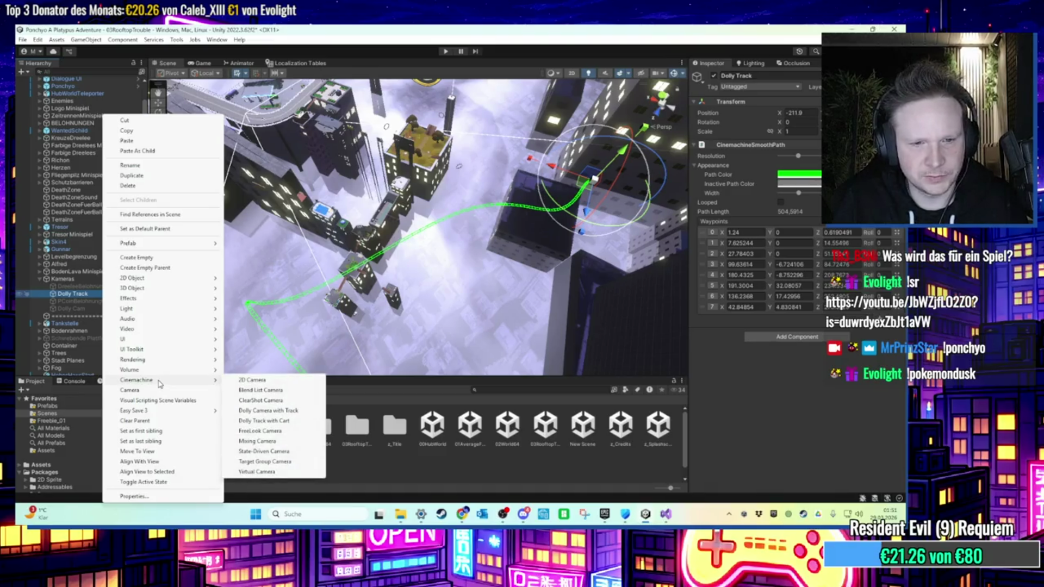
pyautogui.click(264, 421)
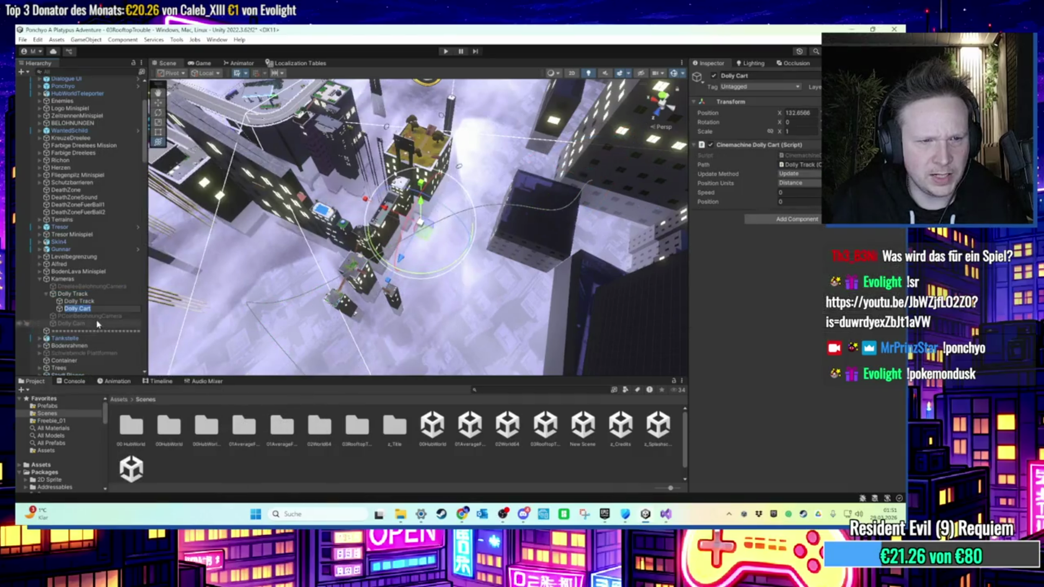
# Reselect the parent Dolly Track, collapse its children, and select its last waypoints.
pyautogui.press('Up')
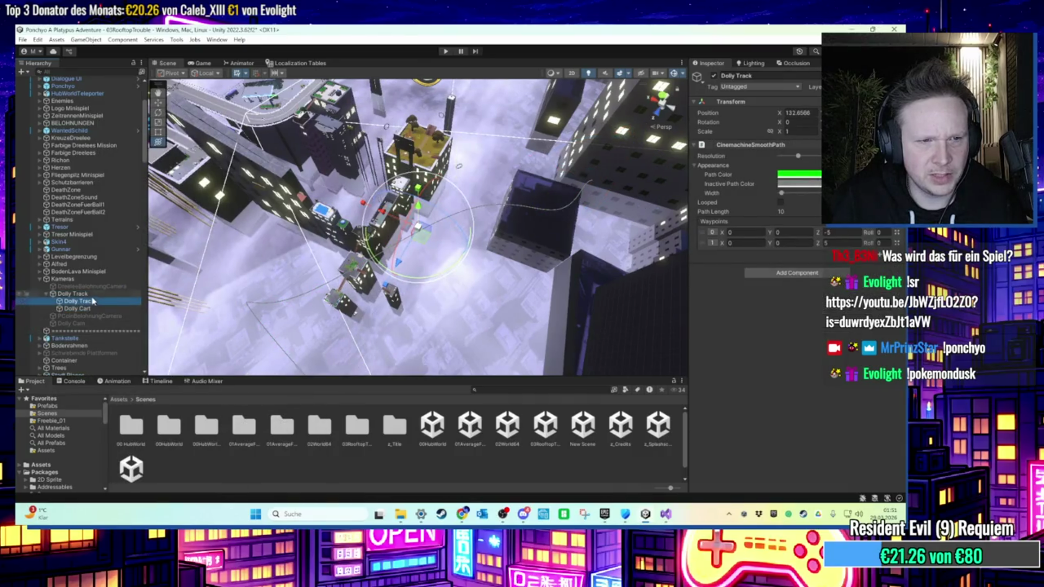
pyautogui.click(91, 297)
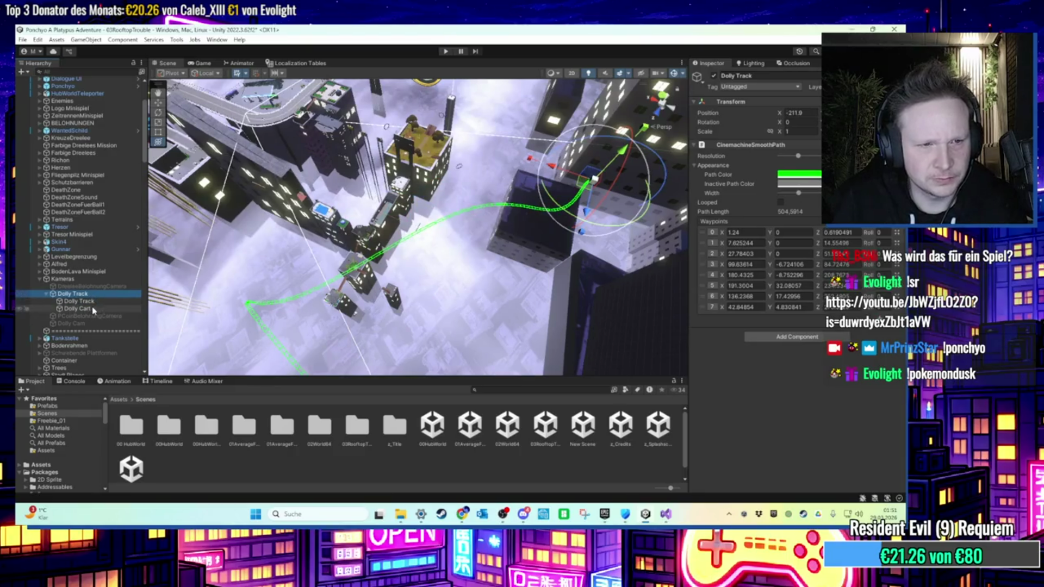
pyautogui.press('Left')
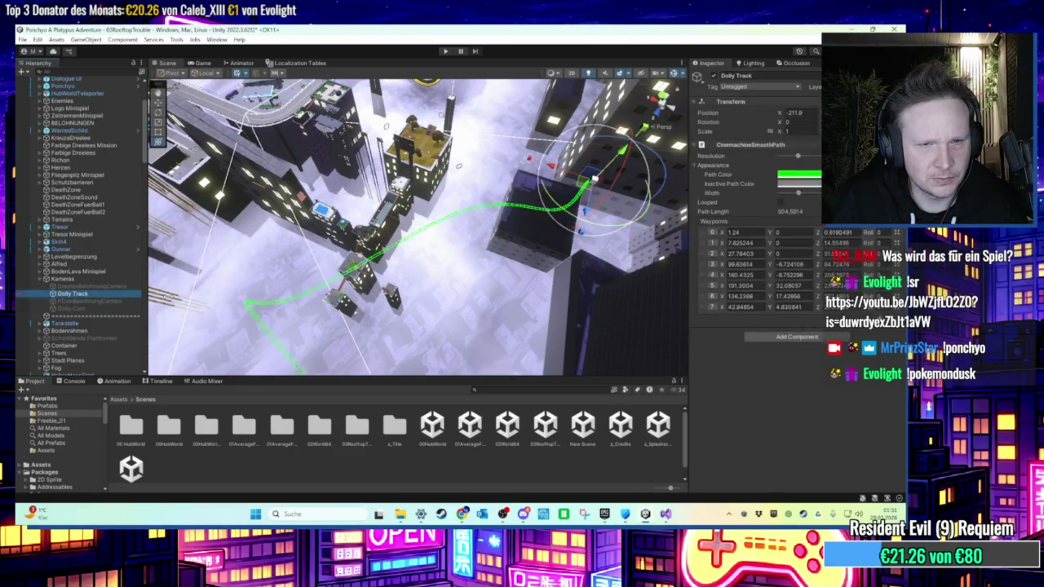
pyautogui.scroll(-3, 418, 229)
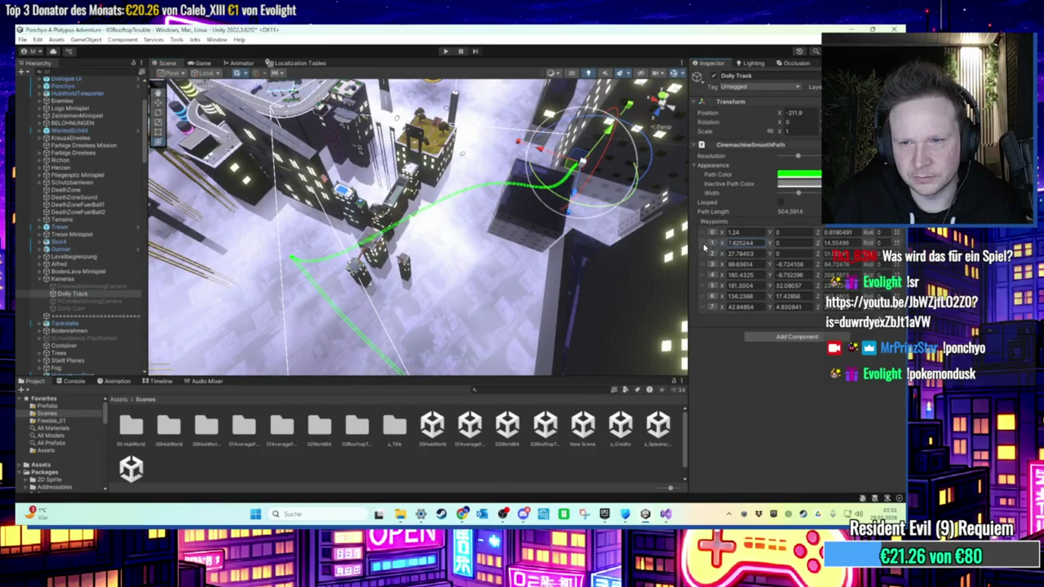
pyautogui.click(702, 306)
# Delete waypoints 1–5, keeping waypoint 0, and move the Dolly Track to X -36.05.
pyautogui.press('Delete')
pyautogui.press('Delete')
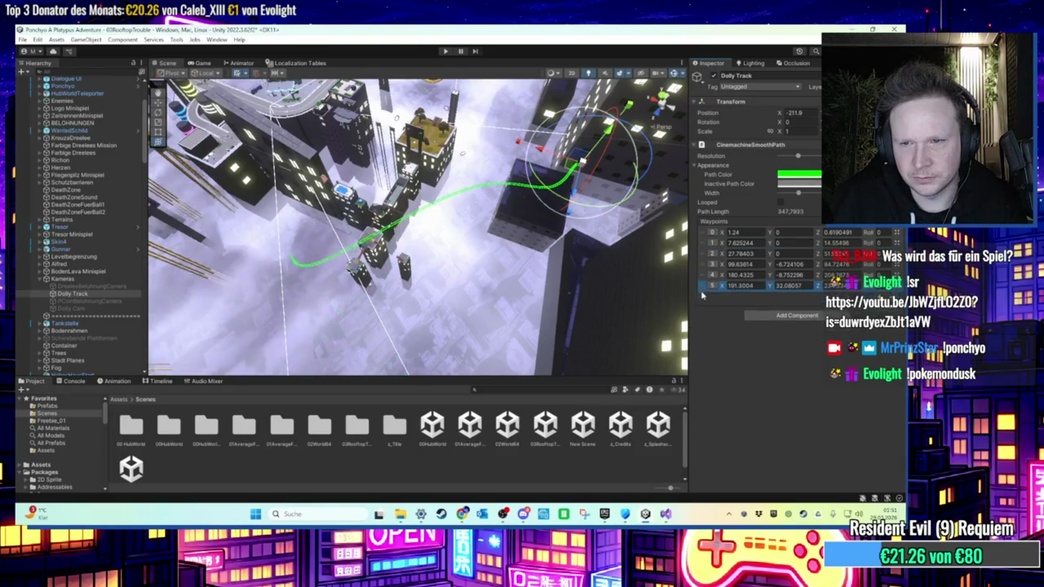
pyautogui.press('Delete')
pyautogui.press('Delete')
pyautogui.press('Delete')
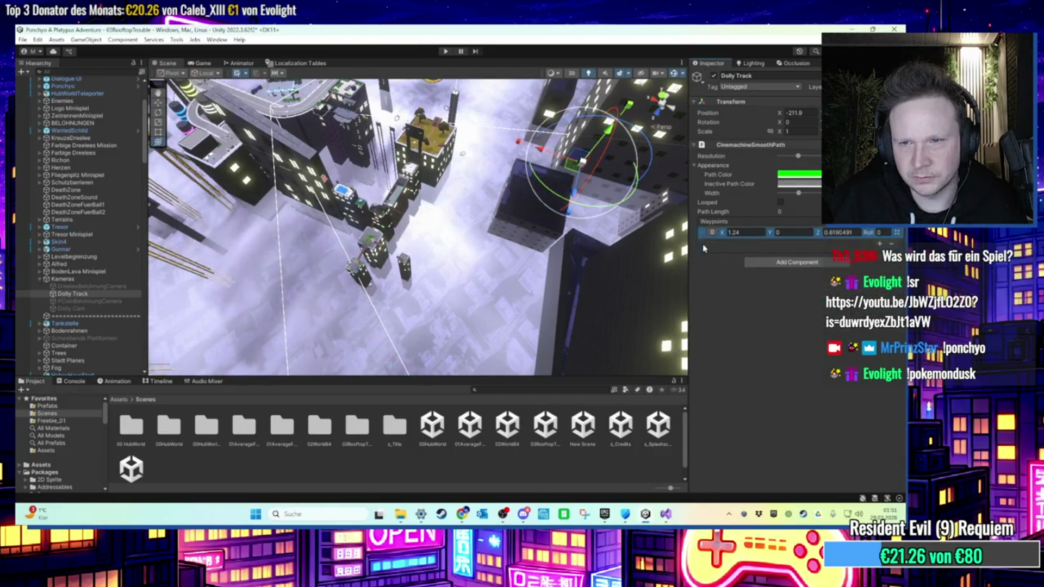
pyautogui.moveTo(424, 255); pyautogui.dragTo(482, 240)
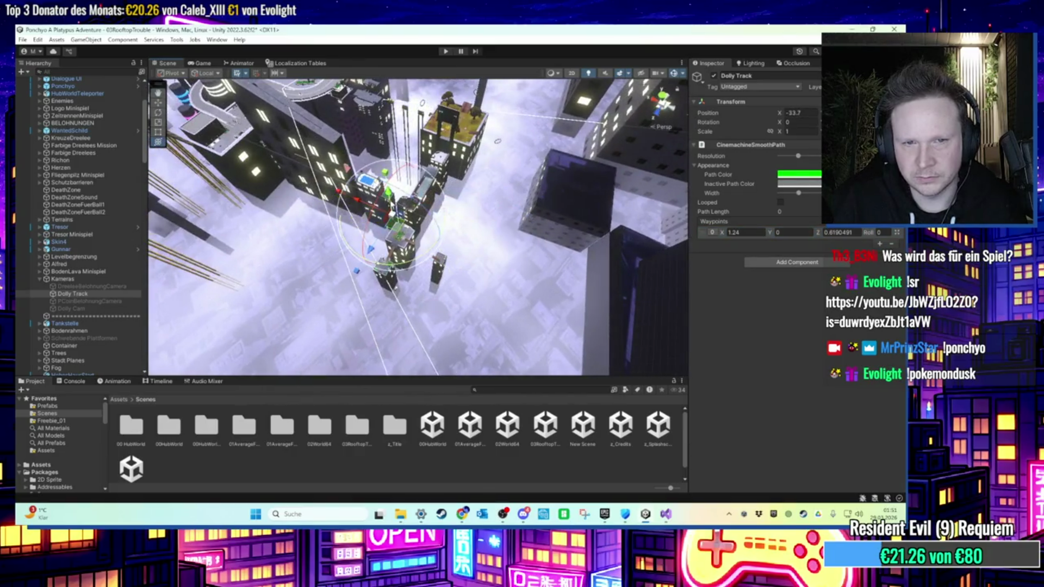
# Add a second waypoint to the Dolly Track path at X 2.24.
pyautogui.scroll(5, 362, 249)
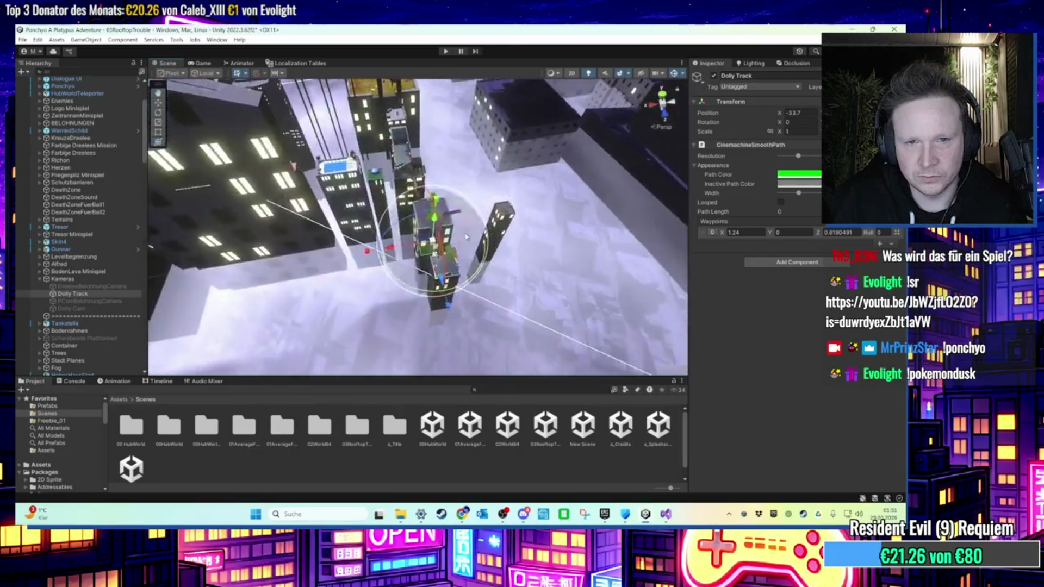
pyautogui.scroll(5, 441, 280)
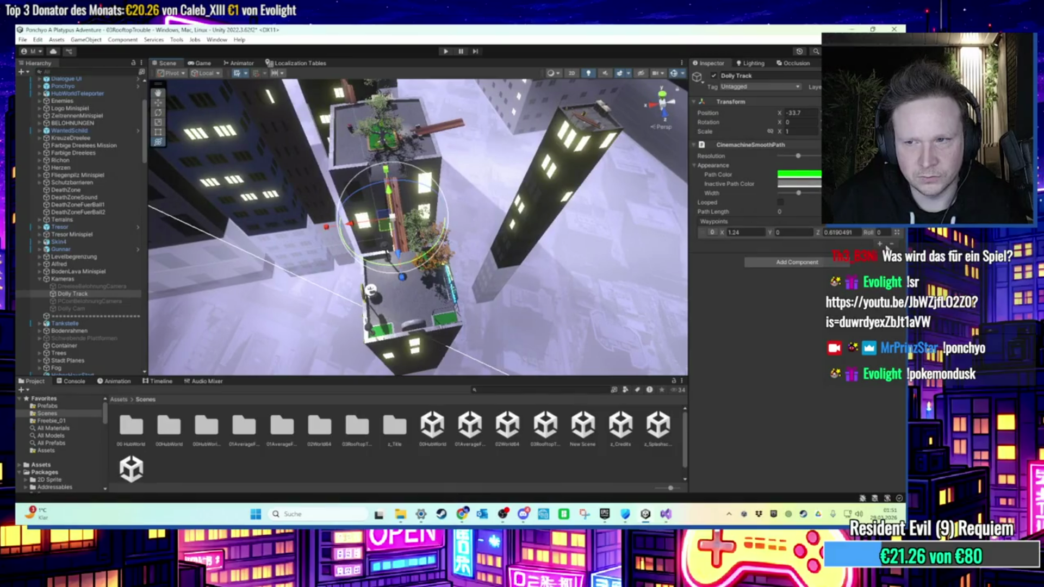
pyautogui.click(880, 245)
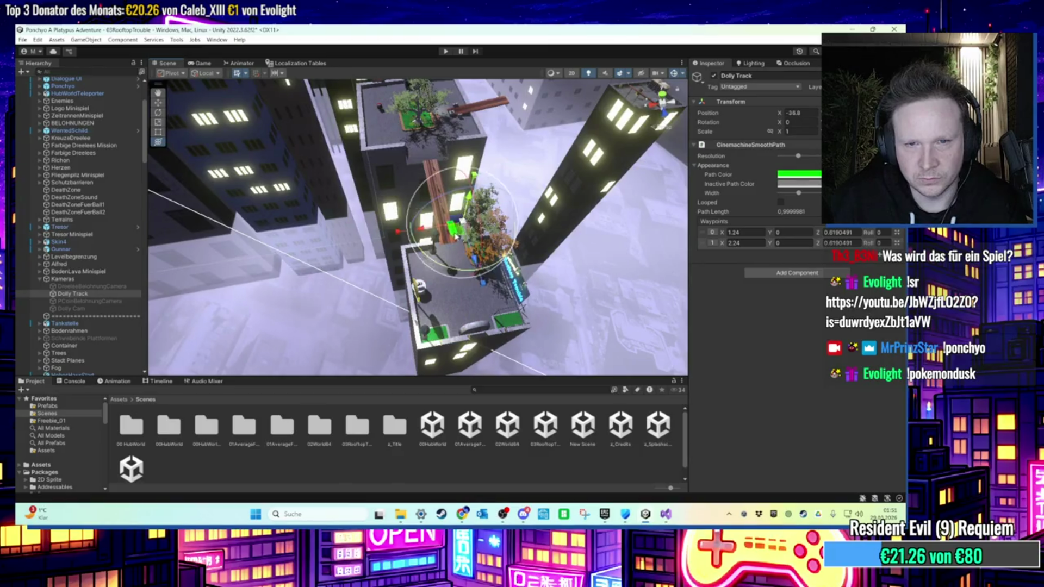
pyautogui.scroll(5, 457, 236)
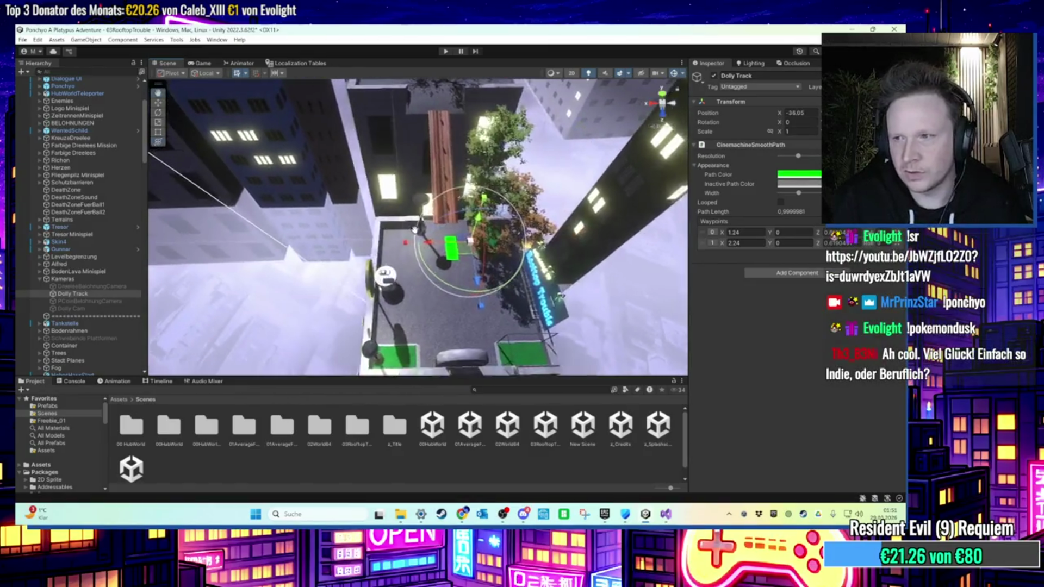
pyautogui.moveTo(411, 231); pyautogui.dragTo(342, 224)
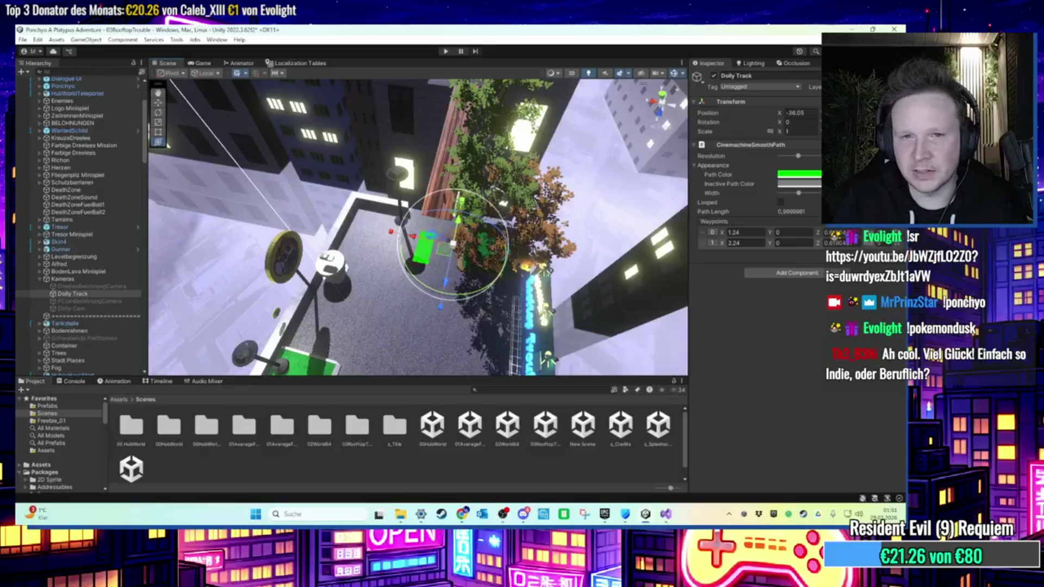
# Stretch the Dolly Track's second waypoint out to X 9.97.
pyautogui.moveTo(427, 235); pyautogui.dragTo(384, 231)
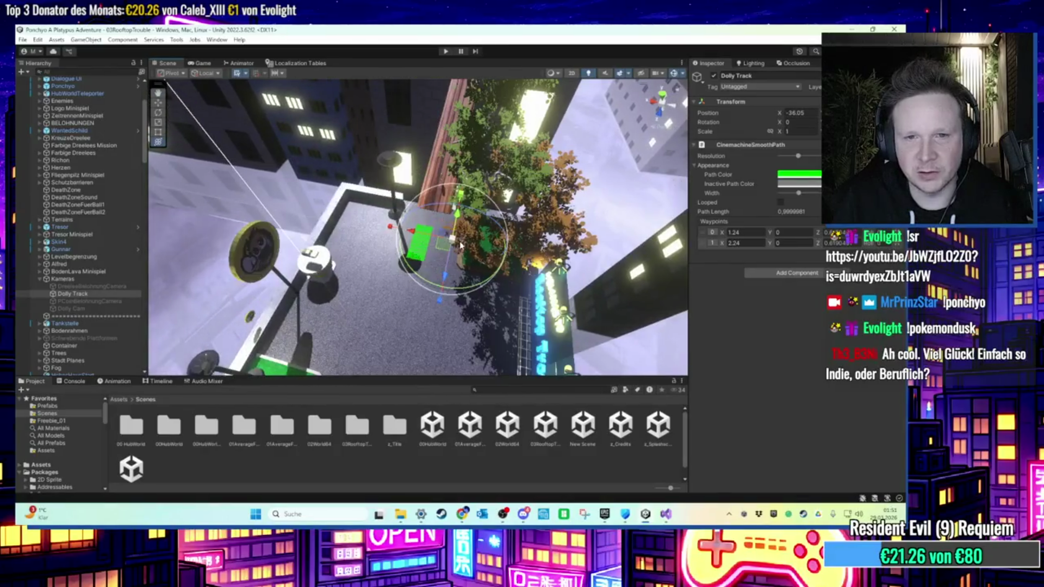
pyautogui.moveTo(452, 261); pyautogui.dragTo(209, 296)
pyautogui.moveTo(487, 280)
pyautogui.mouseDown()
pyautogui.moveTo(458, 268)
pyautogui.moveTo(471, 323)
pyautogui.mouseUp()
pyautogui.moveTo(354, 185); pyautogui.dragTo(462, 321)
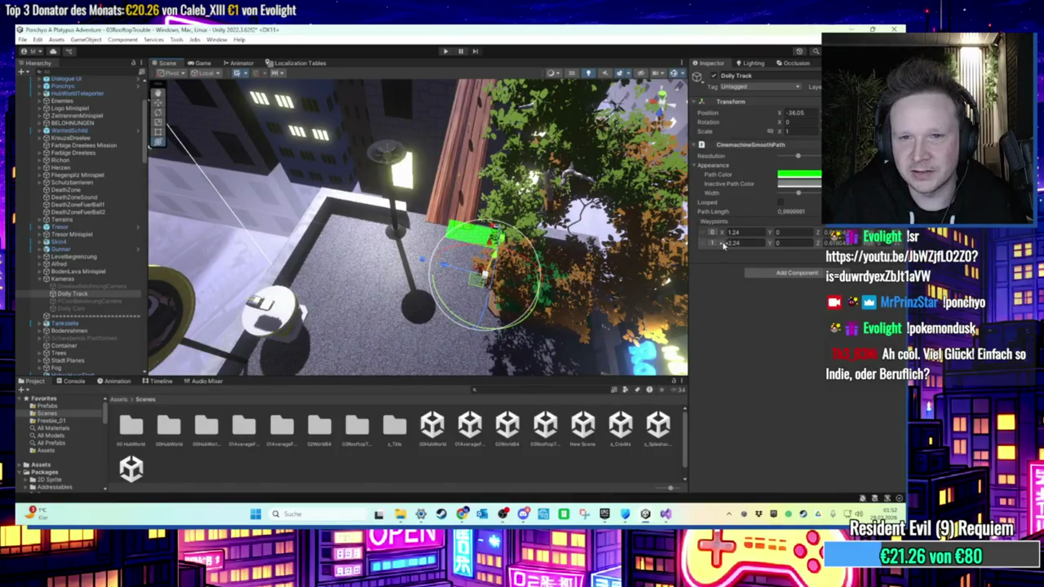
pyautogui.moveTo(723, 245); pyautogui.dragTo(765, 245)
# Extend the second waypoint to X 13.26 and set its Y to 2.01.
pyautogui.moveTo(508, 255); pyautogui.dragTo(406, 298)
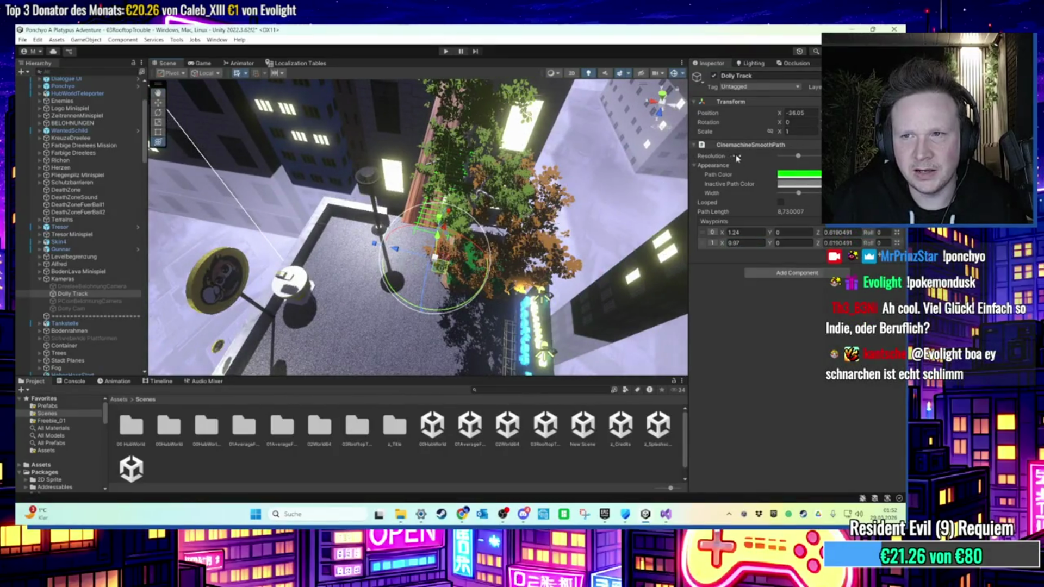
pyautogui.moveTo(609, 209)
pyautogui.mouseDown()
pyautogui.moveTo(438, 261)
pyautogui.moveTo(418, 320)
pyautogui.mouseUp()
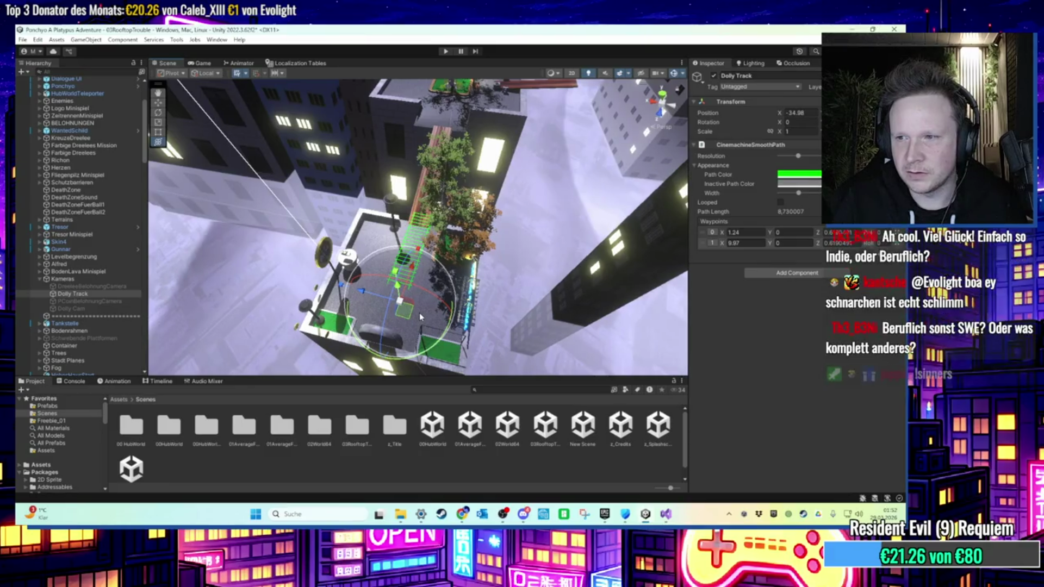
pyautogui.moveTo(419, 312)
pyautogui.mouseDown()
pyautogui.moveTo(438, 304)
pyautogui.moveTo(504, 219)
pyautogui.moveTo(475, 251)
pyautogui.moveTo(550, 255)
pyautogui.moveTo(496, 258)
pyautogui.moveTo(512, 264)
pyautogui.moveTo(516, 254)
pyautogui.moveTo(412, 248)
pyautogui.moveTo(607, 270)
pyautogui.mouseUp()
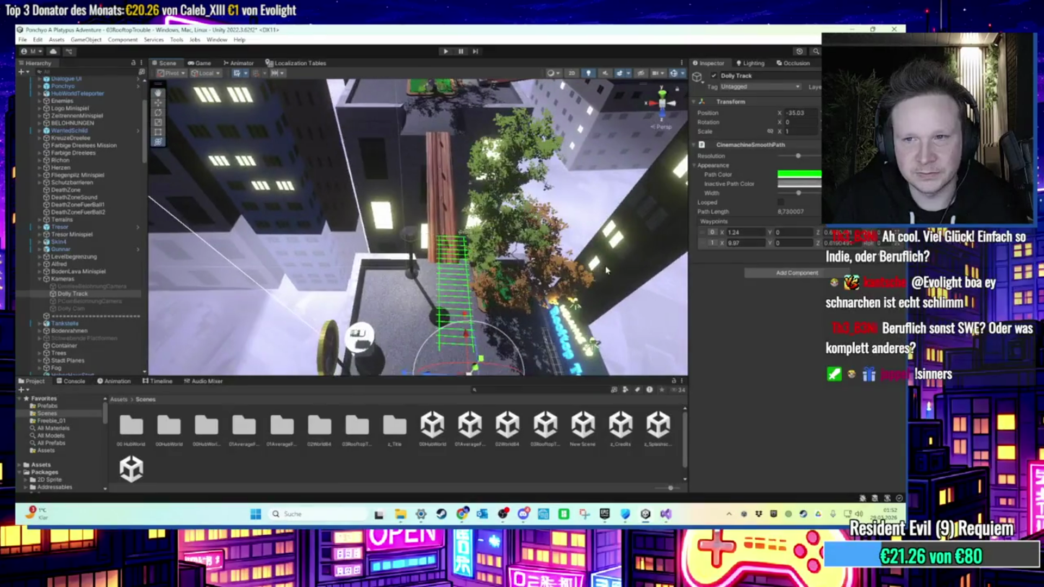
pyautogui.moveTo(722, 243); pyautogui.dragTo(786, 239)
pyautogui.moveTo(490, 228)
pyautogui.mouseDown()
pyautogui.moveTo(413, 154)
pyautogui.moveTo(425, 231)
pyautogui.moveTo(450, 164)
pyautogui.moveTo(652, 246)
pyautogui.mouseUp()
pyautogui.click(777, 243)
pyautogui.write('2.01')
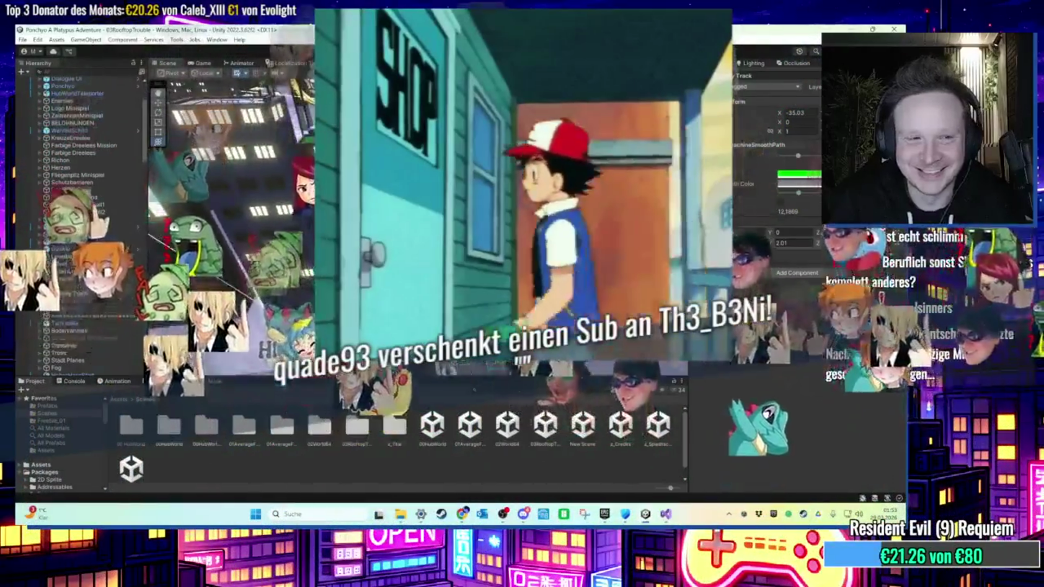
# Select and frame the Dolly Cam, then make it follow and look at UpgradeRennen.
pyautogui.click(74, 301)
pyautogui.click(75, 309)
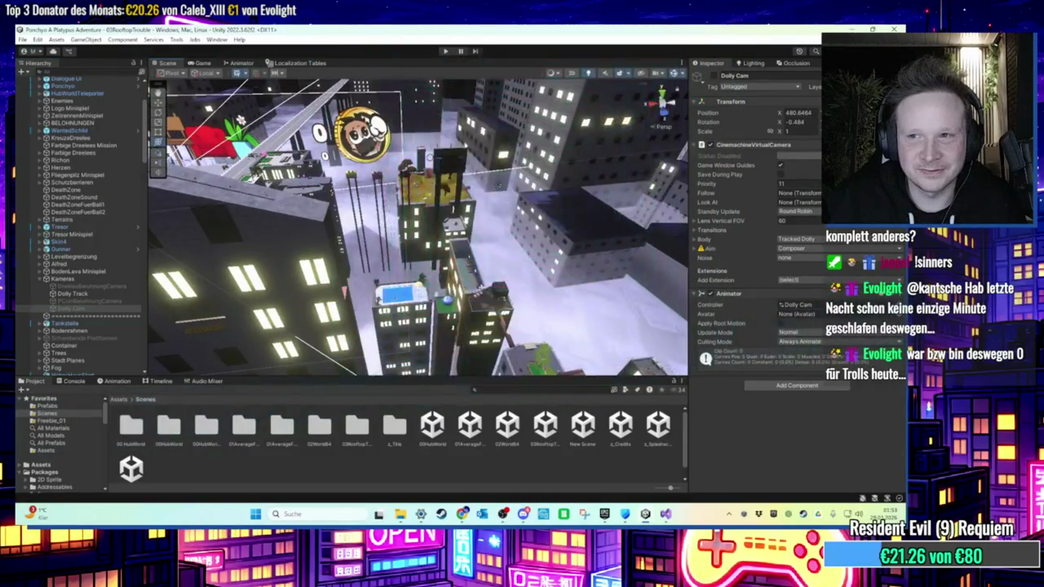
pyautogui.moveTo(586, 200)
pyautogui.mouseDown()
pyautogui.moveTo(618, 199)
pyautogui.moveTo(762, 96)
pyautogui.mouseUp()
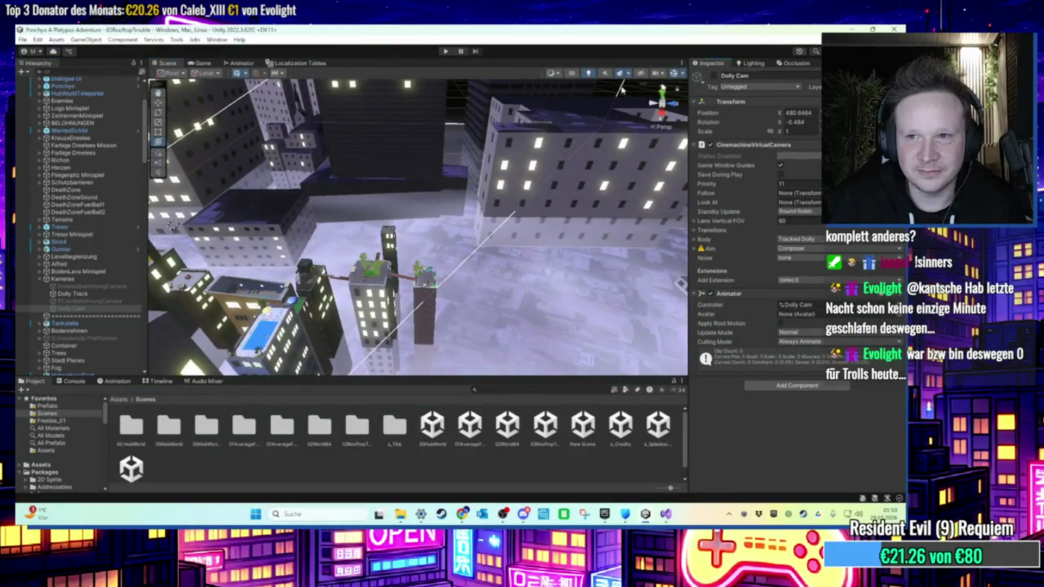
pyautogui.scroll(-5, 357, 231)
pyautogui.moveTo(358, 231)
pyautogui.mouseDown()
pyautogui.moveTo(528, 186)
pyautogui.moveTo(396, 191)
pyautogui.mouseUp()
pyautogui.press('f')
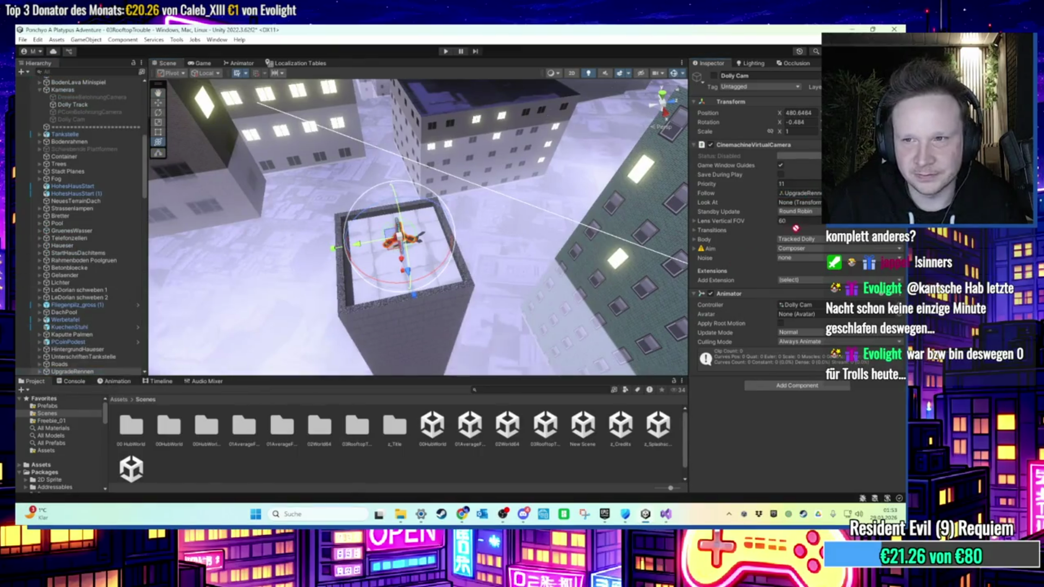
pyautogui.moveTo(805, 207); pyautogui.dragTo(805, 208)
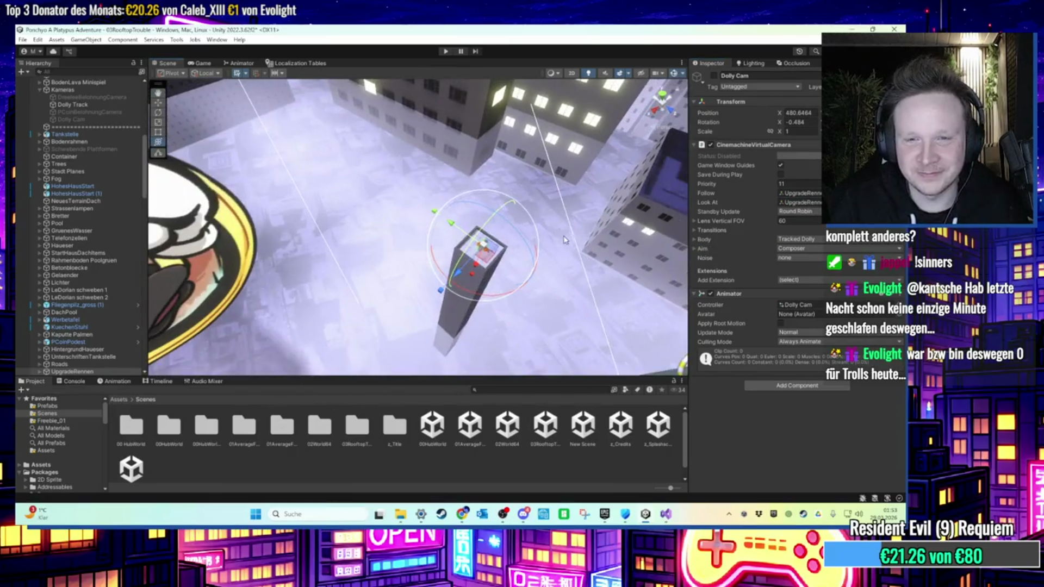
pyautogui.moveTo(588, 312)
pyautogui.mouseDown()
pyautogui.moveTo(496, 123)
pyautogui.moveTo(498, 105)
pyautogui.moveTo(523, 189)
pyautogui.moveTo(500, 202)
pyautogui.moveTo(422, 175)
pyautogui.moveTo(446, 227)
pyautogui.moveTo(432, 272)
pyautogui.moveTo(451, 210)
pyautogui.moveTo(424, 239)
pyautogui.moveTo(484, 272)
pyautogui.mouseUp()
# Reselect the Dolly Track and frame its two-waypoint rooftop path, zooming in and out to inspect it.
pyautogui.click(90, 302)
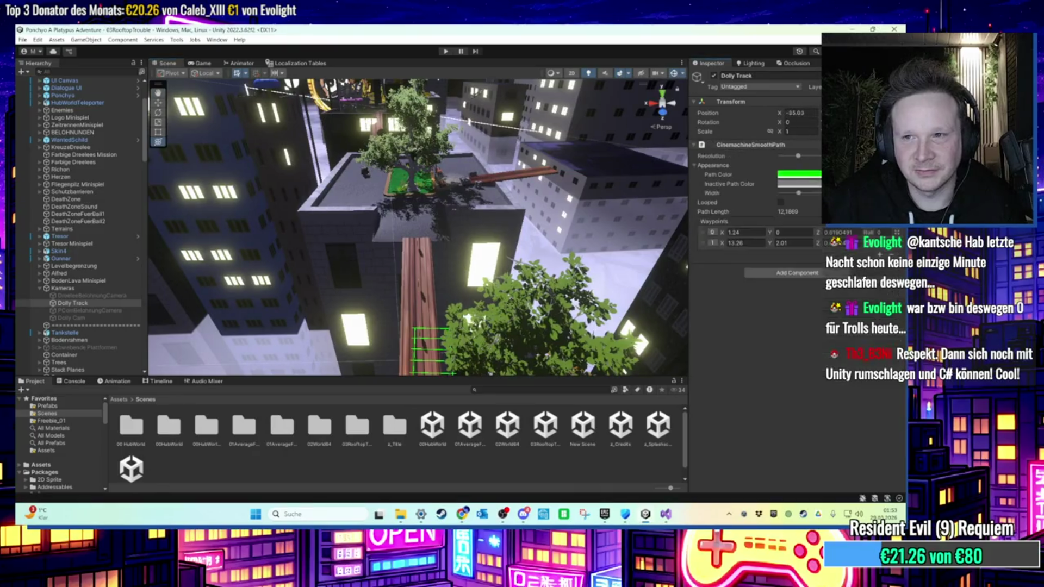
pyautogui.press('f')
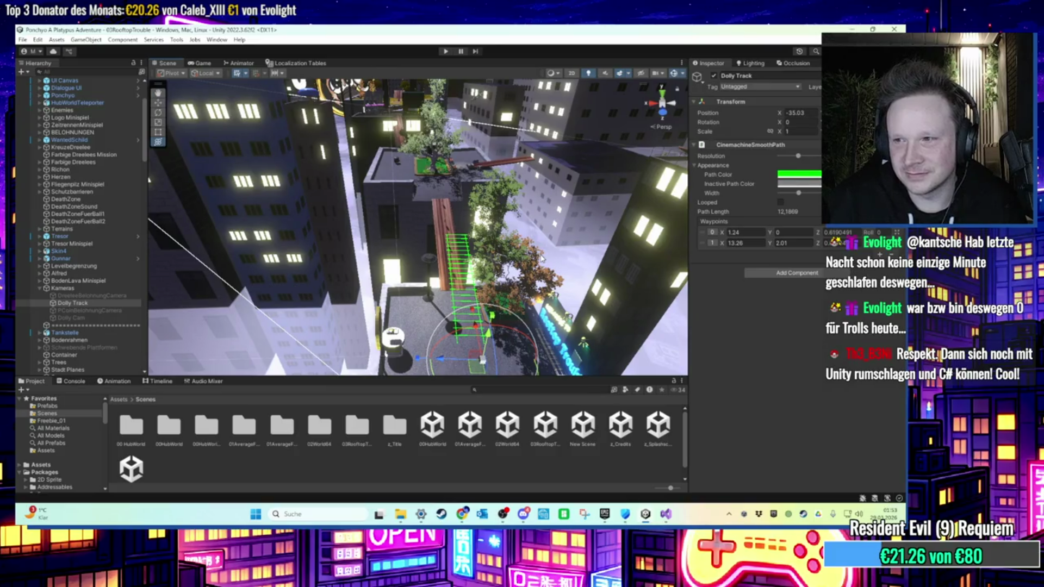
pyautogui.scroll(5, 541, 260)
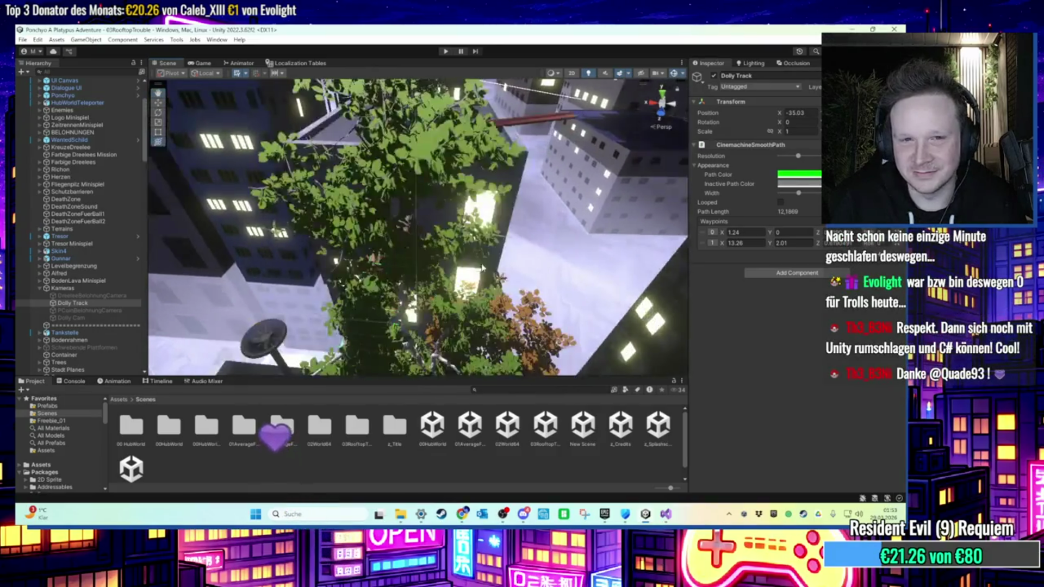
pyautogui.scroll(-5, 481, 268)
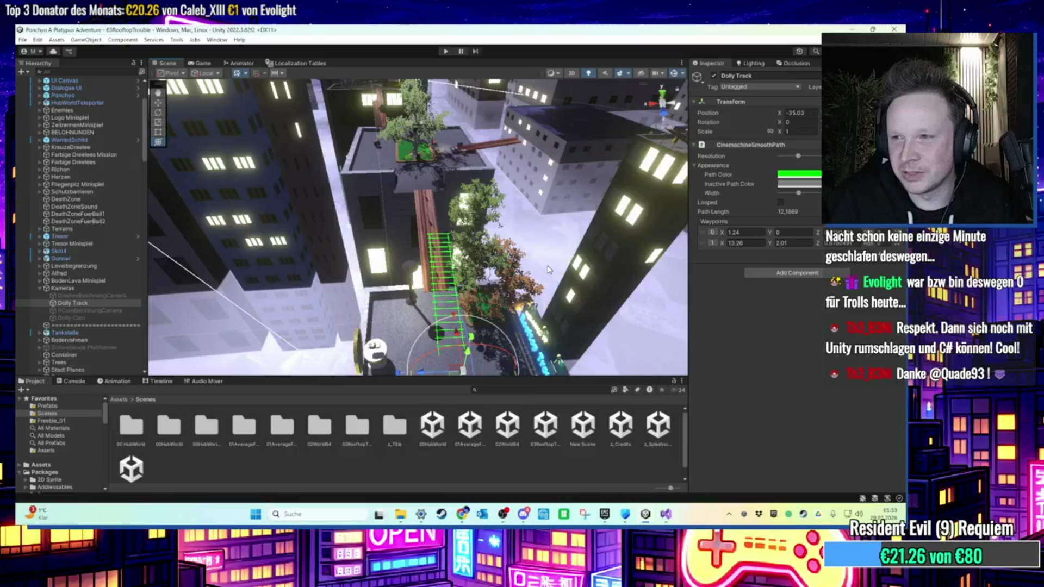
pyautogui.scroll(3, 546, 269)
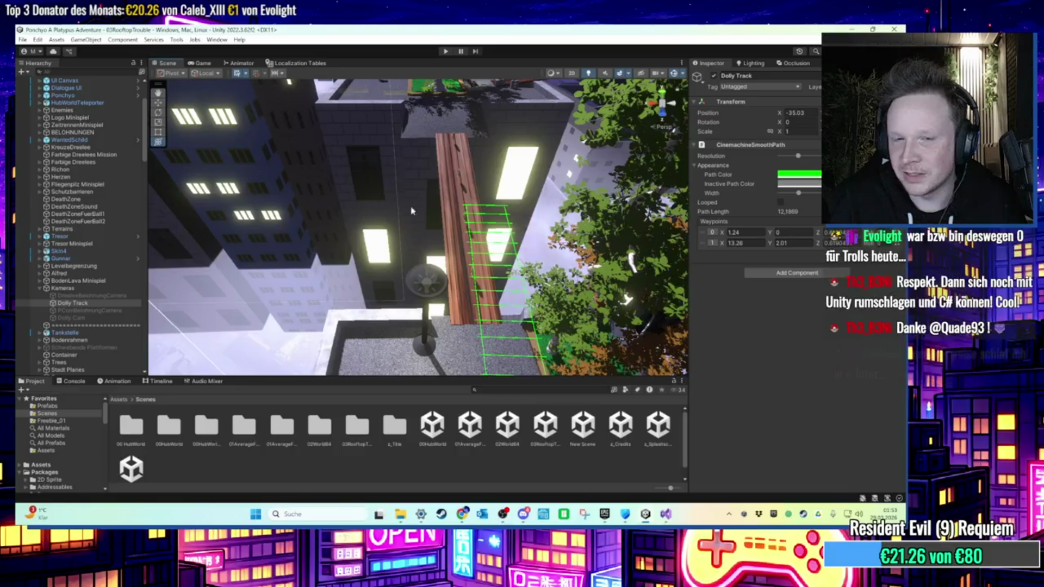
pyautogui.scroll(-3, 417, 227)
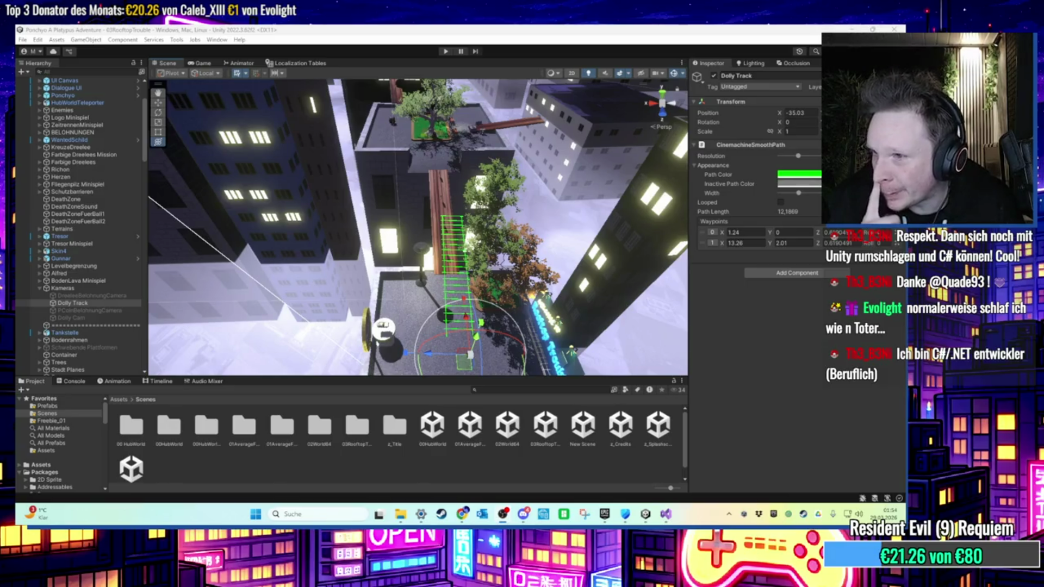
pyautogui.scroll(10, 463, 245)
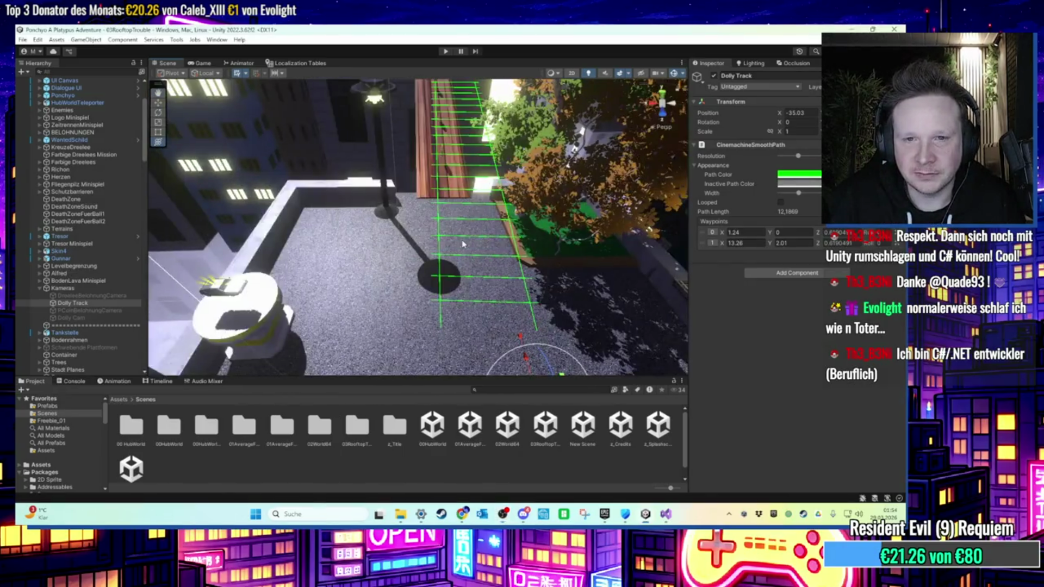
pyautogui.press('f')
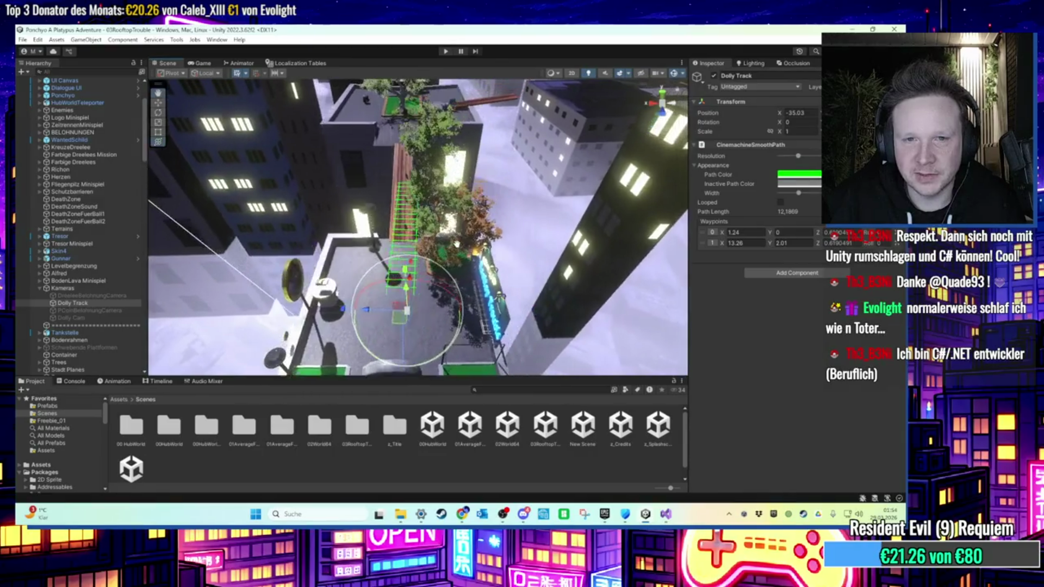
pyautogui.scroll(8, 457, 247)
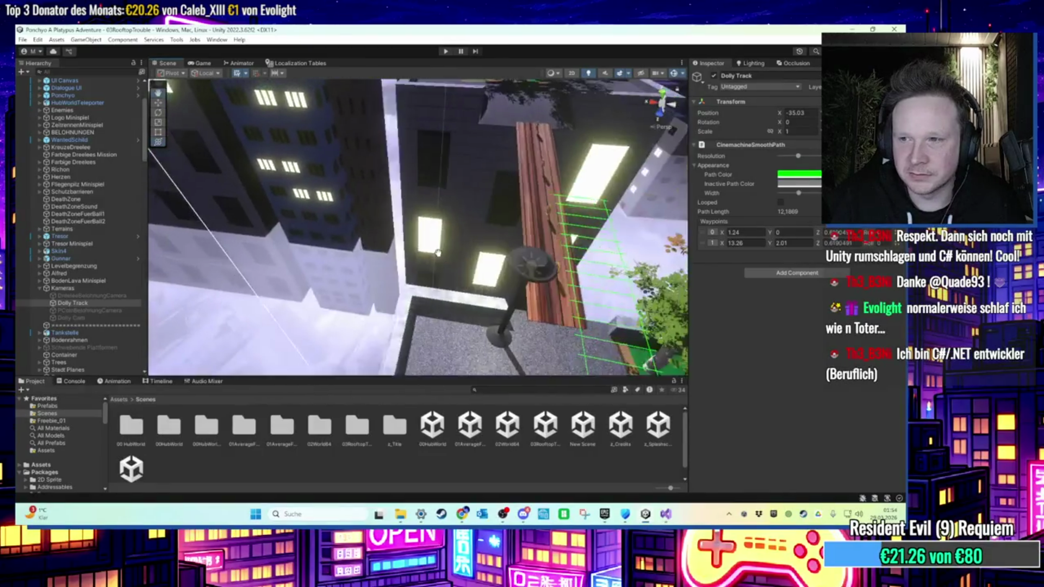
pyautogui.press('f')
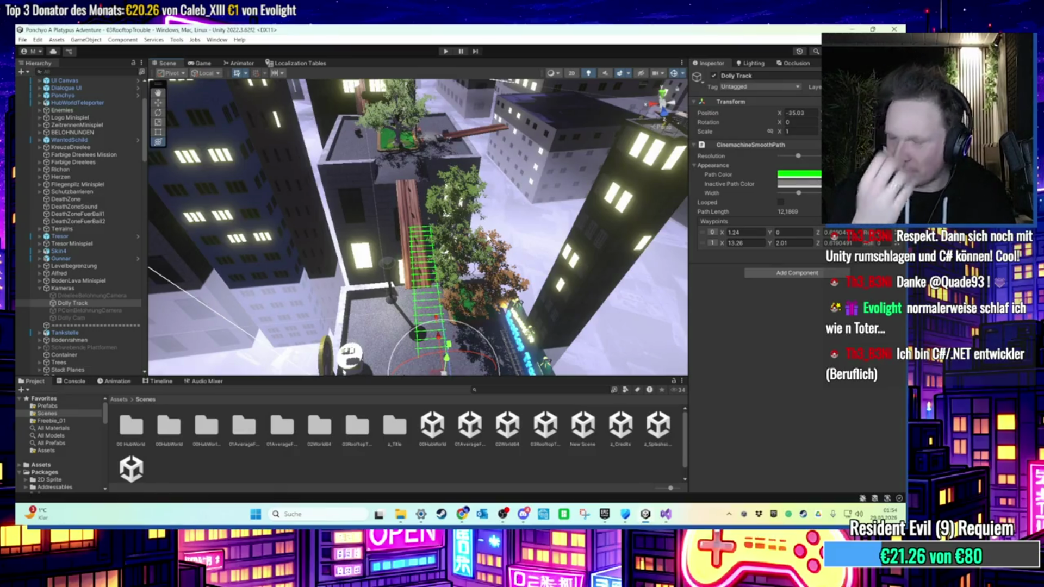
pyautogui.scroll(-2, 437, 243)
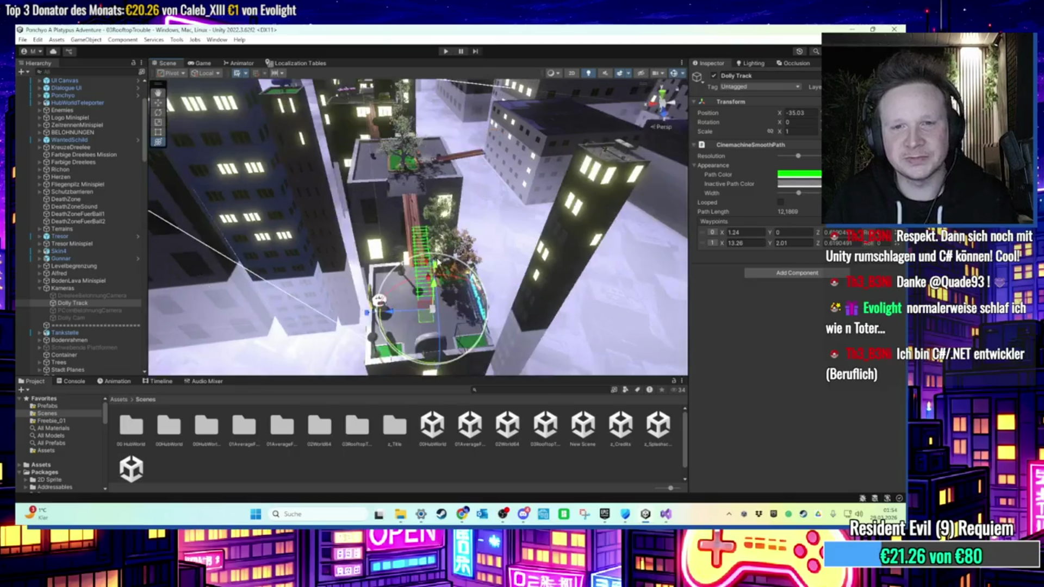
# Raise waypoint 1 to Y 3.99 and add waypoint 2, nudging it into place.
pyautogui.moveTo(443, 259); pyautogui.dragTo(555, 191)
pyautogui.scroll(2, 536, 201)
pyautogui.moveTo(775, 248); pyautogui.dragTo(791, 248)
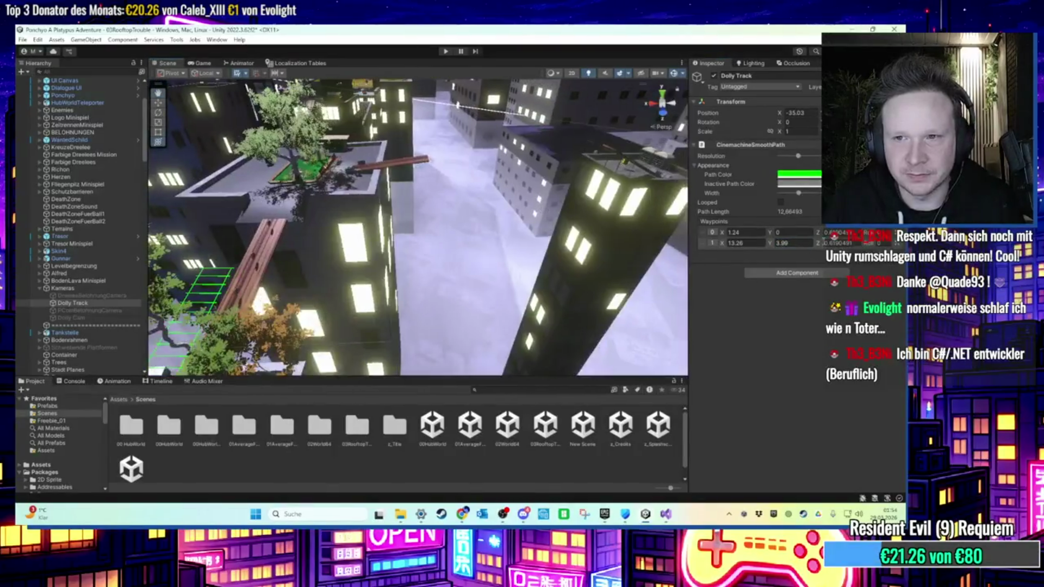
pyautogui.click(879, 254)
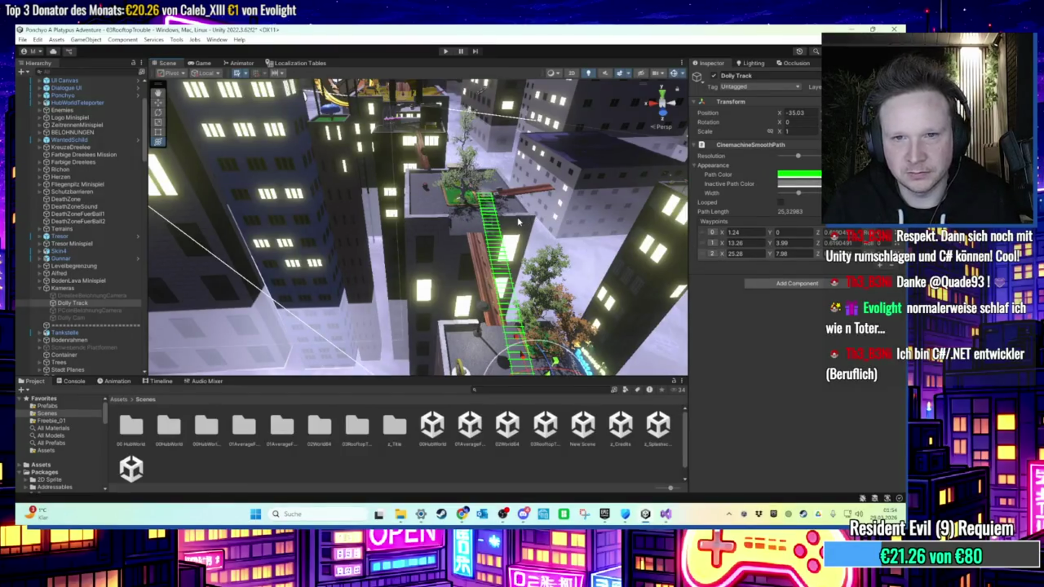
pyautogui.press('f')
pyautogui.moveTo(462, 339); pyautogui.dragTo(451, 254)
pyautogui.press('f')
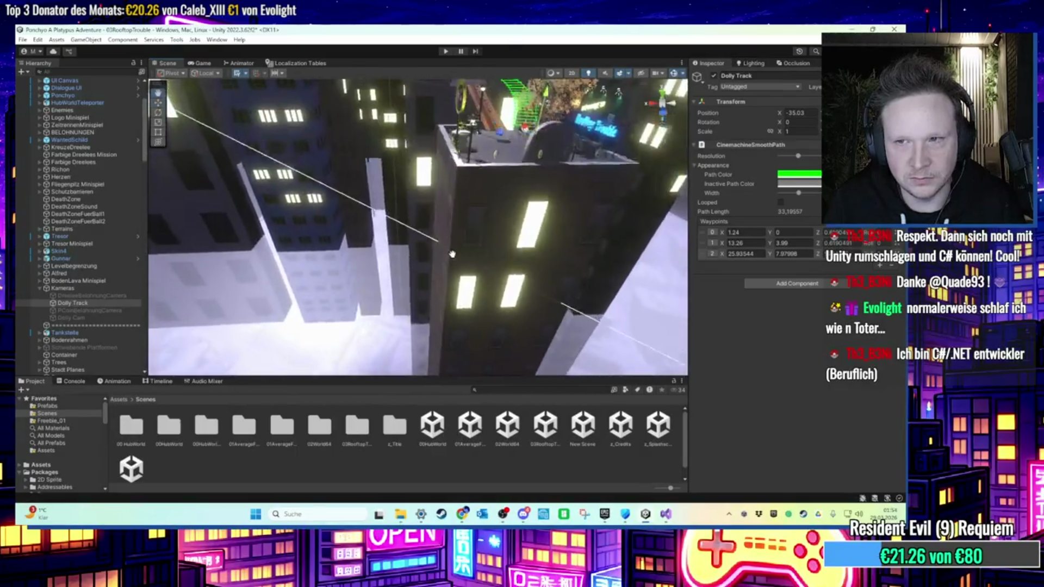
pyautogui.scroll(-10, 451, 254)
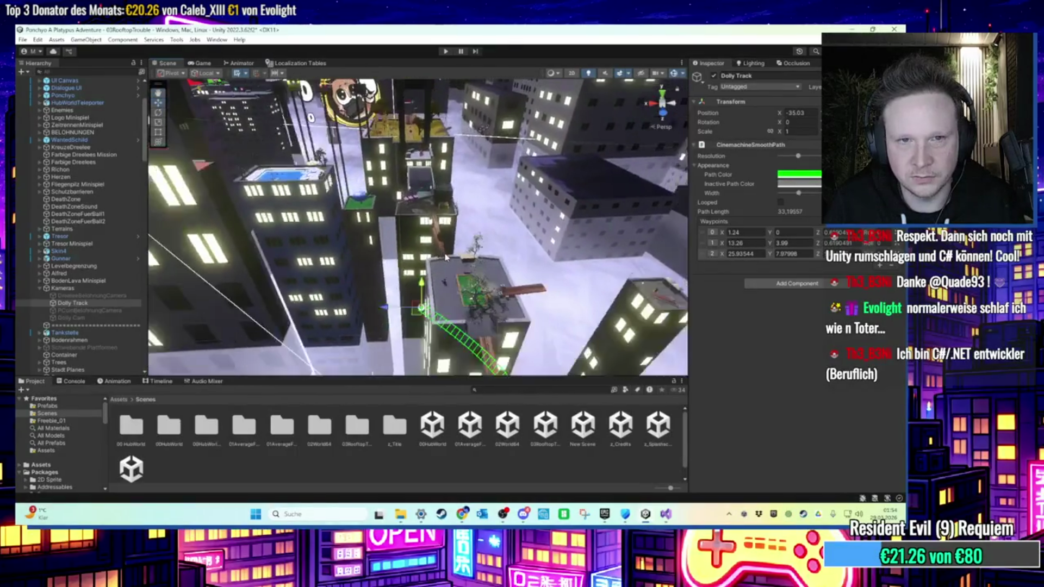
pyautogui.scroll(-3, 445, 257)
pyautogui.scroll(-5, 439, 274)
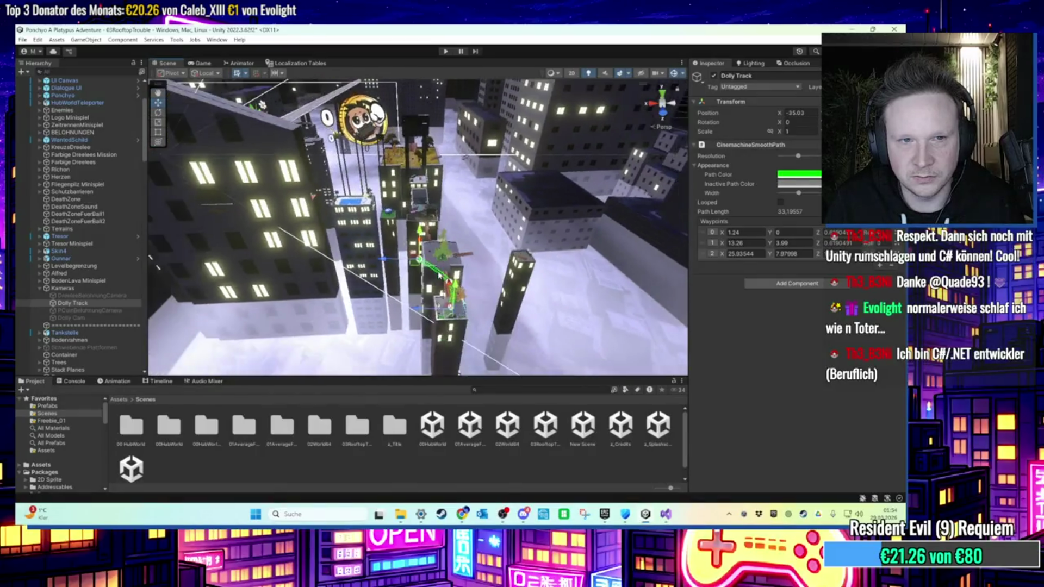
pyautogui.scroll(5, 440, 275)
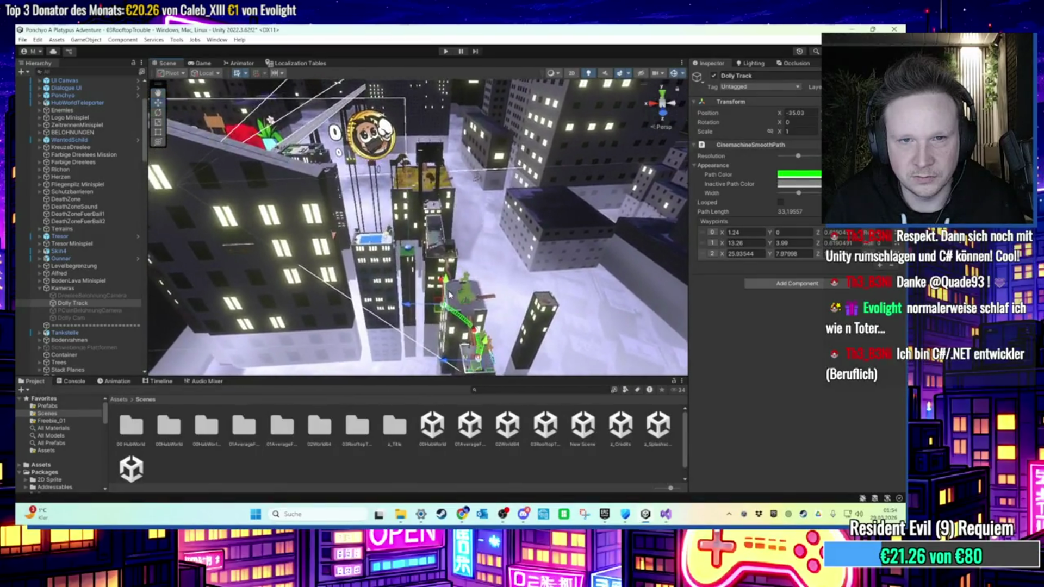
pyautogui.scroll(2, 449, 295)
pyautogui.scroll(2, 459, 294)
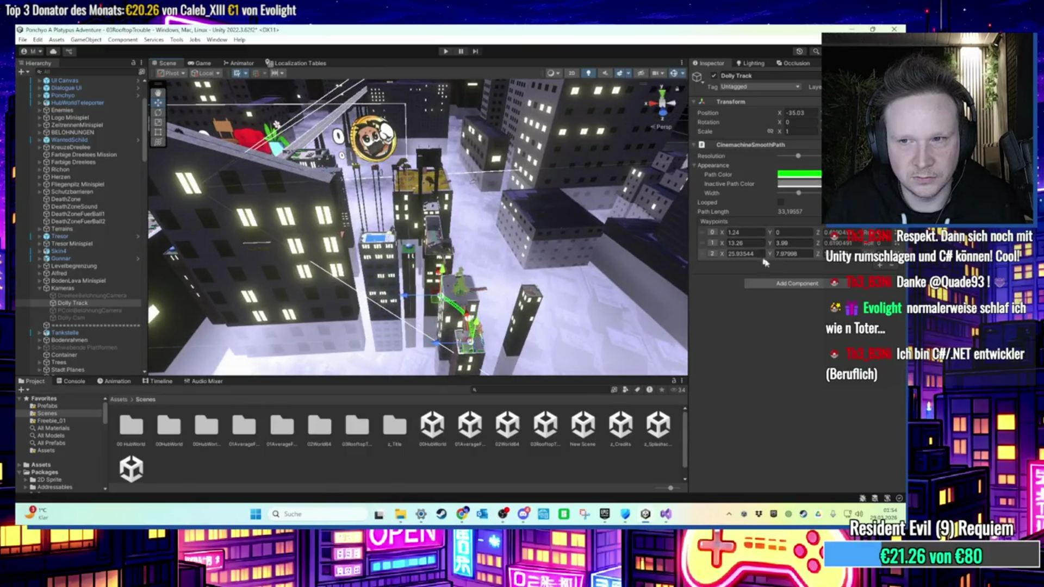
# Add waypoint 3 high above the rooftops, then append waypoint 4.
pyautogui.click(881, 266)
pyautogui.scroll(2, 416, 296)
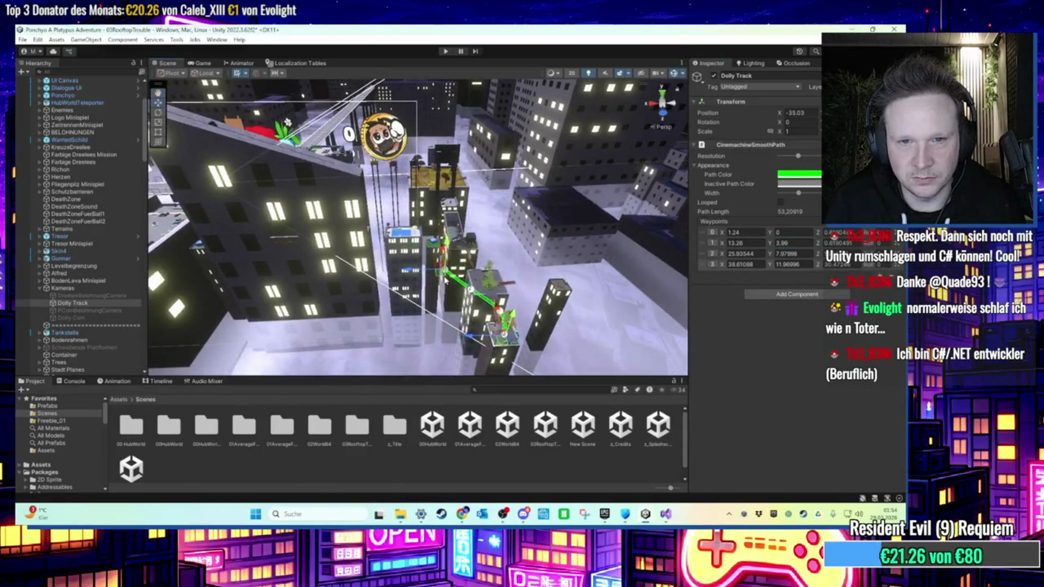
pyautogui.moveTo(416, 296); pyautogui.dragTo(417, 235)
pyautogui.scroll(3, 463, 284)
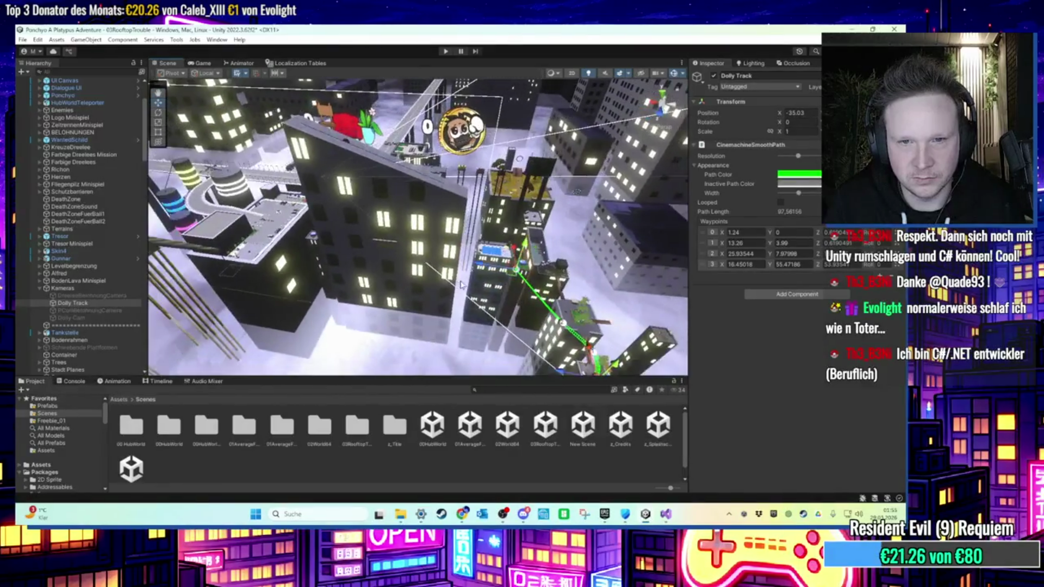
pyautogui.scroll(-2, 534, 300)
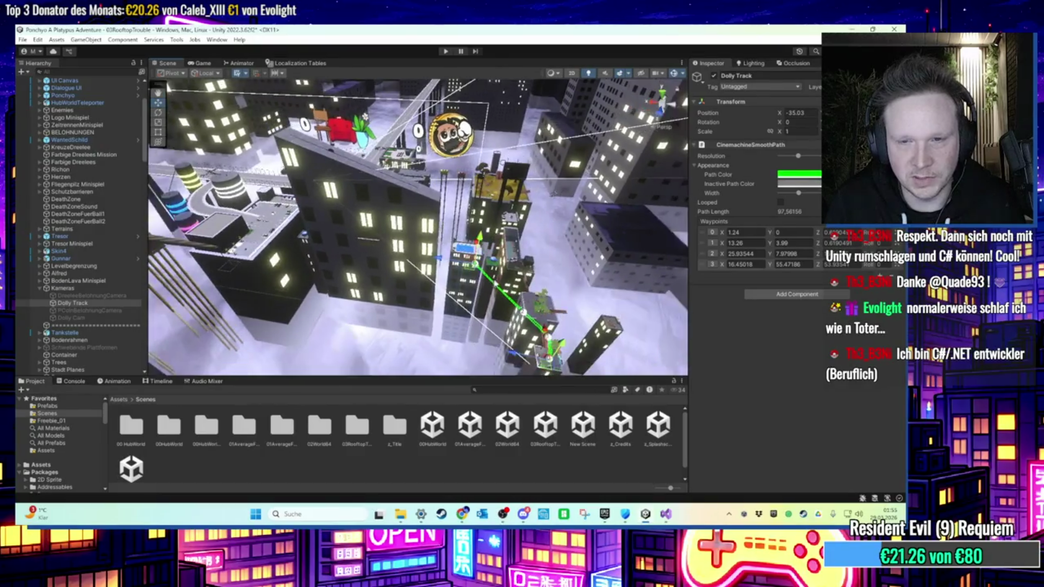
pyautogui.click(816, 274)
pyautogui.scroll(2, 471, 200)
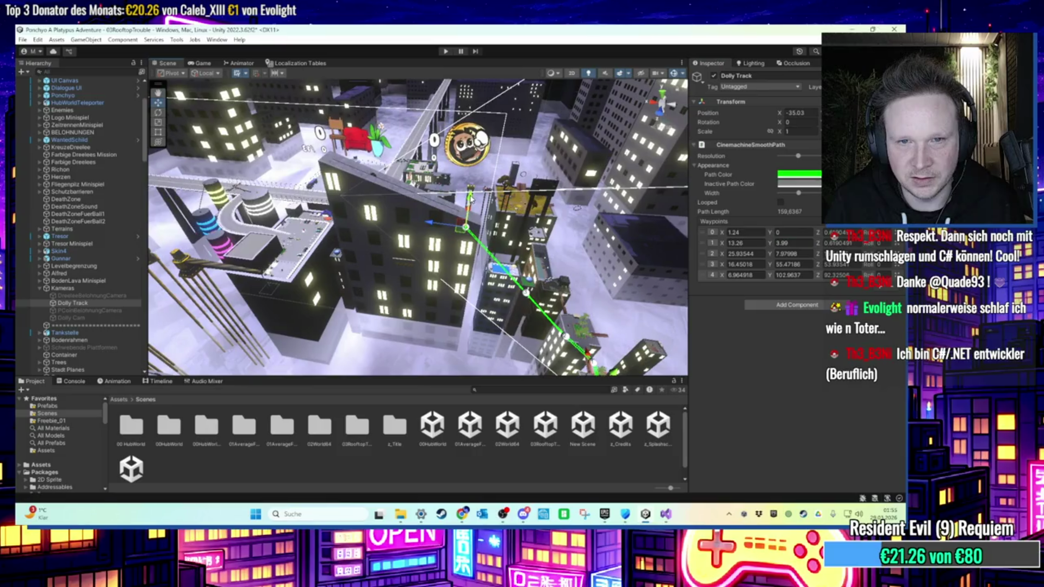
# Lower waypoint 4, push new waypoint 5 far out, and place waypoint 6 beyond the green-roofed building.
pyautogui.moveTo(471, 200)
pyautogui.mouseDown()
pyautogui.moveTo(322, 245)
pyautogui.moveTo(378, 252)
pyautogui.mouseUp()
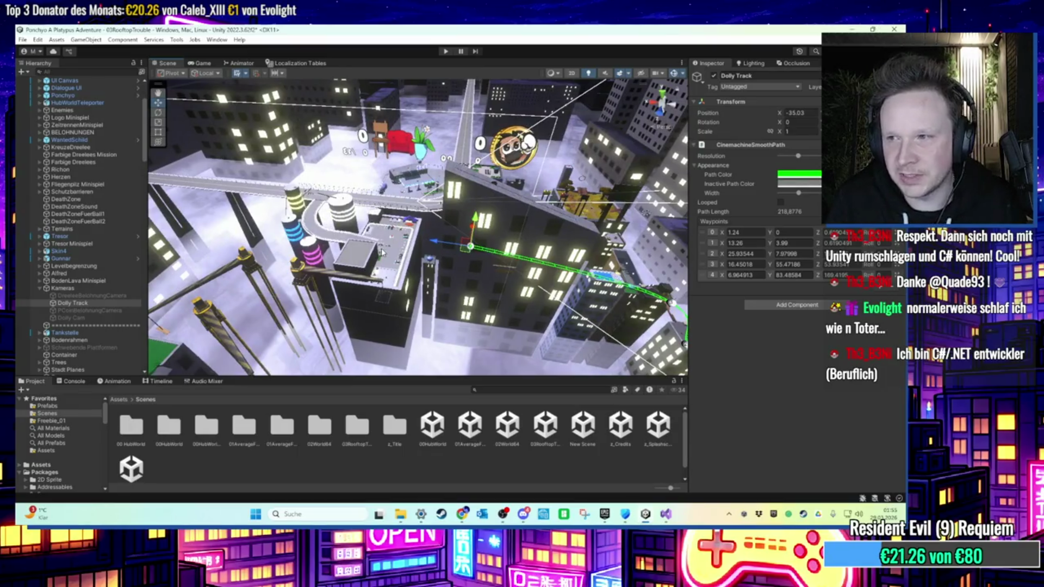
pyautogui.moveTo(414, 250)
pyautogui.mouseDown()
pyautogui.moveTo(417, 238)
pyautogui.moveTo(701, 257)
pyautogui.mouseUp()
pyautogui.click(880, 286)
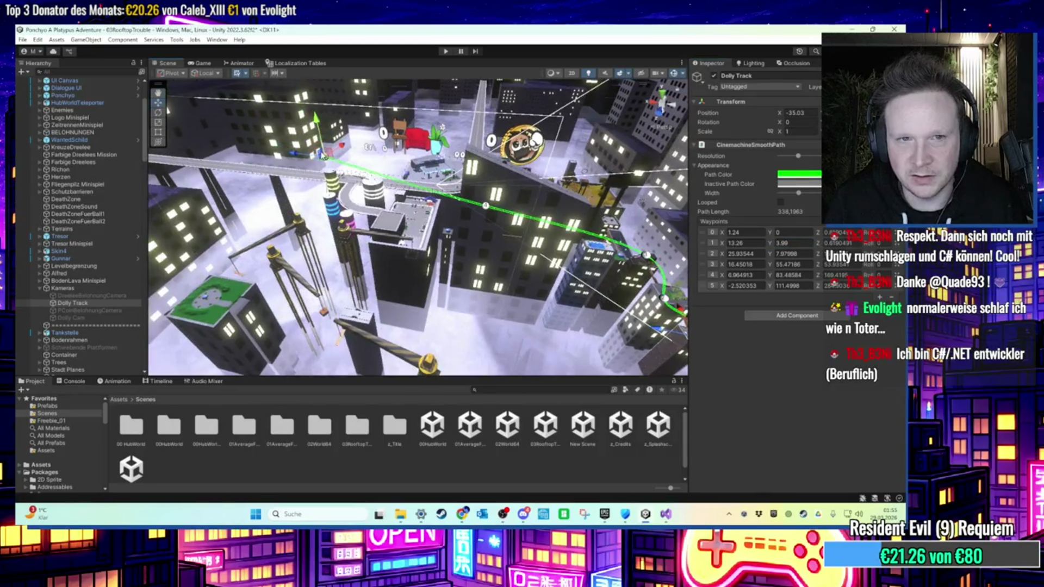
pyautogui.moveTo(665, 298)
pyautogui.mouseDown()
pyautogui.moveTo(647, 256)
pyautogui.moveTo(455, 219)
pyautogui.mouseUp()
pyautogui.moveTo(478, 304)
pyautogui.mouseDown()
pyautogui.moveTo(544, 272)
pyautogui.moveTo(715, 231)
pyautogui.mouseUp()
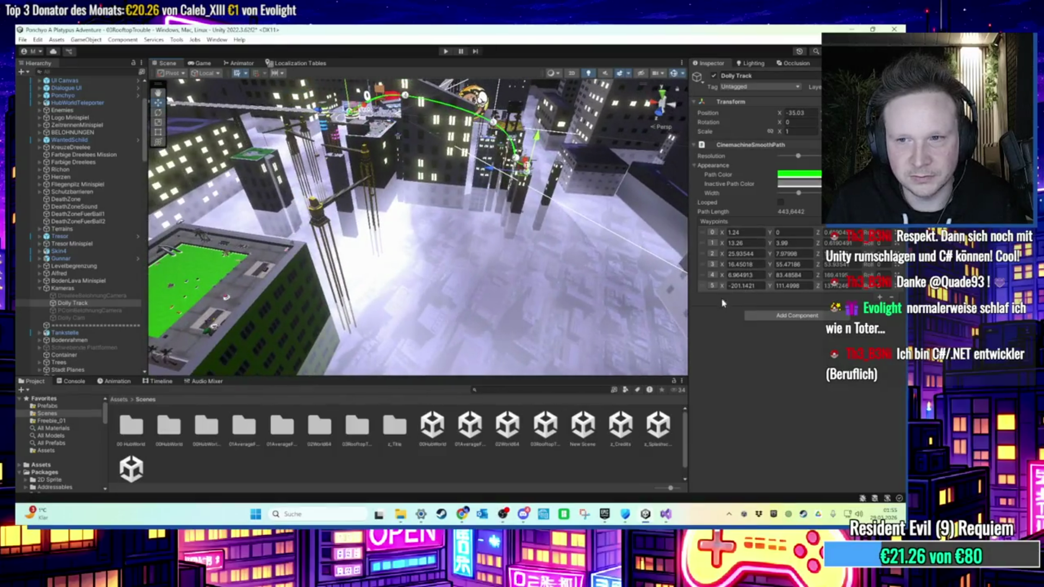
pyautogui.click(879, 298)
pyautogui.moveTo(435, 234)
pyautogui.mouseDown()
pyautogui.moveTo(406, 193)
pyautogui.moveTo(437, 271)
pyautogui.mouseUp()
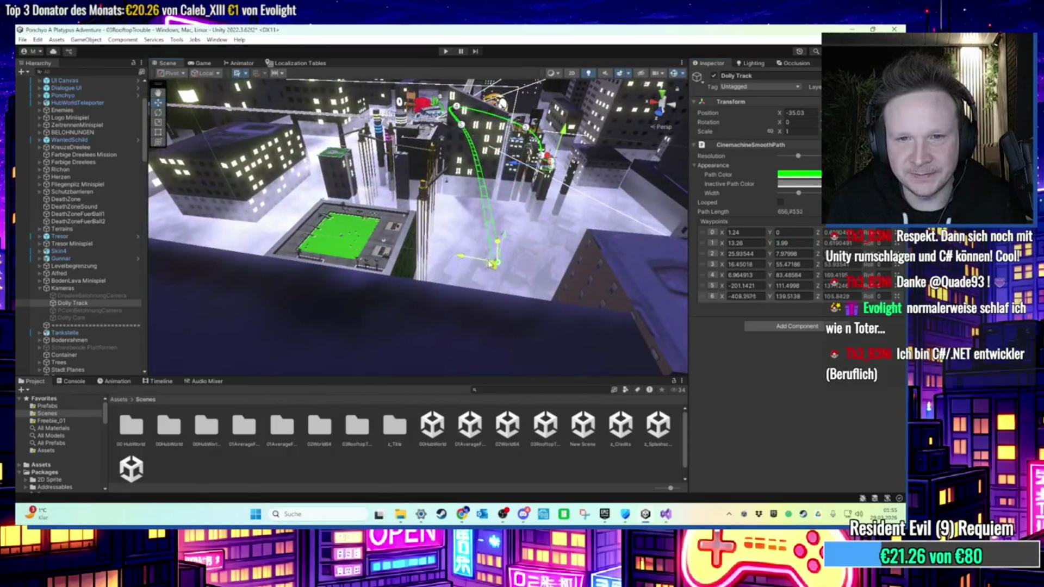
# Add waypoints 7, 8 and 9, adjusting waypoint 7's position, and check the track's end.
pyautogui.moveTo(409, 243)
pyautogui.mouseDown()
pyautogui.moveTo(397, 211)
pyautogui.moveTo(388, 261)
pyautogui.moveTo(411, 228)
pyautogui.moveTo(407, 203)
pyautogui.moveTo(453, 177)
pyautogui.mouseUp()
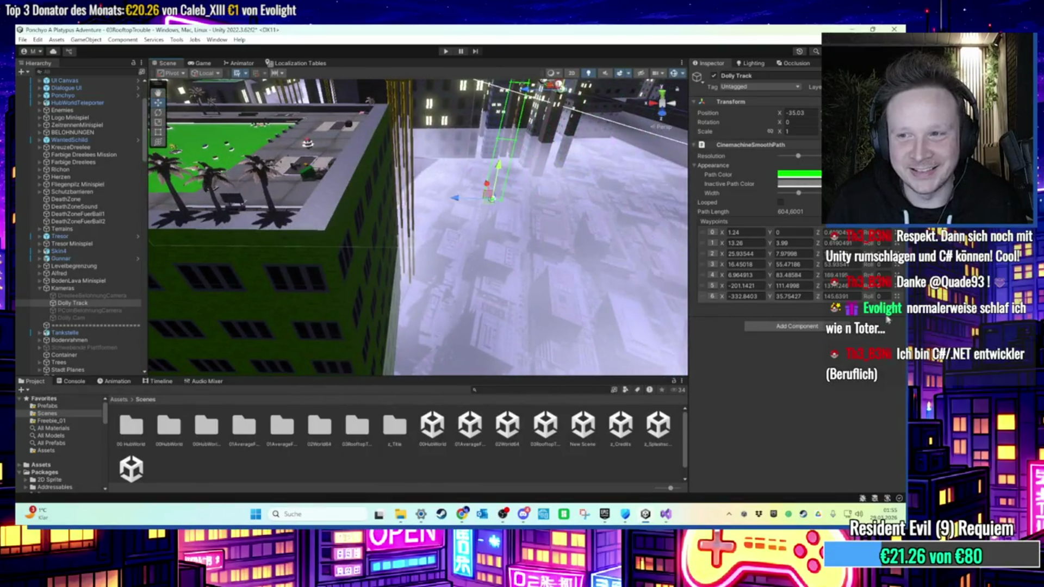
pyautogui.click(879, 306)
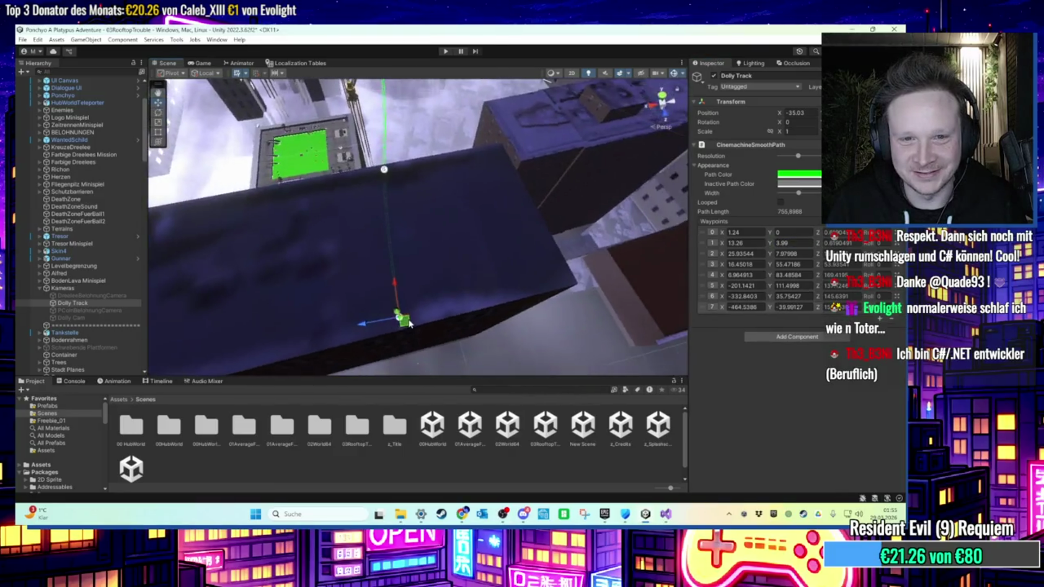
pyautogui.moveTo(241, 274); pyautogui.dragTo(309, 273)
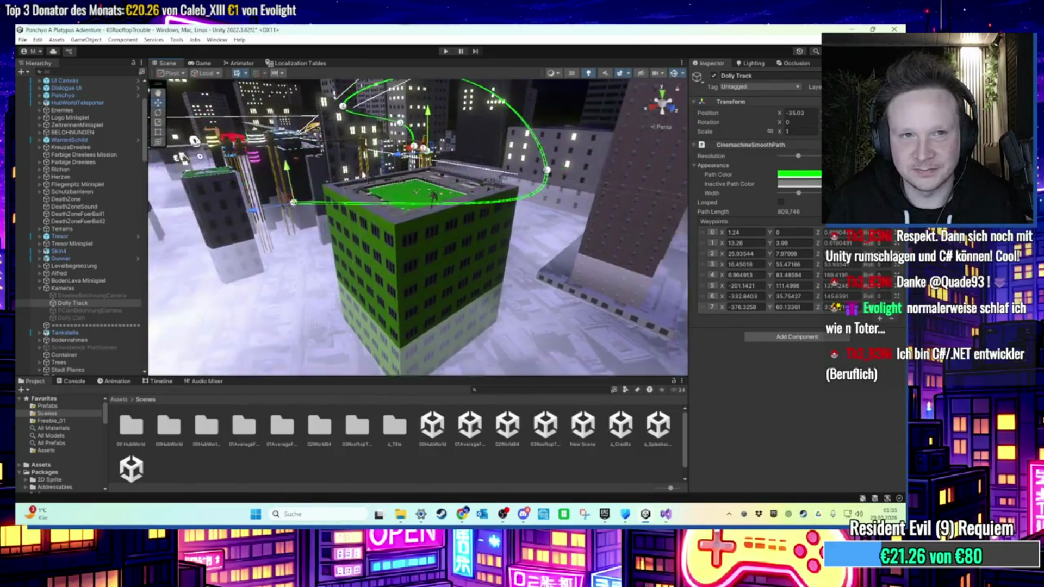
pyautogui.click(877, 321)
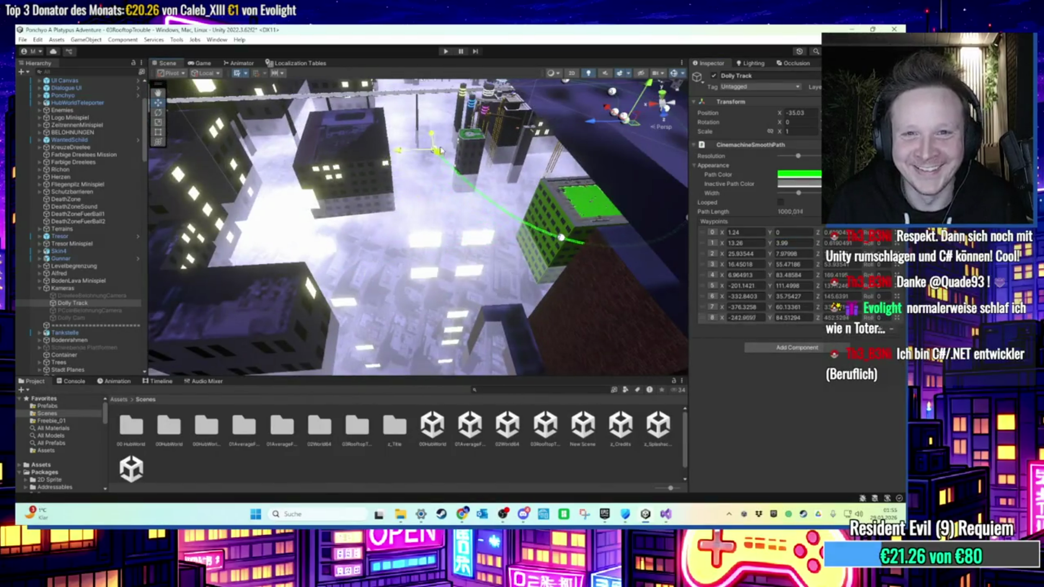
pyautogui.press('f')
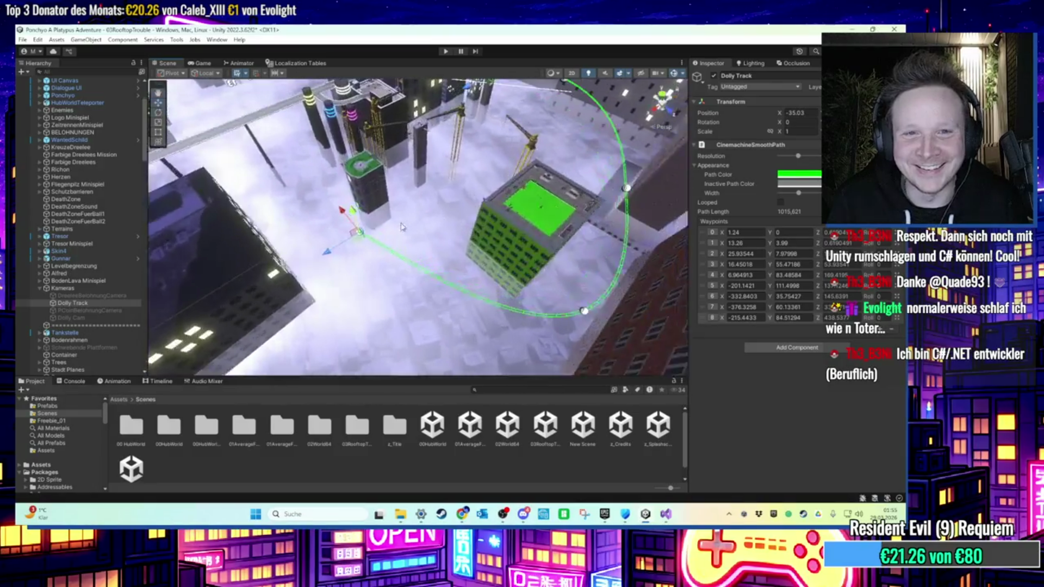
pyautogui.click(879, 328)
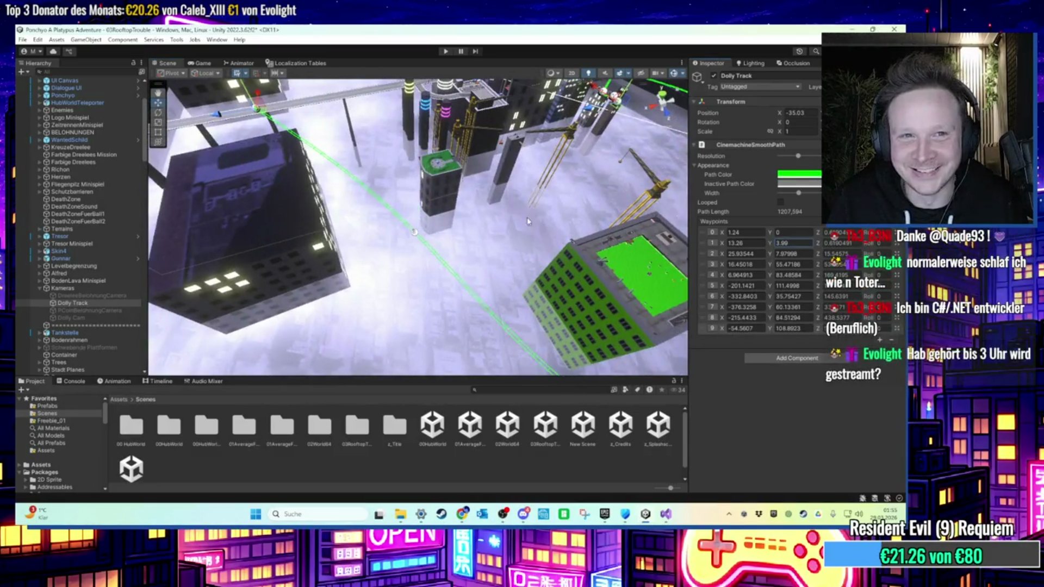
pyautogui.moveTo(394, 164)
pyautogui.mouseDown()
pyautogui.moveTo(370, 190)
pyautogui.moveTo(287, 218)
pyautogui.mouseUp()
pyautogui.moveTo(396, 192); pyautogui.dragTo(544, 228)
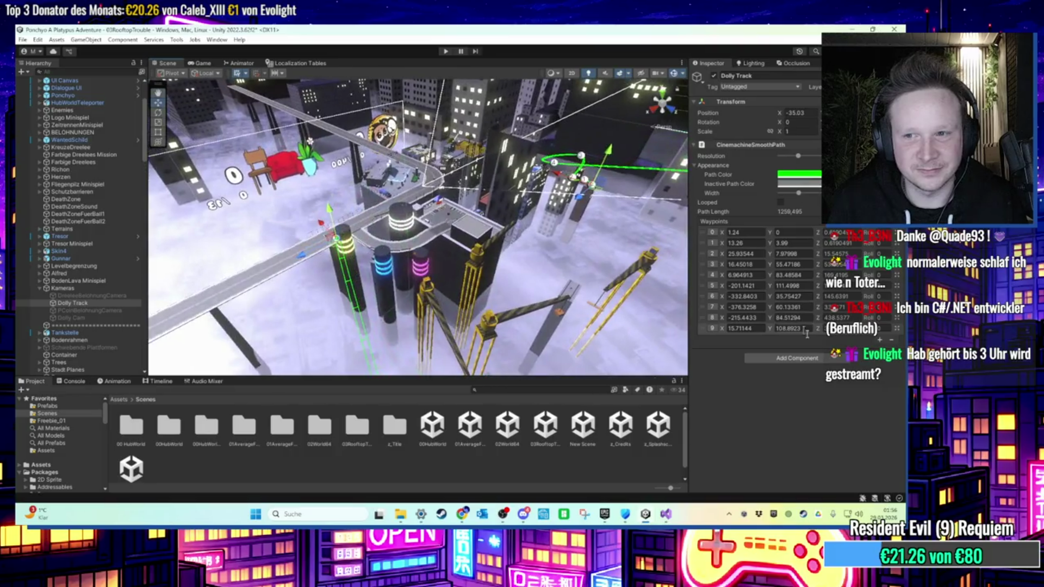
# Add waypoint 10 and lower it onto the gas-station rooftop.
pyautogui.click(879, 339)
pyautogui.moveTo(413, 217)
pyautogui.mouseDown()
pyautogui.moveTo(280, 198)
pyautogui.moveTo(342, 218)
pyautogui.mouseUp()
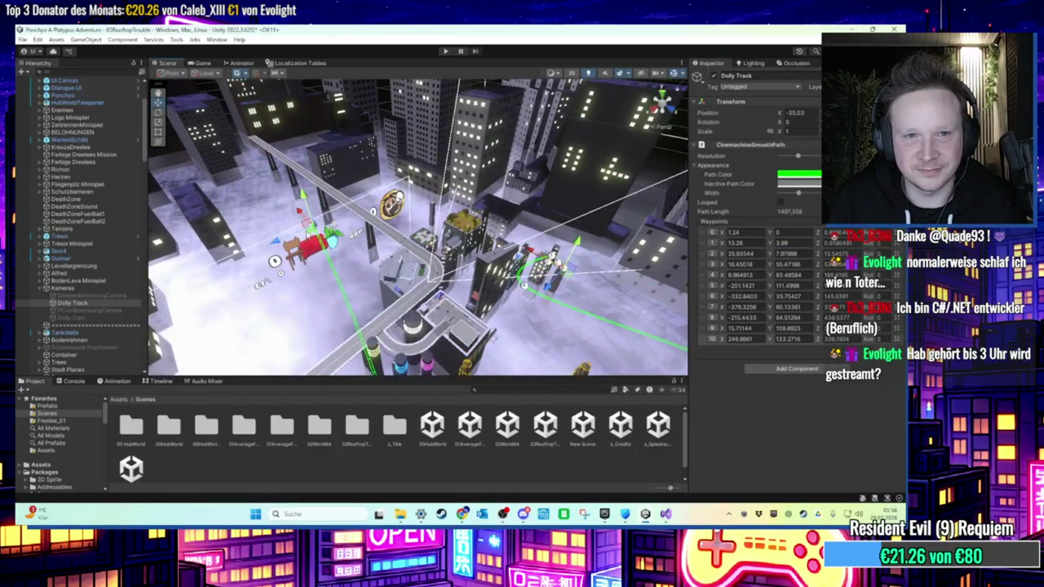
pyautogui.moveTo(412, 292)
pyautogui.mouseDown()
pyautogui.moveTo(331, 243)
pyautogui.moveTo(337, 228)
pyautogui.moveTo(456, 217)
pyautogui.moveTo(404, 202)
pyautogui.moveTo(503, 176)
pyautogui.mouseUp()
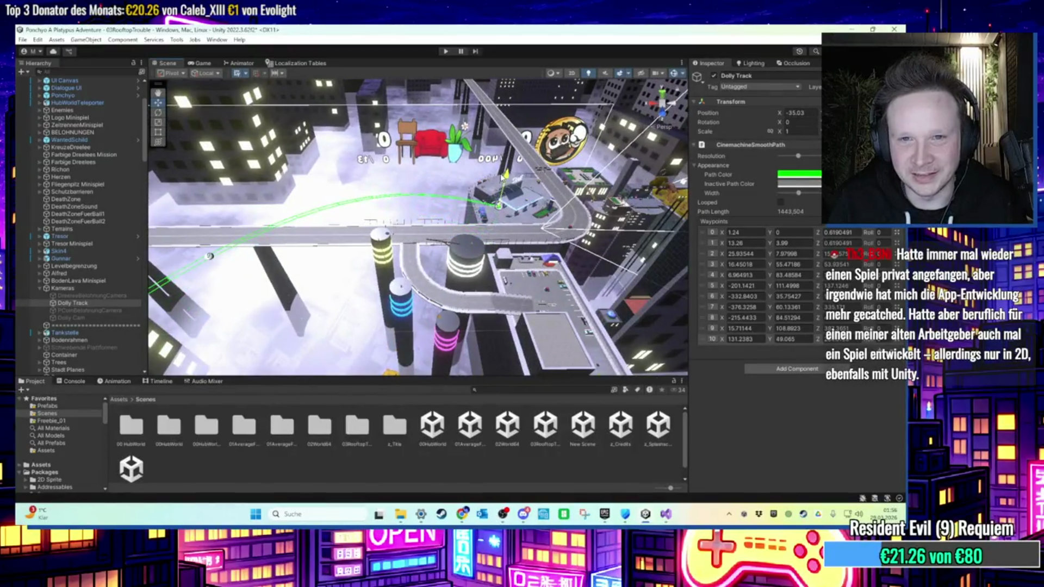
pyautogui.scroll(-10, 502, 175)
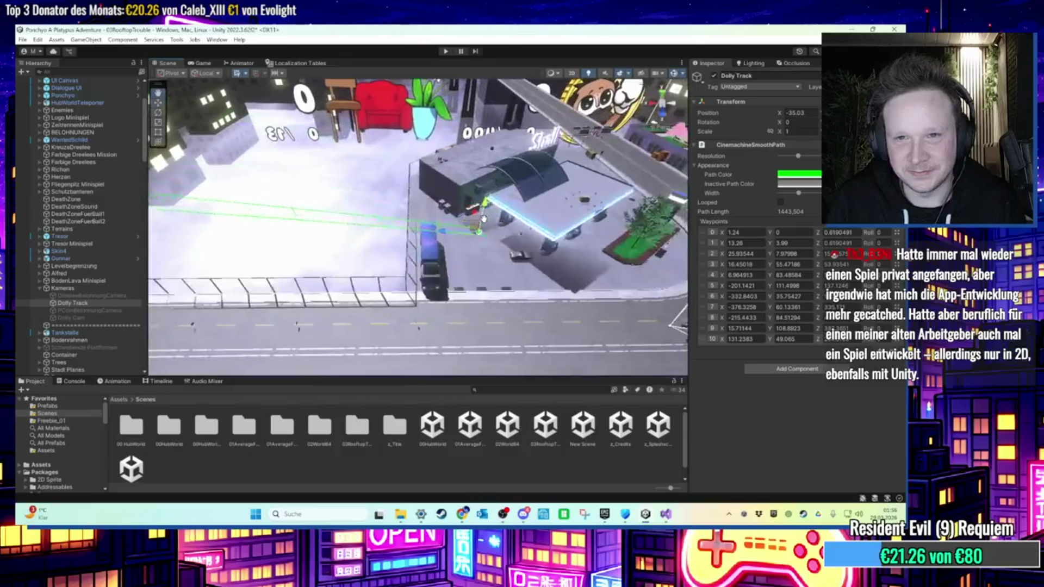
pyautogui.scroll(-3, 481, 218)
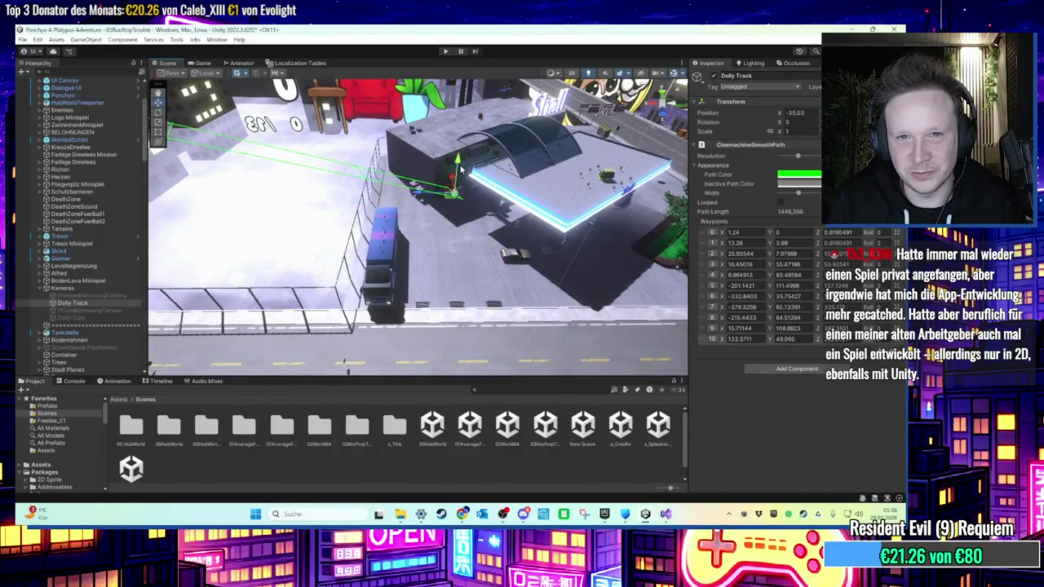
pyautogui.moveTo(435, 212); pyautogui.dragTo(444, 252)
pyautogui.moveTo(435, 287); pyautogui.dragTo(446, 280)
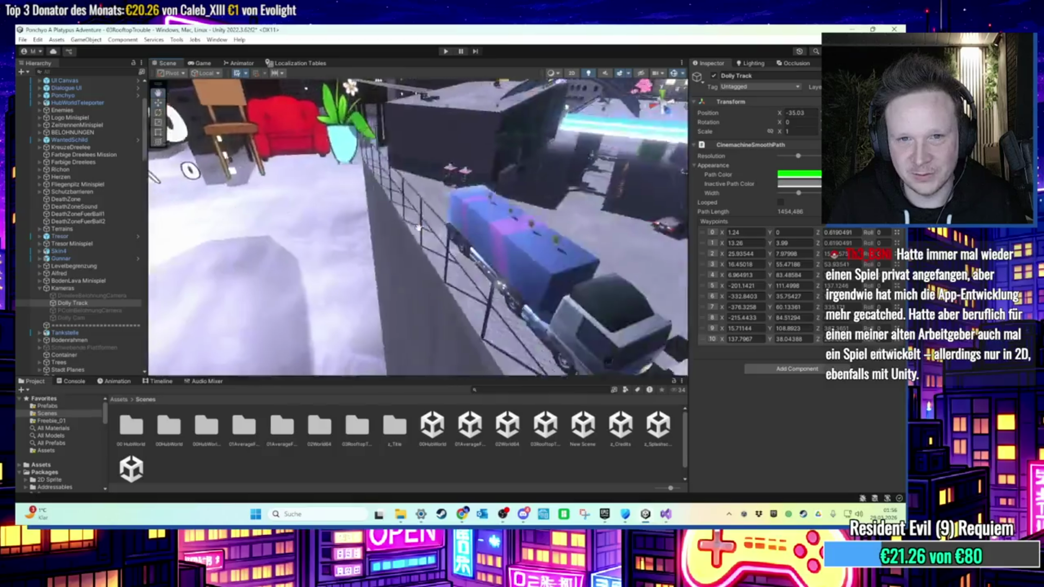
pyautogui.moveTo(404, 203); pyautogui.dragTo(404, 227)
# Add waypoint 11 and position it near the parked car.
pyautogui.click(883, 350)
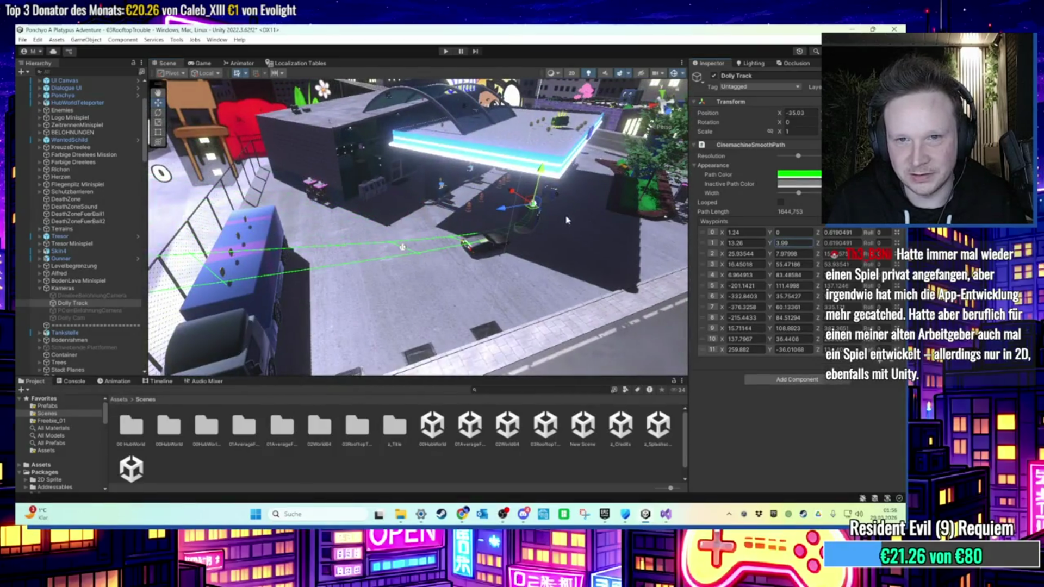
pyautogui.moveTo(538, 184); pyautogui.dragTo(537, 126)
pyautogui.scroll(3, 541, 200)
pyautogui.scroll(-5, 528, 212)
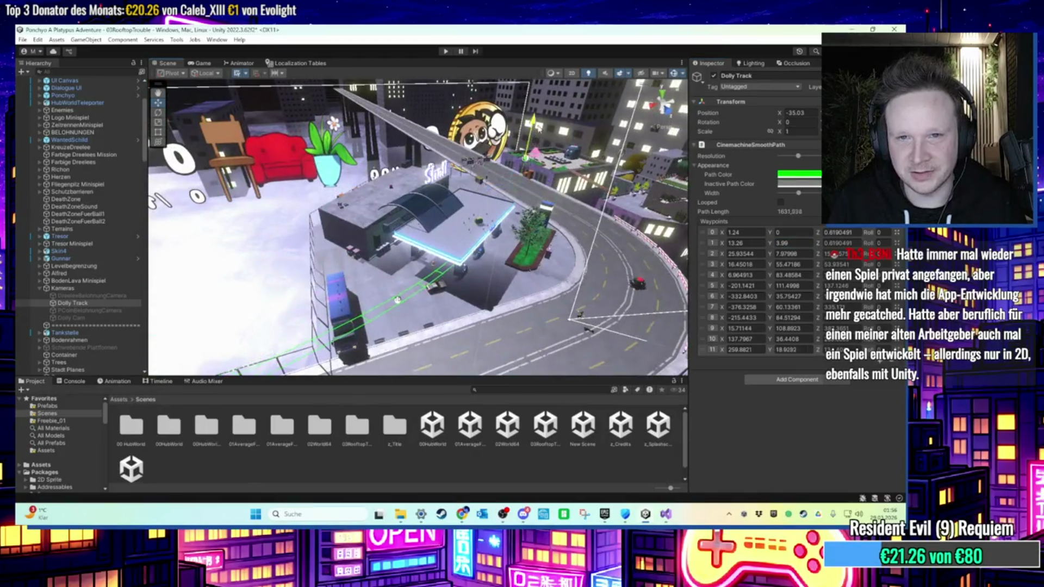
pyautogui.scroll(5, 540, 125)
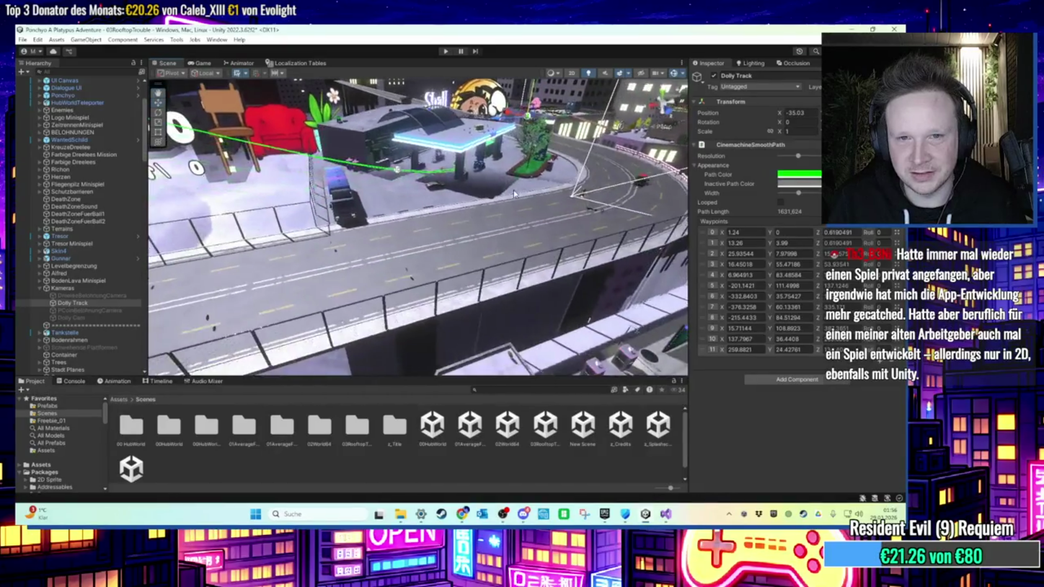
pyautogui.scroll(-3, 513, 207)
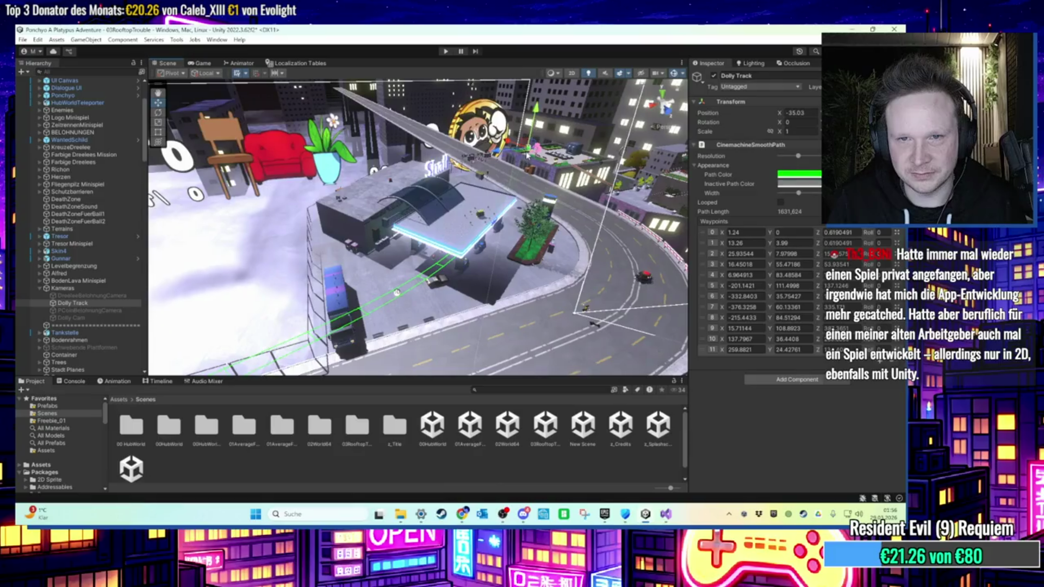
pyautogui.moveTo(527, 155)
pyautogui.mouseDown()
pyautogui.moveTo(521, 223)
pyautogui.moveTo(481, 224)
pyautogui.moveTo(510, 207)
pyautogui.moveTo(512, 163)
pyautogui.mouseUp()
pyautogui.scroll(4, 480, 224)
# Reselect the Dolly Track and raise waypoints 10 and 11 slightly, pushing 11 to X 165.65.
pyautogui.click(572, 233)
pyautogui.click(405, 281)
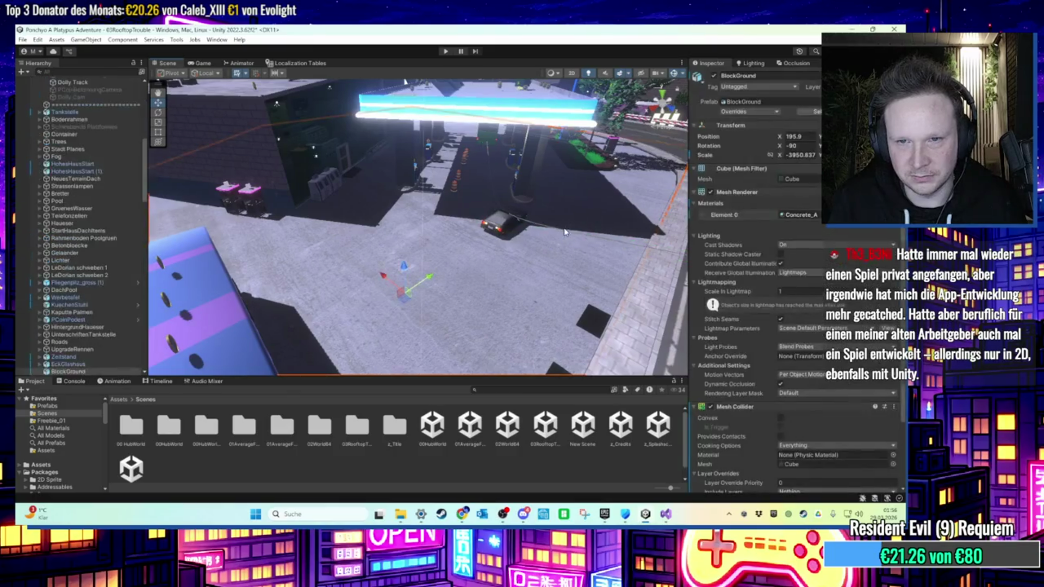
pyautogui.scroll(3, 109, 221)
pyautogui.scroll(3, 109, 221)
pyautogui.click(72, 165)
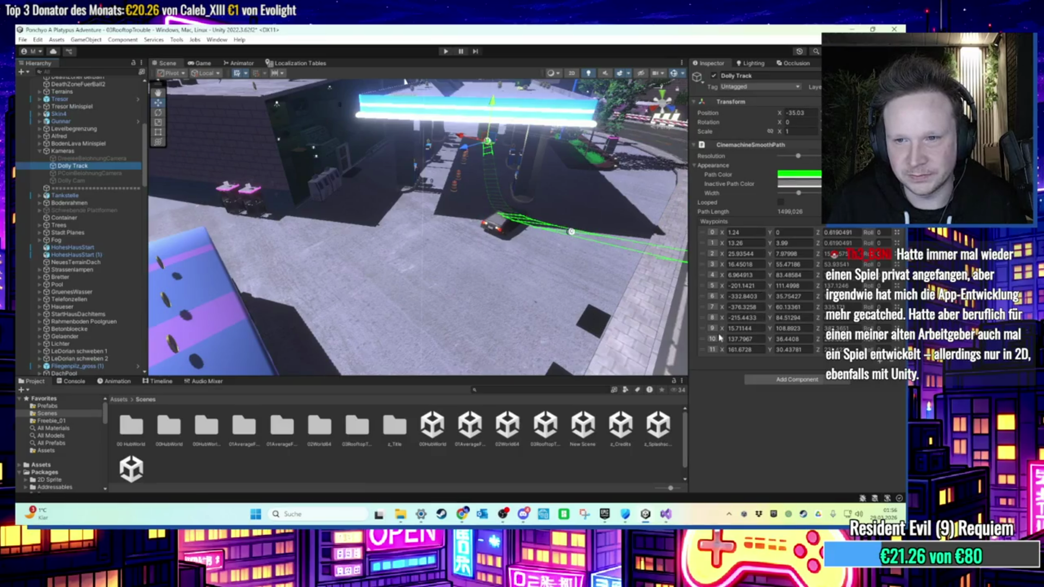
pyautogui.click(714, 341)
pyautogui.moveTo(419, 201); pyautogui.dragTo(418, 188)
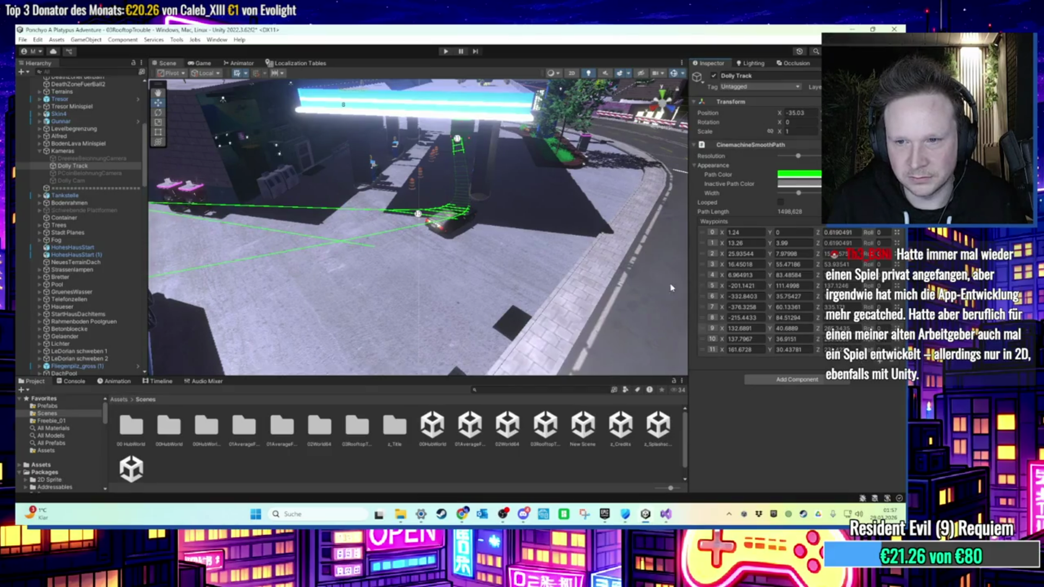
pyautogui.click(460, 141)
pyautogui.moveTo(458, 110)
pyautogui.mouseDown()
pyautogui.moveTo(459, 96)
pyautogui.moveTo(438, 255)
pyautogui.moveTo(430, 192)
pyautogui.moveTo(421, 253)
pyautogui.moveTo(496, 196)
pyautogui.moveTo(501, 245)
pyautogui.moveTo(489, 267)
pyautogui.moveTo(473, 217)
pyautogui.moveTo(509, 268)
pyautogui.mouseUp()
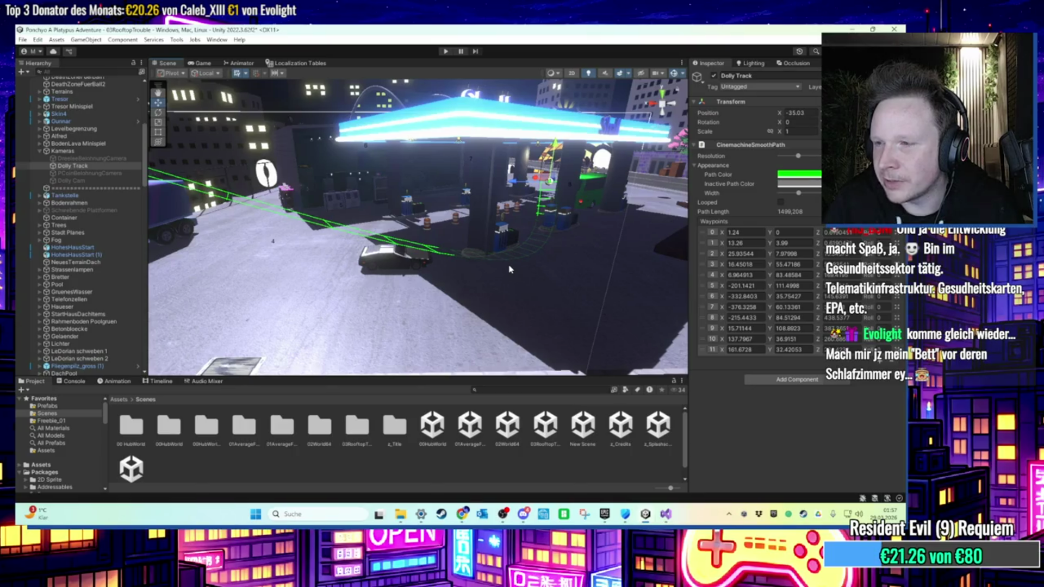
pyautogui.moveTo(548, 325)
pyautogui.mouseDown()
pyautogui.moveTo(486, 266)
pyautogui.moveTo(456, 257)
pyautogui.moveTo(387, 262)
pyautogui.moveTo(420, 263)
pyautogui.moveTo(382, 245)
pyautogui.moveTo(320, 263)
pyautogui.mouseUp()
# Lift waypoint 10 well above the street.
pyautogui.moveTo(573, 270)
pyautogui.mouseDown()
pyautogui.moveTo(473, 265)
pyautogui.moveTo(317, 201)
pyautogui.mouseUp()
pyautogui.moveTo(442, 281); pyautogui.dragTo(554, 196)
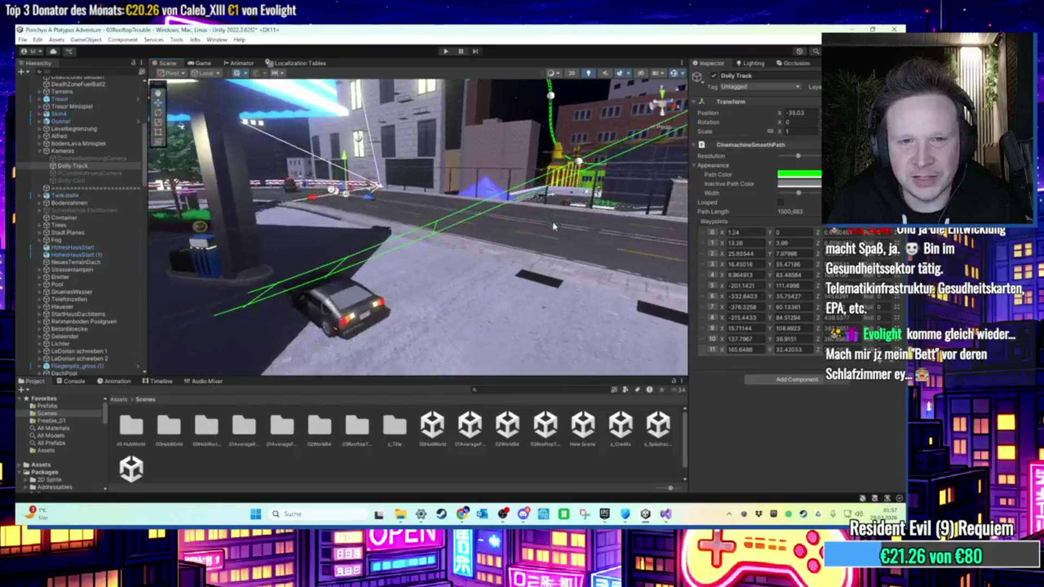
pyautogui.moveTo(457, 238); pyautogui.dragTo(565, 220)
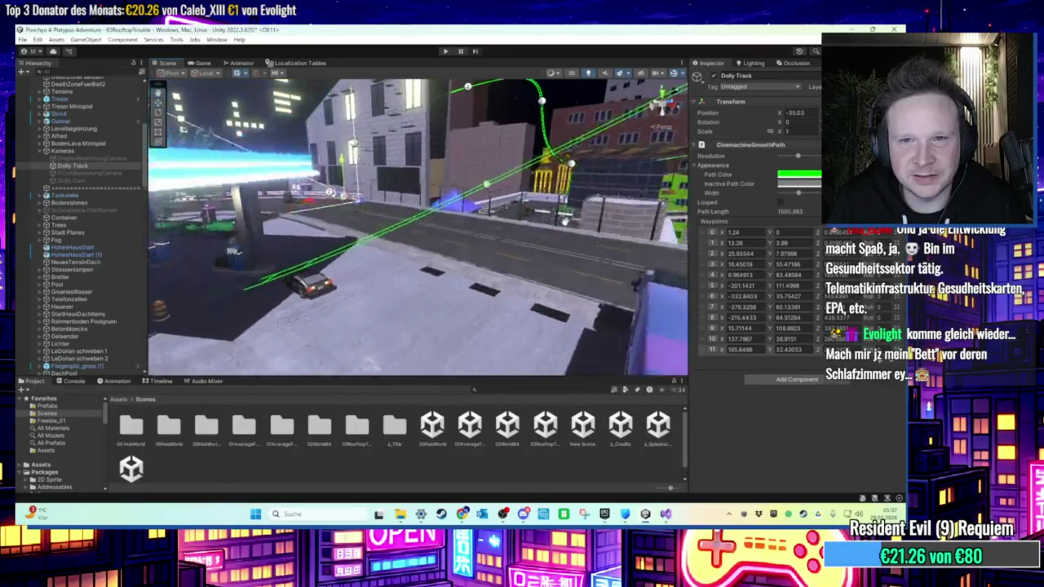
pyautogui.click(456, 207)
pyautogui.moveTo(454, 177); pyautogui.dragTo(460, 112)
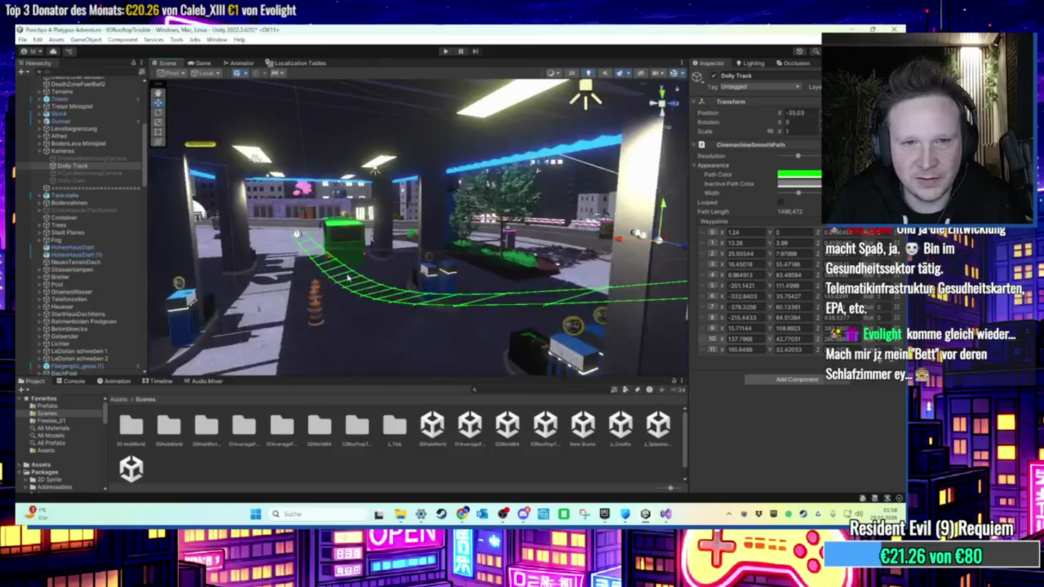
# Append waypoint 12 to the track at X 193.50, Y 22.07.
pyautogui.moveTo(389, 249); pyautogui.dragTo(395, 257)
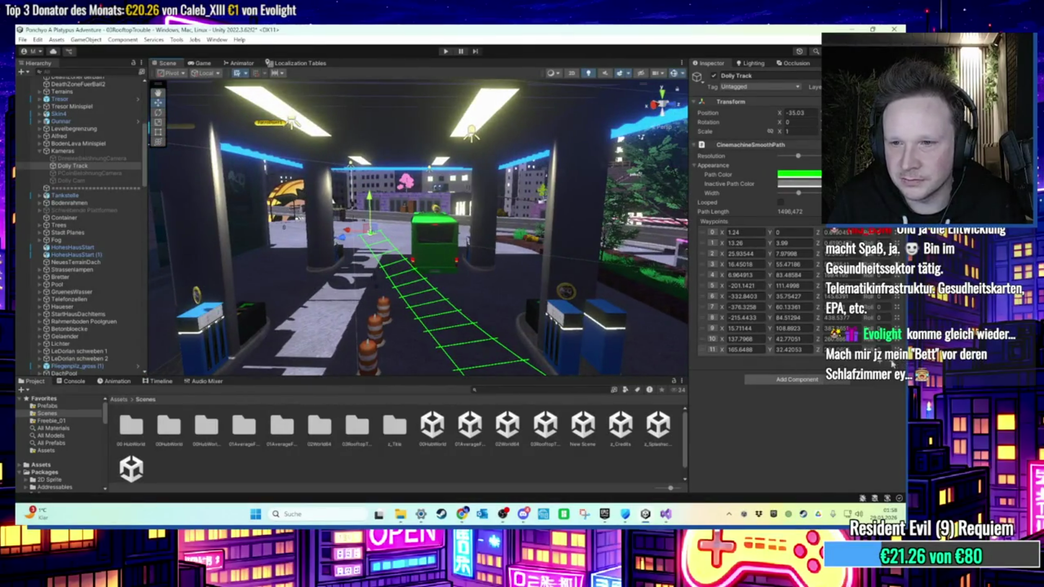
pyautogui.click(812, 371)
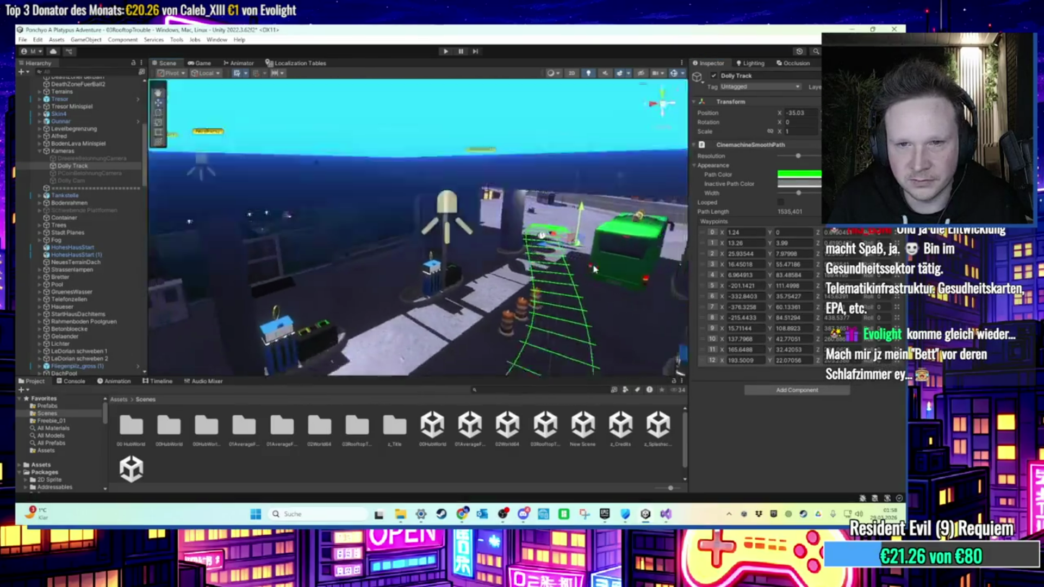
pyautogui.moveTo(535, 276); pyautogui.dragTo(511, 344)
# Reselect the Dolly Track and move waypoint 12 sideways across the scene.
pyautogui.press('f')
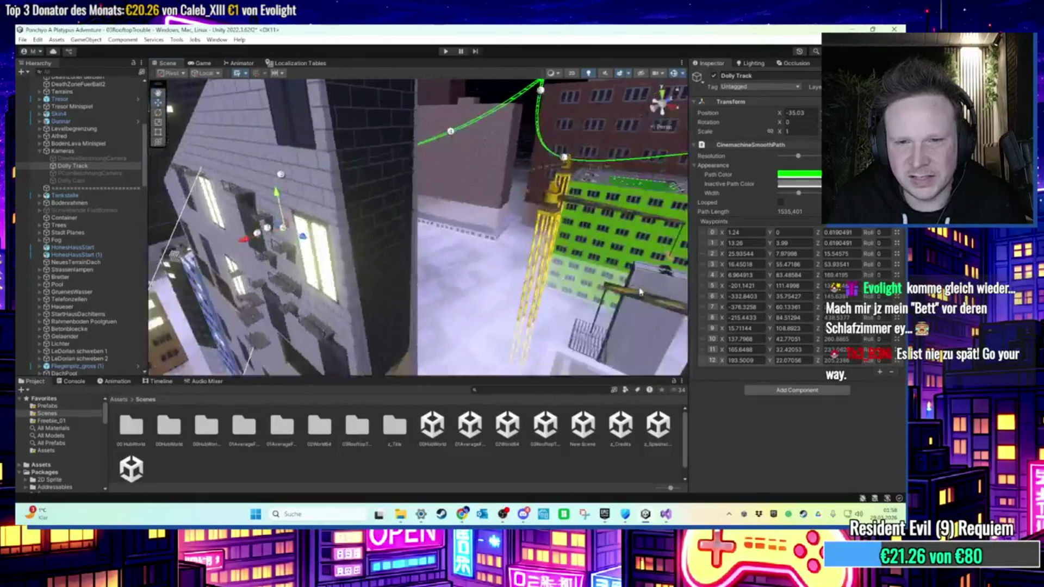
pyautogui.doubleClick(71, 292)
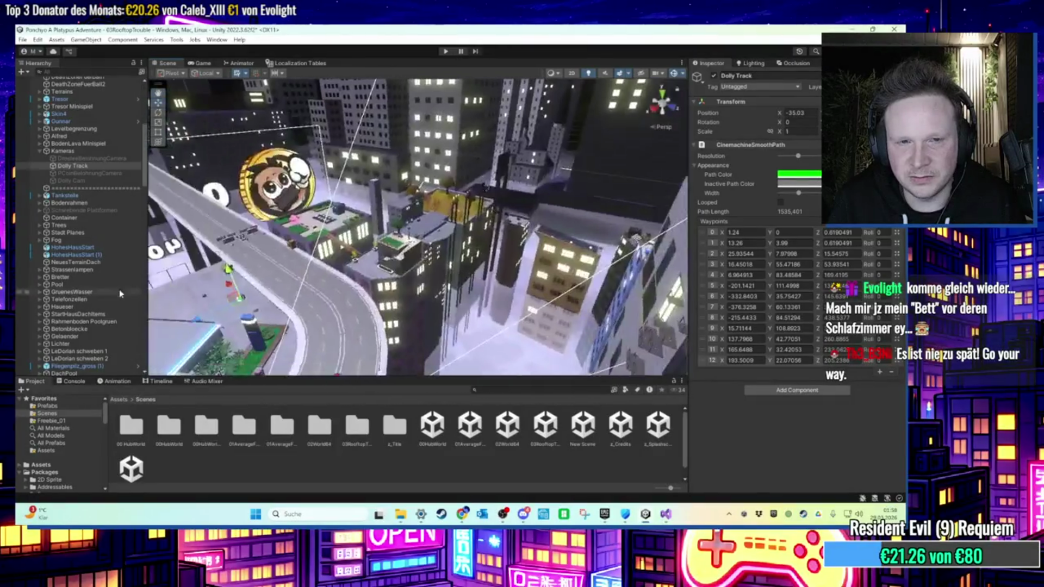
pyautogui.rightClick(71, 292)
pyautogui.click(373, 278)
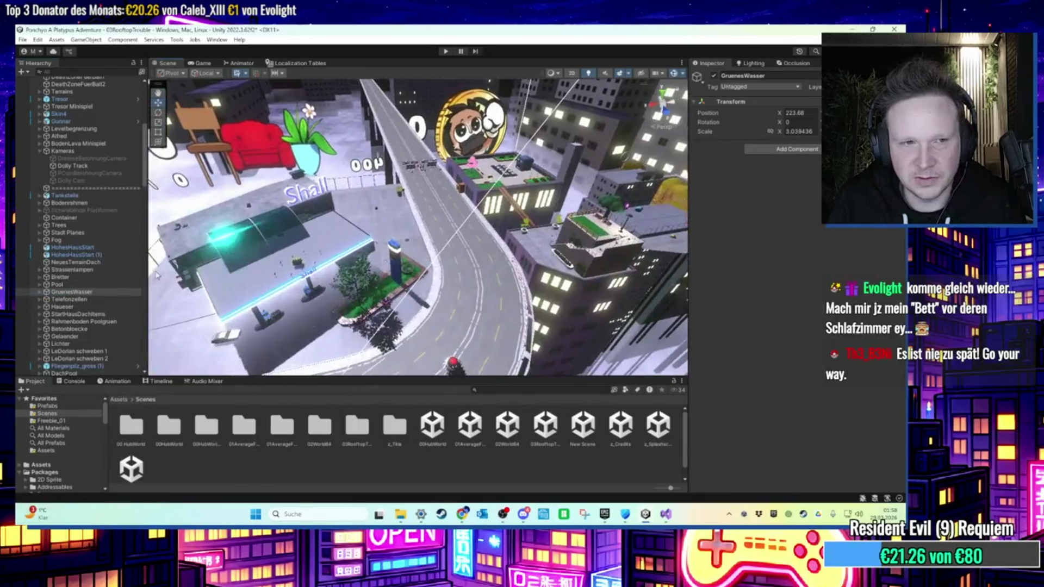
pyautogui.click(73, 165)
pyautogui.moveTo(398, 229)
pyautogui.mouseDown()
pyautogui.moveTo(501, 229)
pyautogui.moveTo(521, 133)
pyautogui.mouseUp()
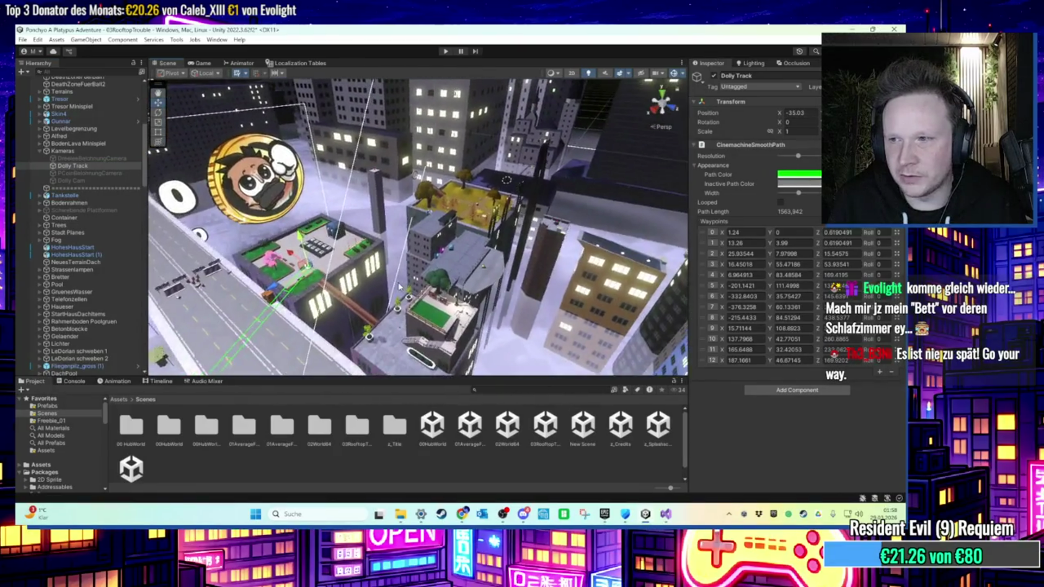
pyautogui.press('f')
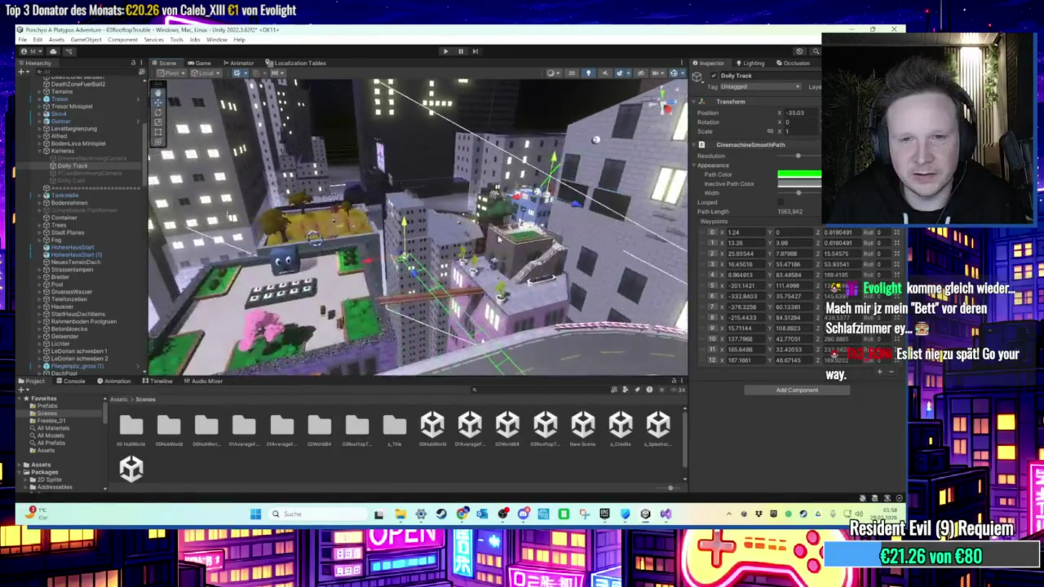
# Shift waypoint 12 further along X and lower waypoint 13 toward the rooftop.
pyautogui.moveTo(438, 260)
pyautogui.mouseDown()
pyautogui.moveTo(481, 292)
pyautogui.moveTo(427, 308)
pyautogui.mouseUp()
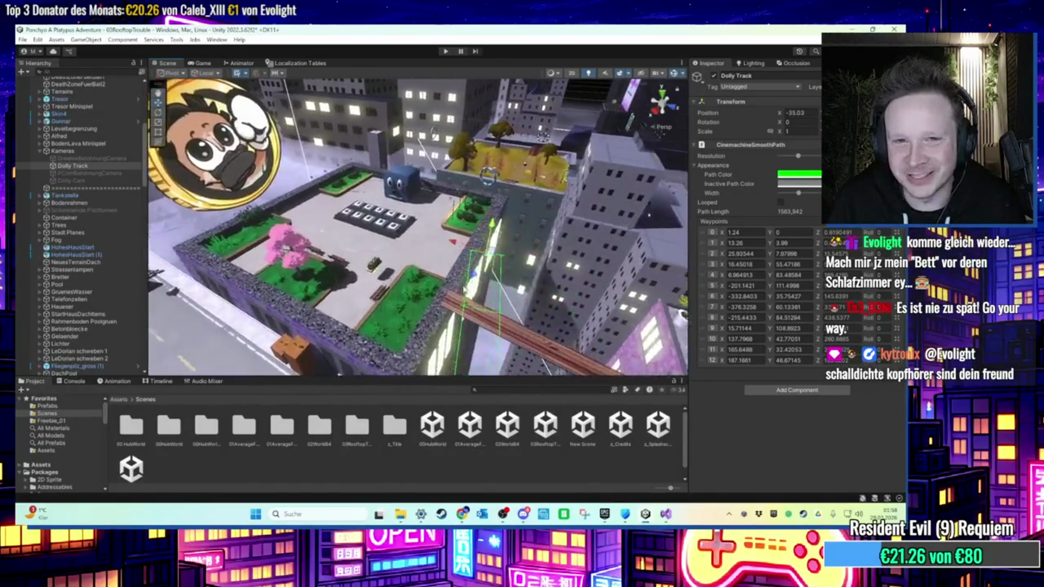
pyautogui.moveTo(478, 297); pyautogui.dragTo(364, 278)
pyautogui.moveTo(459, 246); pyautogui.dragTo(423, 258)
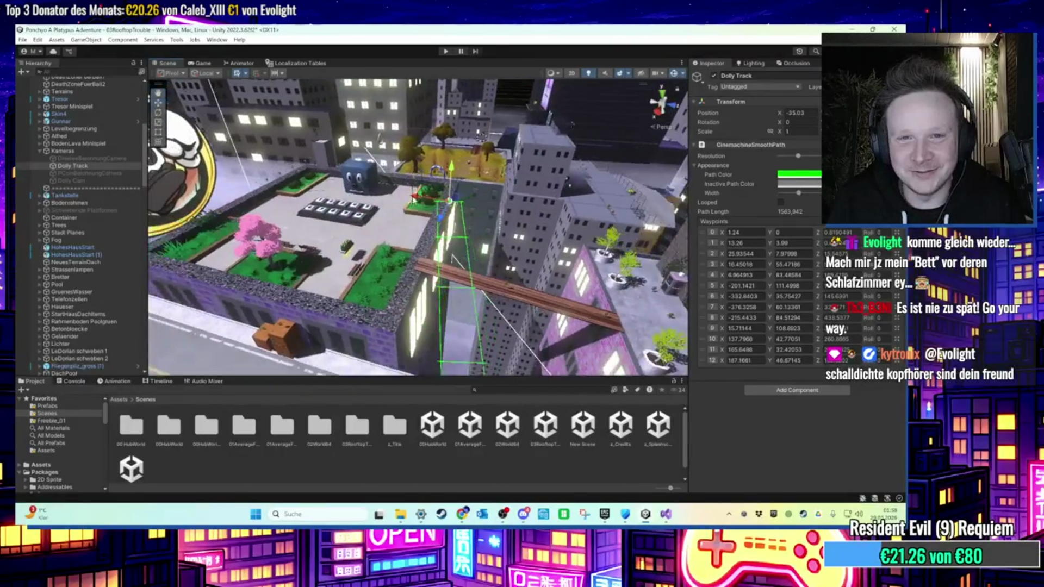
pyautogui.moveTo(450, 201)
pyautogui.mouseDown()
pyautogui.moveTo(380, 223)
pyautogui.moveTo(284, 199)
pyautogui.mouseUp()
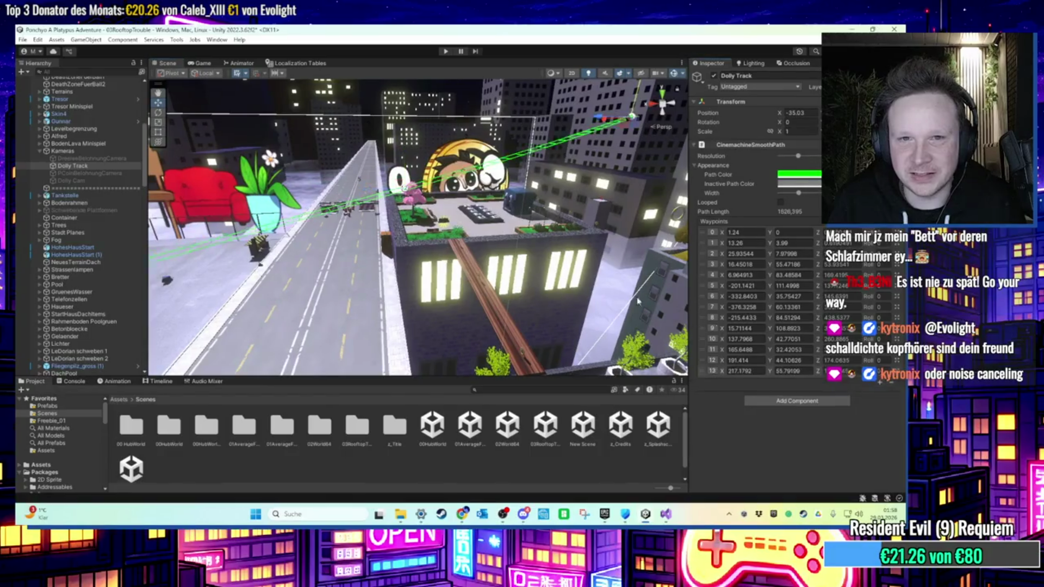
pyautogui.moveTo(507, 113); pyautogui.dragTo(513, 202)
pyautogui.moveTo(434, 192)
pyautogui.mouseDown()
pyautogui.moveTo(460, 191)
pyautogui.moveTo(402, 215)
pyautogui.moveTo(343, 305)
pyautogui.moveTo(347, 244)
pyautogui.moveTo(479, 277)
pyautogui.mouseUp()
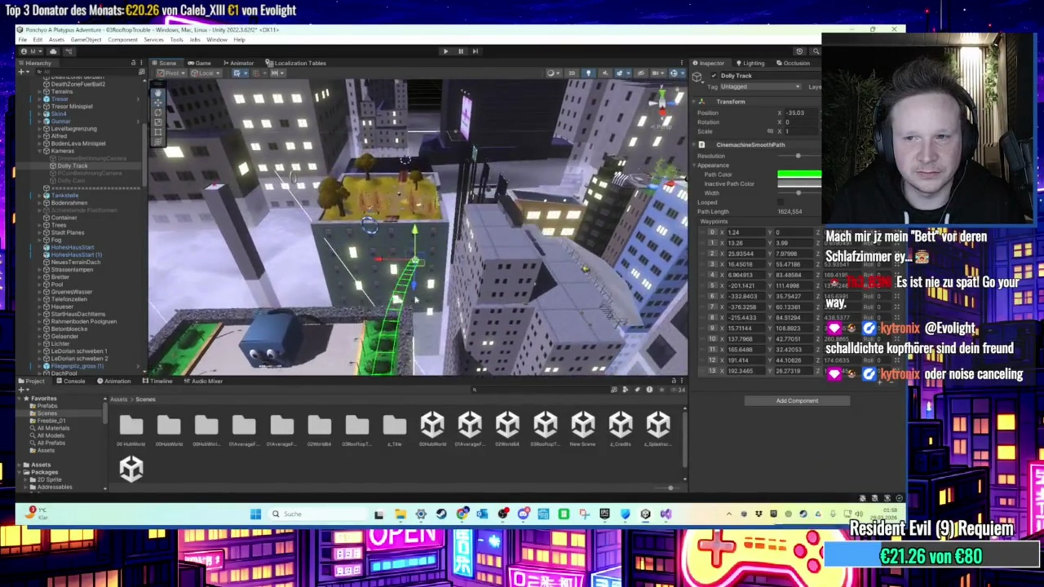
# Add waypoints 14, 15 and 16 across the tree-covered rooftop park to the tall tower.
pyautogui.click(879, 384)
pyautogui.moveTo(475, 269)
pyautogui.mouseDown()
pyautogui.moveTo(343, 176)
pyautogui.moveTo(322, 231)
pyautogui.mouseUp()
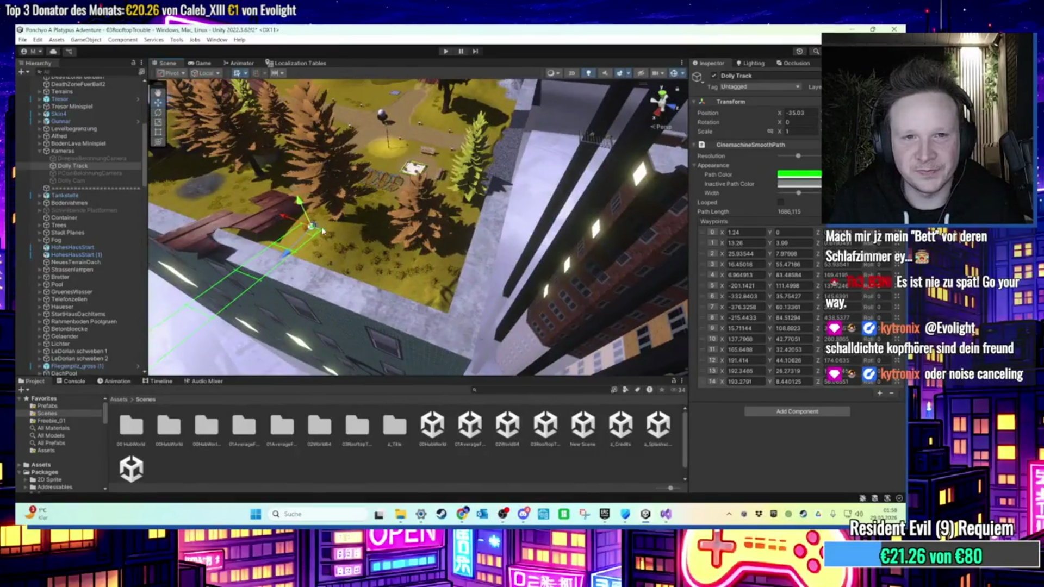
pyautogui.click(879, 392)
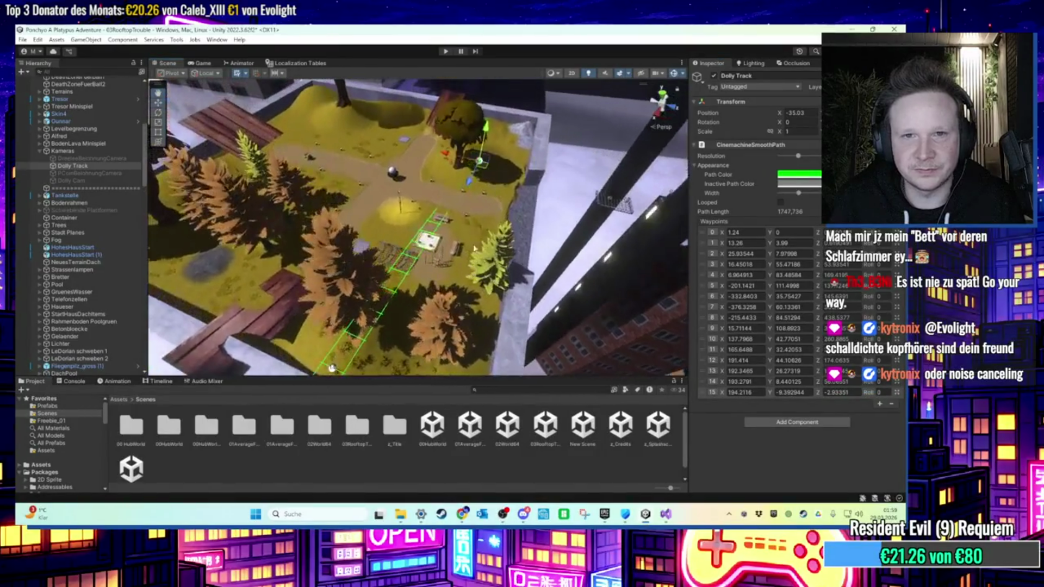
pyautogui.moveTo(487, 170); pyautogui.dragTo(396, 184)
pyautogui.moveTo(332, 369)
pyautogui.mouseDown()
pyautogui.moveTo(392, 332)
pyautogui.moveTo(420, 219)
pyautogui.moveTo(448, 219)
pyautogui.moveTo(497, 261)
pyautogui.moveTo(527, 248)
pyautogui.moveTo(454, 264)
pyautogui.mouseUp()
pyautogui.click(880, 404)
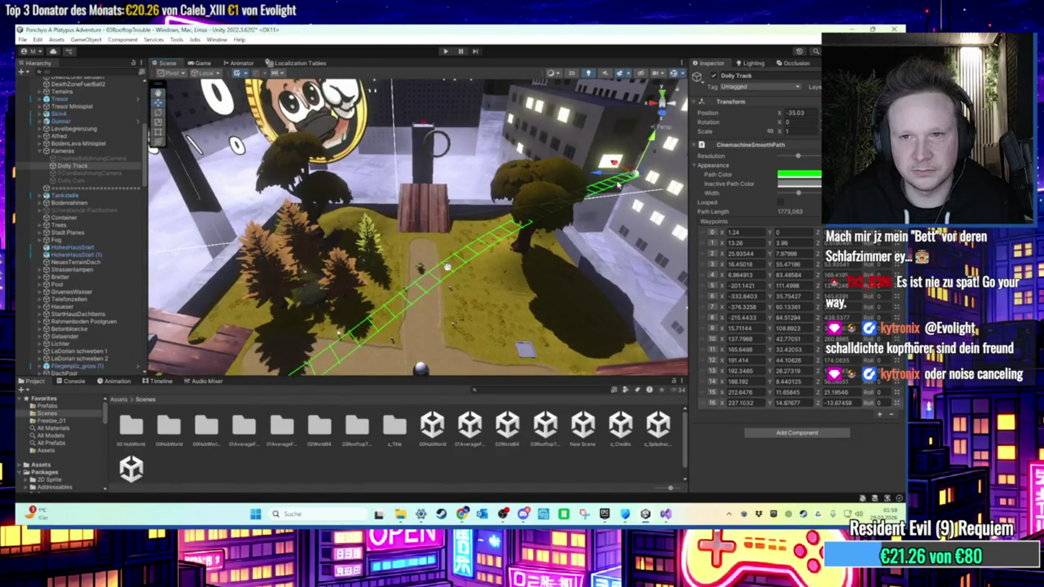
pyautogui.moveTo(632, 173)
pyautogui.mouseDown()
pyautogui.moveTo(471, 132)
pyautogui.moveTo(428, 132)
pyautogui.moveTo(590, 137)
pyautogui.moveTo(579, 164)
pyautogui.moveTo(514, 88)
pyautogui.moveTo(542, 127)
pyautogui.moveTo(445, 180)
pyautogui.moveTo(424, 231)
pyautogui.moveTo(435, 231)
pyautogui.moveTo(413, 248)
pyautogui.moveTo(329, 158)
pyautogui.mouseUp()
pyautogui.click(109, 180)
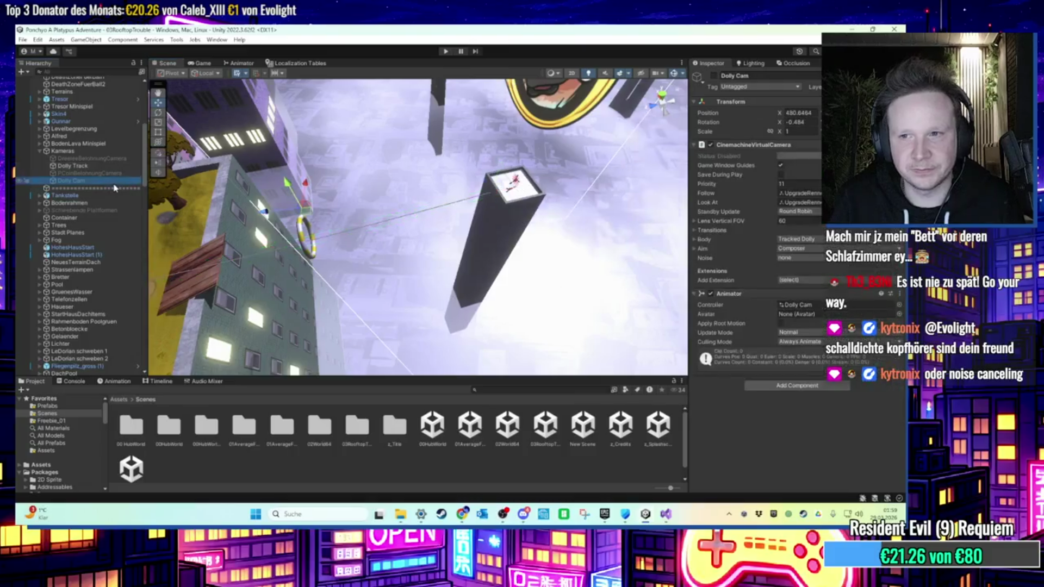
# Show the Dolly Cam's animation keyframes and open its clip list to create a new clip.
pyautogui.click(104, 165)
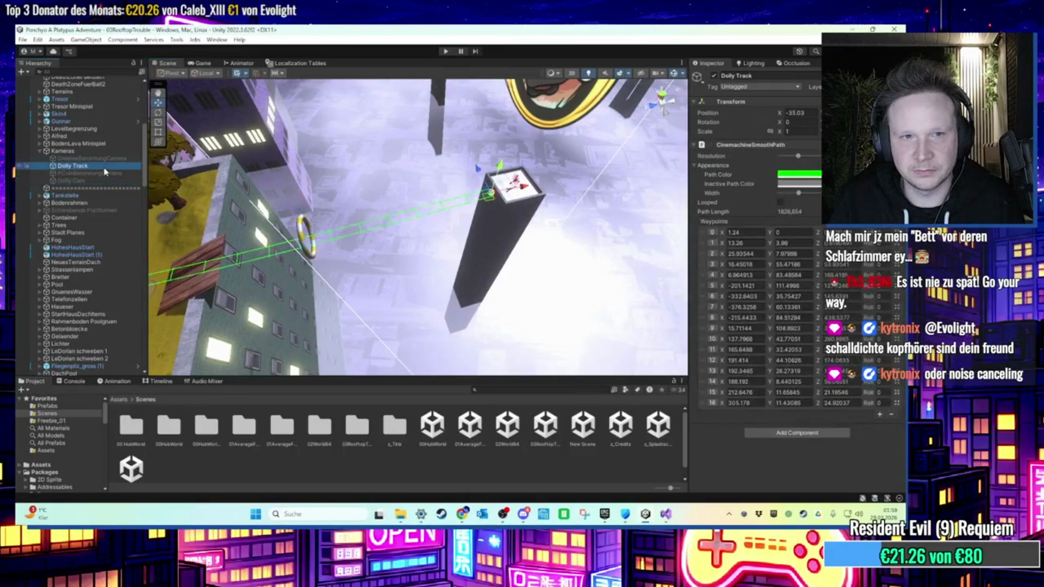
pyautogui.press('f')
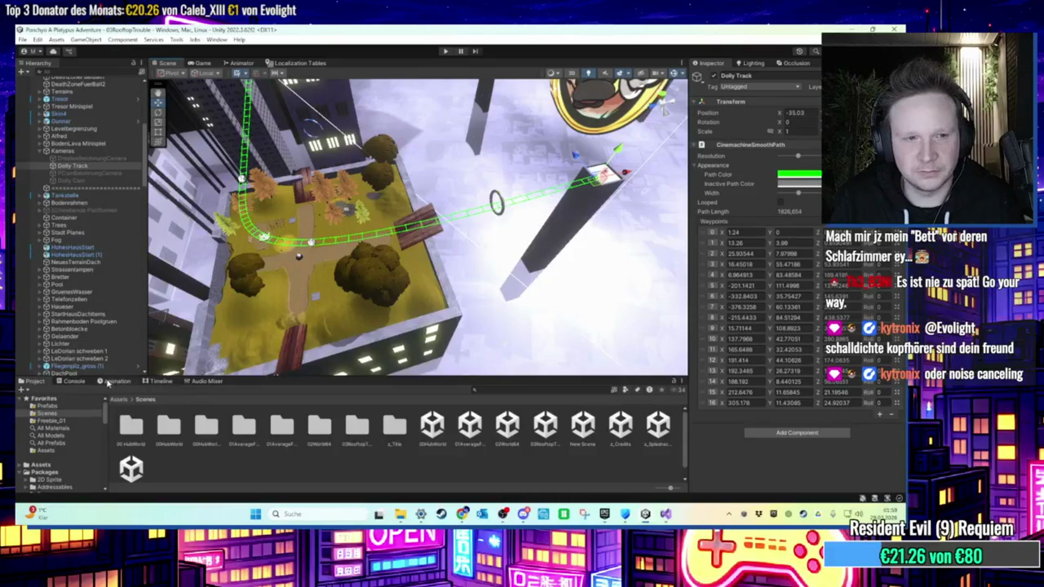
pyautogui.doubleClick(71, 180)
pyautogui.click(114, 381)
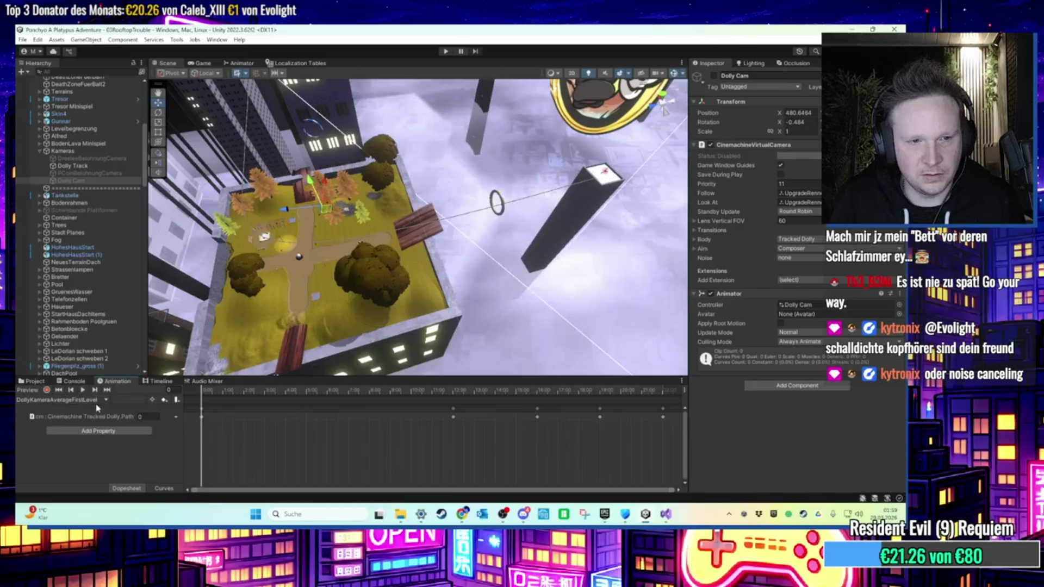
pyautogui.doubleClick(96, 183)
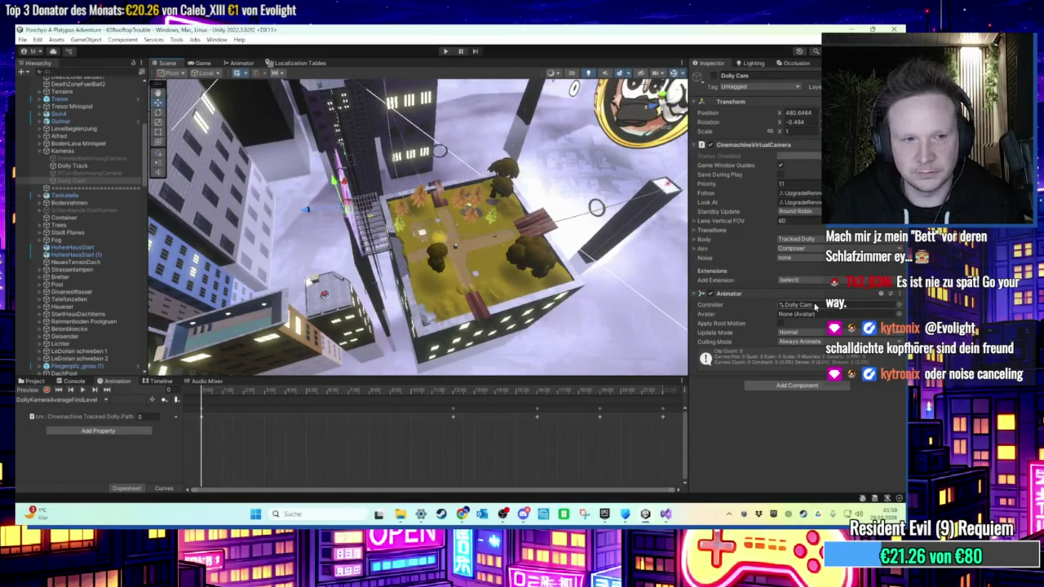
pyautogui.click(66, 399)
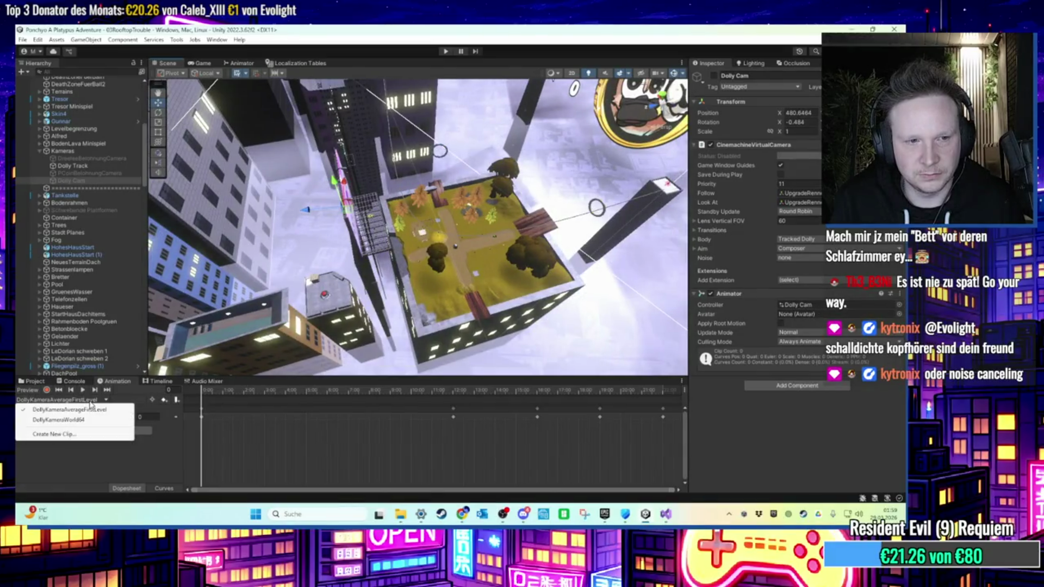
# Save a new Dolly Cam animation clip named DollyKameraRooftopTrouble in the Assets/Animation folder.
pyautogui.click(76, 436)
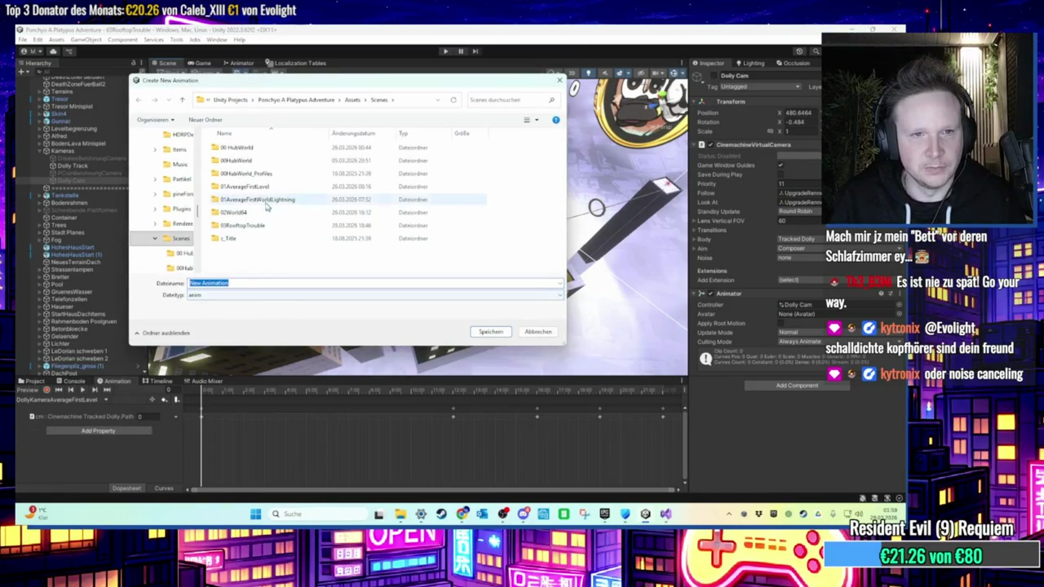
pyautogui.click(352, 100)
pyautogui.scroll(-1, 250, 243)
pyautogui.scroll(1, 250, 243)
pyautogui.doubleClick(239, 198)
pyautogui.tripleClick(237, 298)
pyautogui.write('DollyKa')
pyautogui.write('meraRooftop')
pyautogui.write('1R')
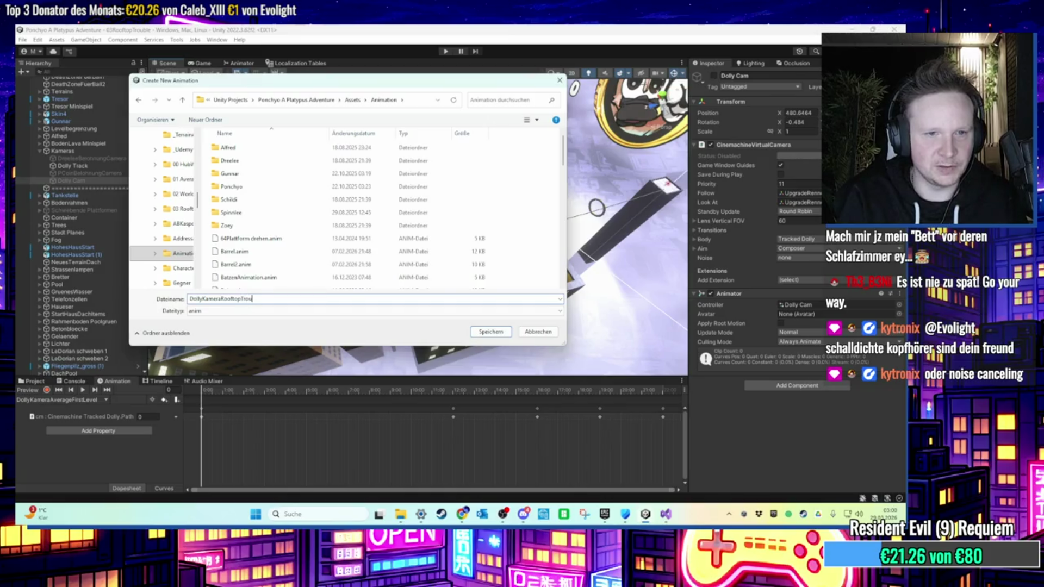
pyautogui.press('Return')
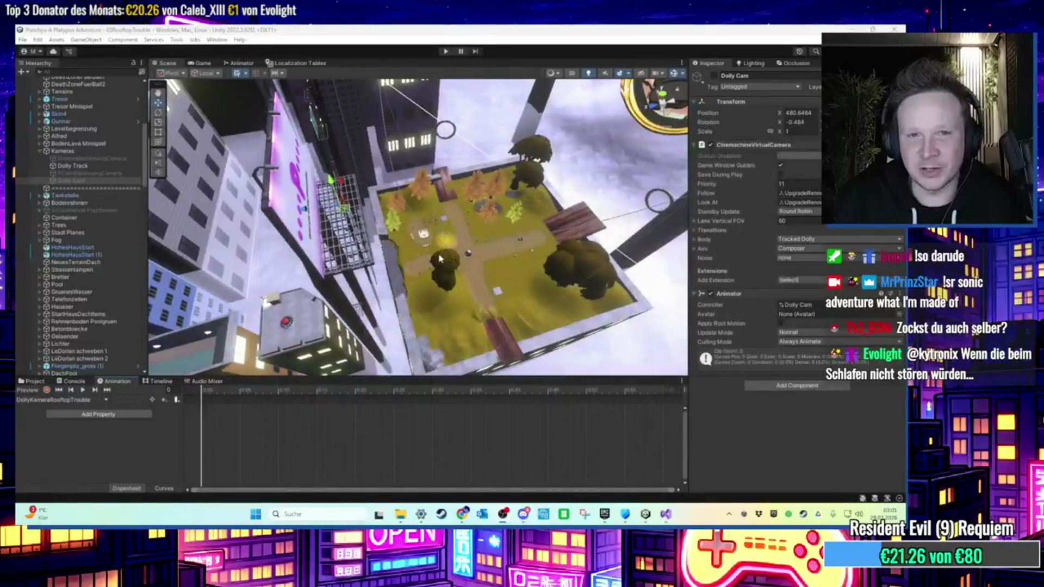
# Check the DollyKameraAverageFirstLevel clip, return to DollyKameraRooftopTrouble, and toggle keyframe recording on and off.
pyautogui.moveTo(436, 227)
pyautogui.mouseDown()
pyautogui.moveTo(468, 282)
pyautogui.moveTo(503, 248)
pyautogui.moveTo(481, 261)
pyautogui.mouseUp()
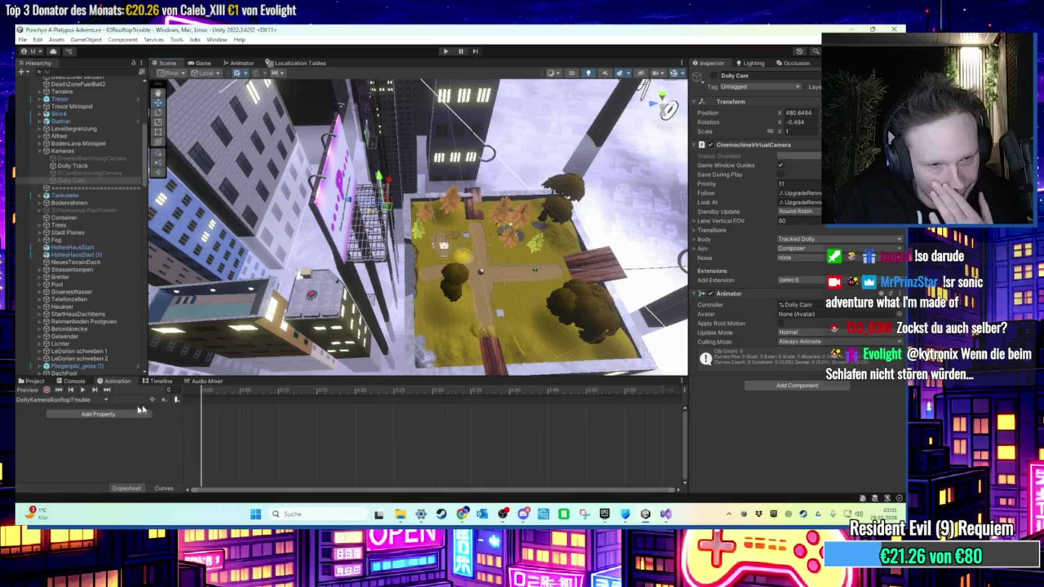
pyautogui.click(103, 399)
pyautogui.click(121, 413)
pyautogui.scroll(-3, 201, 432)
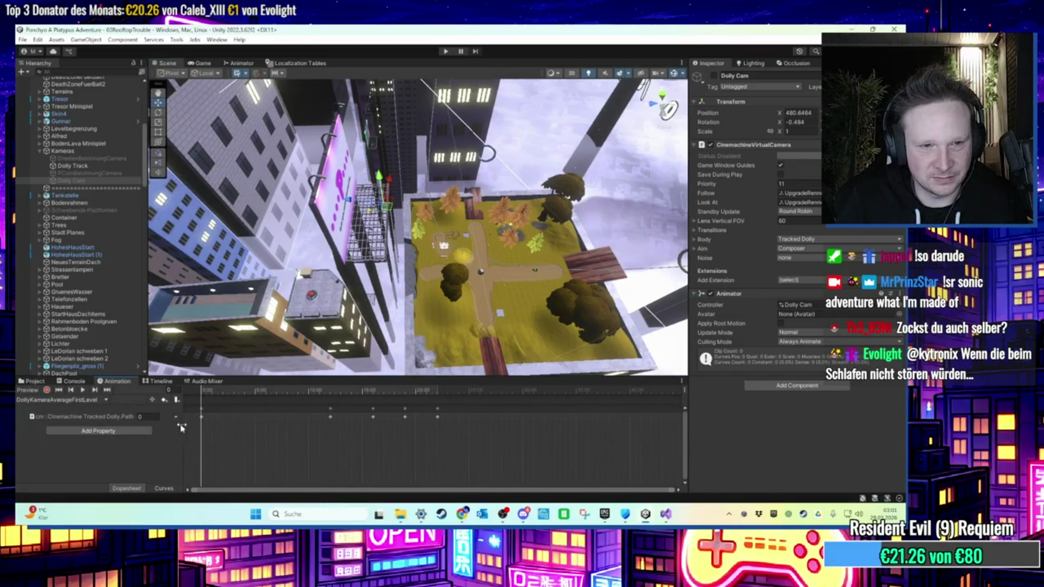
pyautogui.click(103, 400)
pyautogui.click(97, 421)
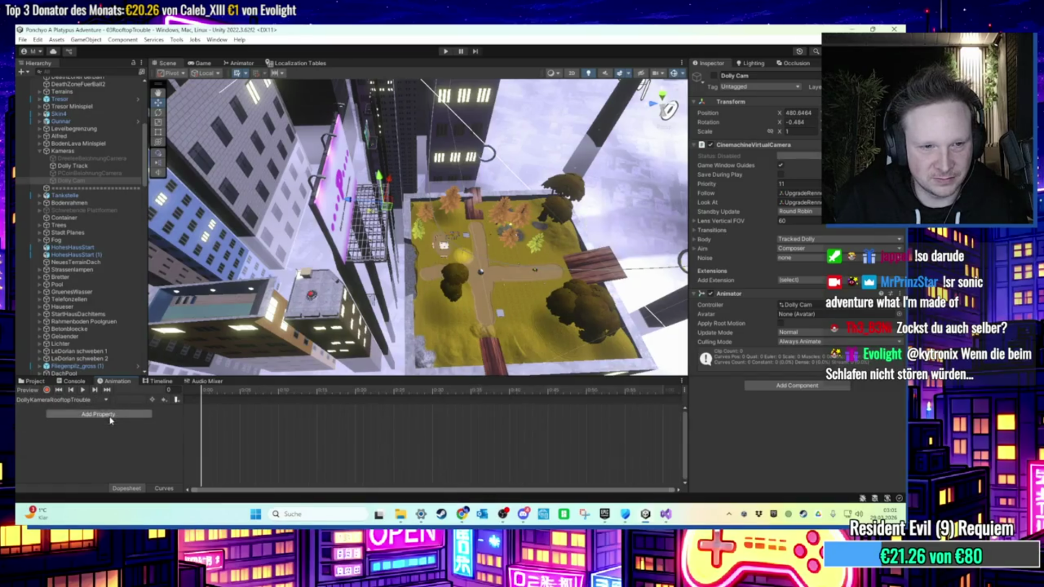
pyautogui.click(47, 390)
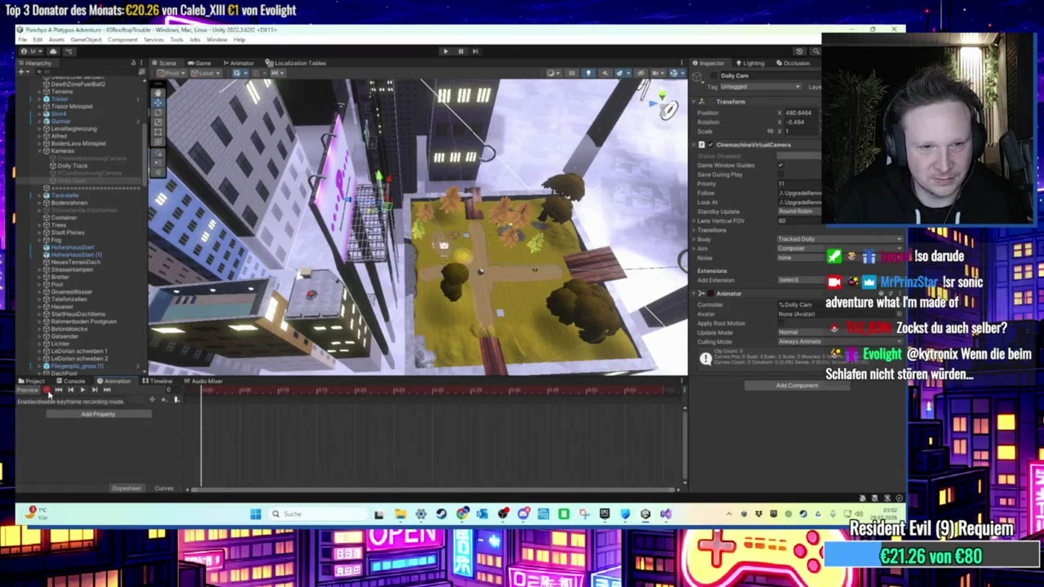
pyautogui.click(48, 390)
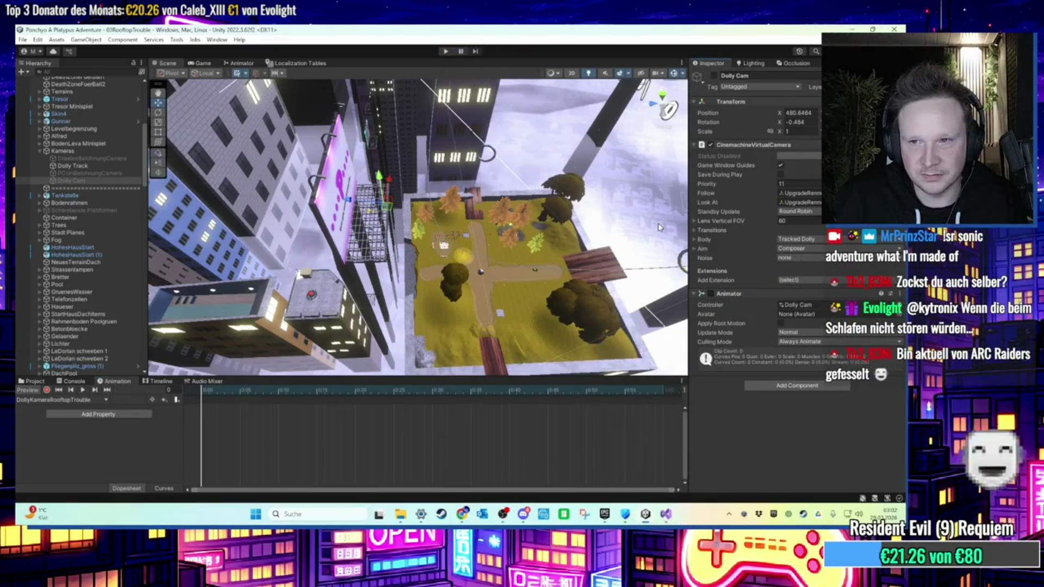
# Enable the Dolly Cam's Animator and activate the Dolly Cam so it goes live, then select Dolly Track.
pyautogui.click(710, 294)
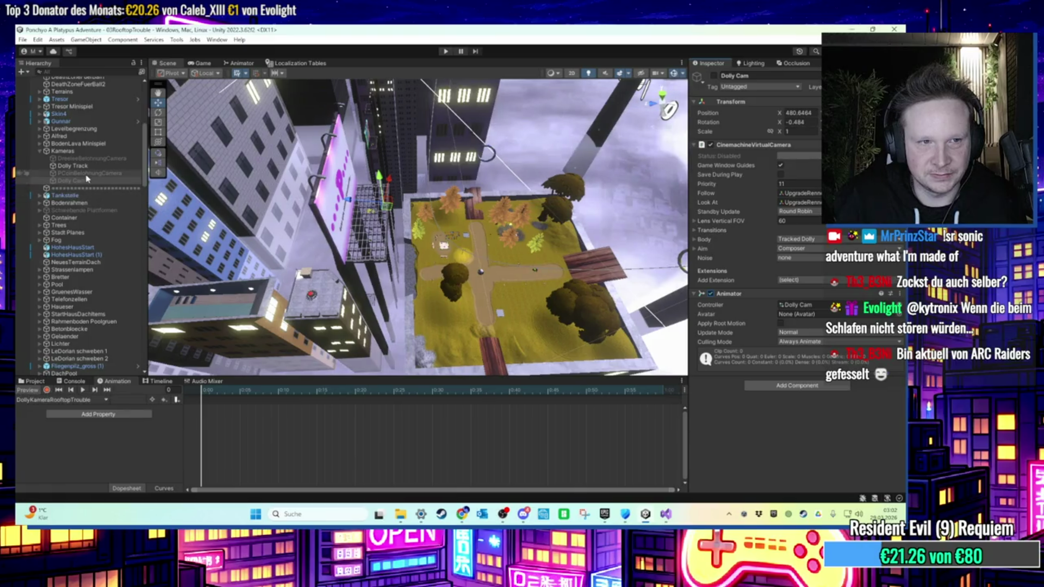
pyautogui.click(714, 76)
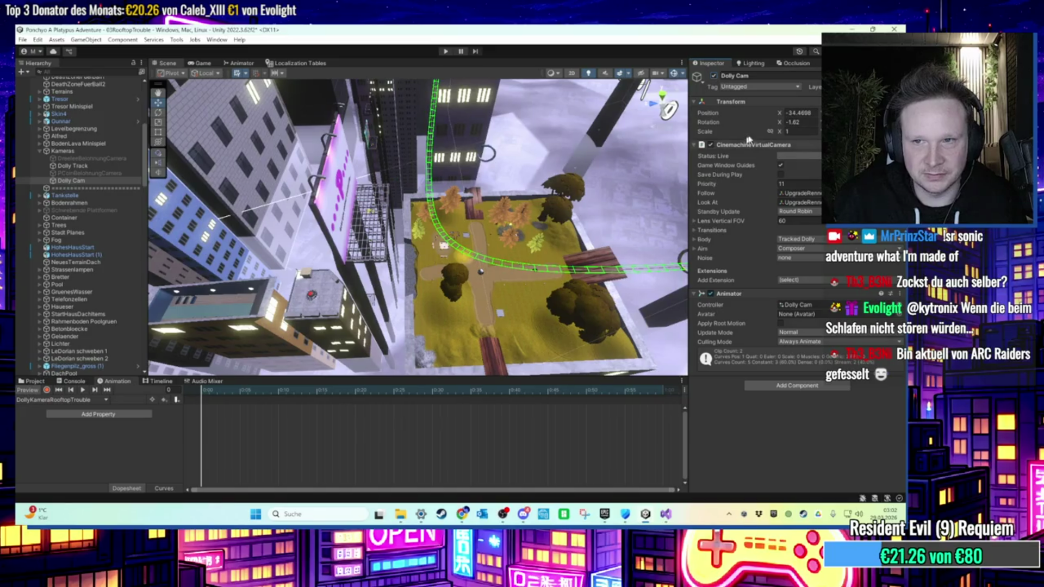
pyautogui.click(714, 77)
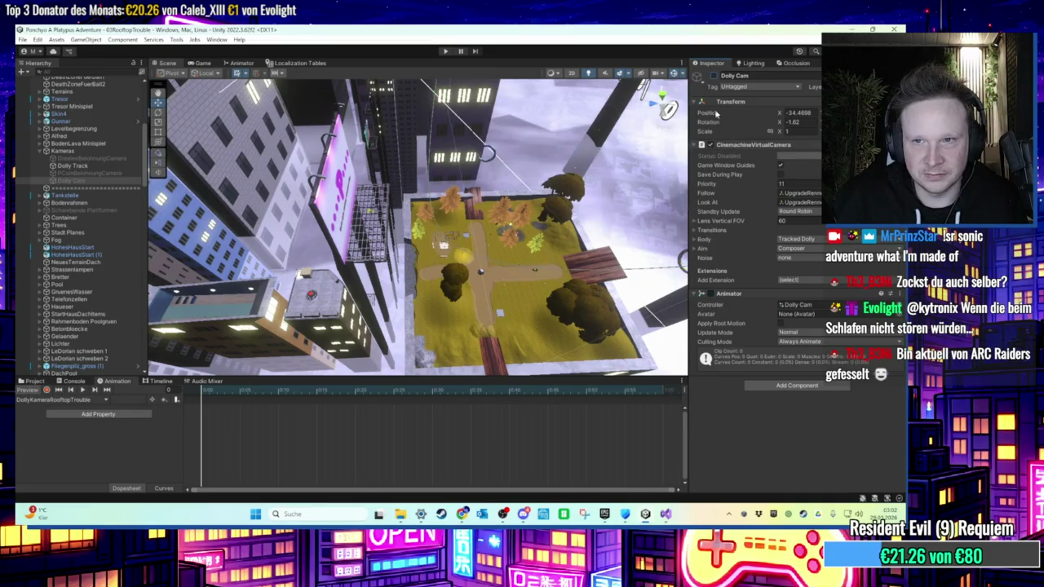
pyautogui.click(714, 76)
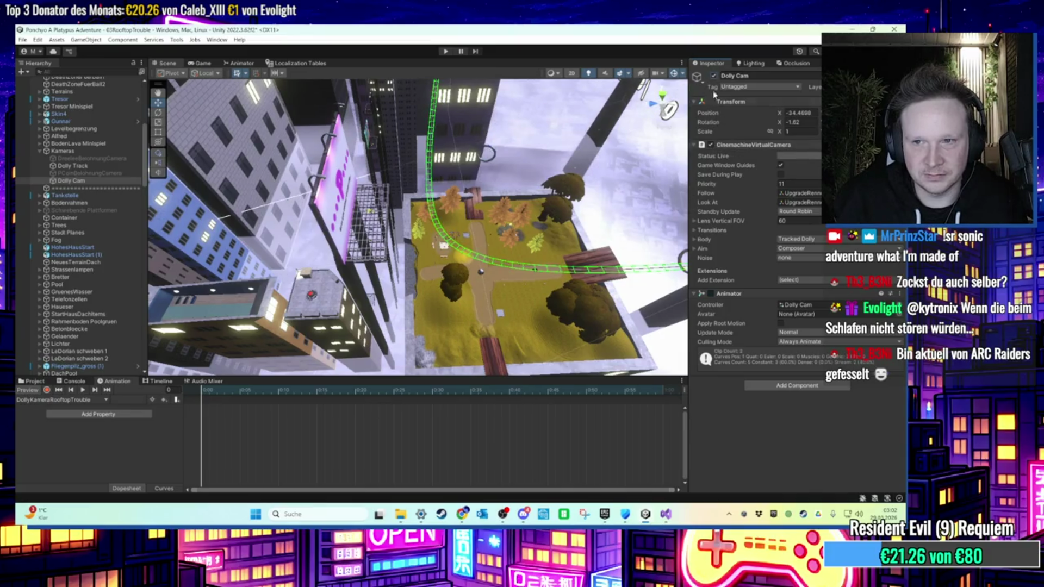
pyautogui.click(711, 294)
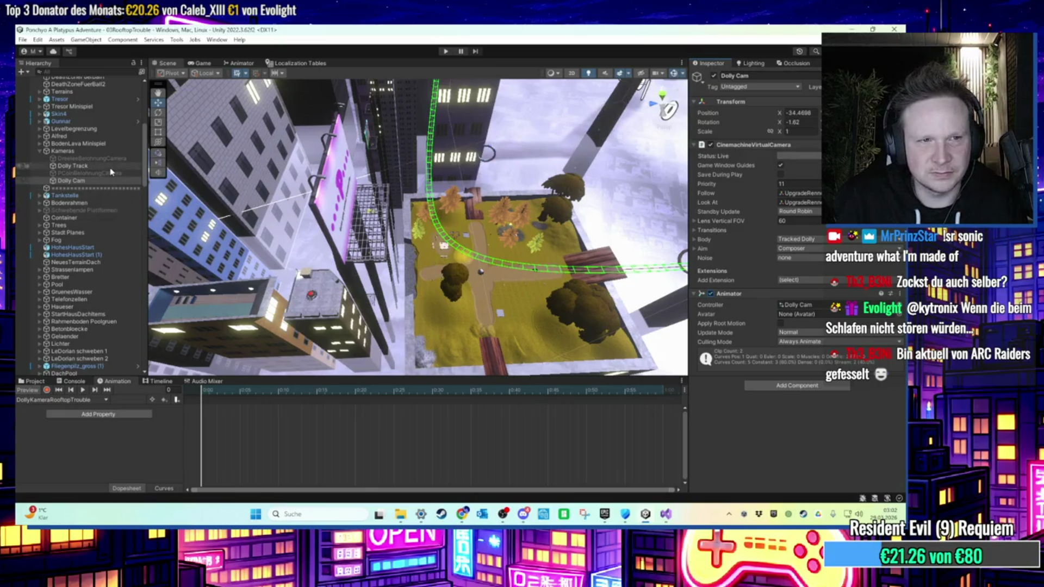
pyautogui.click(109, 165)
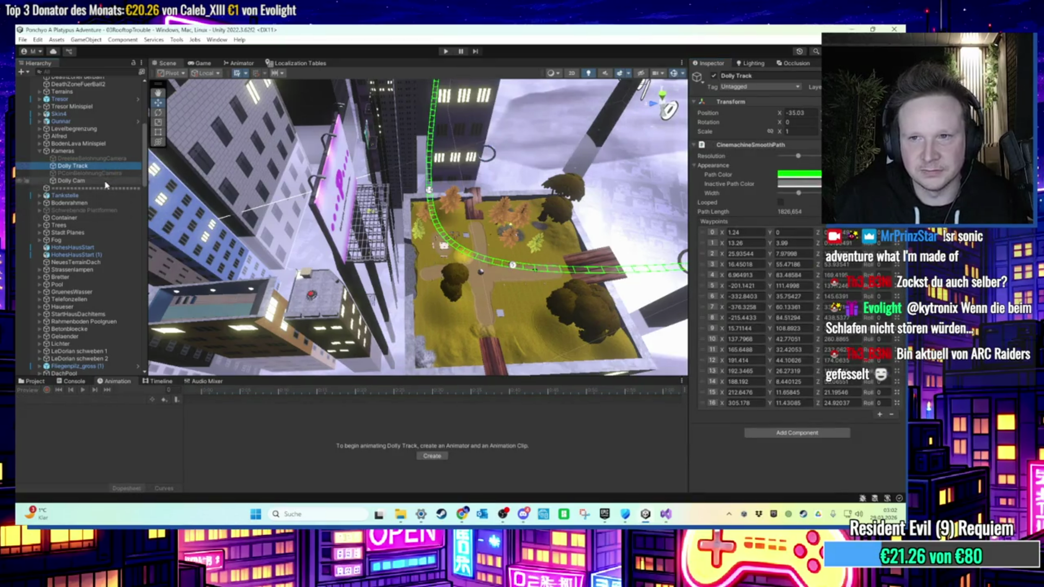
# Select the Dolly Cam, switch to the DollyKameraRooftopTrouble clip, and browse its Add Property list.
pyautogui.click(106, 182)
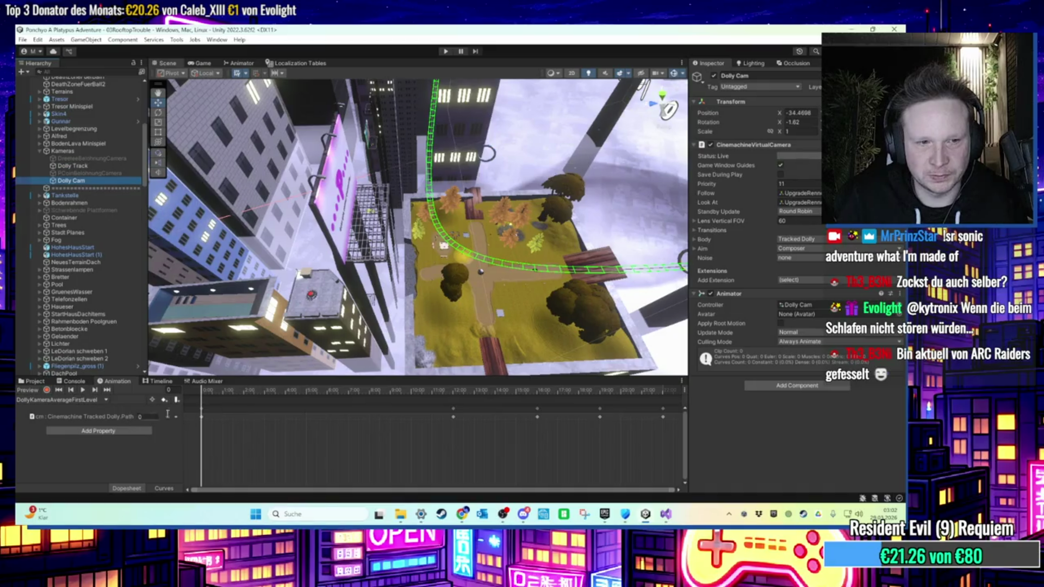
pyautogui.click(65, 400)
pyautogui.click(109, 417)
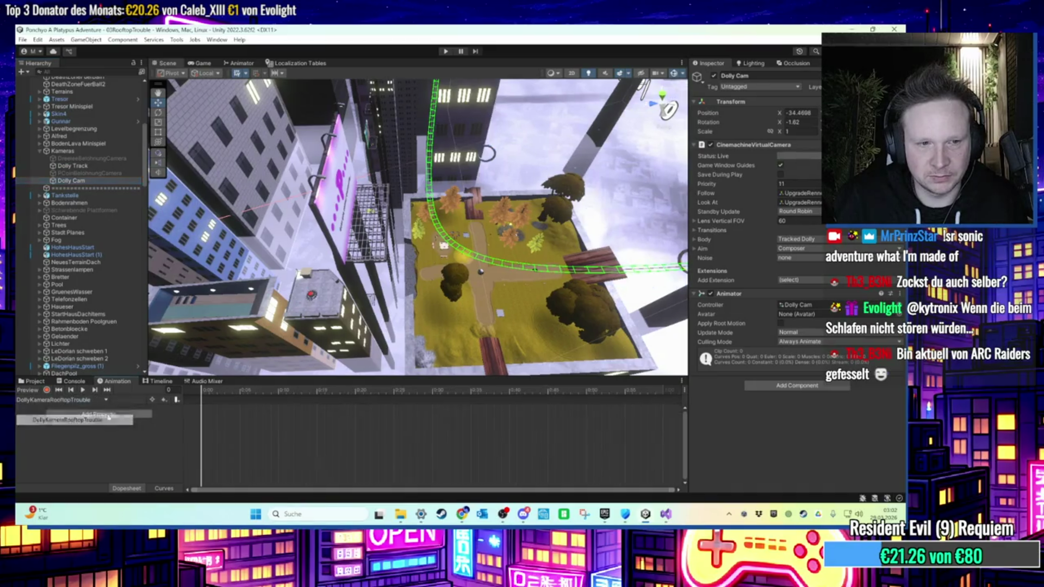
pyautogui.click(137, 414)
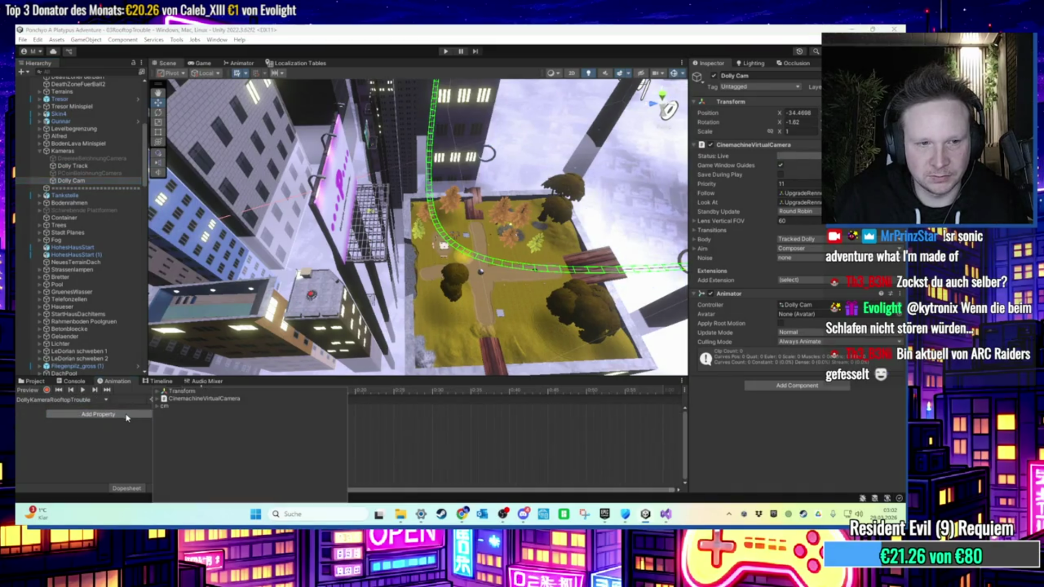
pyautogui.click(158, 400)
pyautogui.click(157, 399)
pyautogui.click(112, 438)
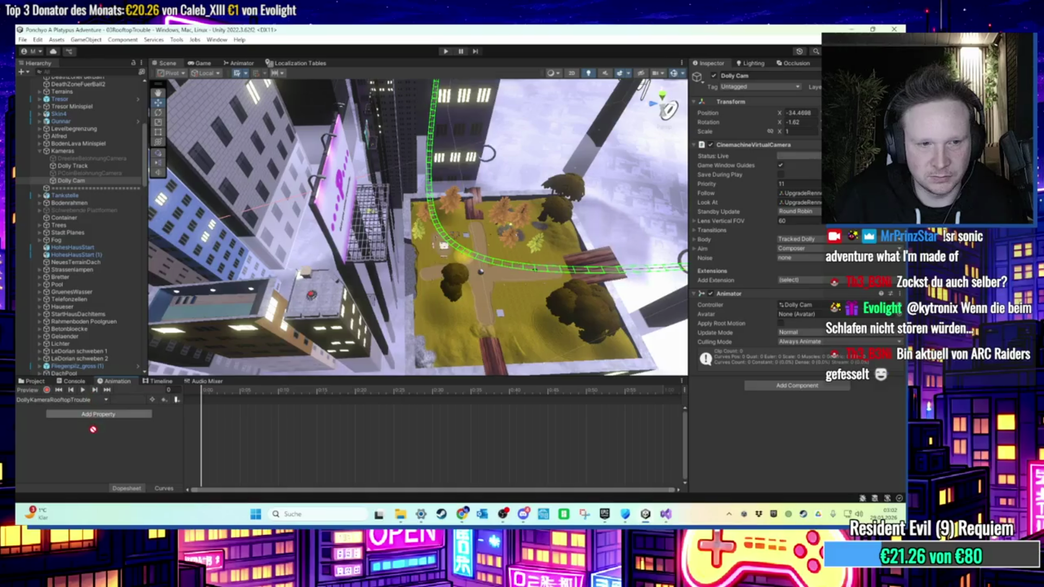
# Expand cm > Cinemachine Tracked Dolly (Script) to list animatable properties like Path Position.
pyautogui.click(98, 415)
pyautogui.click(158, 400)
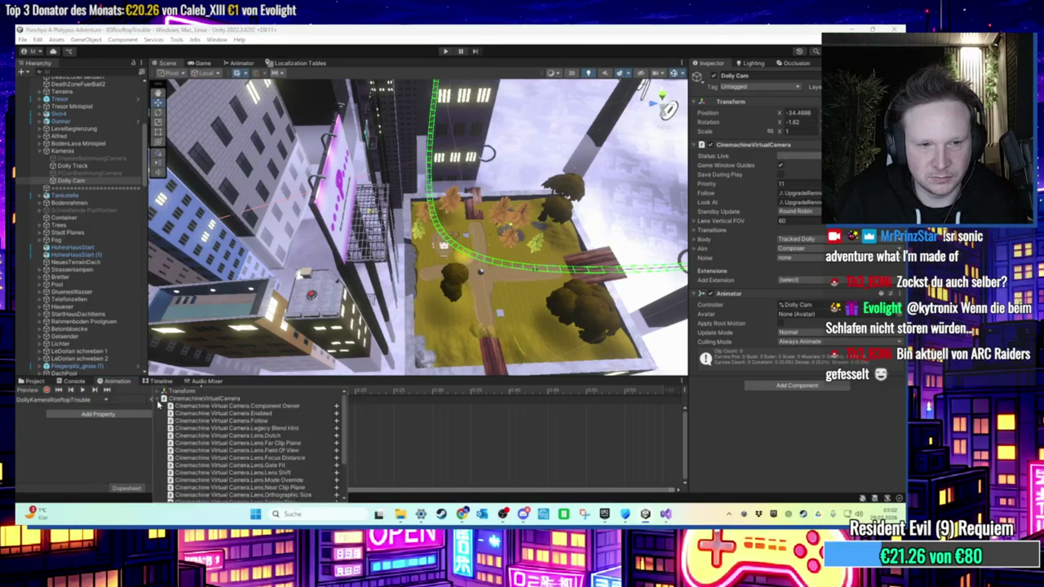
pyautogui.scroll(-5, 178, 419)
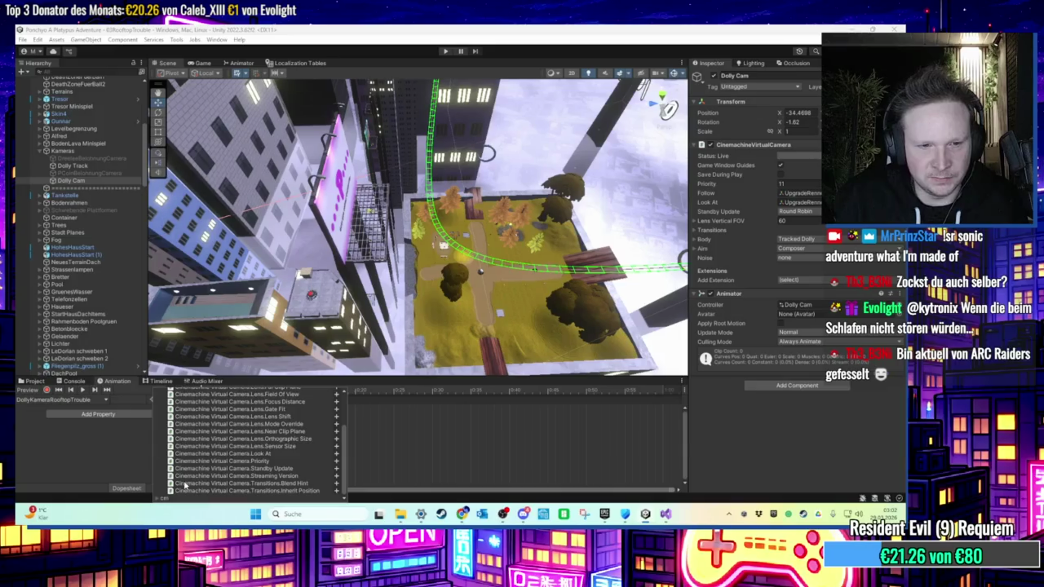
pyautogui.click(159, 498)
pyautogui.click(208, 500)
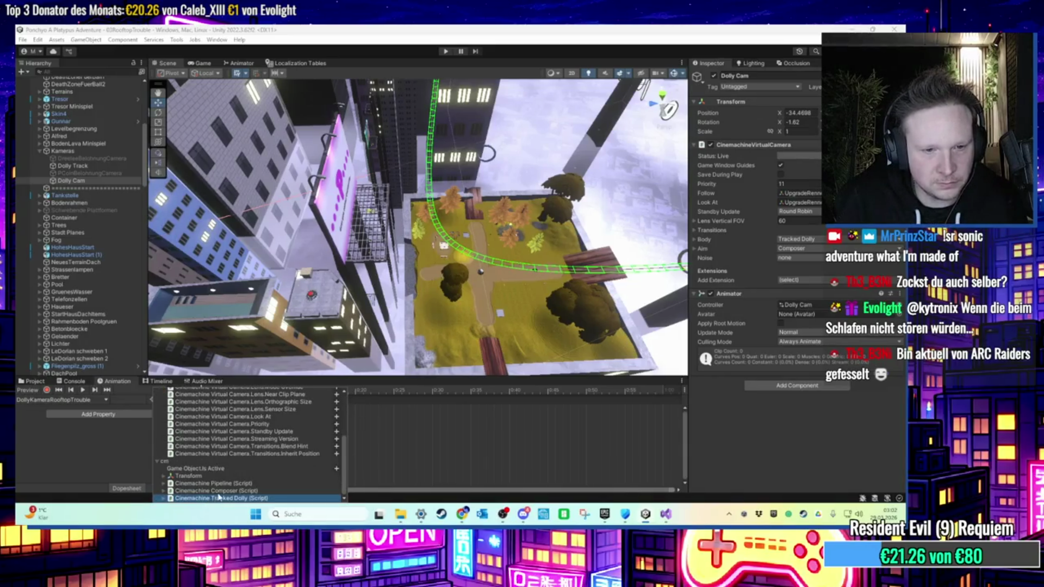
pyautogui.click(167, 499)
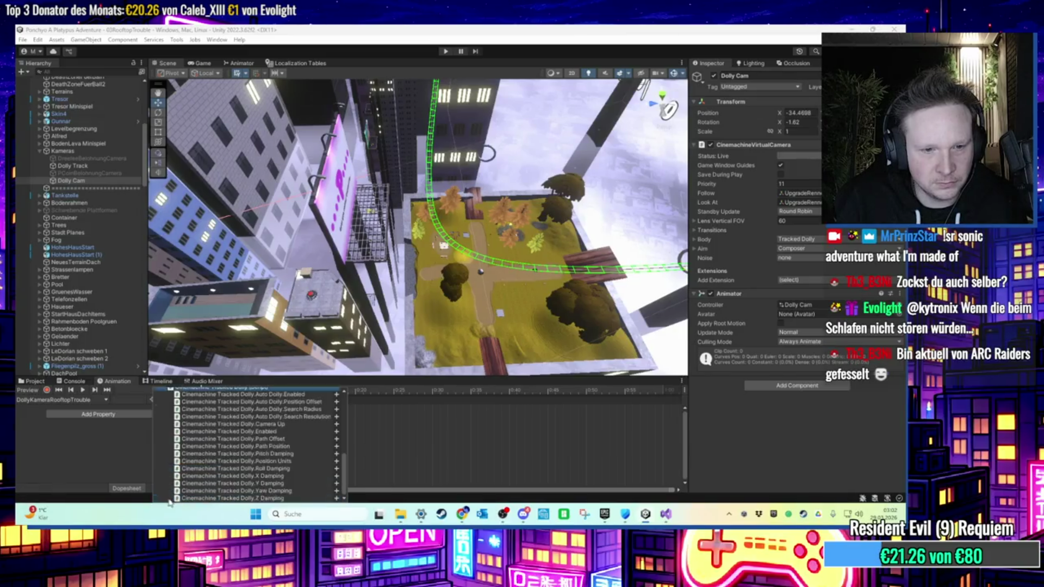
pyautogui.scroll(8, 216, 484)
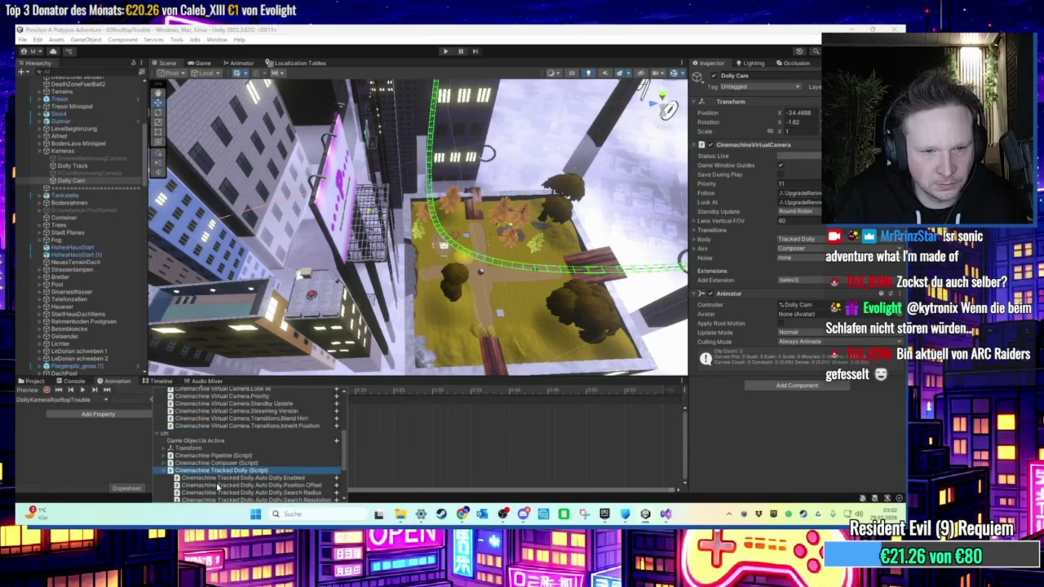
pyautogui.scroll(3, 216, 484)
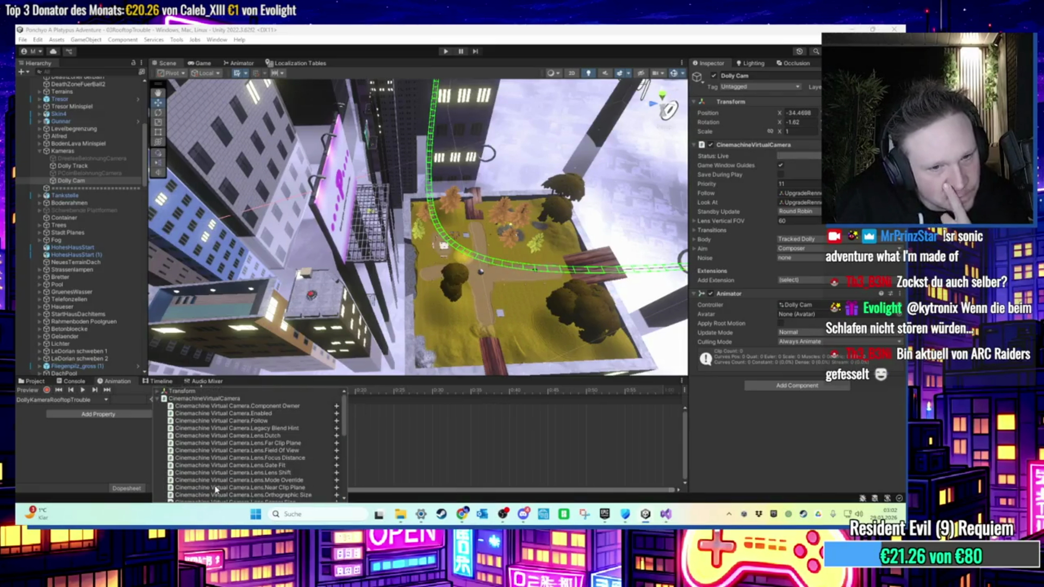
pyautogui.scroll(-10, 216, 486)
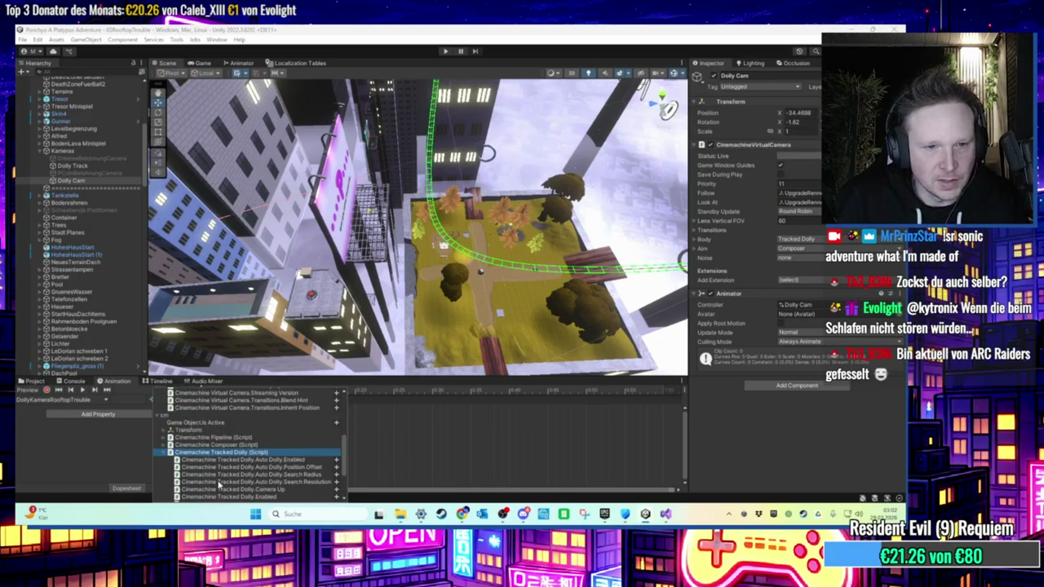
pyautogui.scroll(-3, 216, 462)
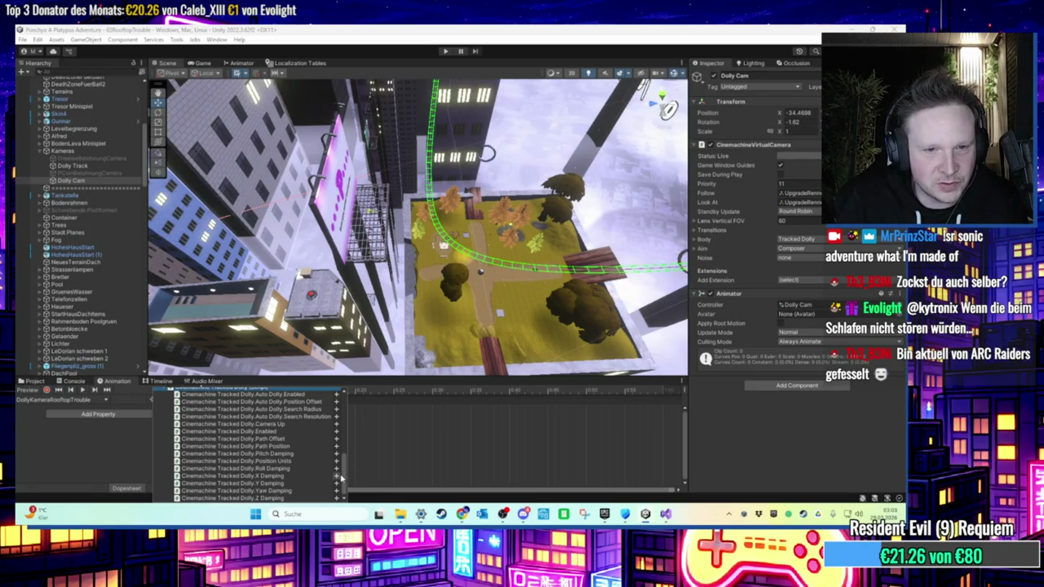
pyautogui.scroll(2, 341, 474)
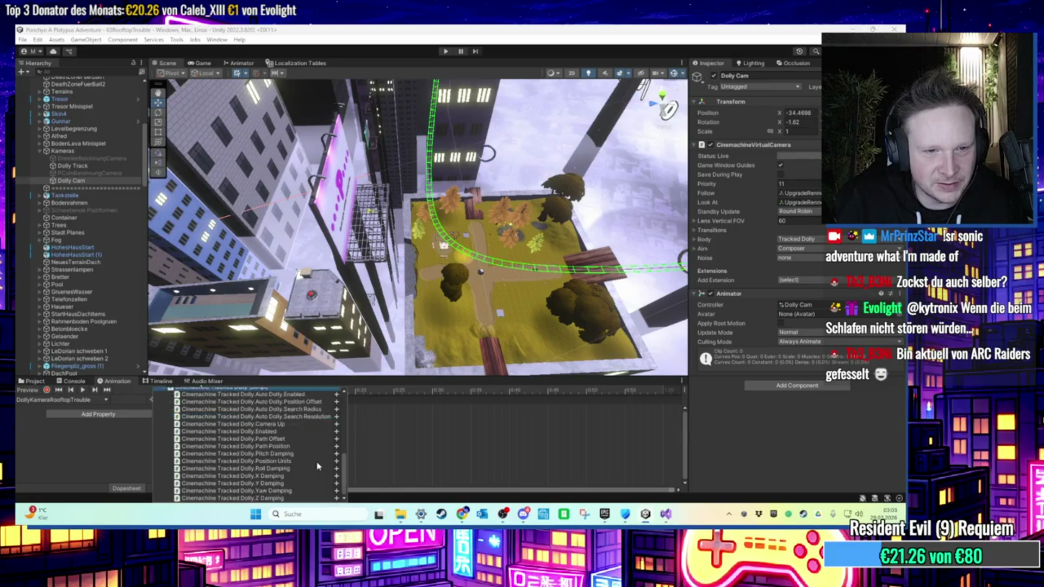